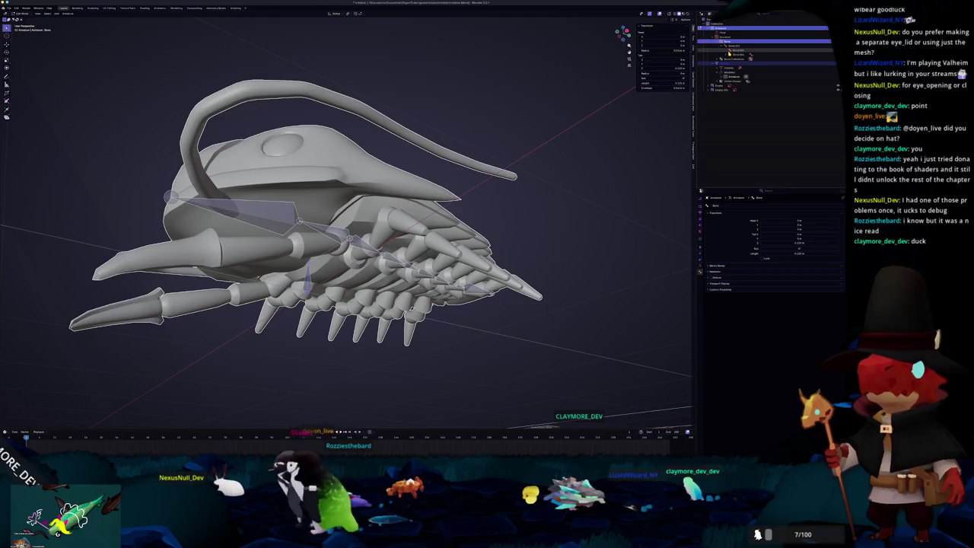
- Select the tail bones in a zoomed-in Right Ortho view of the creature's tail
{"action": "left_click", "coordinate": [229, 207]}
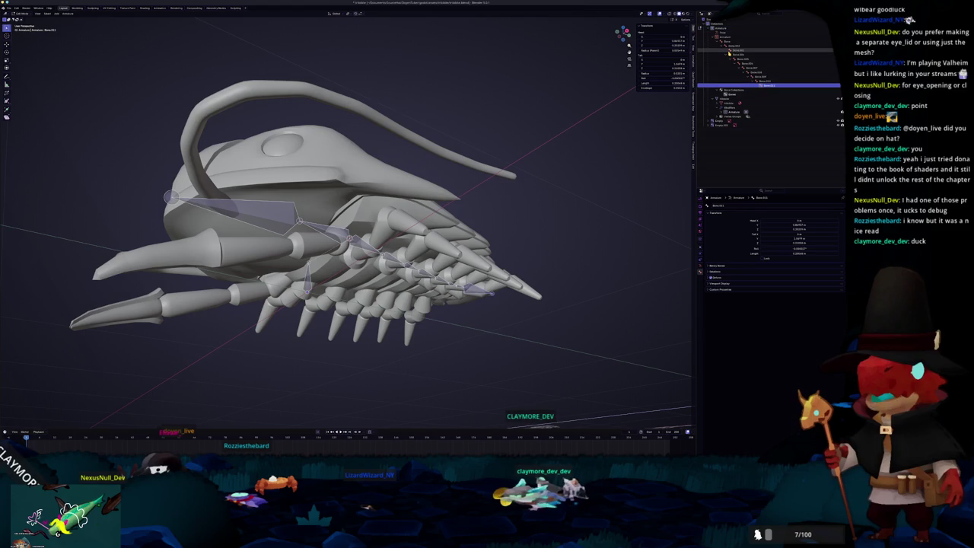
{"action": "key", "text": "KP_3"}
{"action": "key", "text": "KP_5"}
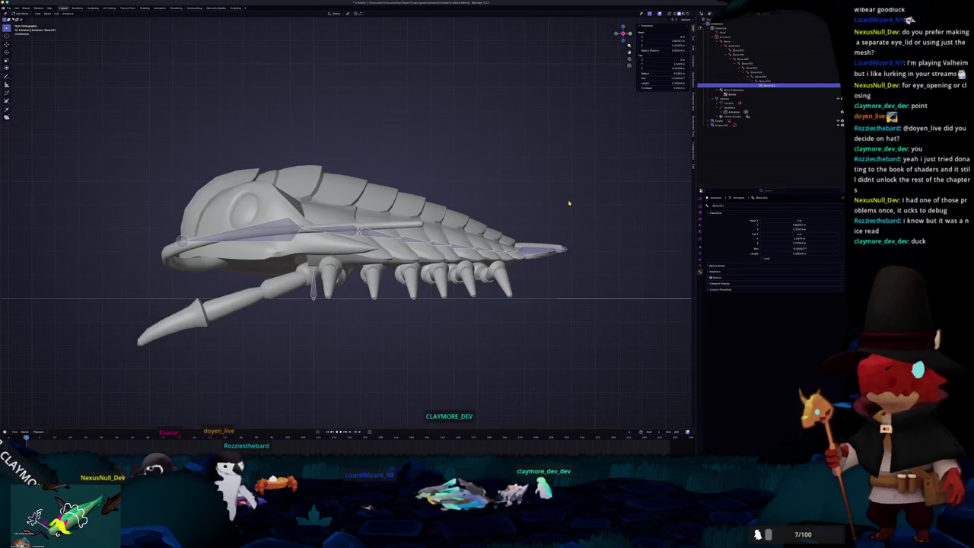
{"action": "middle_click_drag", "start_coordinate": [568, 203], "coordinate": [501, 232], "text": "shift"}
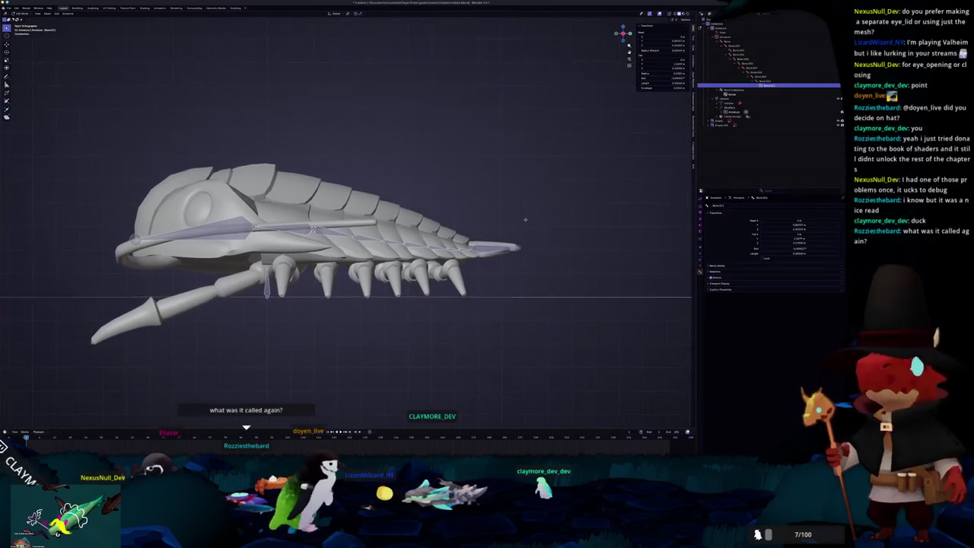
{"action": "scroll", "coordinate": [501, 232], "scroll_direction": "up", "scroll_amount": 1}
{"action": "scroll", "coordinate": [501, 232], "scroll_direction": "up", "scroll_amount": 1}
{"action": "scroll", "coordinate": [501, 232], "scroll_direction": "up", "scroll_amount": 1}
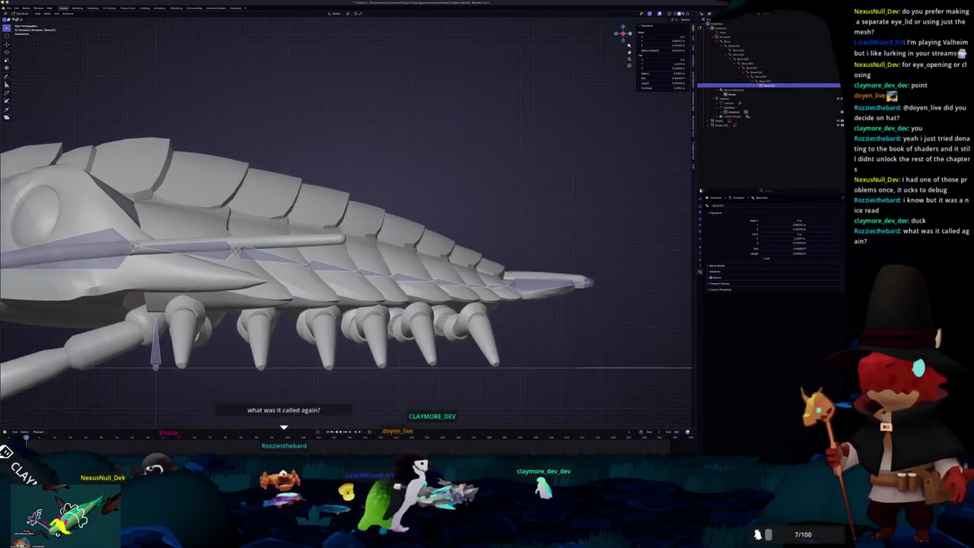
{"action": "left_click", "coordinate": [416, 264]}
{"action": "scroll", "coordinate": [415, 264], "scroll_direction": "up", "scroll_amount": 2}
{"action": "scroll", "coordinate": [431, 291], "scroll_direction": "up", "scroll_amount": 2}
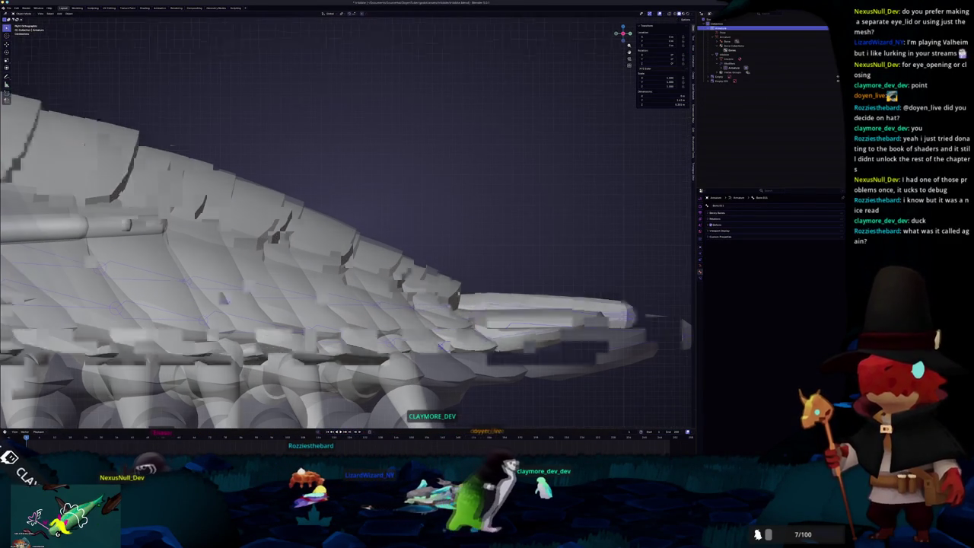
{"action": "scroll", "coordinate": [431, 292], "scroll_direction": "up", "scroll_amount": 2}
- In armature Edit Mode, dissolve the tail bone chain into one long bone
{"action": "key", "text": "Tab"}
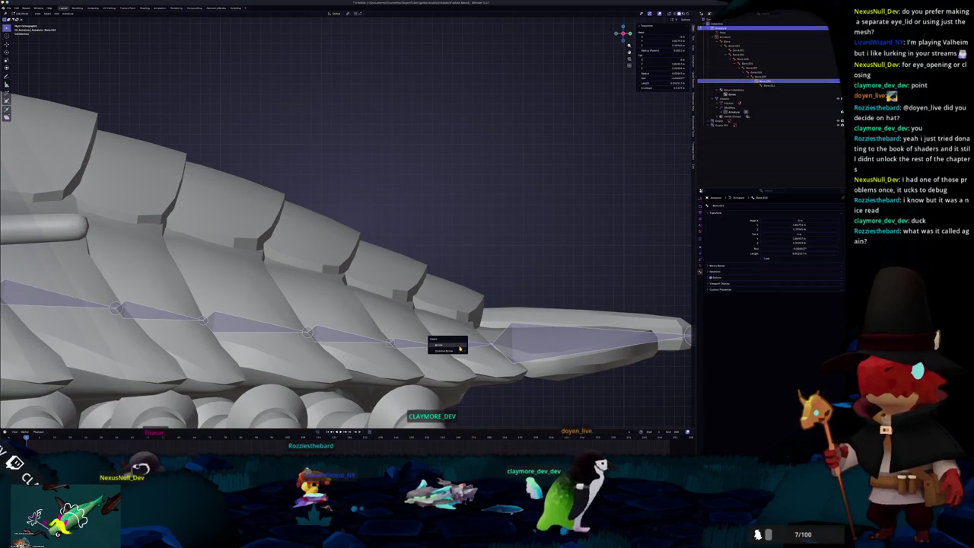
{"action": "left_click", "coordinate": [460, 348]}
{"action": "left_click", "coordinate": [475, 339]}
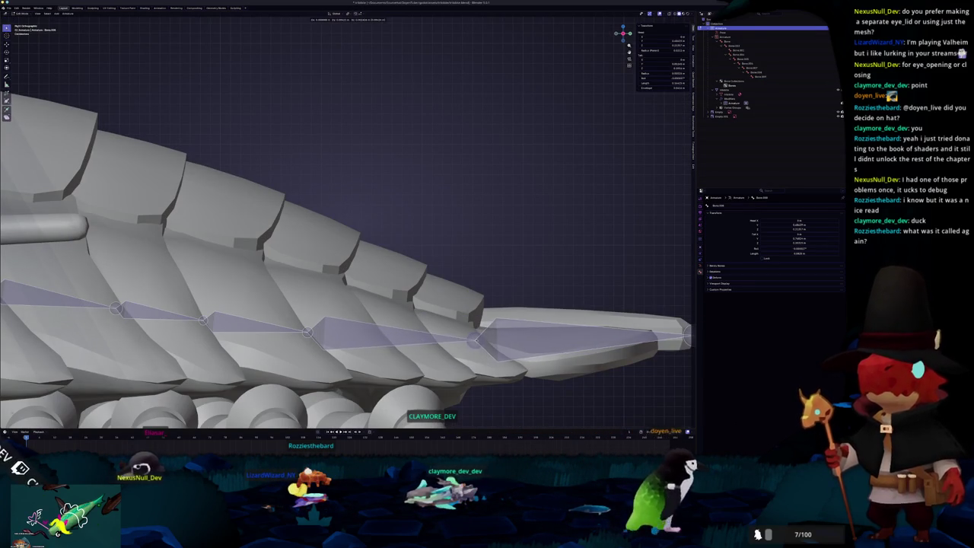
{"action": "middle_click_drag", "start_coordinate": [476, 340], "coordinate": [419, 307]}
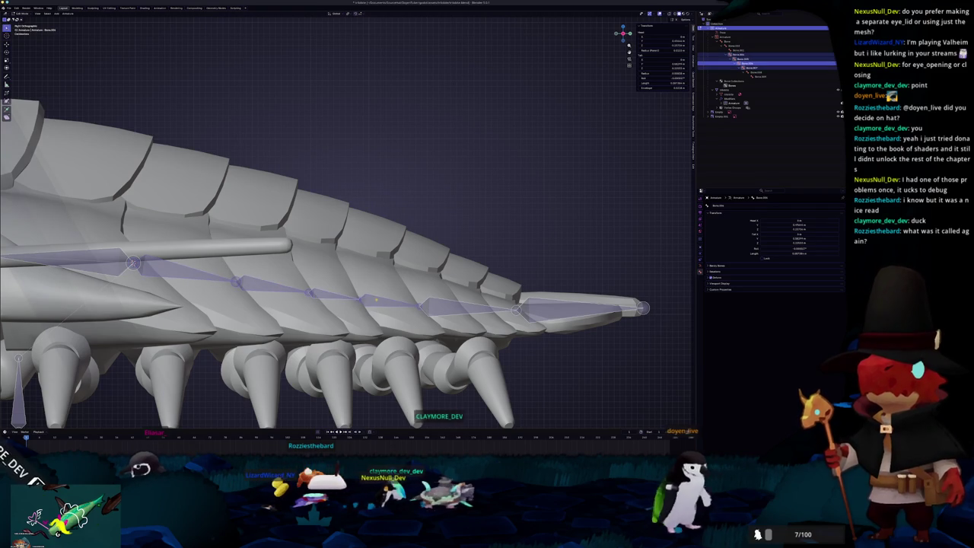
- Subdivide the merged tail bone, raising the number of cuts twice
{"action": "left_click", "coordinate": [377, 300]}
{"action": "right_click", "coordinate": [411, 301]}
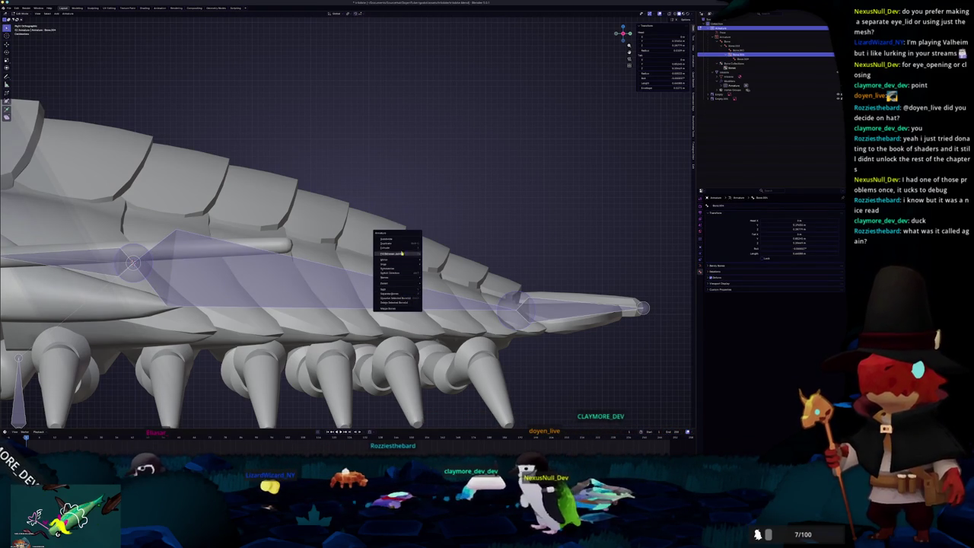
{"action": "left_click", "coordinate": [398, 240]}
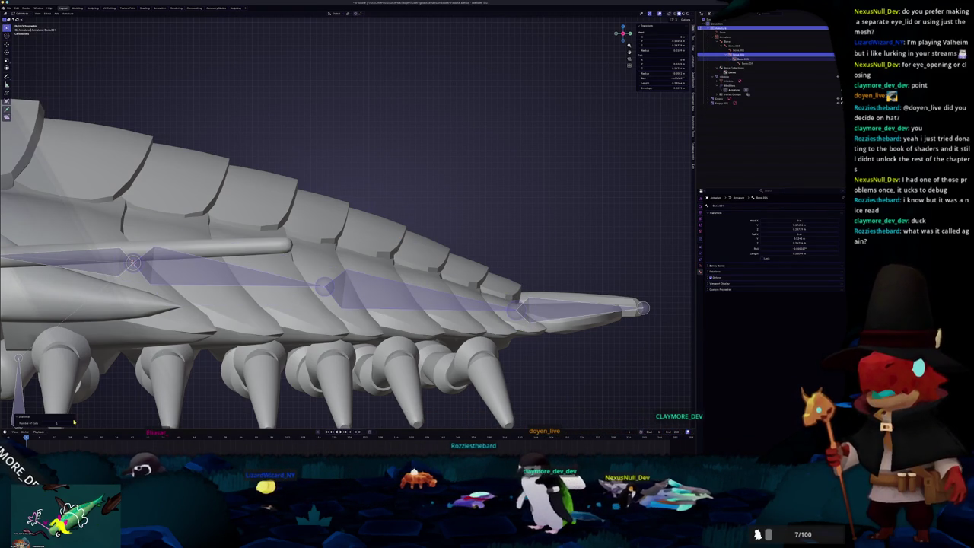
{"action": "left_click", "coordinate": [74, 424]}
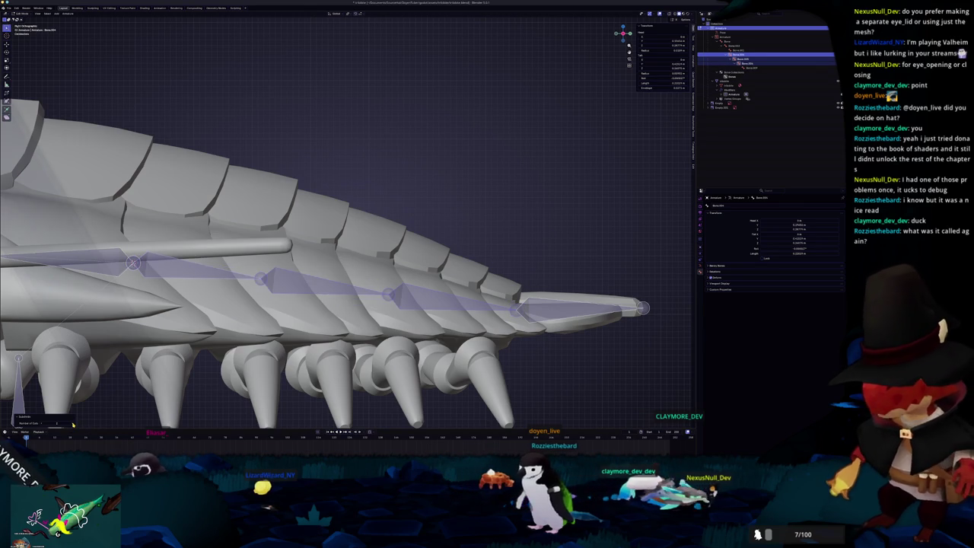
{"action": "left_click", "coordinate": [74, 424]}
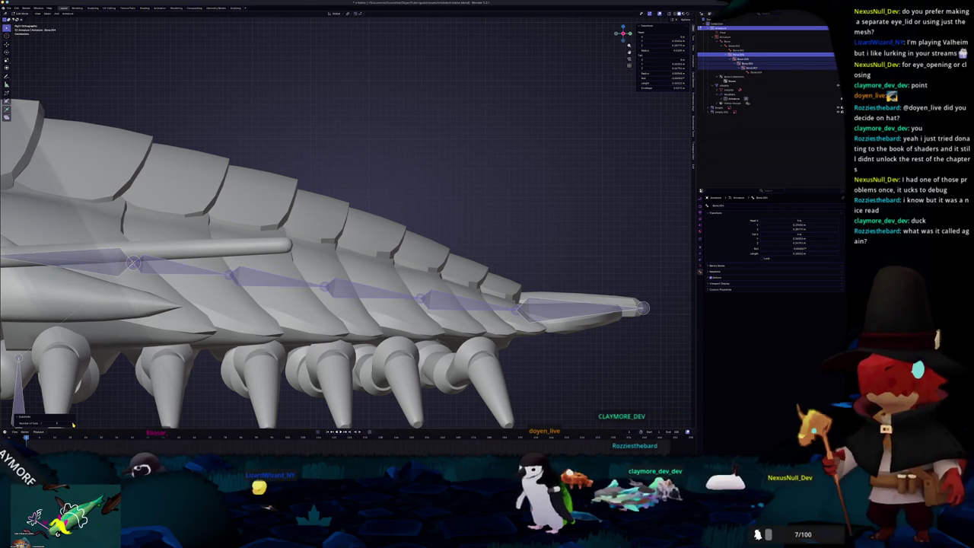
- Check the subdivided bone chain and return the armature to Object Mode
{"action": "scroll", "coordinate": [514, 260], "scroll_direction": "down", "scroll_amount": 3}
{"action": "scroll", "coordinate": [514, 260], "scroll_direction": "down", "scroll_amount": 1}
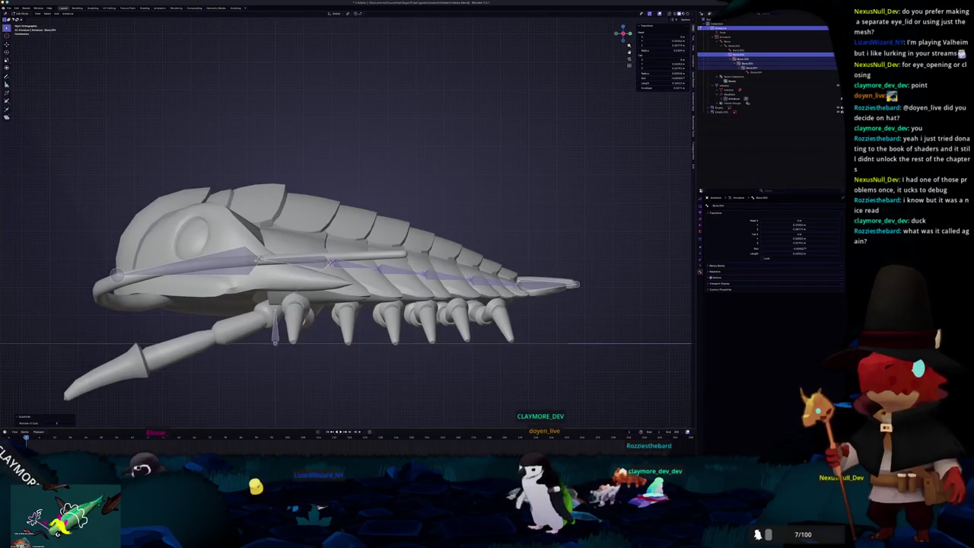
{"action": "scroll", "coordinate": [347, 220], "scroll_direction": "up", "scroll_amount": 3}
{"action": "scroll", "coordinate": [259, 369], "scroll_direction": "down", "scroll_amount": 2}
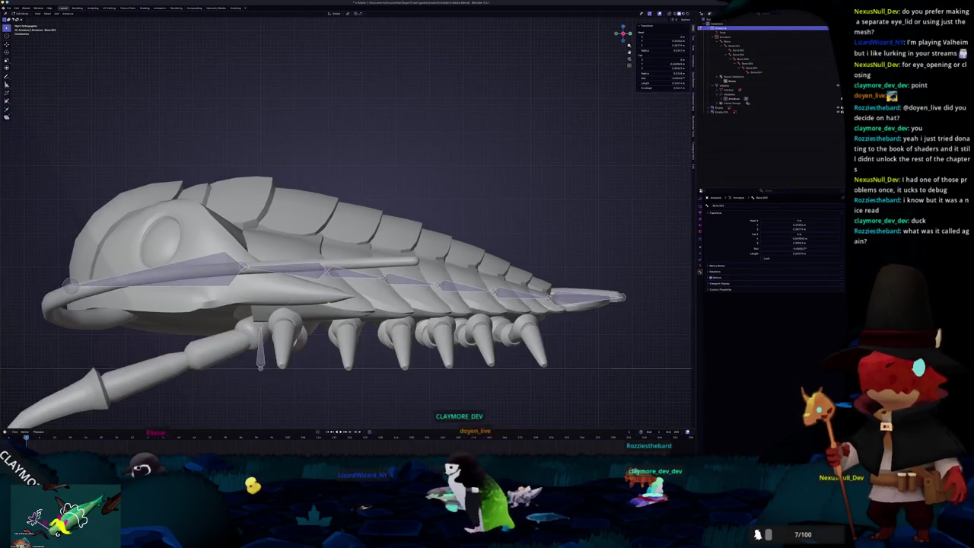
{"action": "key", "text": "Tab"}
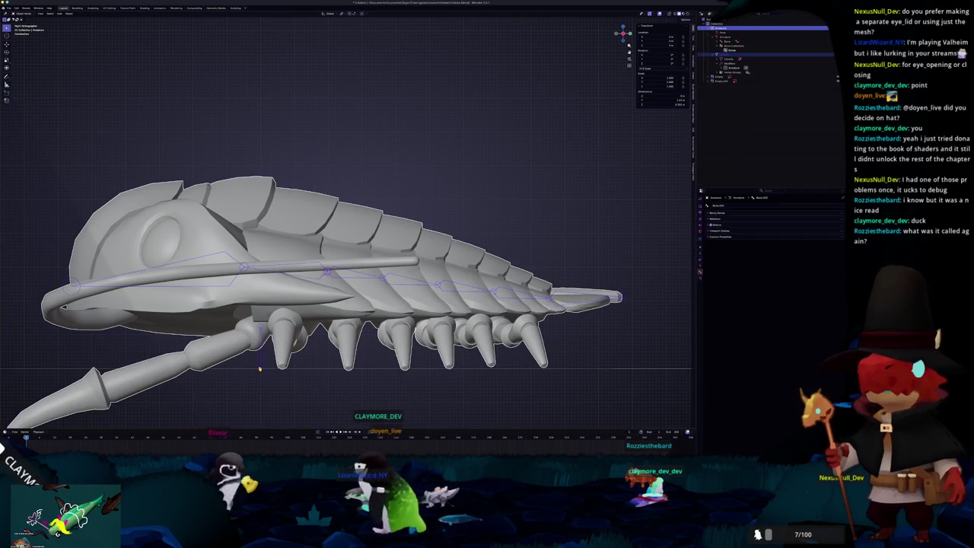
{"action": "key", "text": "ctrl+p"}
- Parent the mesh with automatic weights and inspect the bones in Edit Mode
{"action": "left_click", "coordinate": [259, 369]}
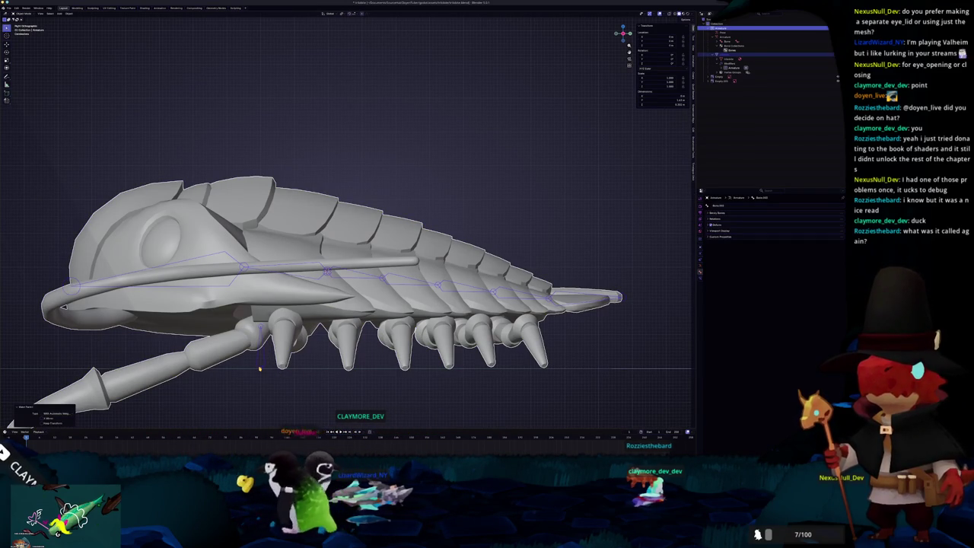
{"action": "key", "text": "Tab"}
{"action": "scroll", "coordinate": [329, 272], "scroll_direction": "up", "scroll_amount": 1}
{"action": "scroll", "coordinate": [337, 260], "scroll_direction": "up", "scroll_amount": 1}
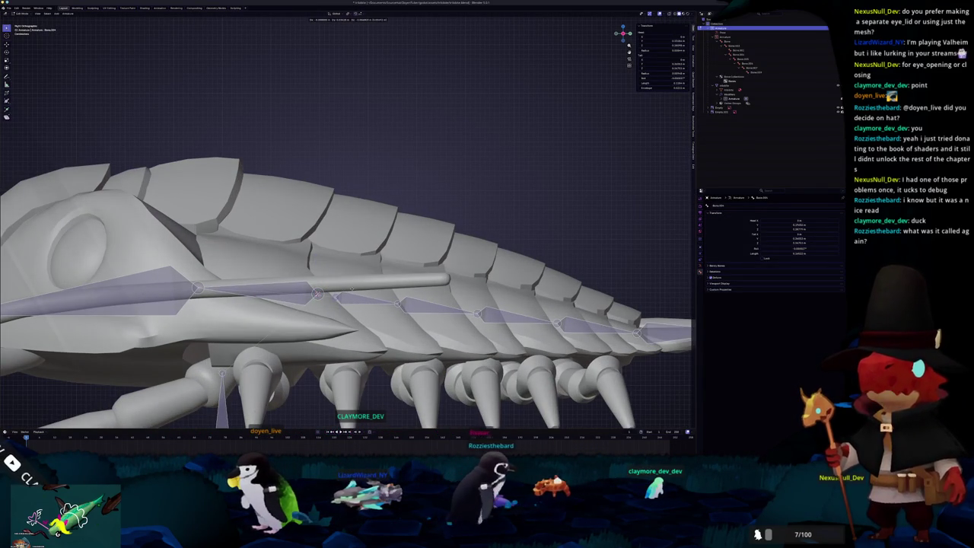
{"action": "scroll", "coordinate": [317, 294], "scroll_direction": "down", "scroll_amount": 3}
- Reselect mesh and armature, parent with automatic weights, then delete both objects
{"action": "left_click", "coordinate": [327, 271]}
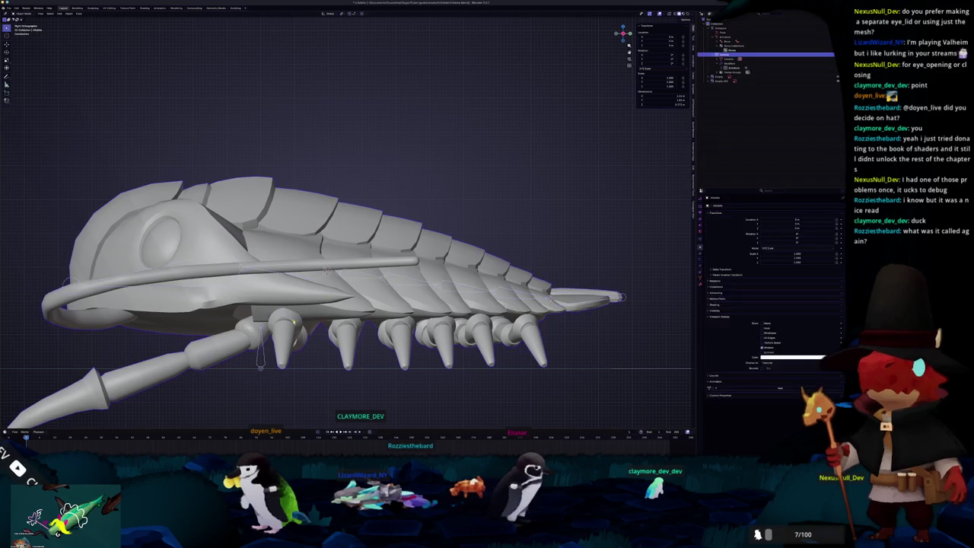
{"action": "left_click", "coordinate": [263, 366]}
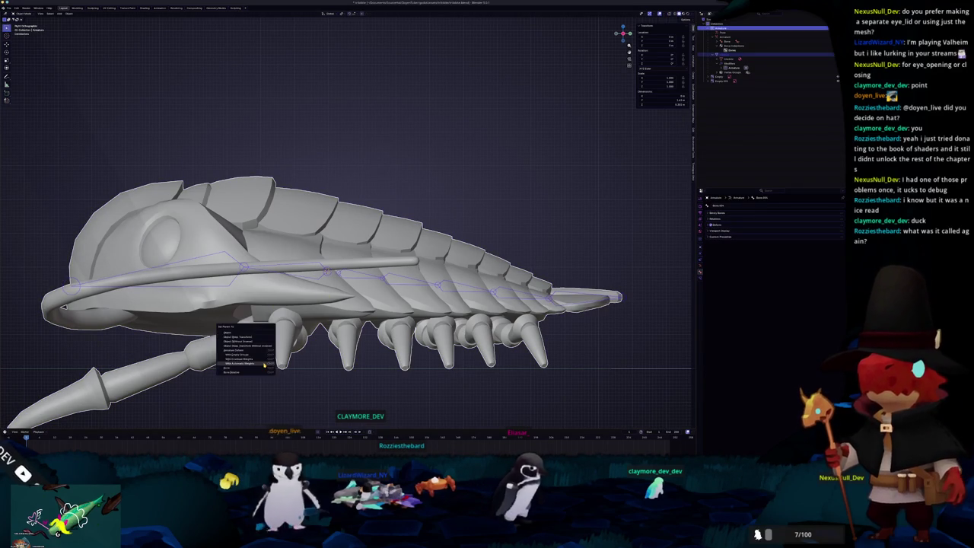
{"action": "left_click", "coordinate": [264, 365]}
{"action": "middle_click_drag", "start_coordinate": [289, 315], "coordinate": [299, 336]}
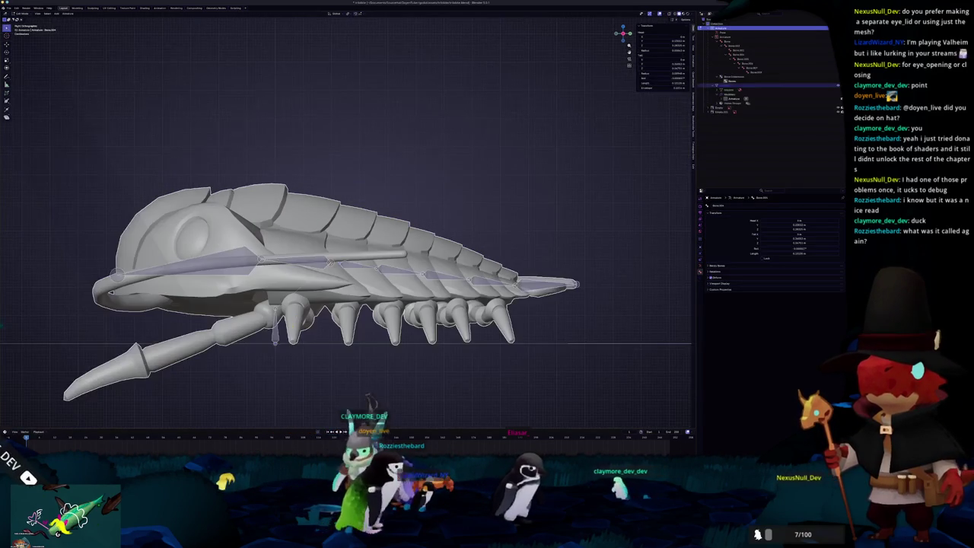
{"action": "left_click", "coordinate": [269, 339]}
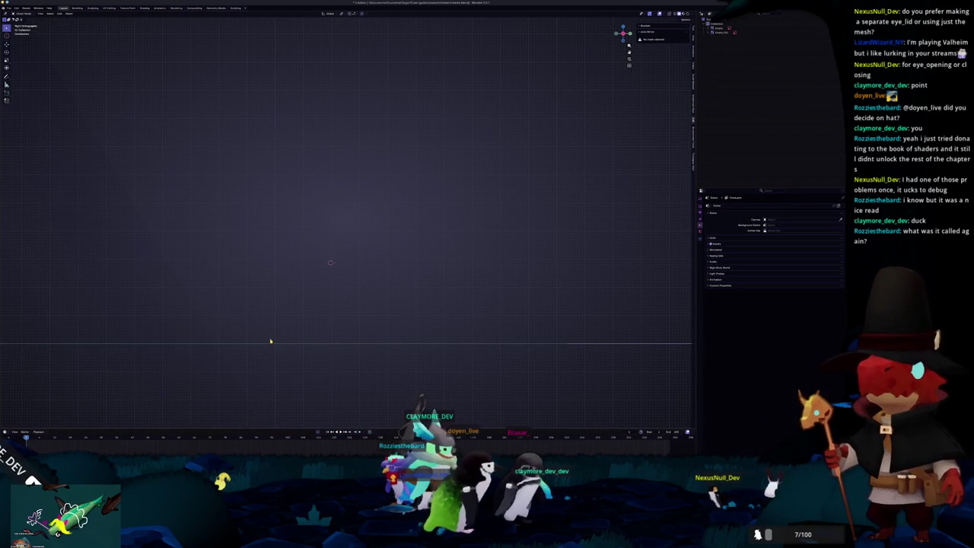
- Undo the deletion and add a scaled single-bone armature, with X-ray on to show it
{"action": "key", "text": "ctrl+z"}
{"action": "key", "text": "shift+a"}
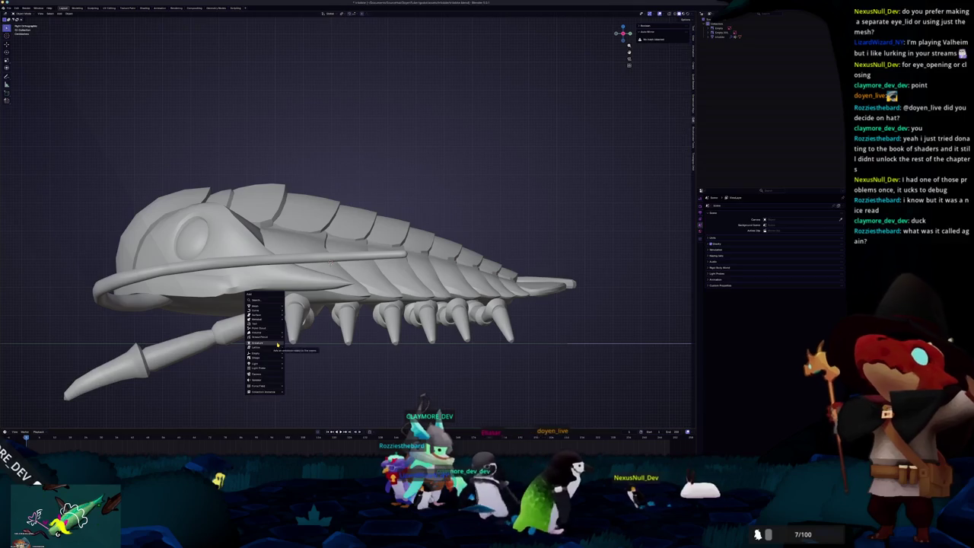
{"action": "left_click", "coordinate": [277, 345]}
{"action": "scroll", "coordinate": [394, 328], "scroll_direction": "down", "scroll_amount": 2}
{"action": "scroll", "coordinate": [400, 311], "scroll_direction": "down", "scroll_amount": 2}
{"action": "key", "text": "s"}
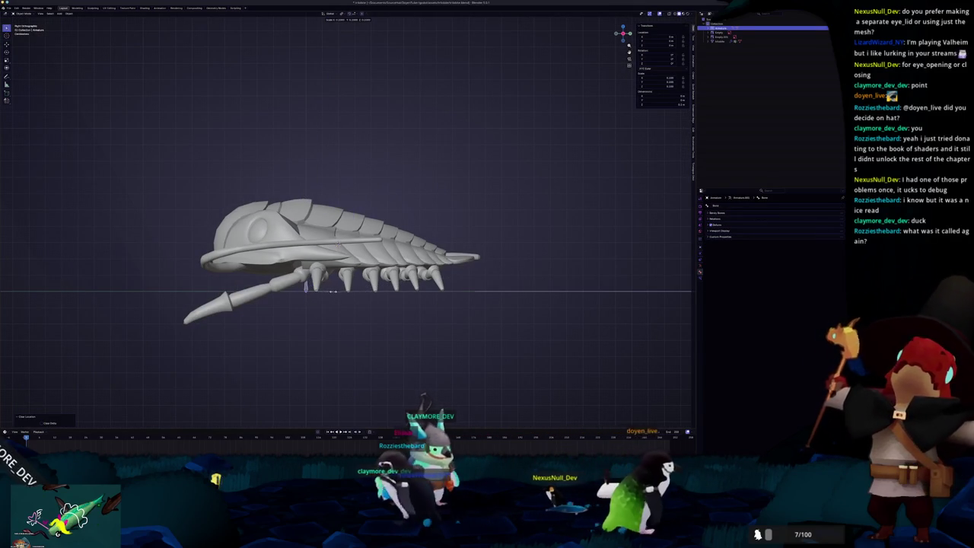
{"action": "key", "text": "Tab"}
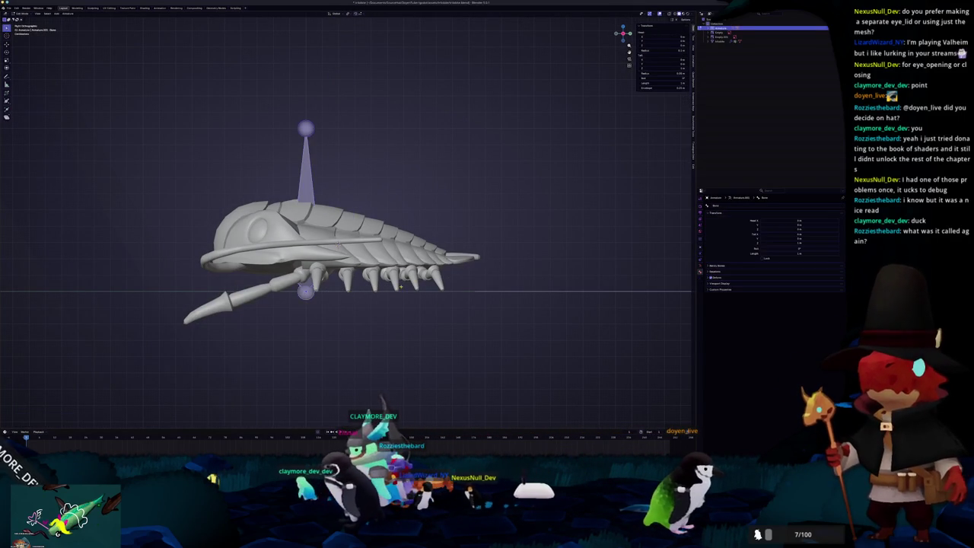
{"action": "key", "text": "alt+z"}
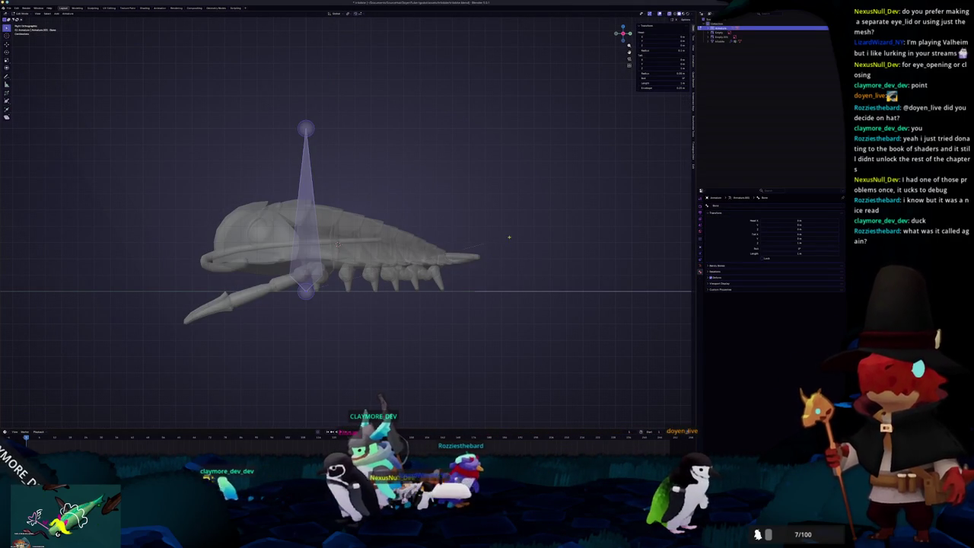
{"action": "left_click", "coordinate": [335, 282]}
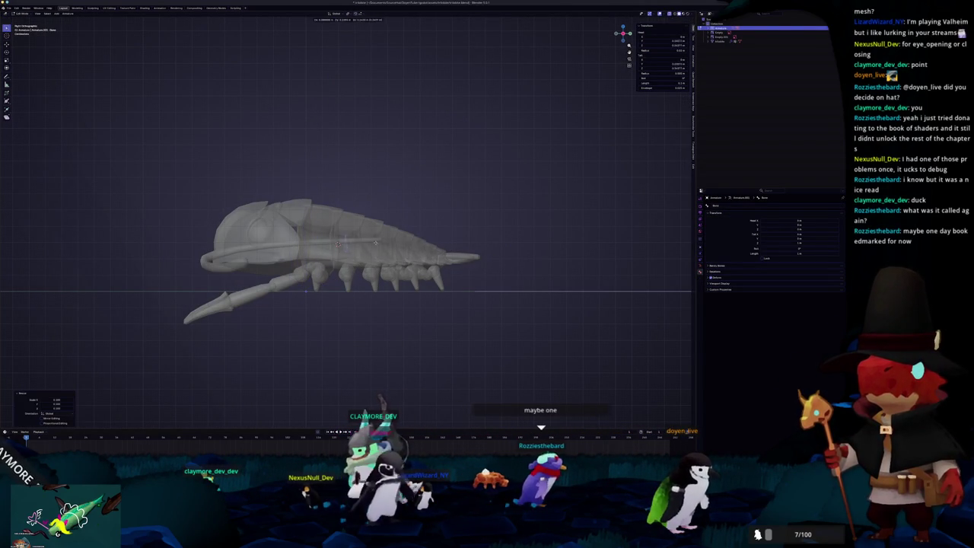
{"action": "key", "text": "Tab"}
- Parent the creature mesh to the new armature with automatic weights, then dismiss the info log
{"action": "scroll", "coordinate": [335, 251], "scroll_direction": "up", "scroll_amount": 4}
{"action": "left_click", "coordinate": [322, 266]}
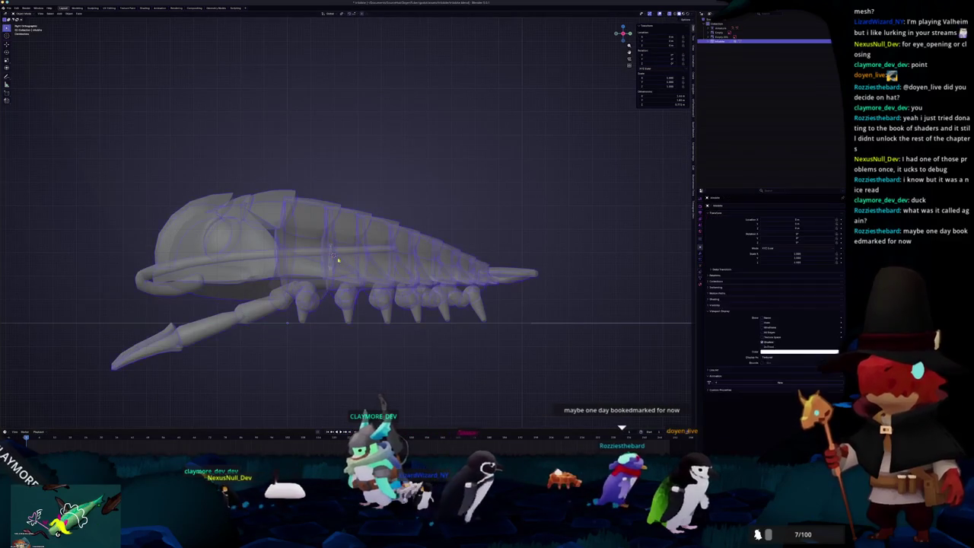
{"action": "left_click", "coordinate": [322, 266]}
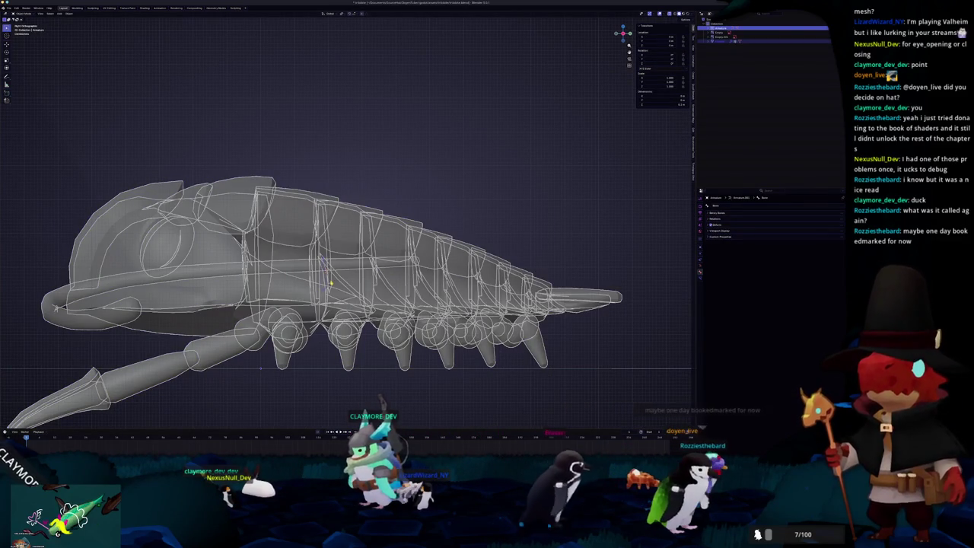
{"action": "key", "text": "ctrl+p"}
{"action": "left_click", "coordinate": [331, 282]}
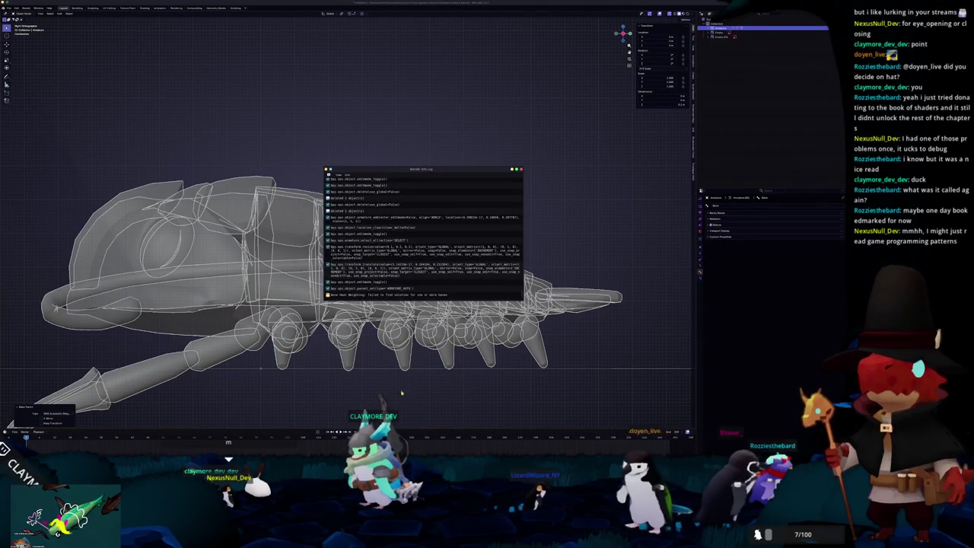
{"action": "left_click", "coordinate": [522, 169]}
- Toggle X-ray and solid shading to see the armature, and bring up Apply transforms
{"action": "key", "text": "shift+z"}
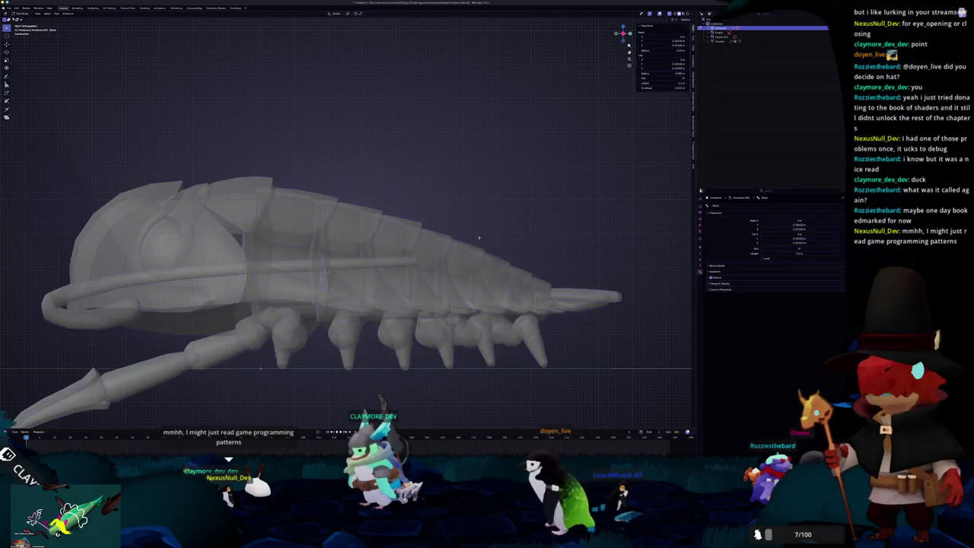
{"action": "key", "text": "alt+z"}
{"action": "key", "text": "shift+z"}
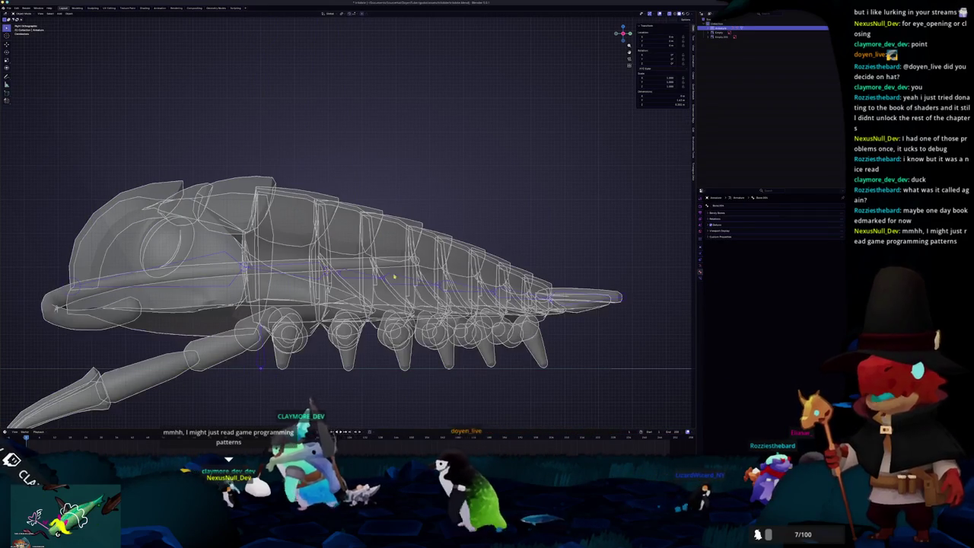
{"action": "key", "text": "shift+z"}
{"action": "middle_click_drag", "start_coordinate": [345, 309], "coordinate": [373, 317]}
{"action": "key", "text": "ctrl+a"}
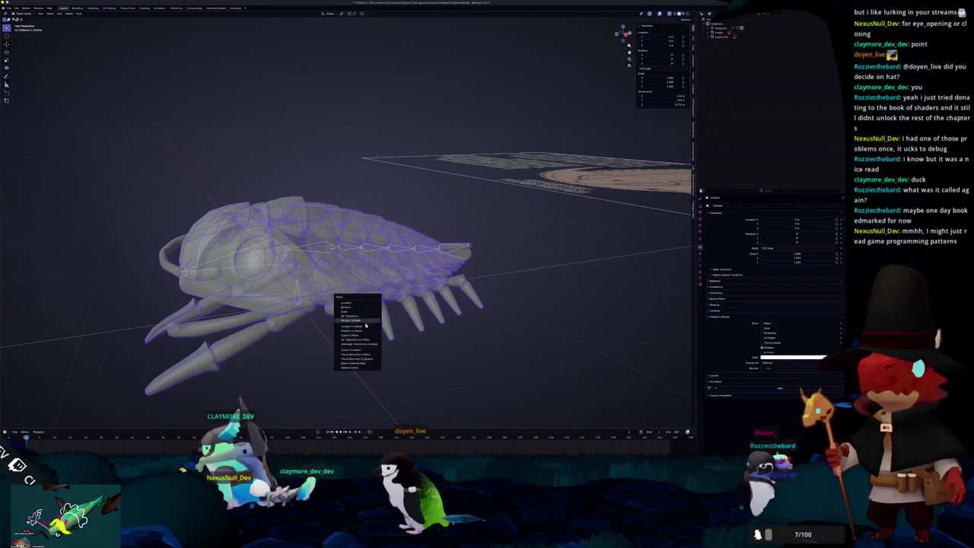
- Merge the isopod mesh's vertices by distance in Edit Mode, then turn X-ray off
{"action": "key", "text": "Tab"}
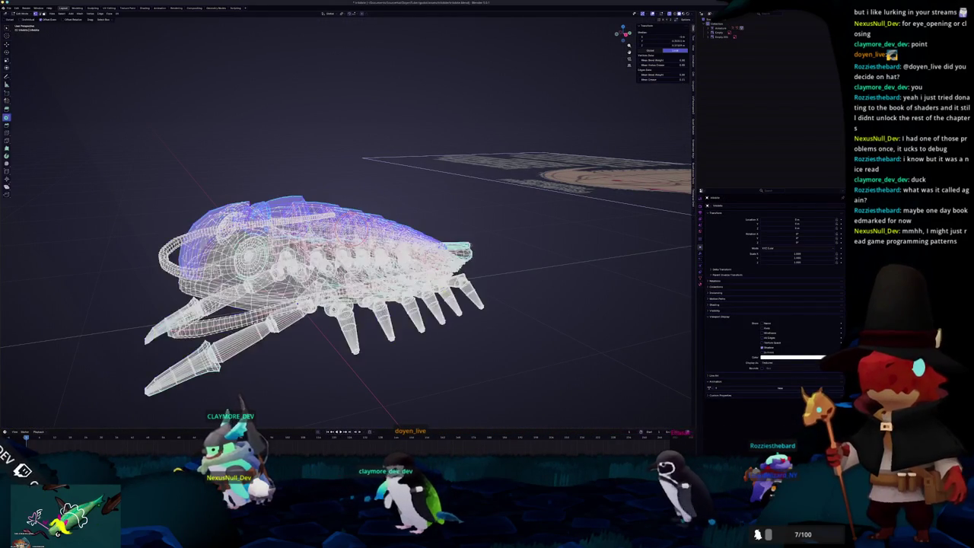
{"action": "right_click", "coordinate": [446, 293]}
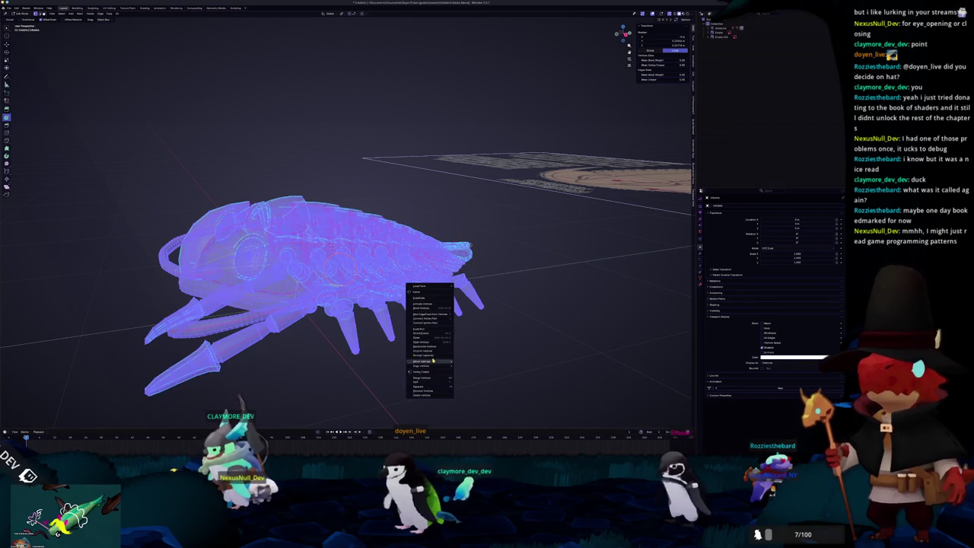
{"action": "left_click", "coordinate": [482, 404]}
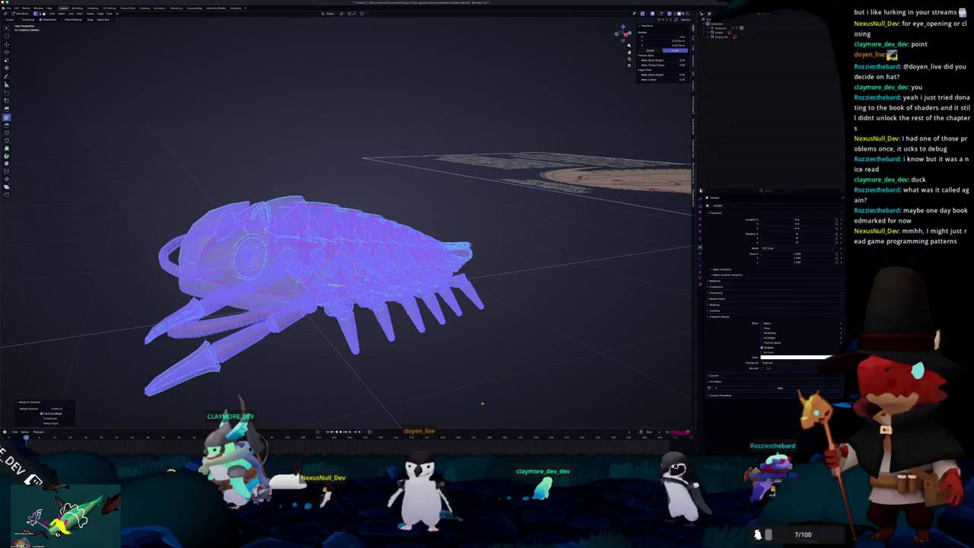
{"action": "key", "text": "Tab"}
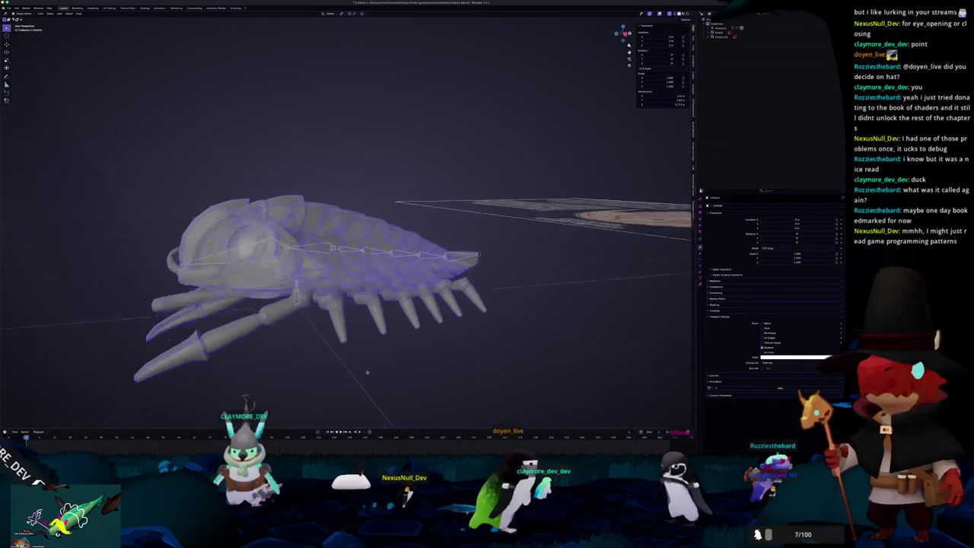
{"action": "key", "text": "alt+z"}
{"action": "scroll", "coordinate": [373, 377], "scroll_direction": "up", "scroll_amount": 3}
{"action": "middle_click_drag", "start_coordinate": [372, 377], "coordinate": [270, 348]}
- Parent the isopod mesh to the armature with automatic weights
{"action": "left_click", "coordinate": [270, 348], "text": "shift"}
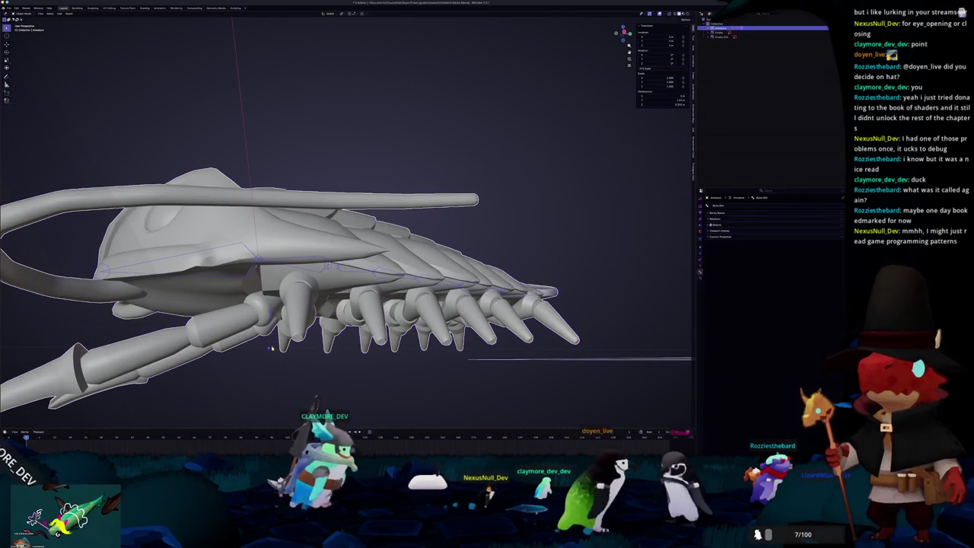
{"action": "key", "text": "ctrl+p"}
{"action": "left_click", "coordinate": [271, 348]}
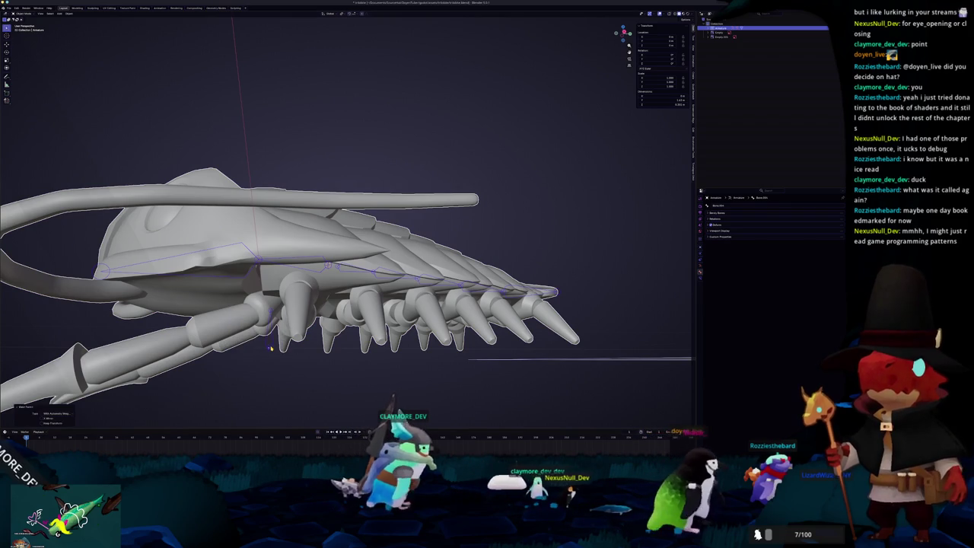
{"action": "middle_click_drag", "start_coordinate": [277, 348], "coordinate": [318, 249]}
- In Pose Mode, rotate the body and head bones from the right side view
{"action": "key", "text": "ctrl+Tab"}
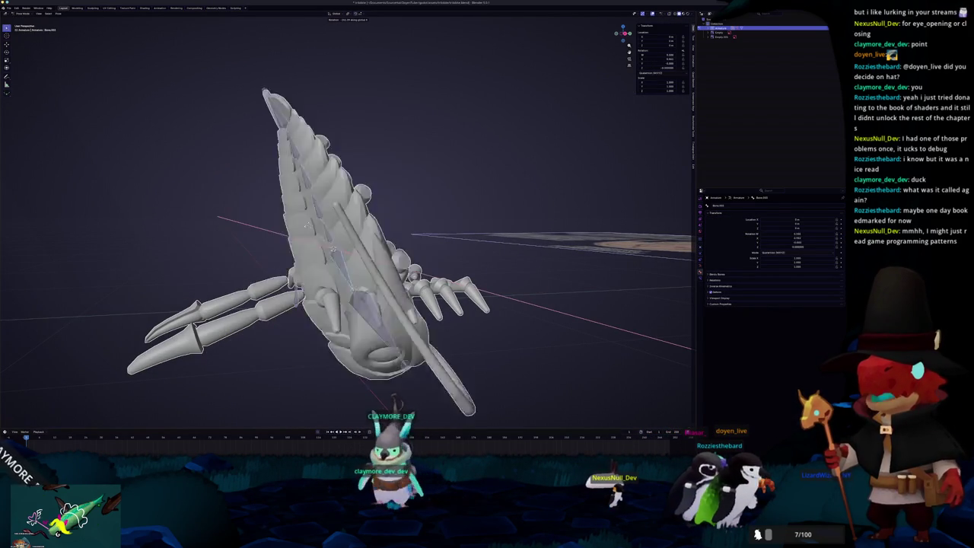
{"action": "key", "text": "Escape"}
{"action": "key", "text": "KP_3"}
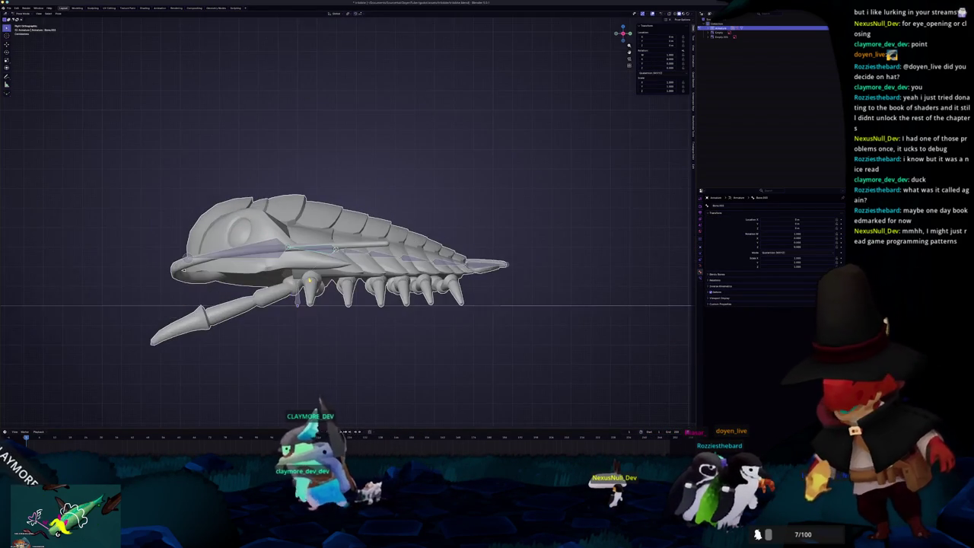
{"action": "key", "text": "r"}
{"action": "left_click", "coordinate": [369, 244]}
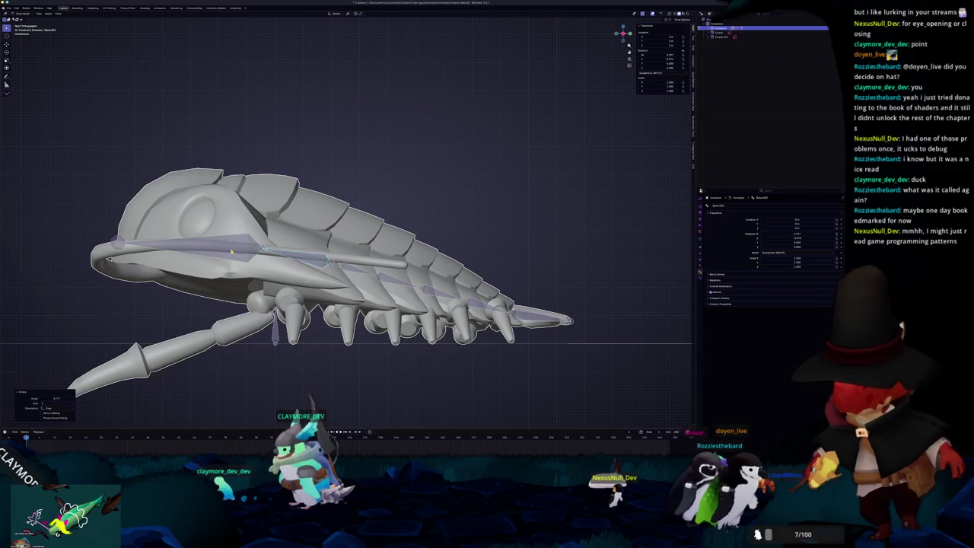
{"action": "key", "text": "r"}
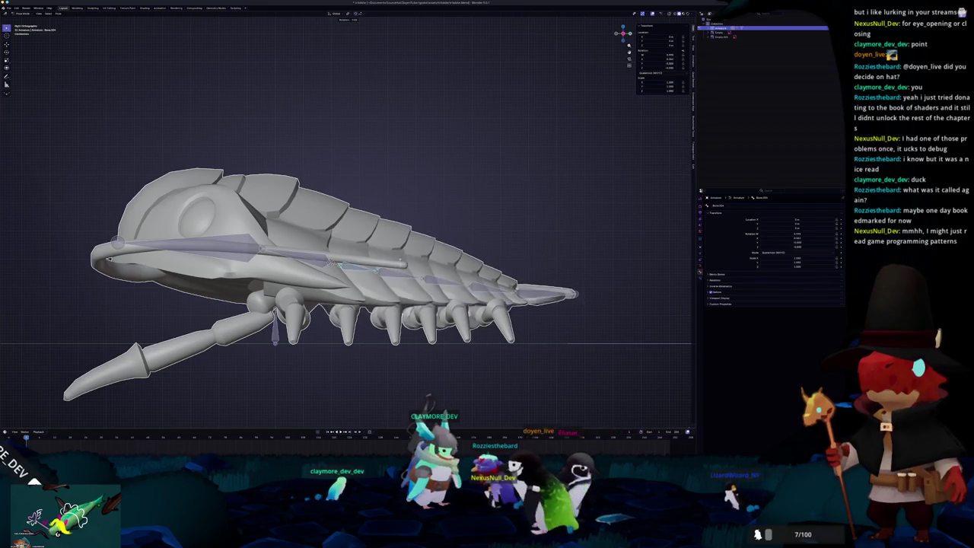
{"action": "key", "text": "Return"}
- Bend the tail bones upward in several rotations to test the deformation
{"action": "key", "text": "r"}
{"action": "key", "text": "Return"}
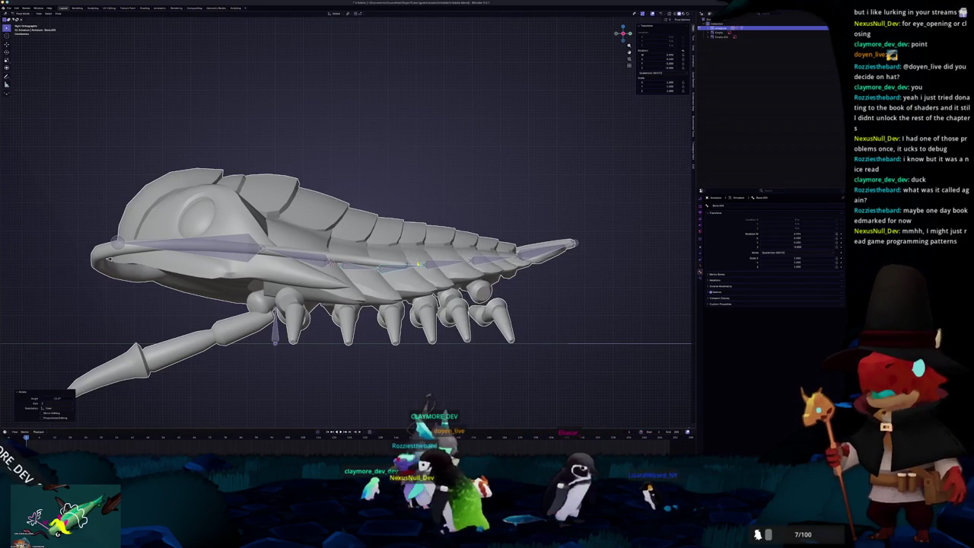
{"action": "key", "text": "r"}
{"action": "key", "text": "Return"}
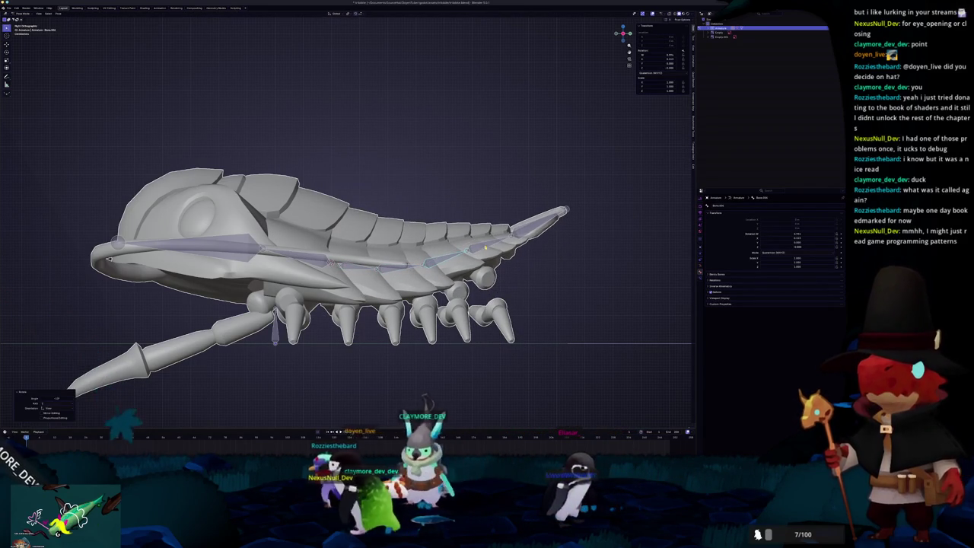
{"action": "key", "text": "r"}
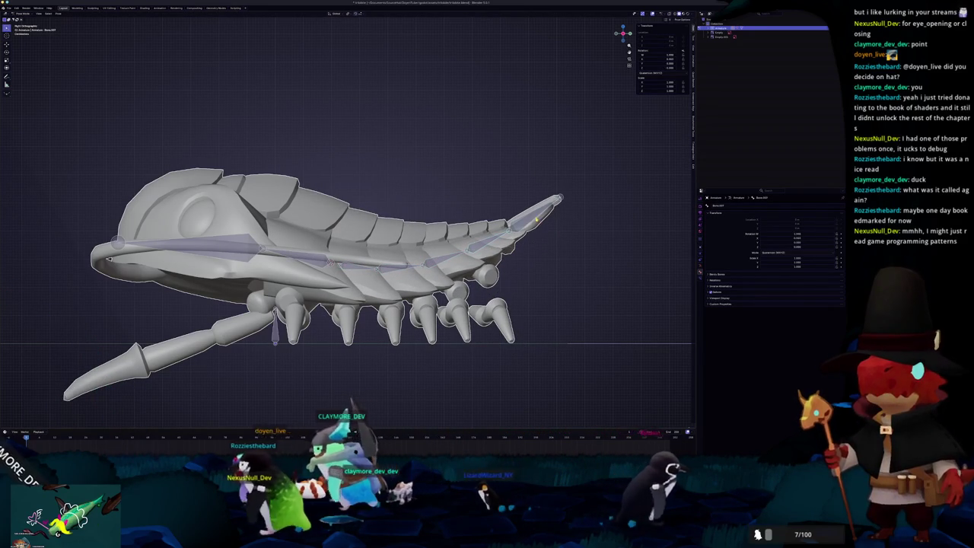
{"action": "key", "text": "Return"}
{"action": "mouse_move", "coordinate": [426, 289]}
{"action": "middle_mouse_down"}
{"action": "mouse_move", "coordinate": [462, 292]}
{"action": "mouse_move", "coordinate": [114, 293]}
{"action": "middle_mouse_up"}
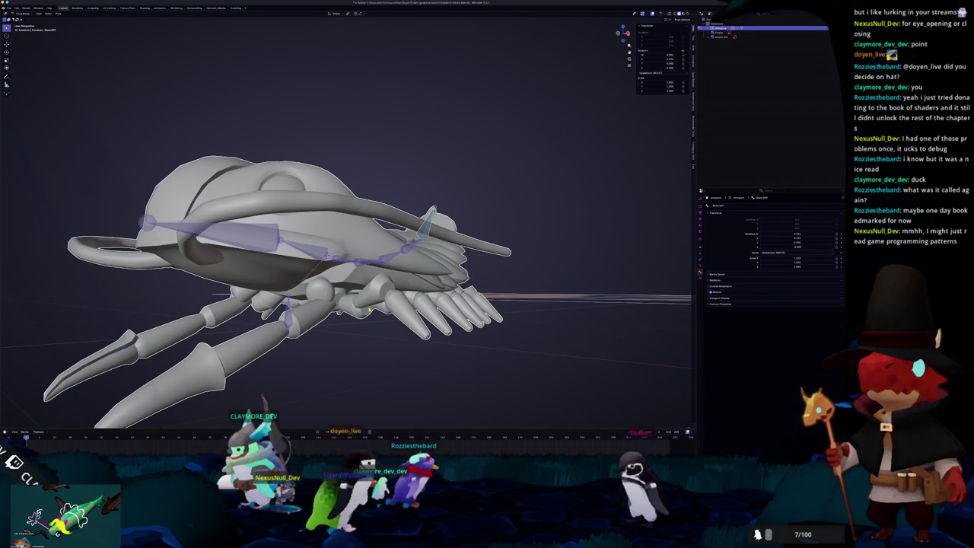
- Clear the pose with Alt+R and return the armature to Object Mode
{"action": "right_click", "coordinate": [369, 310]}
{"action": "key", "text": "alt+r"}
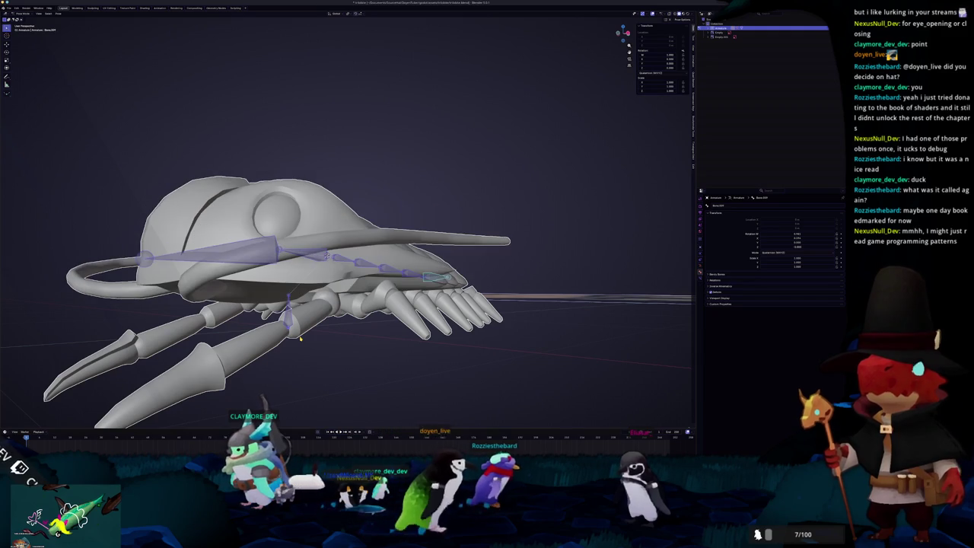
{"action": "key", "text": "ctrl+Tab"}
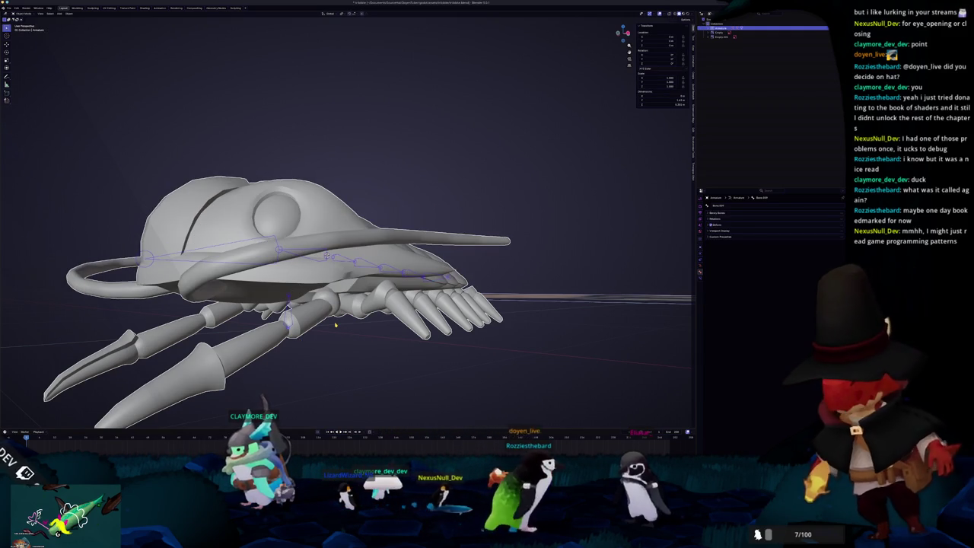
- Inspect the bones from the right side view, toggling the armature in and out of Edit Mode
{"action": "key", "text": "KP_3"}
{"action": "key", "text": "Tab"}
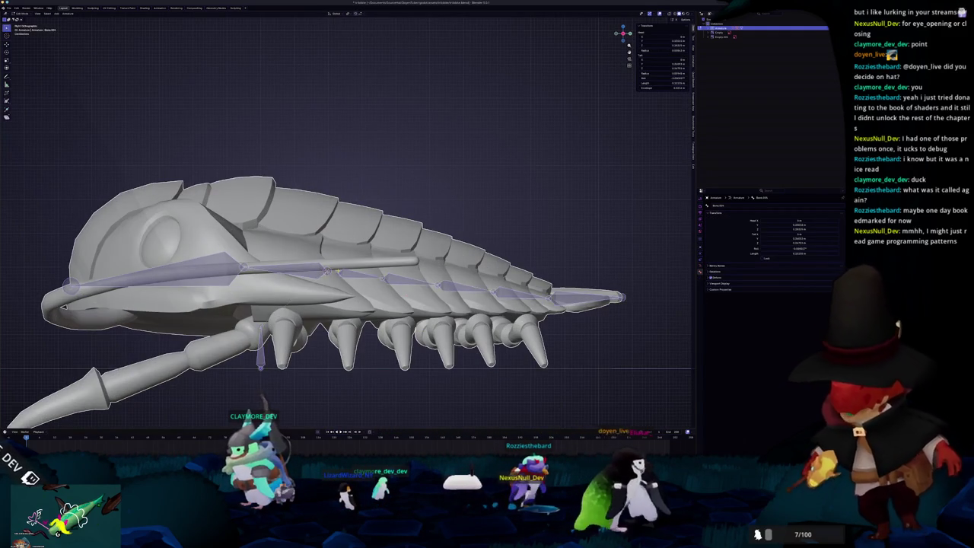
{"action": "scroll", "coordinate": [327, 271], "scroll_direction": "up", "scroll_amount": 4}
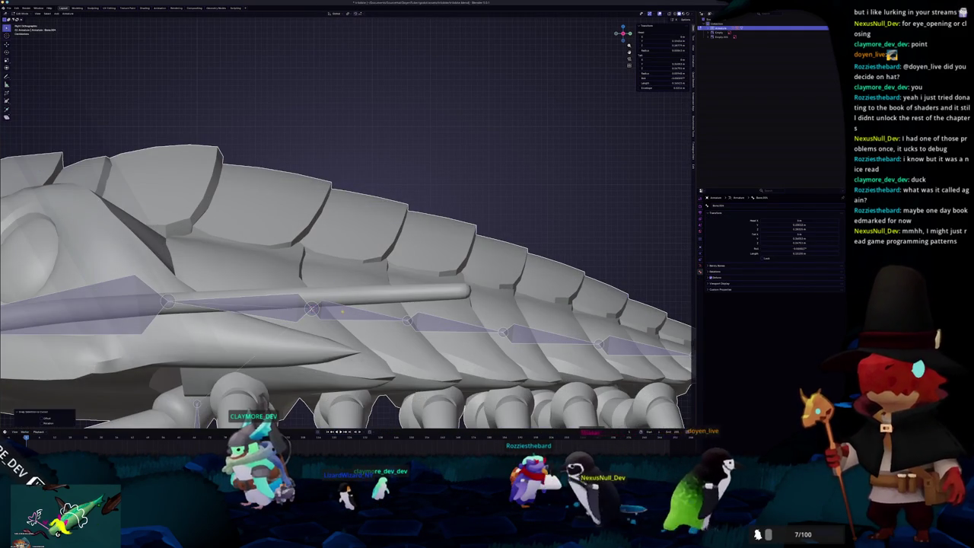
{"action": "key", "text": "Tab"}
{"action": "scroll", "coordinate": [350, 289], "scroll_direction": "down", "scroll_amount": 3}
{"action": "scroll", "coordinate": [350, 289], "scroll_direction": "down", "scroll_amount": 1}
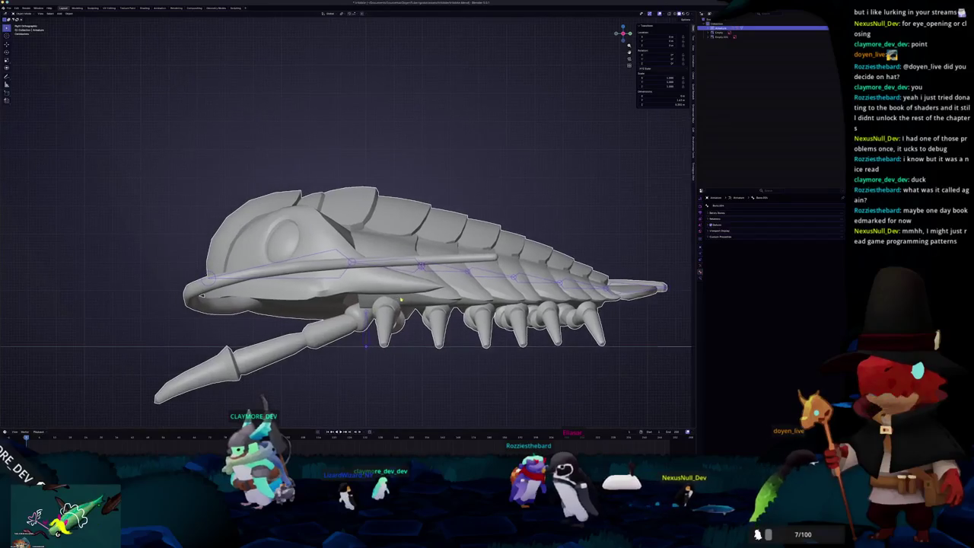
{"action": "key", "text": "Tab"}
{"action": "scroll", "coordinate": [350, 289], "scroll_direction": "up", "scroll_amount": 1}
{"action": "scroll", "coordinate": [351, 289], "scroll_direction": "up", "scroll_amount": 2}
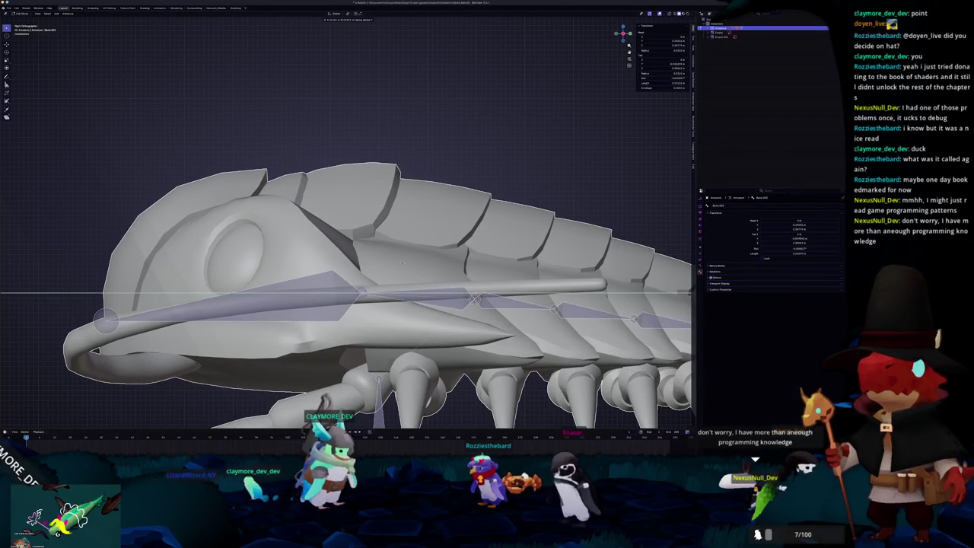
{"action": "scroll", "coordinate": [403, 263], "scroll_direction": "down", "scroll_amount": 3}
{"action": "middle_click_drag", "start_coordinate": [403, 263], "coordinate": [353, 314]}
{"action": "key", "text": "KP_3"}
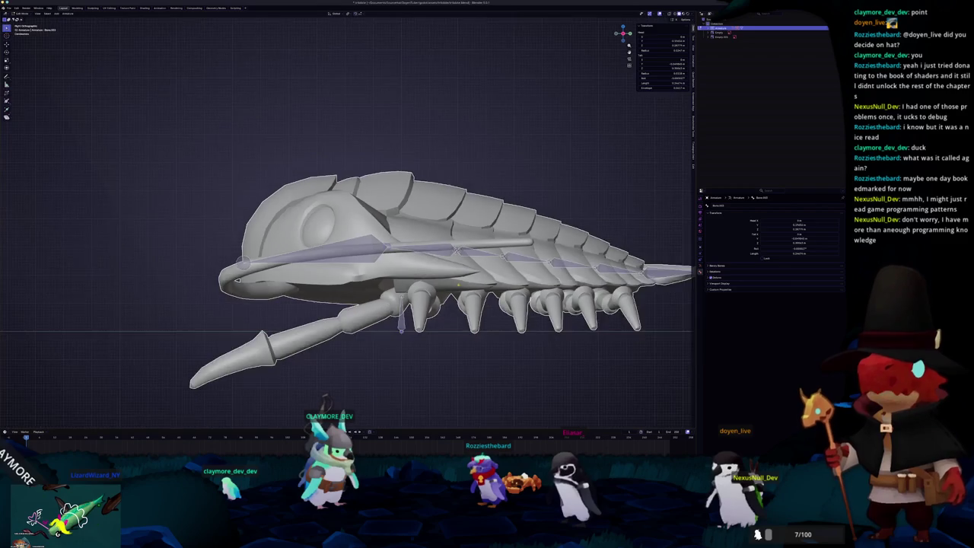
{"action": "scroll", "coordinate": [335, 282], "scroll_direction": "up", "scroll_amount": 1}
{"action": "scroll", "coordinate": [330, 272], "scroll_direction": "up", "scroll_amount": 2}
{"action": "scroll", "coordinate": [330, 271], "scroll_direction": "up", "scroll_amount": 1}
{"action": "scroll", "coordinate": [341, 279], "scroll_direction": "up", "scroll_amount": 1}
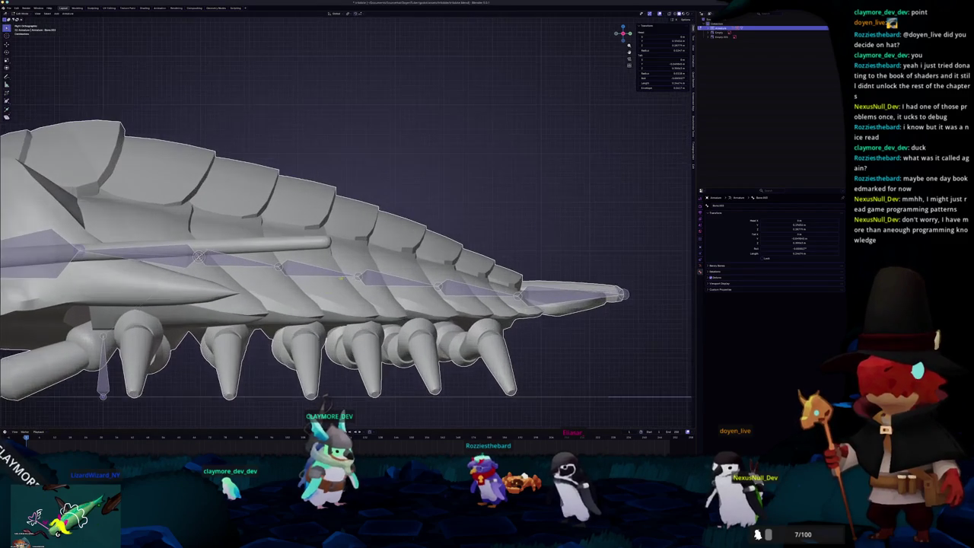
{"action": "middle_click_drag", "start_coordinate": [454, 354], "coordinate": [348, 335], "text": "shift"}
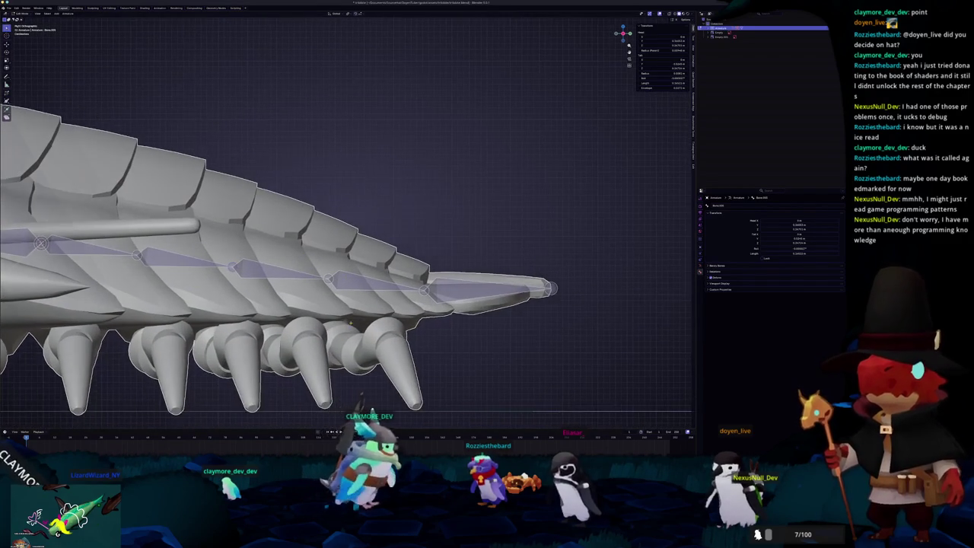
- Select the creature mesh and inspect its legs from below in Edit Mode
{"action": "left_click", "coordinate": [348, 333]}
{"action": "key", "text": "Tab"}
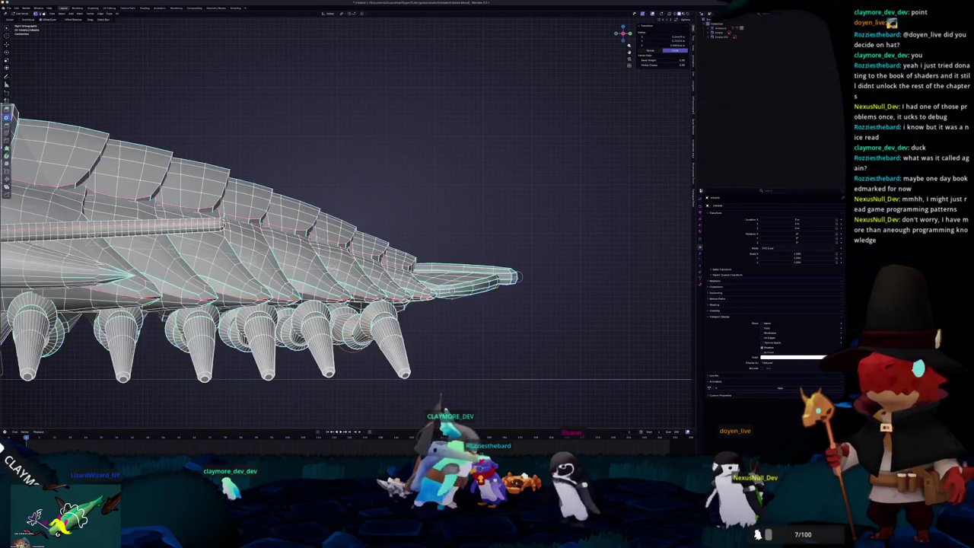
{"action": "mouse_move", "coordinate": [340, 343]}
{"action": "middle_mouse_down"}
{"action": "mouse_move", "coordinate": [508, 292]}
{"action": "mouse_move", "coordinate": [583, 315]}
{"action": "middle_mouse_up"}
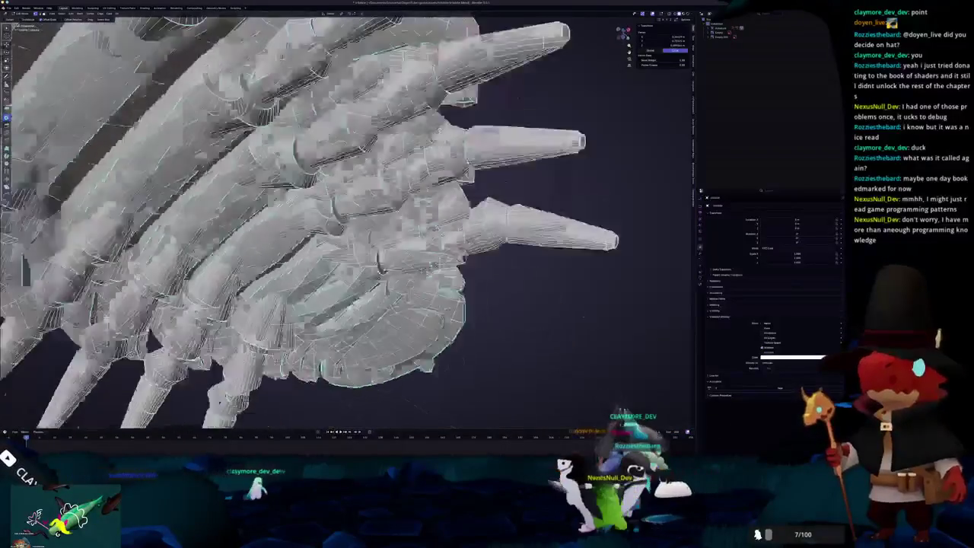
{"action": "key", "text": "Tab"}
{"action": "mouse_move", "coordinate": [583, 315]}
{"action": "middle_mouse_down"}
{"action": "mouse_move", "coordinate": [316, 325]}
{"action": "mouse_move", "coordinate": [328, 324]}
{"action": "middle_mouse_up"}
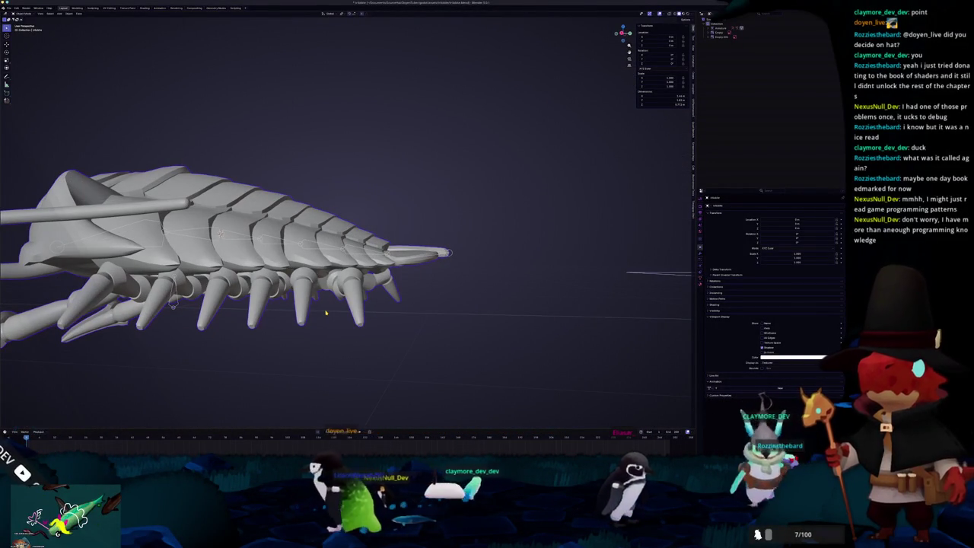
- Check front and side views, then select the armature through X-ray and enter its Edit Mode
{"action": "key", "text": "KP_3"}
{"action": "key", "text": "KP_5"}
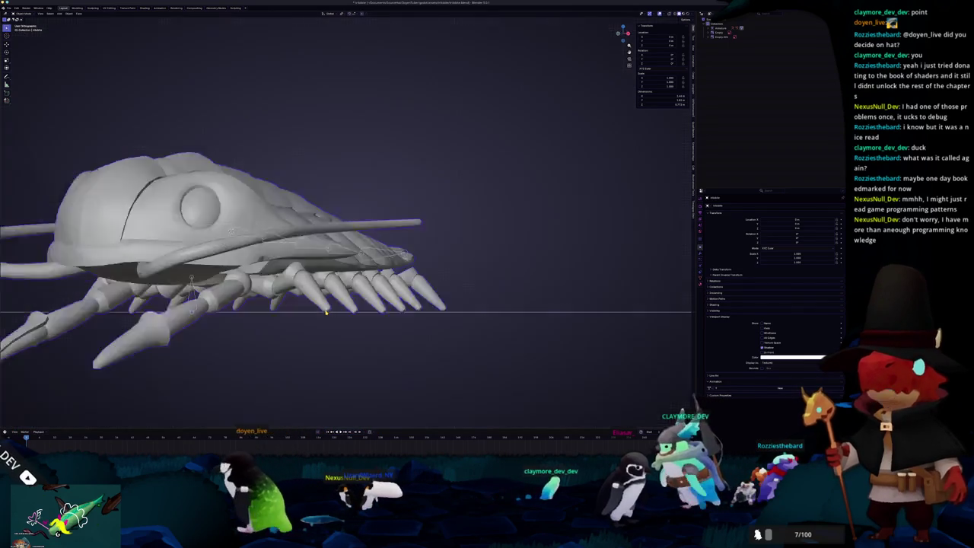
{"action": "key", "text": "KP_5"}
{"action": "key", "text": "KP_5"}
{"action": "key", "text": "KP_1"}
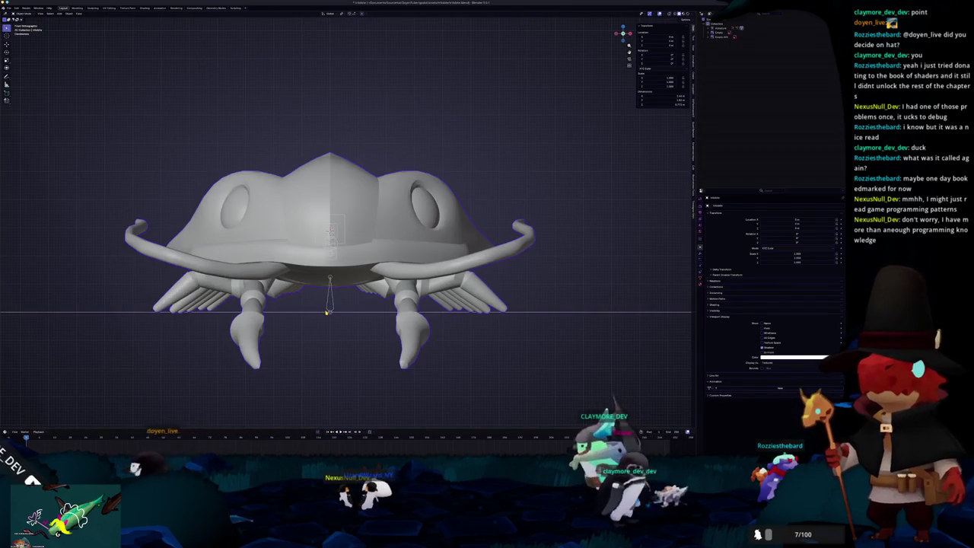
{"action": "key", "text": "KP_3"}
{"action": "key", "text": "KP_5"}
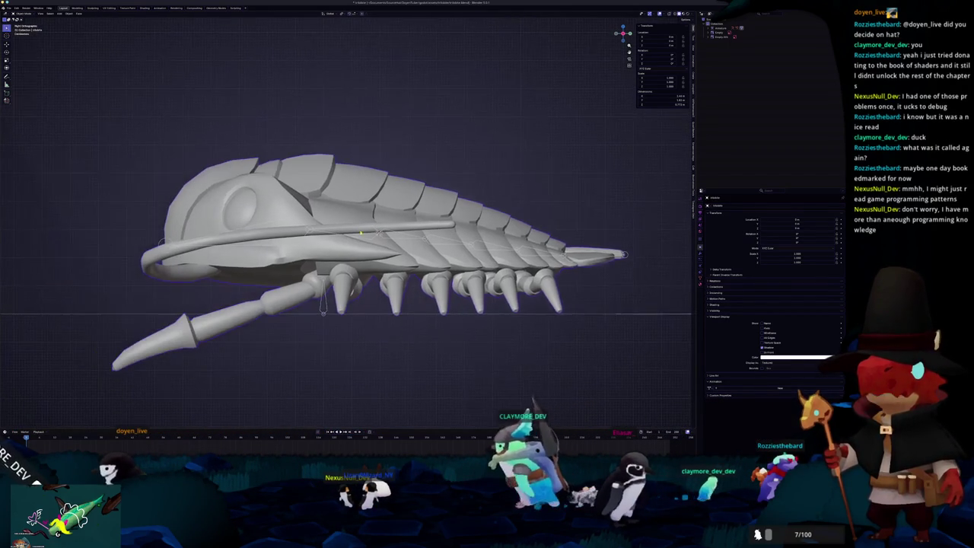
{"action": "key", "text": "shift+z"}
{"action": "left_click", "coordinate": [377, 232]}
{"action": "key", "text": "shift+z"}
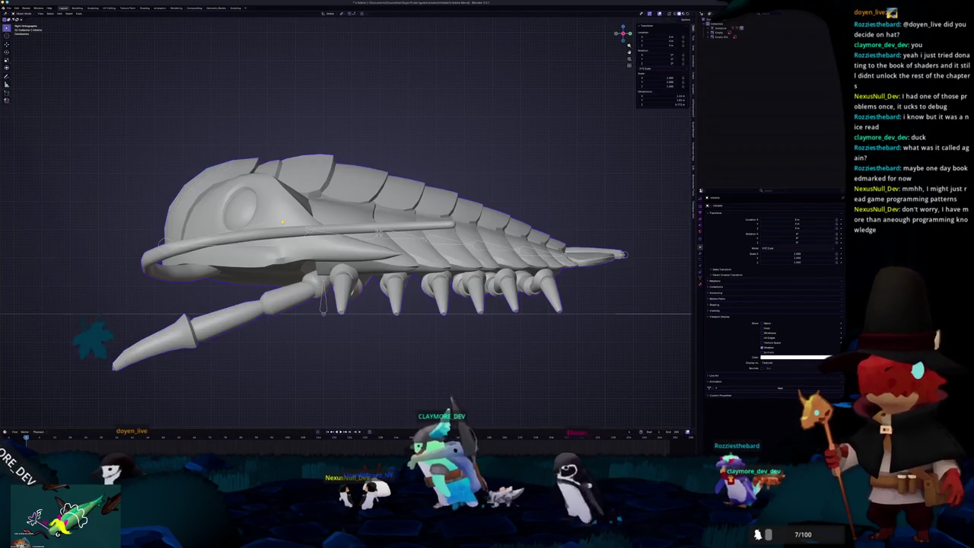
{"action": "key", "text": "Tab"}
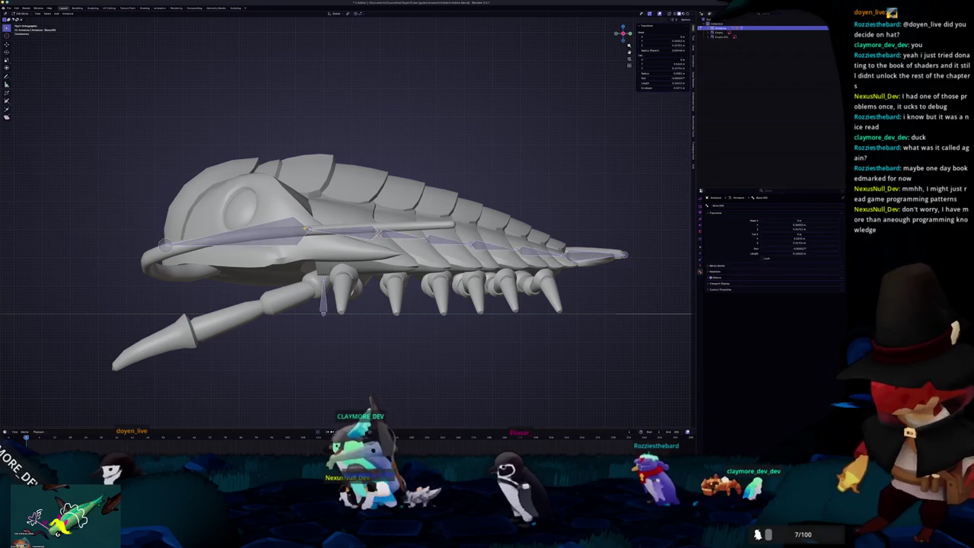
- Duplicate the bone in front view and check its placement from top and side views
{"action": "key", "text": "KP_1"}
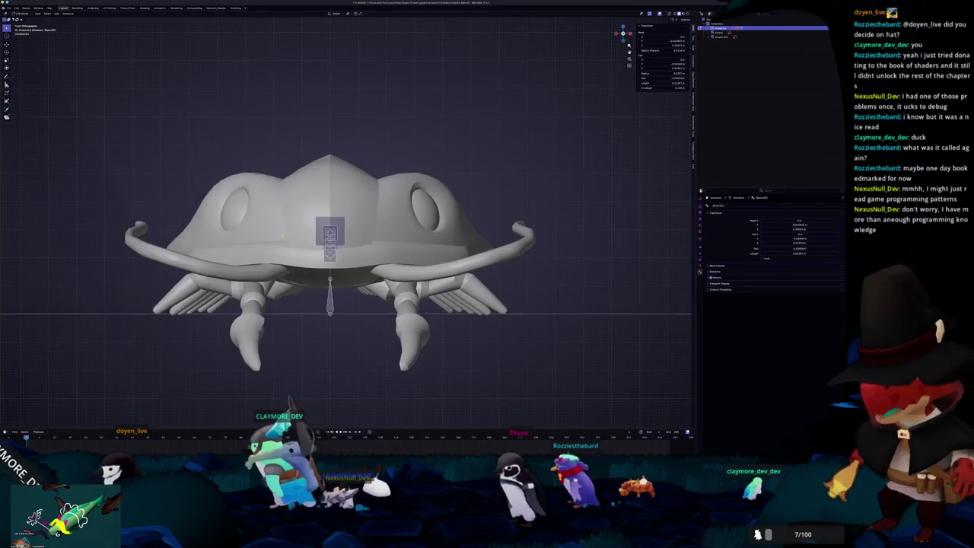
{"action": "key", "text": "shift+d"}
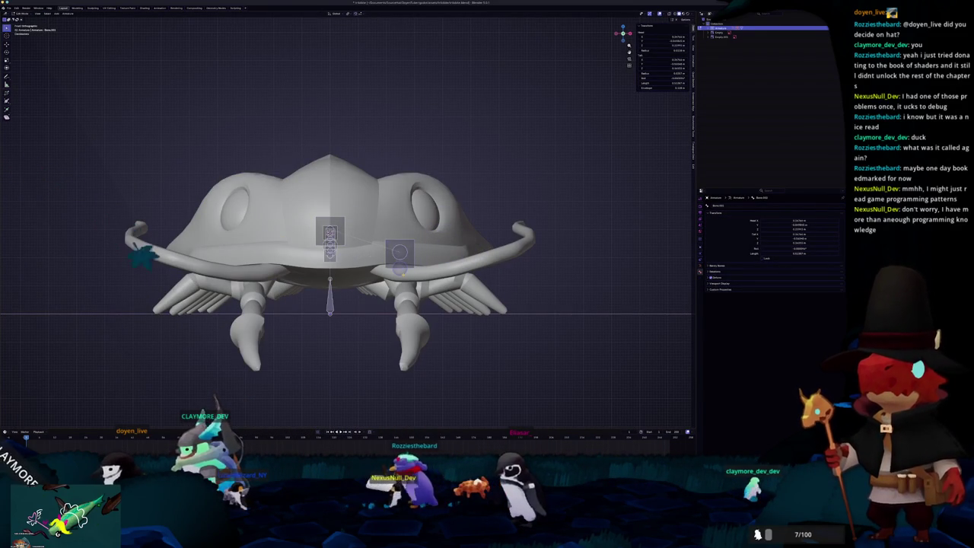
{"action": "key", "text": "KP_7"}
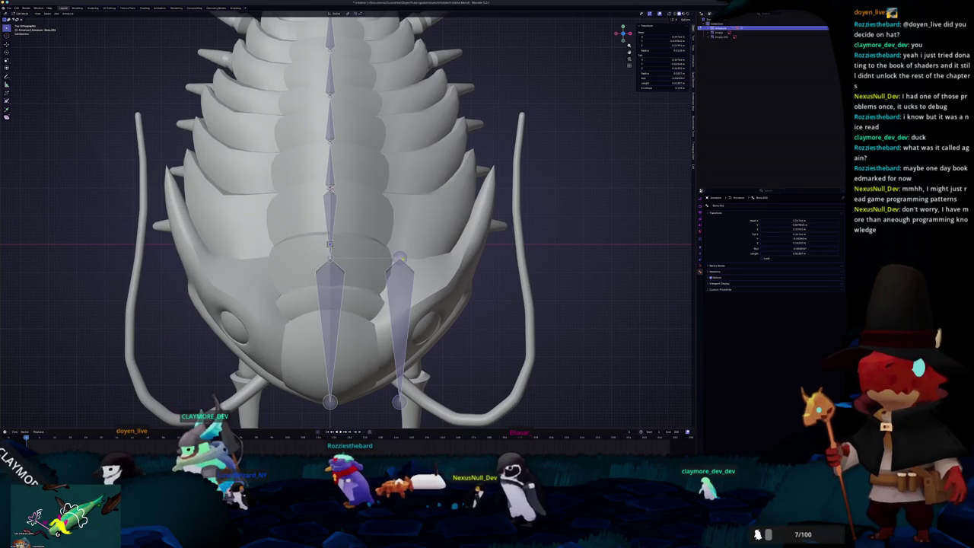
{"action": "middle_click_drag", "start_coordinate": [343, 305], "coordinate": [364, 220], "text": "shift"}
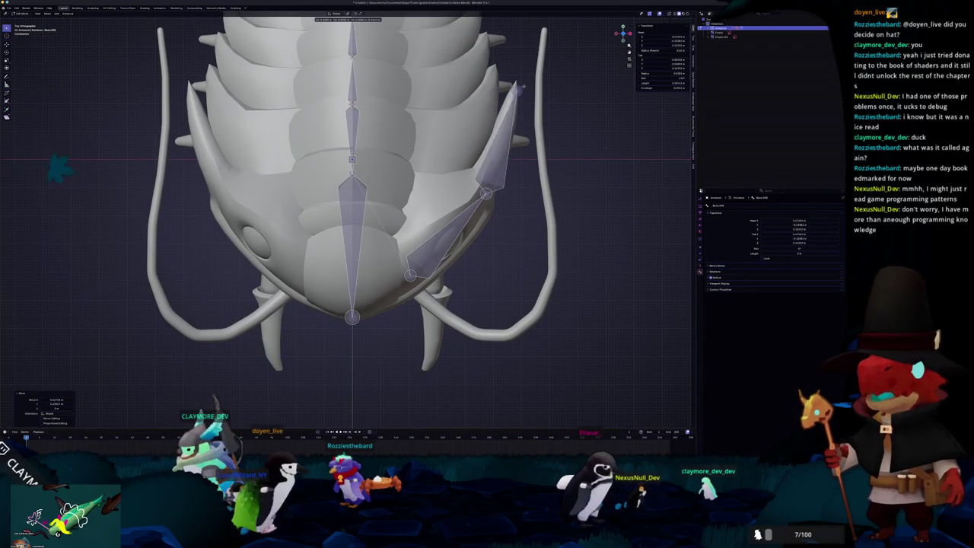
{"action": "middle_click_drag", "start_coordinate": [496, 244], "coordinate": [496, 288]}
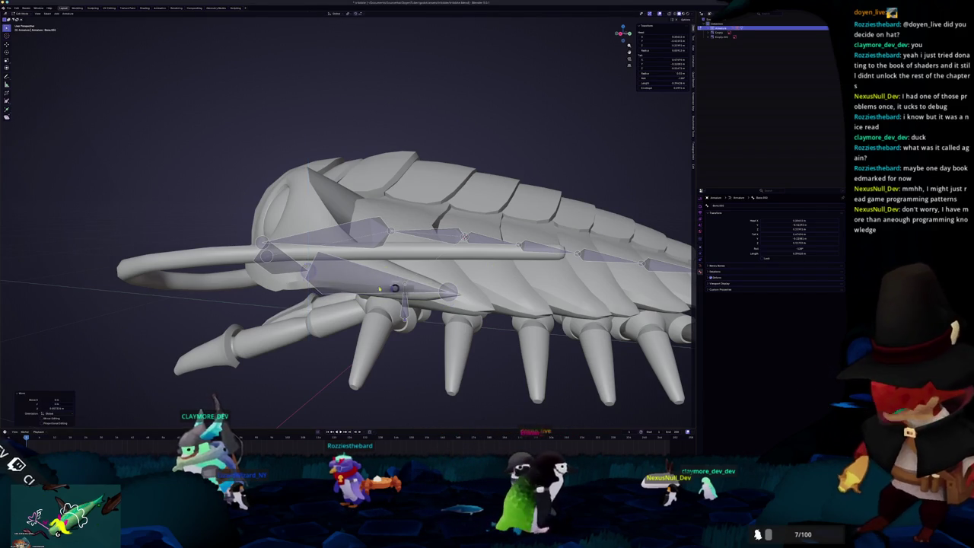
- Leave bone editing, turn X-ray off, and select the isopod body mesh
{"action": "key", "text": "Tab"}
{"action": "key", "text": "alt+z"}
{"action": "key", "text": "alt+z"}
{"action": "middle_click_drag", "start_coordinate": [379, 289], "coordinate": [319, 289]}
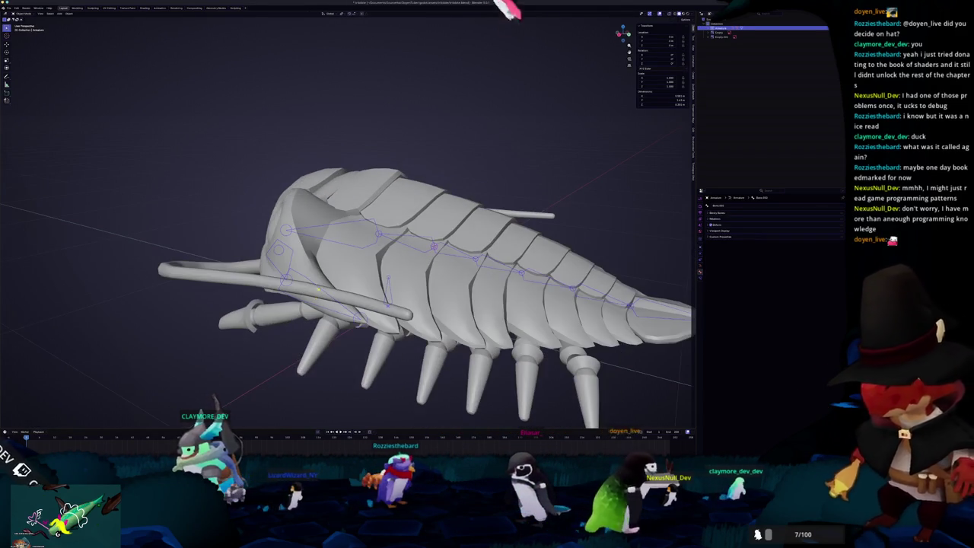
{"action": "left_click", "coordinate": [500, 261]}
{"action": "middle_click_drag", "start_coordinate": [500, 261], "coordinate": [502, 225]}
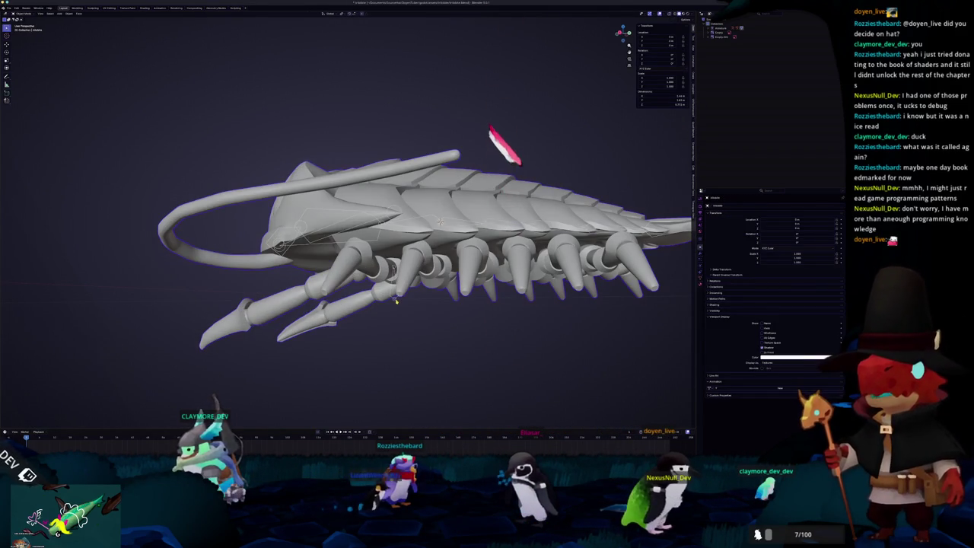
{"action": "middle_click_drag", "start_coordinate": [490, 129], "coordinate": [490, 248]}
- Parent the isopod mesh to its armature with automatic weights and test an X rotation of the head
{"action": "left_click", "coordinate": [490, 247]}
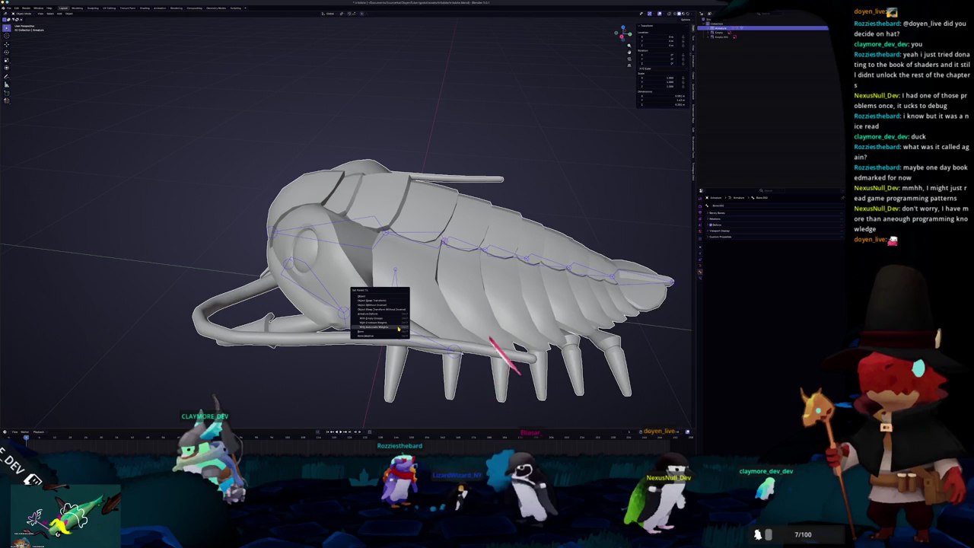
{"action": "left_click", "coordinate": [398, 327]}
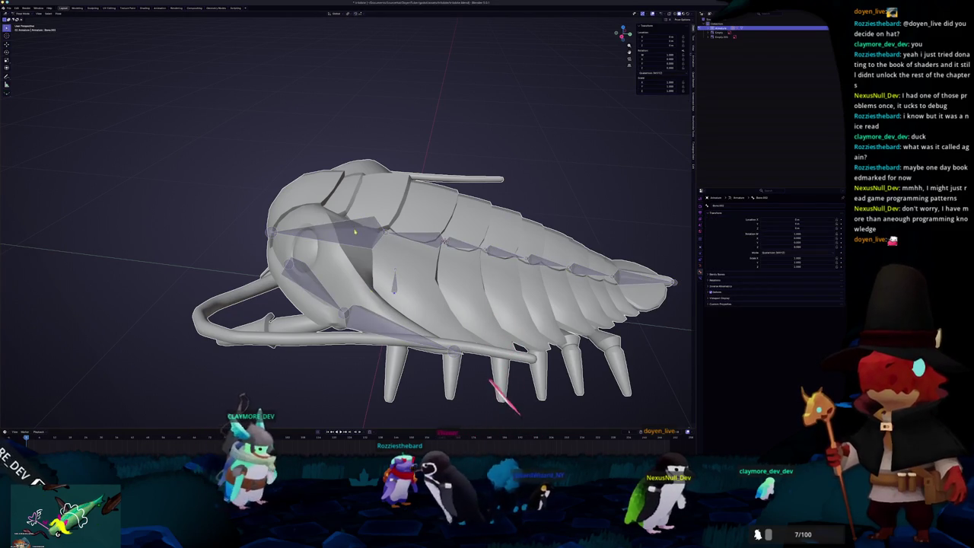
{"action": "key", "text": "r"}
{"action": "key", "text": "x"}
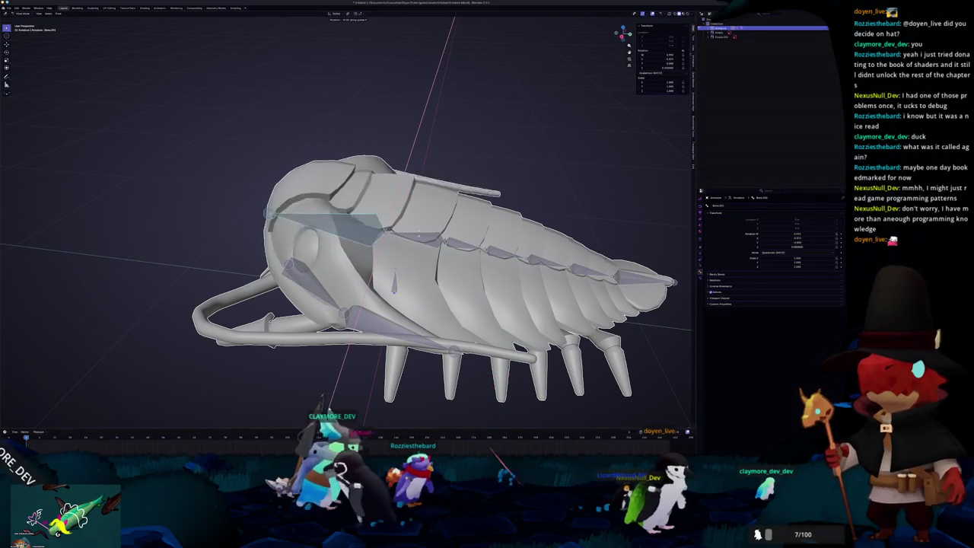
{"action": "key", "text": "Escape"}
{"action": "key", "text": "ctrl+Tab"}
- Parent the bone with Keep Offset in Edit Mode and test-bend the head in Pose Mode
{"action": "key", "text": "Tab"}
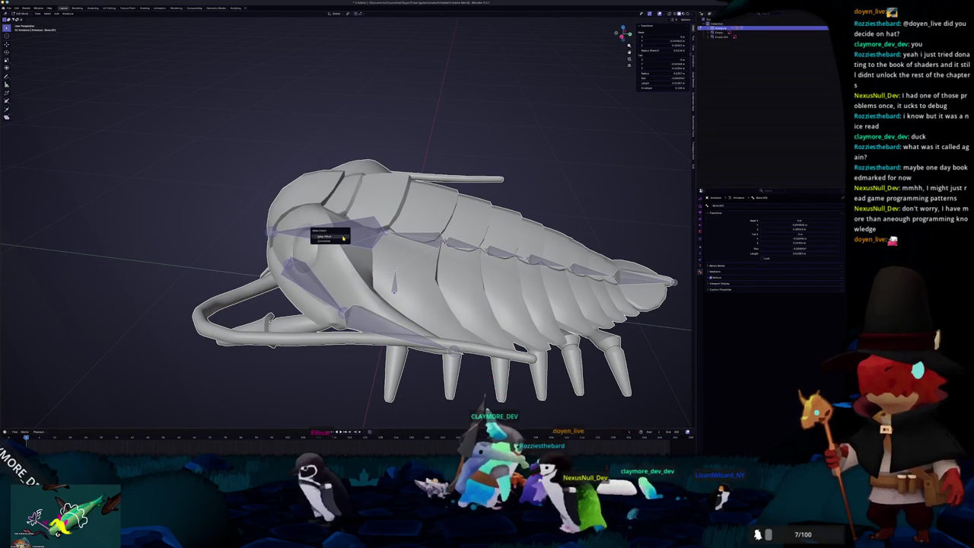
{"action": "left_click", "coordinate": [343, 237]}
{"action": "key", "text": "ctrl+Tab"}
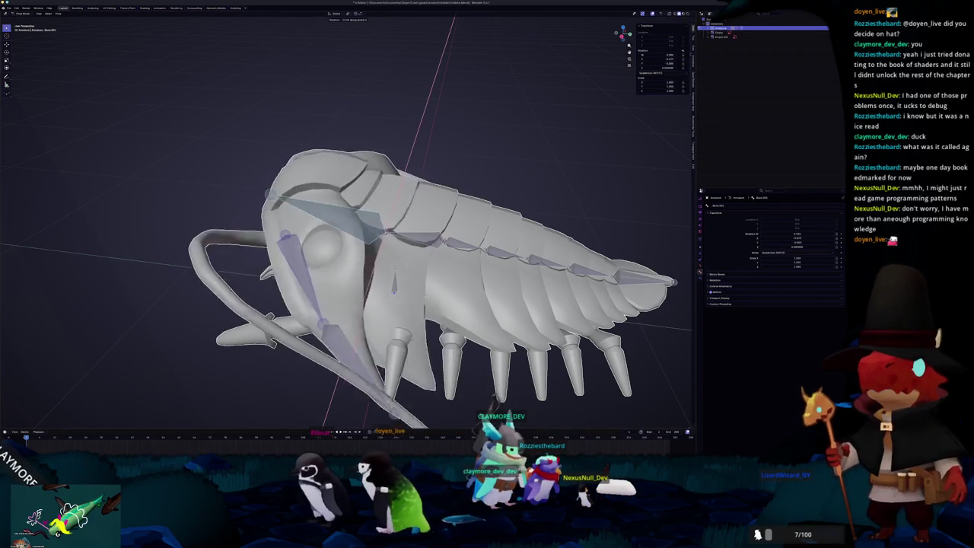
{"action": "key", "text": "Return"}
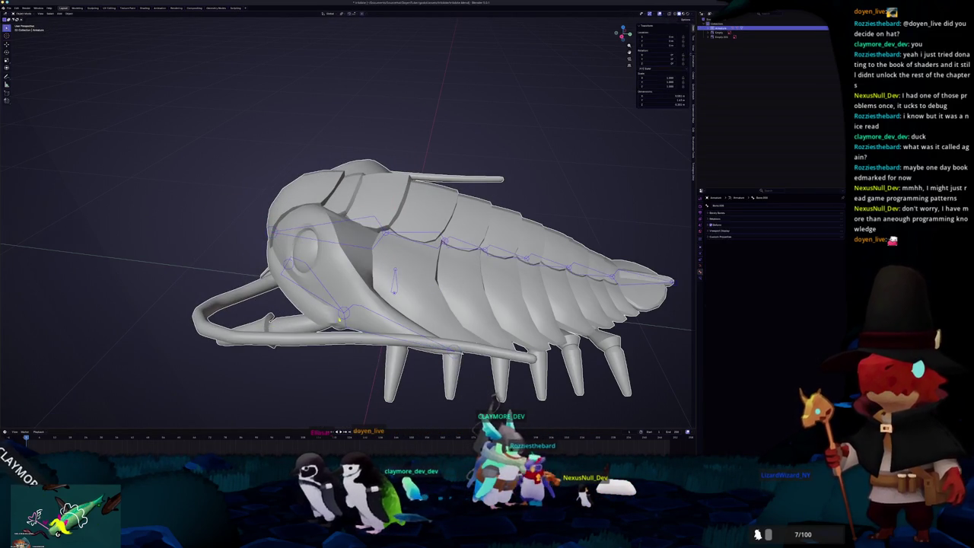
{"action": "key", "text": "Tab"}
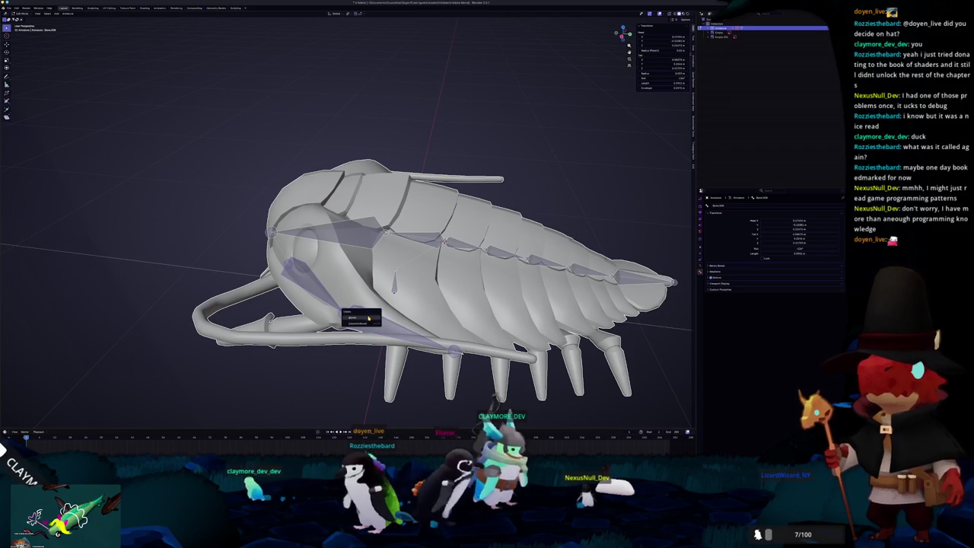
- Delete the downward head bone and bring up the mesh-to-armature parenting options again
{"action": "left_click", "coordinate": [364, 318]}
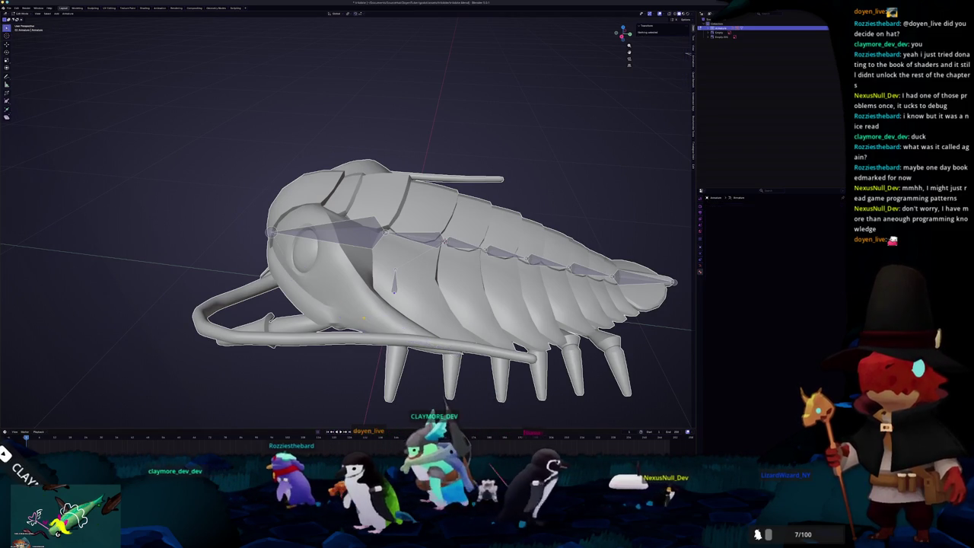
{"action": "key", "text": "Tab"}
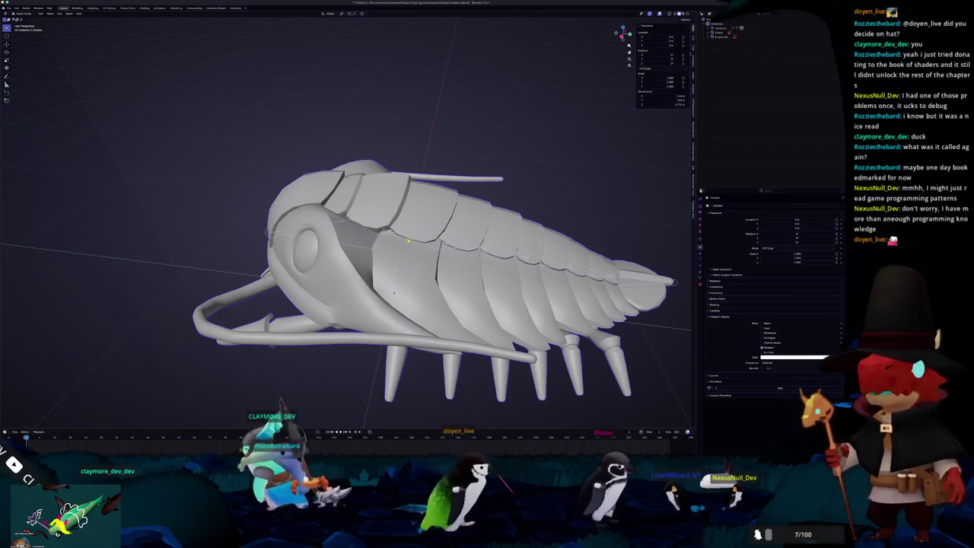
{"action": "key", "text": "ctrl+p"}
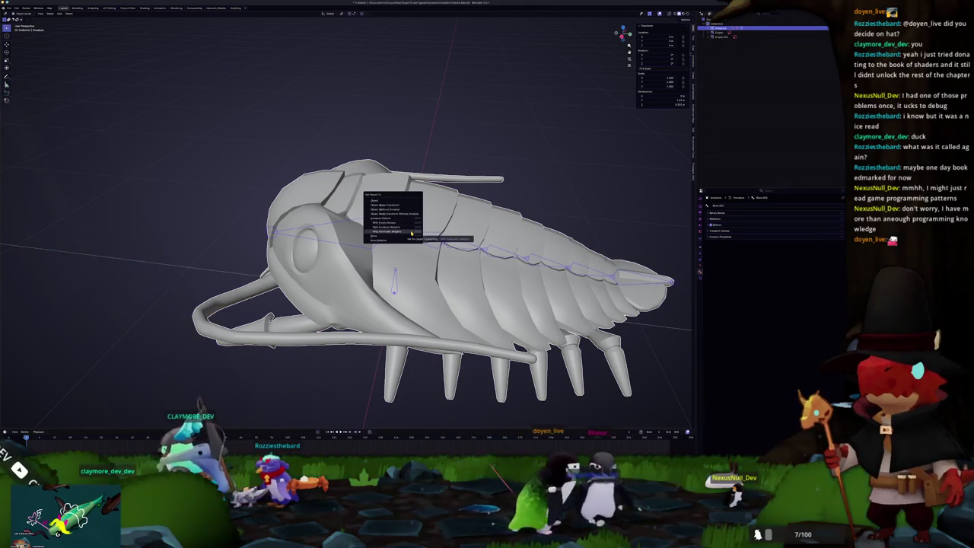
- Re-bind the mesh with automatic weights and give the head bone a first test rotation
{"action": "left_click", "coordinate": [410, 231]}
{"action": "key", "text": "ctrl+Tab"}
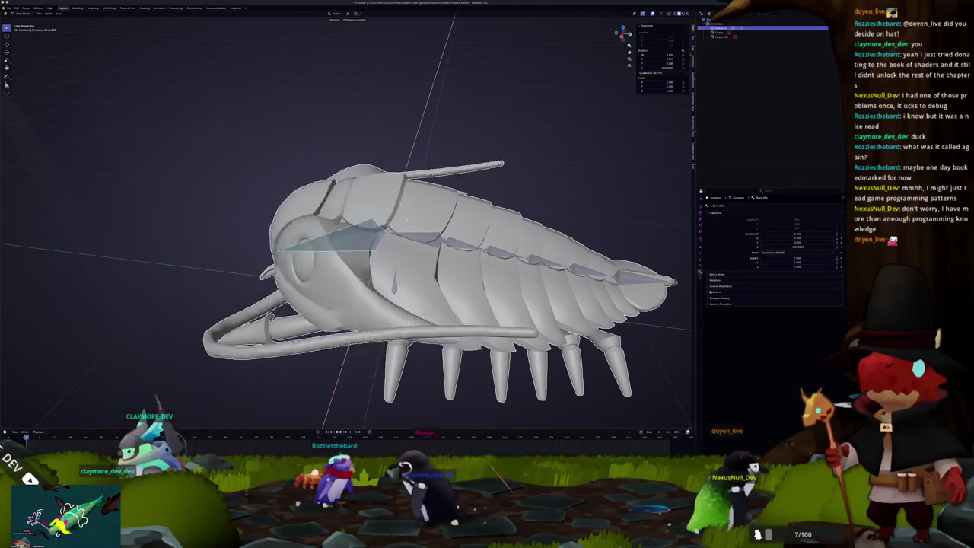
{"action": "left_click", "coordinate": [445, 243]}
{"action": "middle_click_drag", "start_coordinate": [446, 243], "coordinate": [426, 251]}
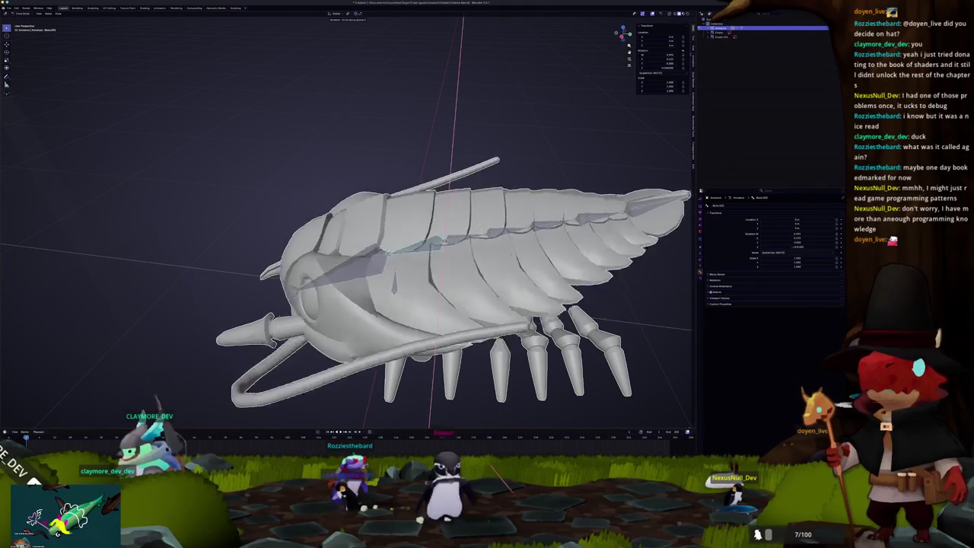
{"action": "scroll", "coordinate": [429, 251], "scroll_direction": "down", "scroll_amount": 3}
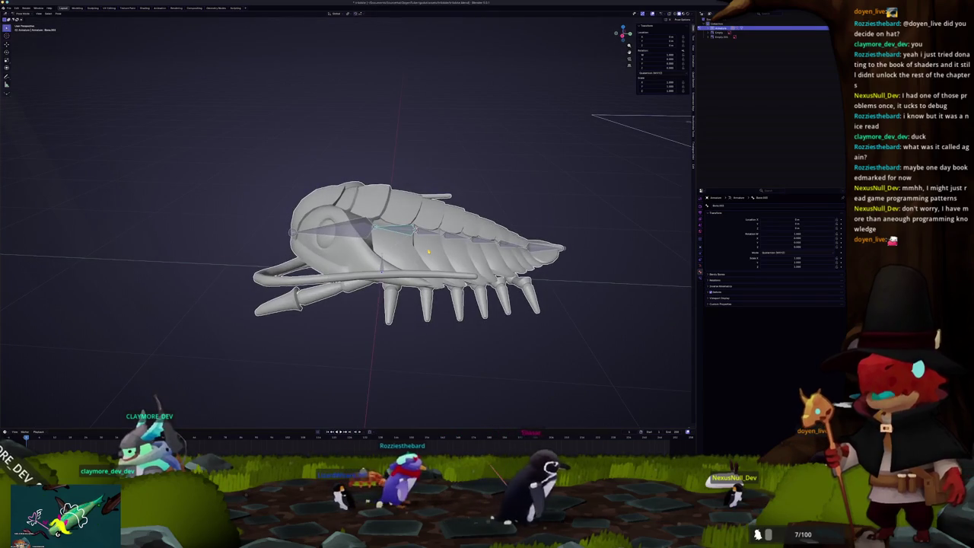
{"action": "key", "text": "KP_3"}
{"action": "scroll", "coordinate": [429, 251], "scroll_direction": "up", "scroll_amount": 2}
{"action": "scroll", "coordinate": [429, 251], "scroll_direction": "up", "scroll_amount": 2}
- Rotate the head bone again from the side view to check how the mesh bends
{"action": "key", "text": "r"}
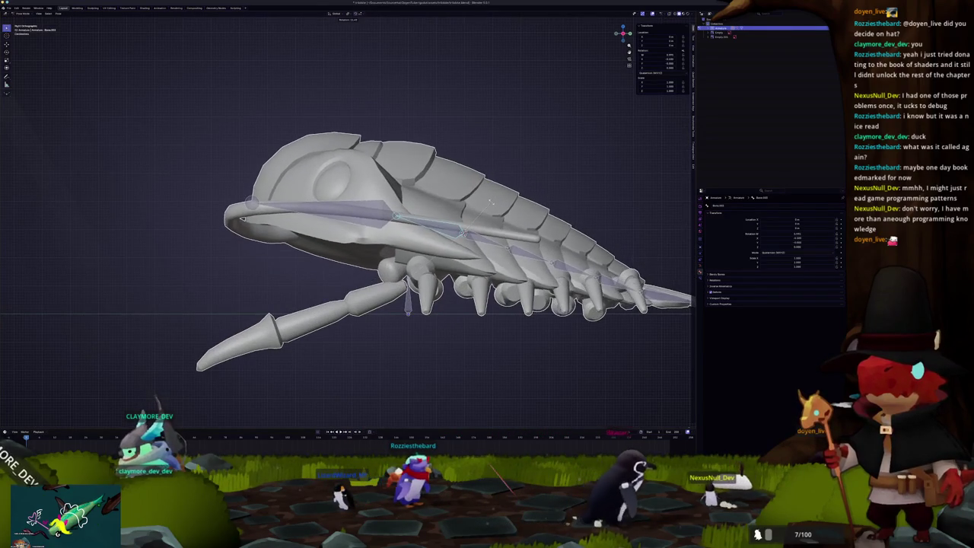
{"action": "left_click", "coordinate": [495, 228]}
{"action": "middle_click_drag", "start_coordinate": [495, 229], "coordinate": [421, 242], "text": "shift"}
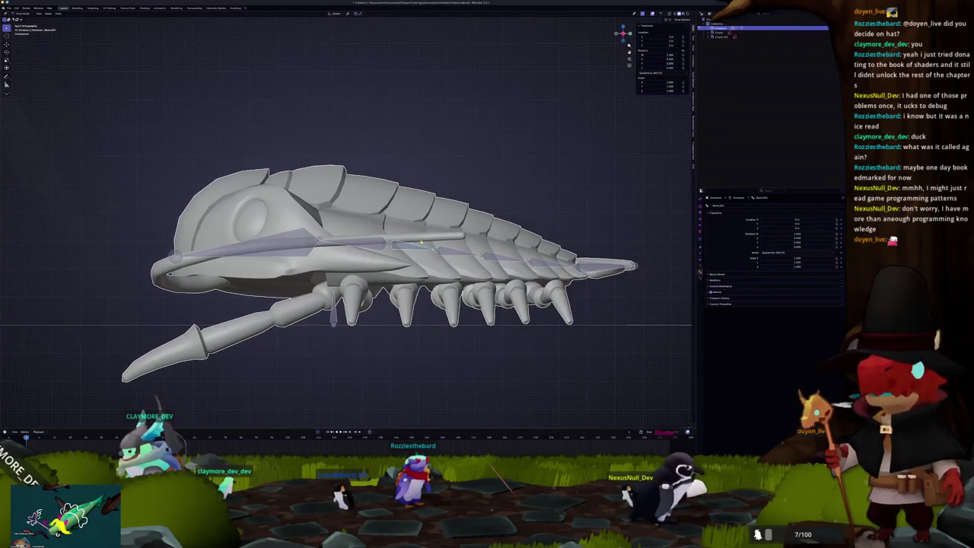
{"action": "scroll", "coordinate": [419, 249], "scroll_direction": "up", "scroll_amount": 3}
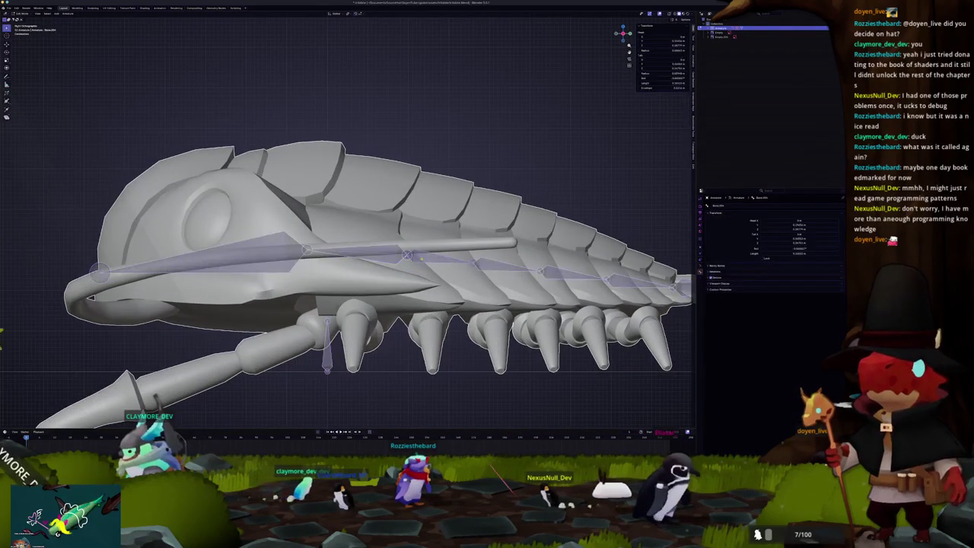
{"action": "scroll", "coordinate": [421, 259], "scroll_direction": "up", "scroll_amount": 2}
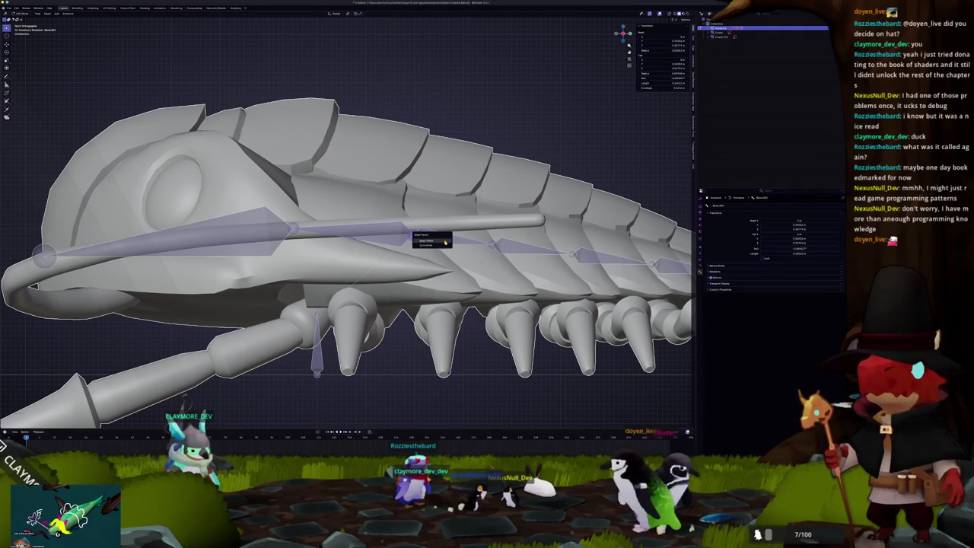
{"action": "scroll", "coordinate": [439, 240], "scroll_direction": "down", "scroll_amount": 2}
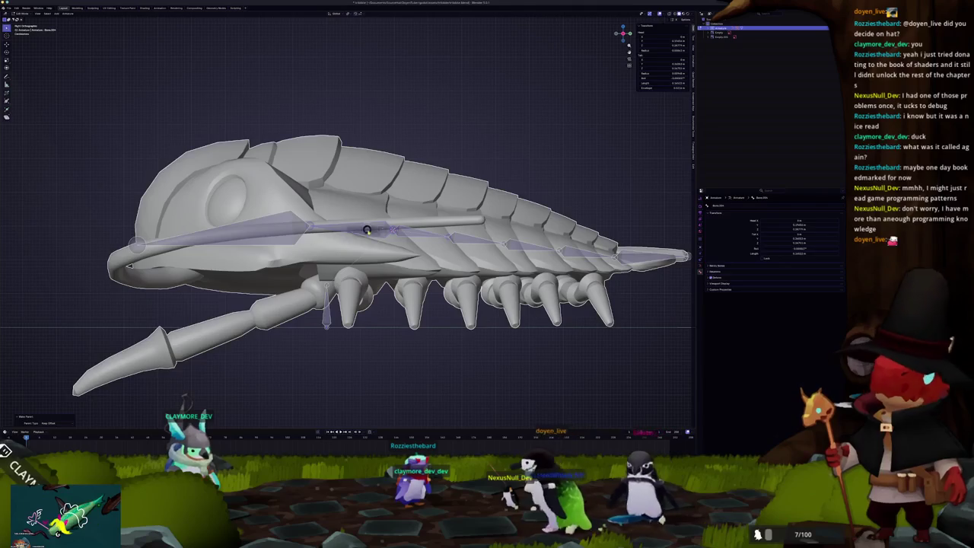
- Tilt the head bone upward with an X-axis rotation and orbit to inspect the head
{"action": "key", "text": "r"}
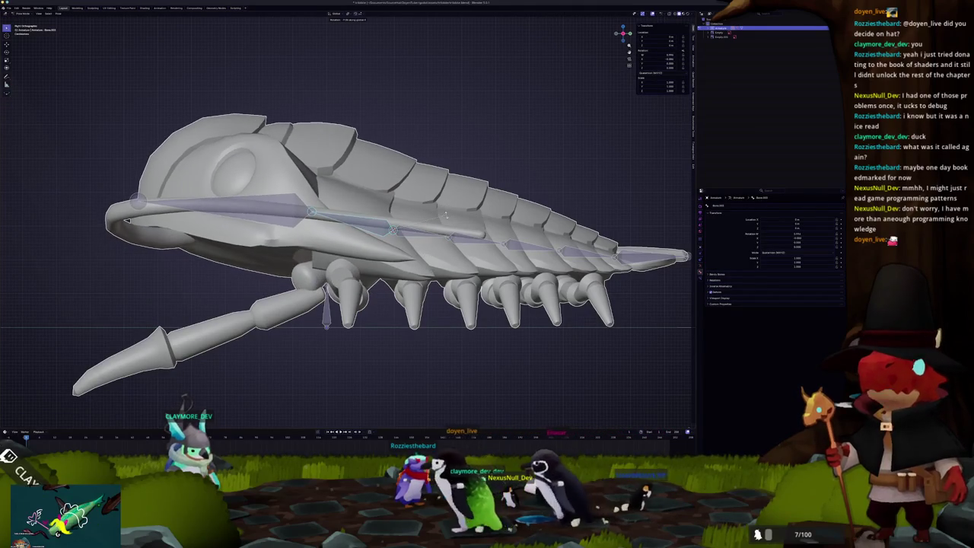
{"action": "left_click", "coordinate": [278, 204]}
{"action": "key", "text": "r"}
{"action": "key", "text": "x"}
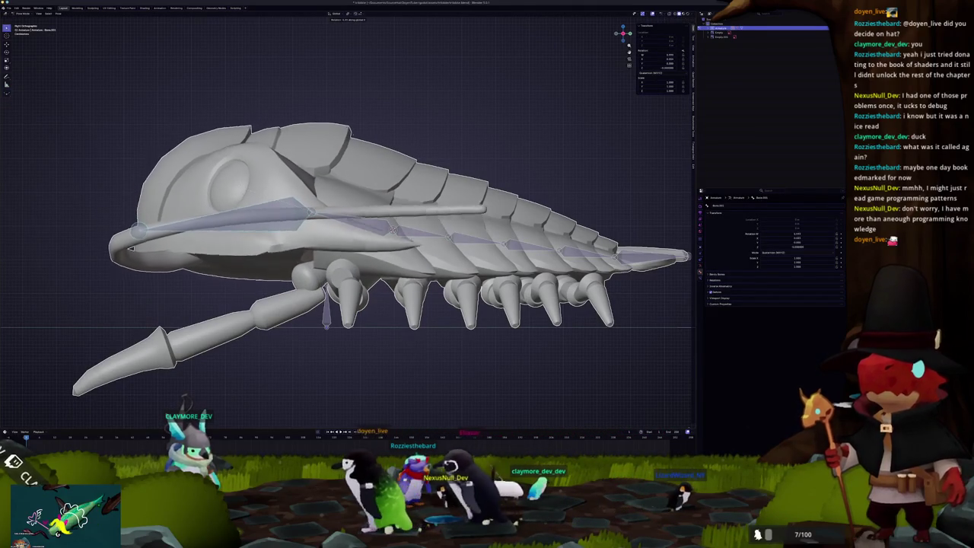
{"action": "key", "text": "Return"}
{"action": "middle_click_drag", "start_coordinate": [343, 229], "coordinate": [457, 198]}
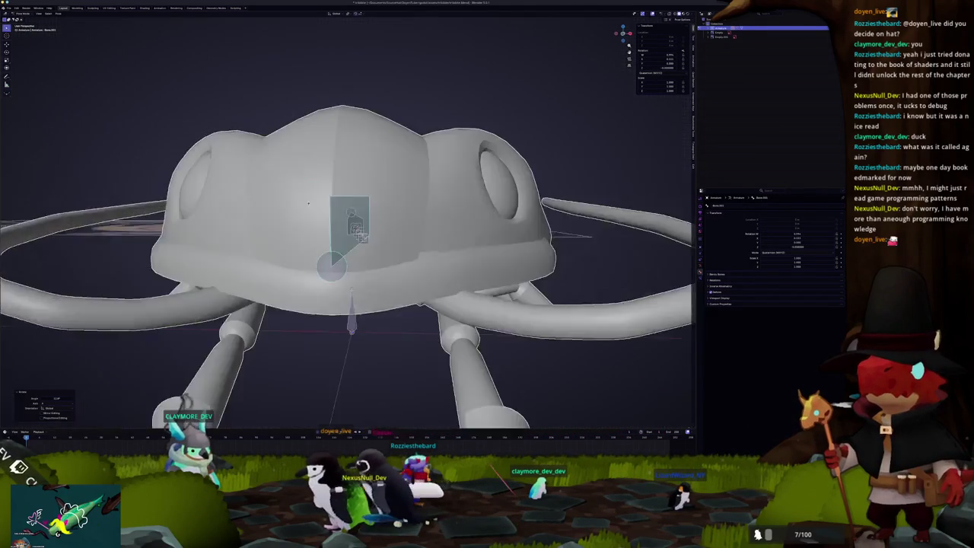
{"action": "mouse_move", "coordinate": [342, 228]}
{"action": "middle_mouse_down"}
{"action": "mouse_move", "coordinate": [380, 214]}
{"action": "mouse_move", "coordinate": [319, 251]}
{"action": "middle_mouse_up"}
{"action": "scroll", "coordinate": [347, 228], "scroll_direction": "down", "scroll_amount": 5}
- Preview the creature in material shading, then return to solid Right Ortho view in Pose Mode
{"action": "key", "text": "ctrl+Tab"}
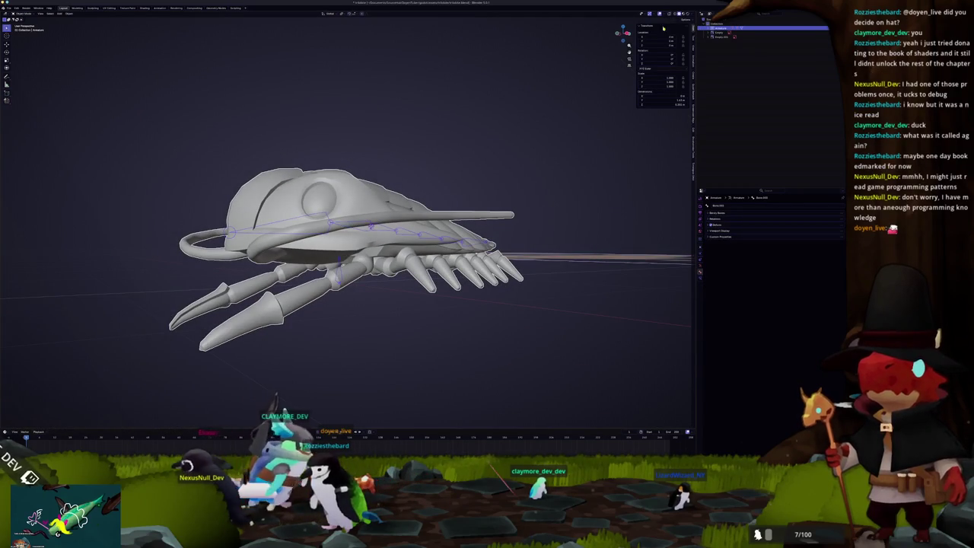
{"action": "left_click", "coordinate": [687, 14]}
{"action": "mouse_move", "coordinate": [396, 190]}
{"action": "middle_mouse_down"}
{"action": "mouse_move", "coordinate": [426, 175]}
{"action": "mouse_move", "coordinate": [398, 144]}
{"action": "middle_mouse_up"}
{"action": "left_click", "coordinate": [680, 14]}
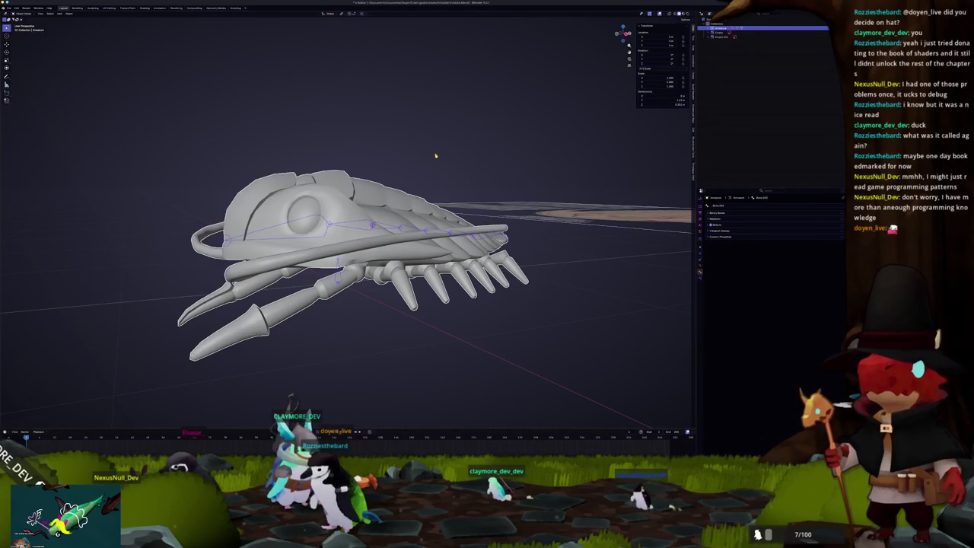
{"action": "key", "text": "KP_3"}
{"action": "key", "text": "ctrl+Tab"}
{"action": "scroll", "coordinate": [325, 301], "scroll_direction": "up", "scroll_amount": 2}
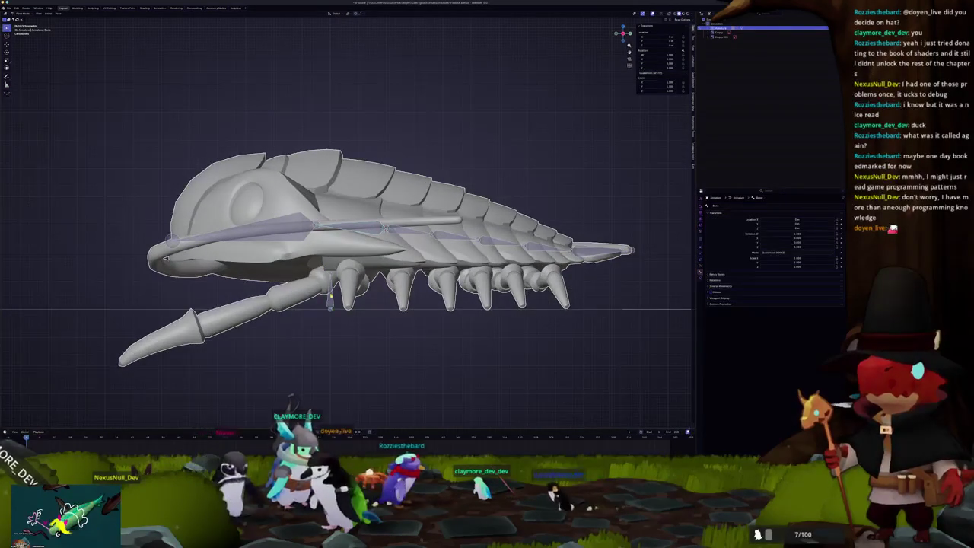
- Lower the body bones along Z and rotate the head bone so the jaw opens
{"action": "key", "text": "g"}
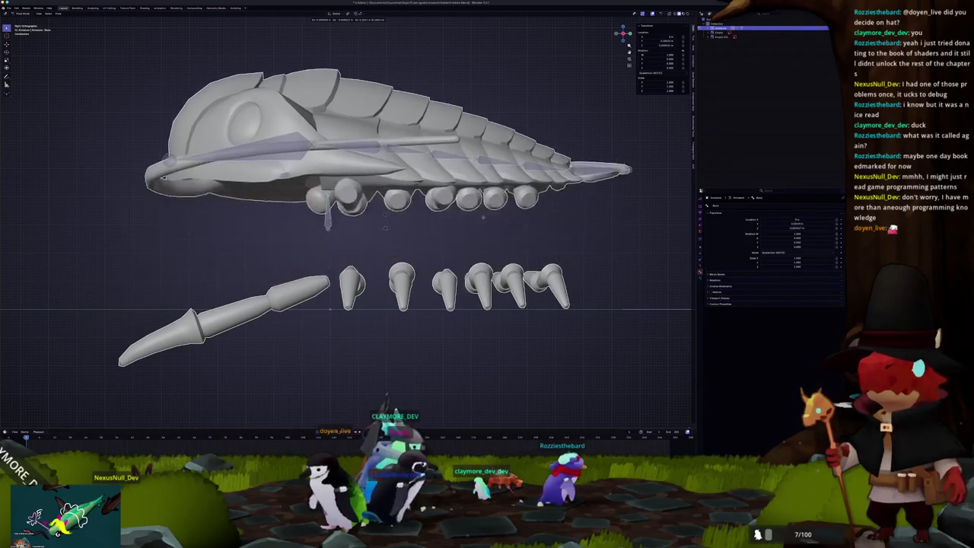
{"action": "key", "text": "z"}
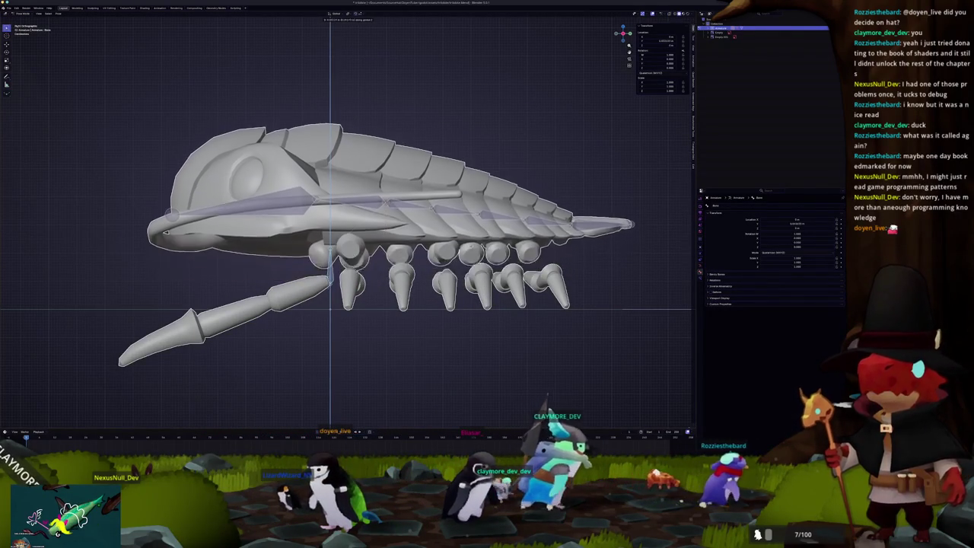
{"action": "left_click", "coordinate": [426, 290]}
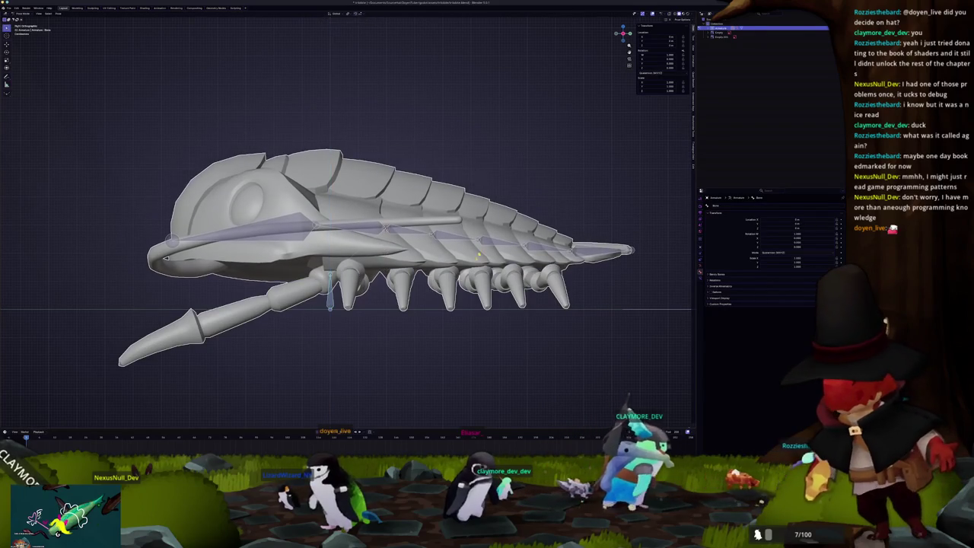
{"action": "key", "text": "r"}
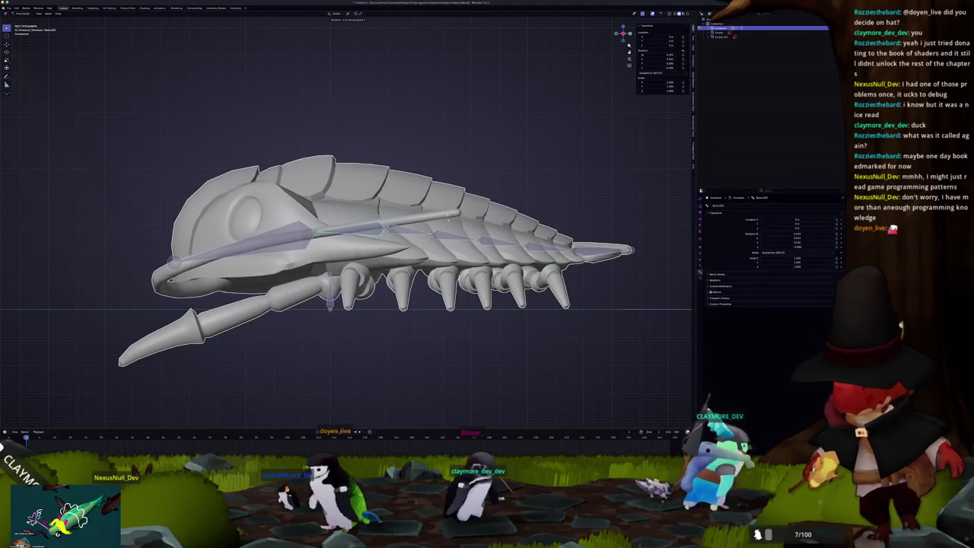
{"action": "left_click", "coordinate": [443, 238]}
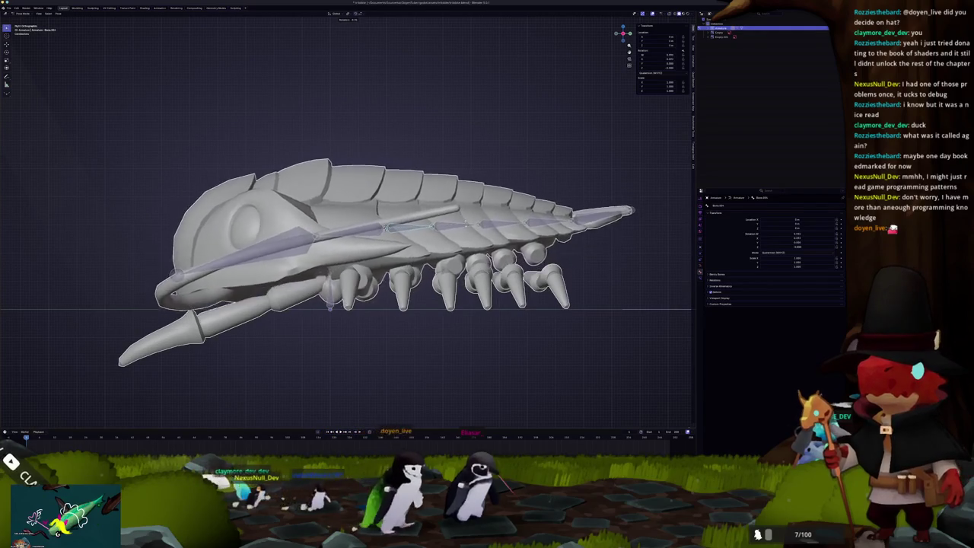
- Rotate the tail bones, cycle armature modes, and open the isopod mesh for vertex editing
{"action": "key", "text": "r"}
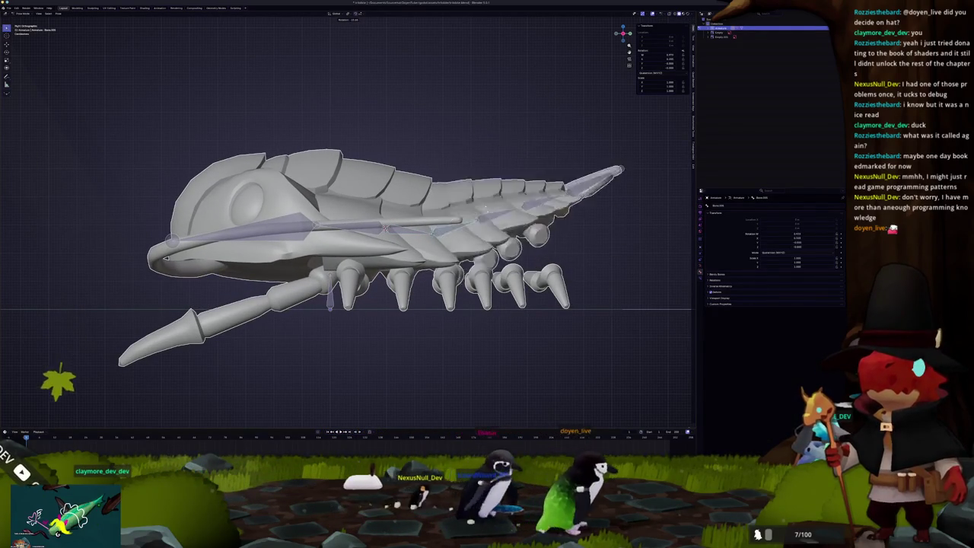
{"action": "key", "text": "Tab"}
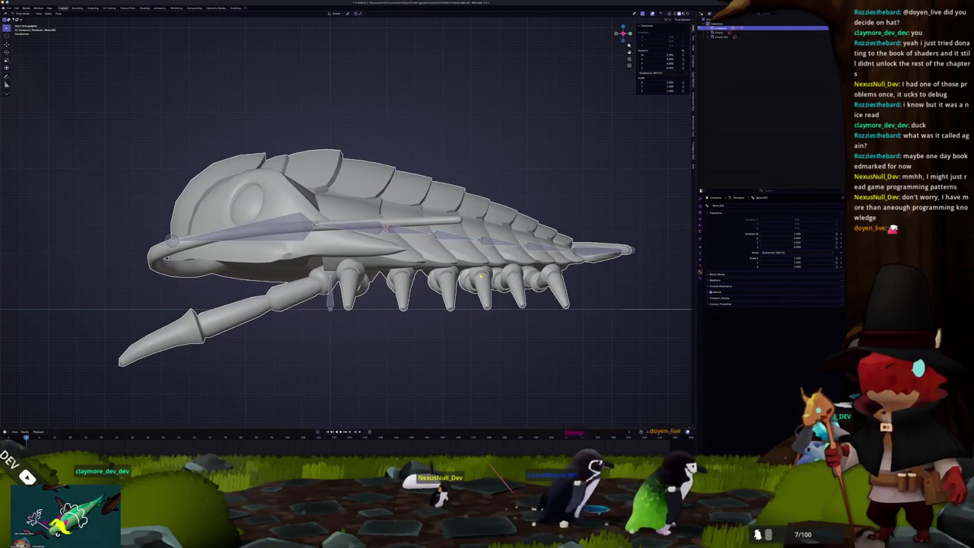
{"action": "key", "text": "ctrl+Tab"}
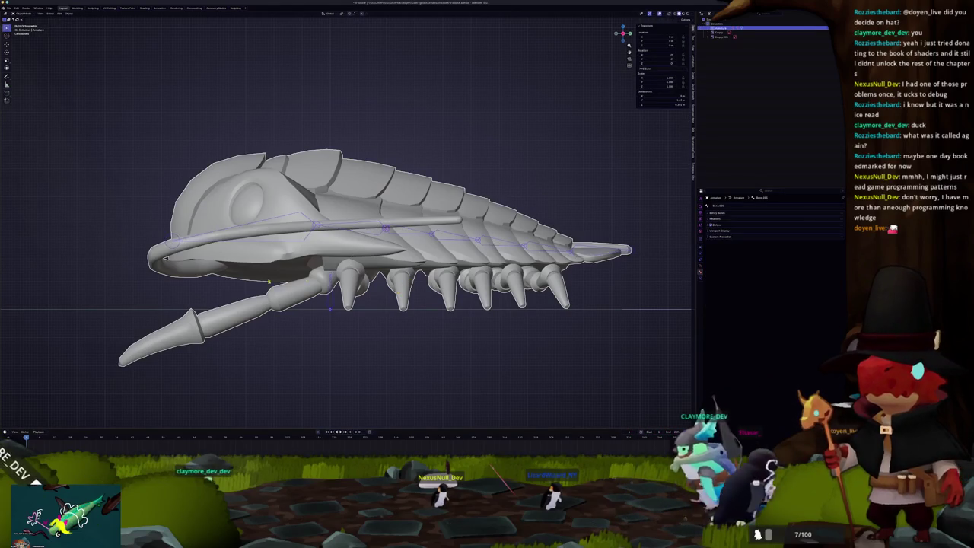
{"action": "key", "text": "Tab"}
{"action": "middle_click_drag", "start_coordinate": [343, 229], "coordinate": [365, 152]}
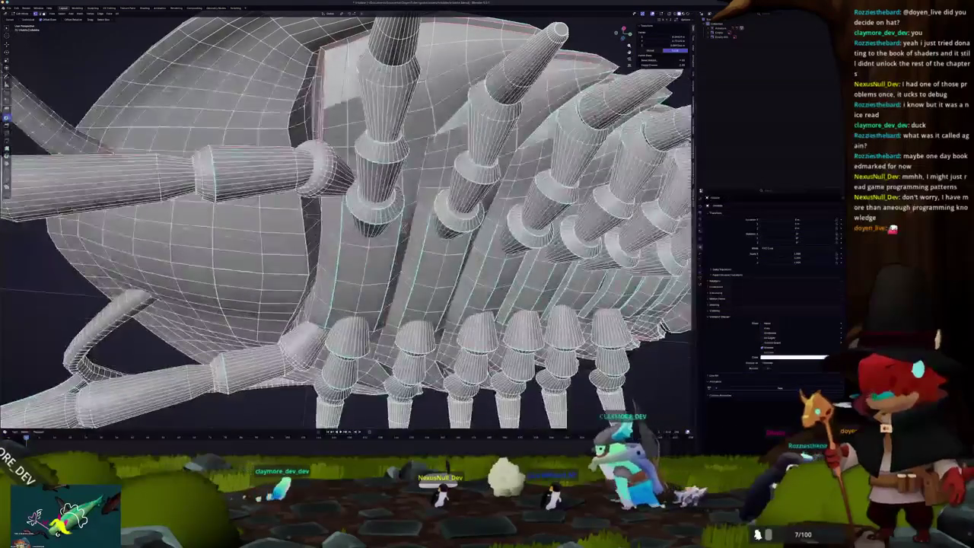
- From below, try X-axis rotations of the tail bones, cancel them, then enter armature Edit Mode
{"action": "scroll", "coordinate": [346, 221], "scroll_direction": "down", "scroll_amount": 5}
{"action": "key", "text": "Tab"}
{"action": "scroll", "coordinate": [346, 220], "scroll_direction": "up", "scroll_amount": 2}
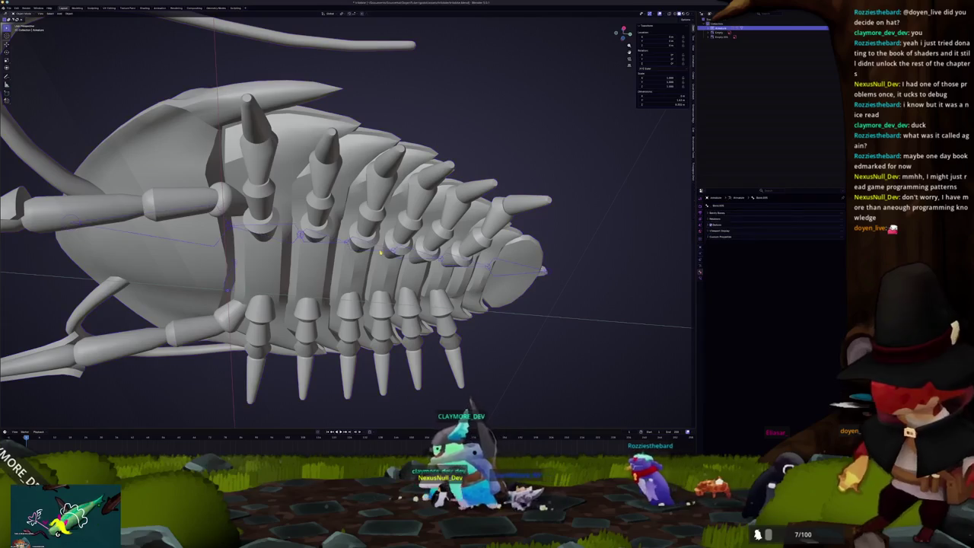
{"action": "key", "text": "r"}
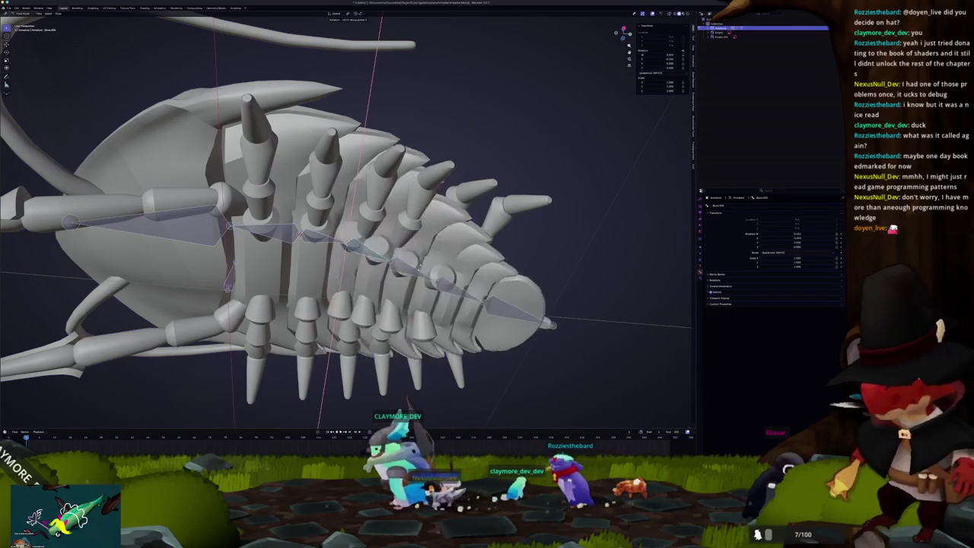
{"action": "key", "text": "Escape"}
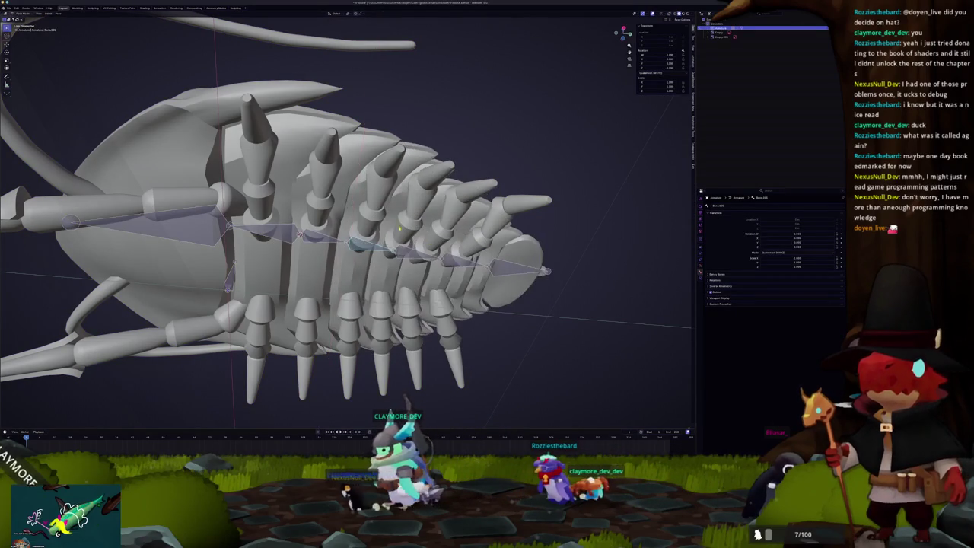
{"action": "key", "text": "r"}
{"action": "key", "text": "x"}
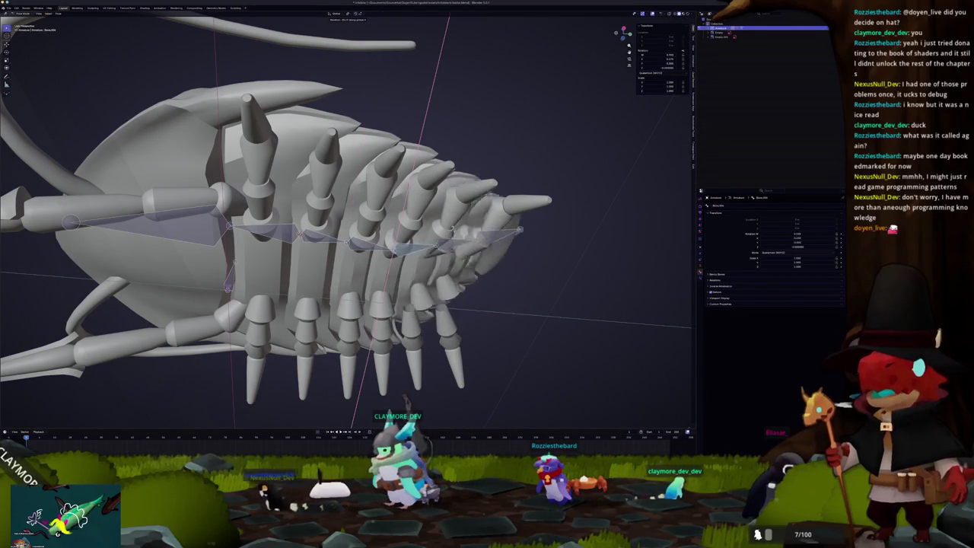
{"action": "key", "text": "Escape"}
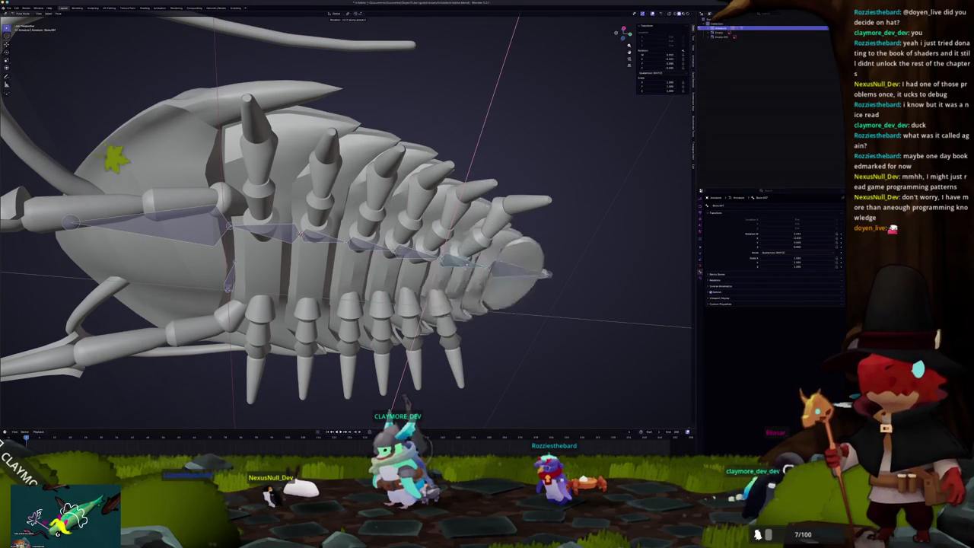
{"action": "key", "text": "Tab"}
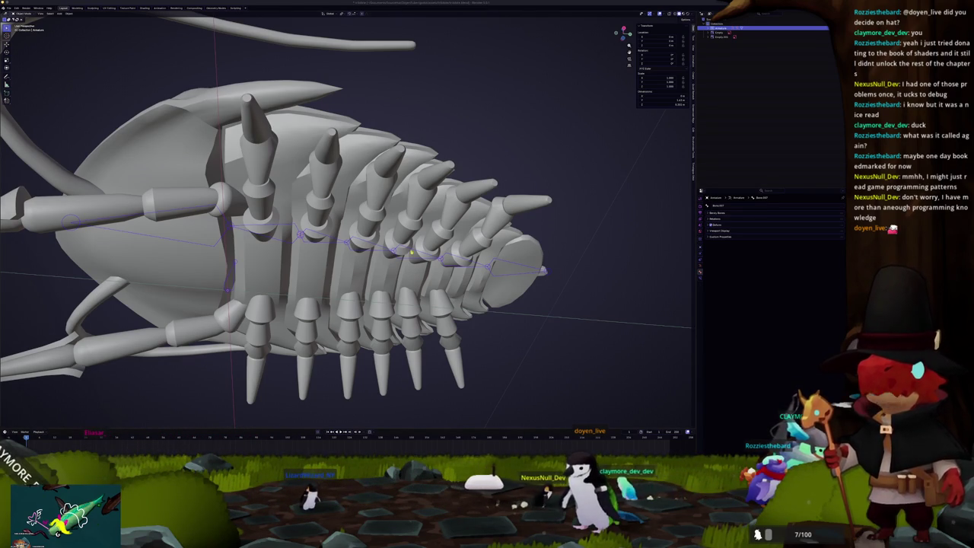
- Switch the body mesh to Weight Paint, try Transfer Weights and a stroke, then undo it
{"action": "left_click", "coordinate": [404, 248]}
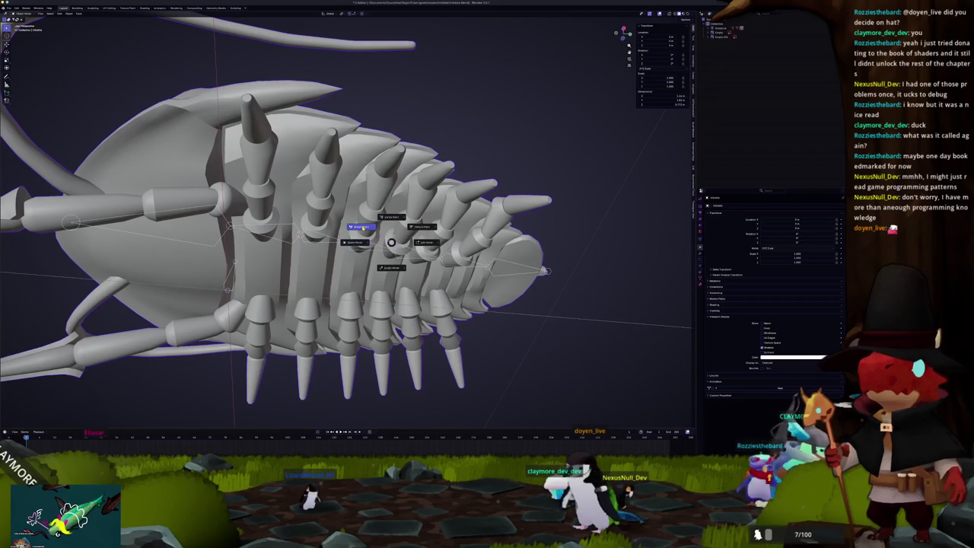
{"action": "left_click", "coordinate": [362, 228]}
{"action": "middle_click_drag", "start_coordinate": [351, 244], "coordinate": [347, 259]}
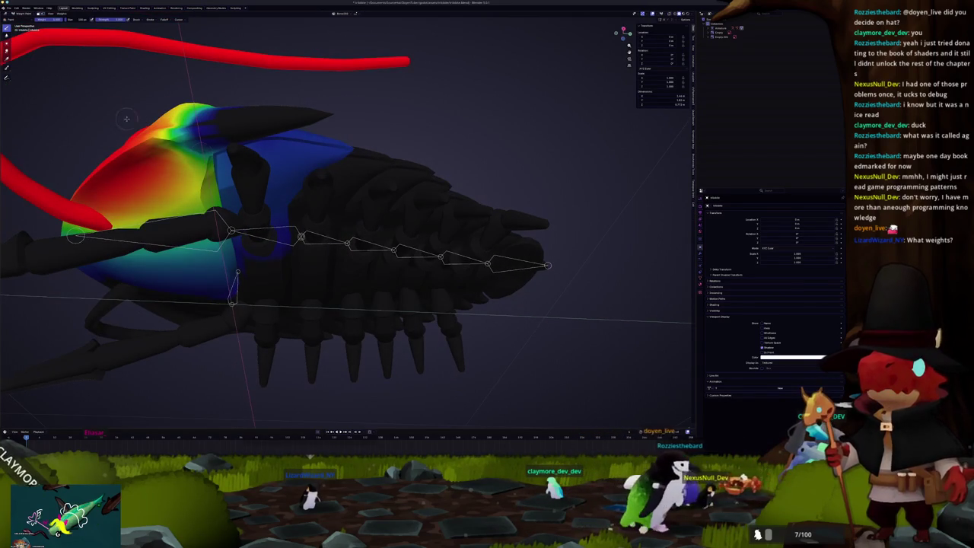
{"action": "left_click", "coordinate": [62, 14]}
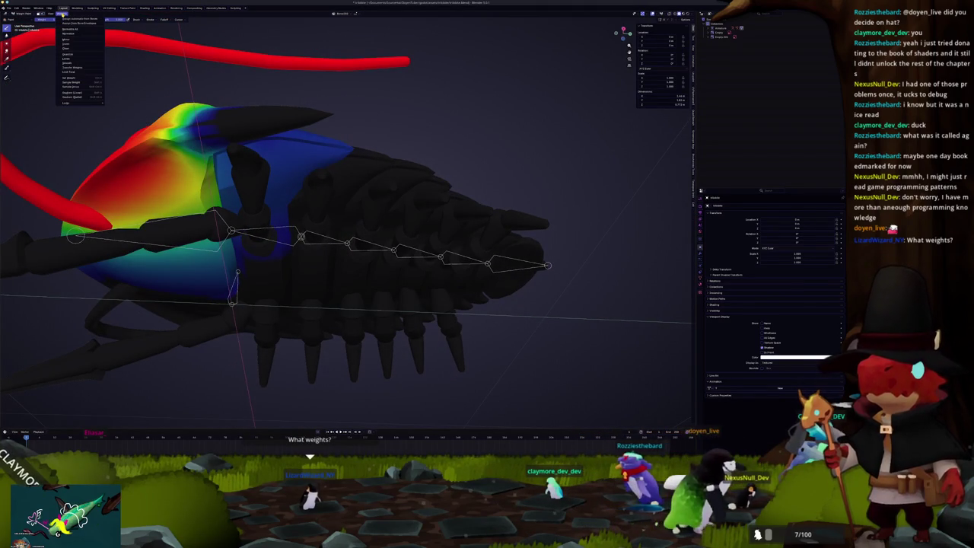
{"action": "left_click", "coordinate": [76, 68]}
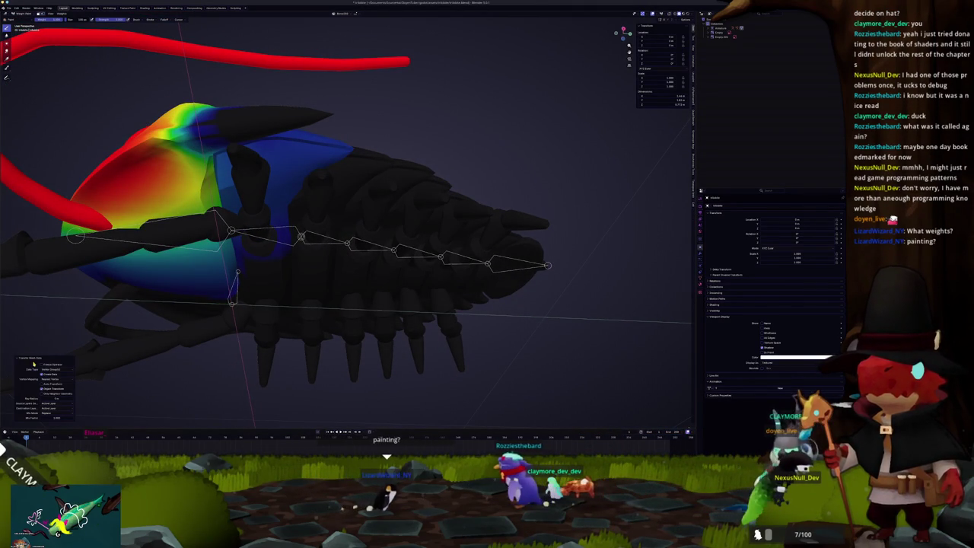
{"action": "left_click_drag", "start_coordinate": [285, 266], "coordinate": [358, 278]}
{"action": "key", "text": "ctrl+z"}
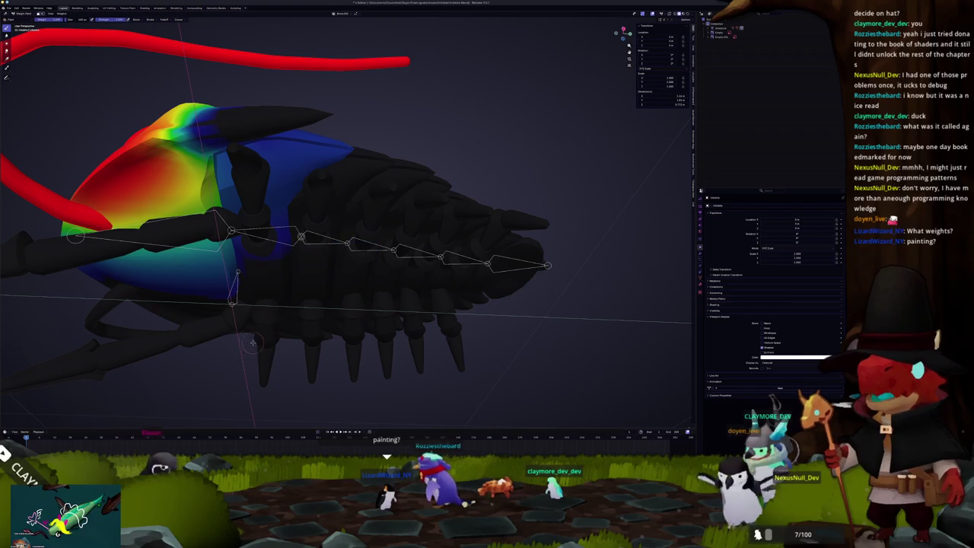
{"action": "middle_click_drag", "start_coordinate": [140, 122], "coordinate": [175, 114]}
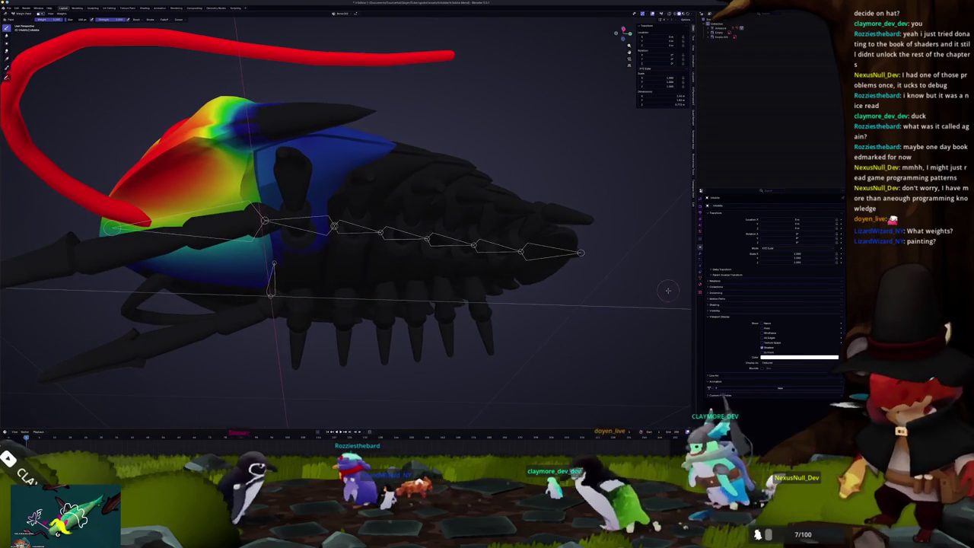
- Open the mesh's vertex group list and view the first few bone groups' weights
{"action": "left_click", "coordinate": [701, 278]}
{"action": "left_click", "coordinate": [761, 238]}
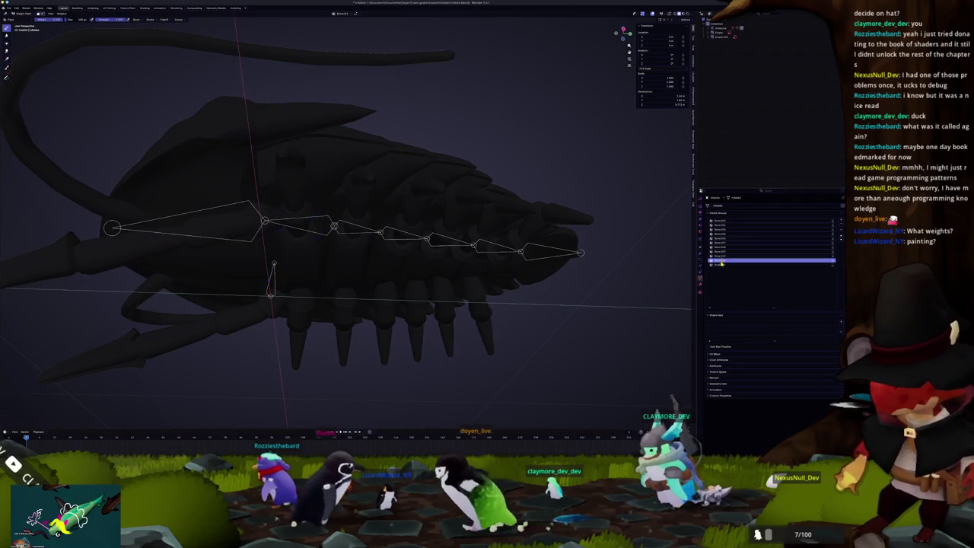
{"action": "left_click", "coordinate": [761, 248]}
{"action": "left_click", "coordinate": [725, 236]}
{"action": "left_click", "coordinate": [721, 222]}
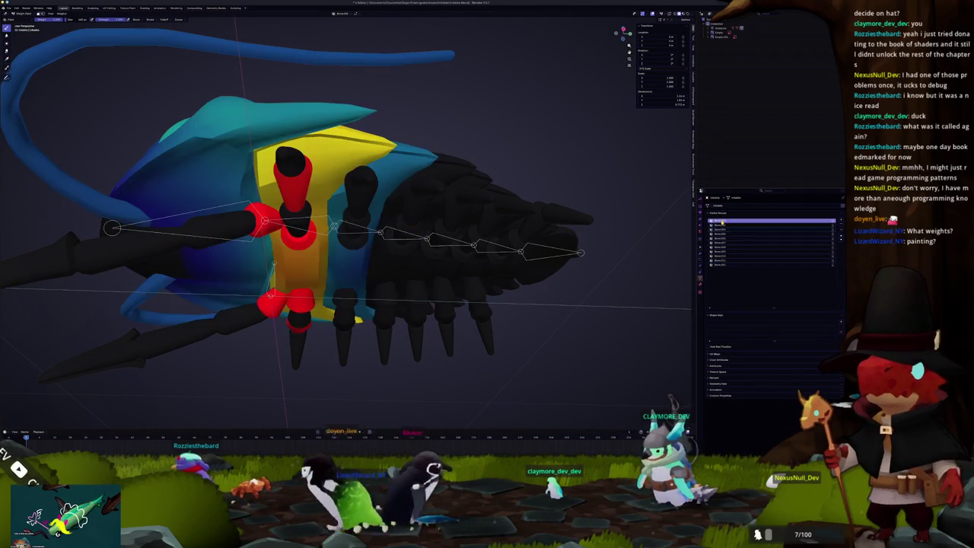
{"action": "left_click", "coordinate": [700, 228]}
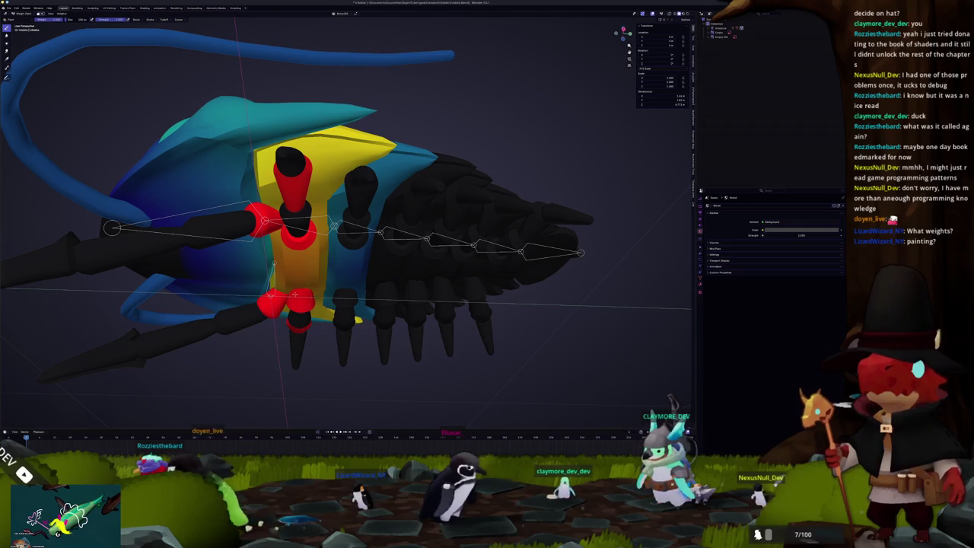
{"action": "left_click", "coordinate": [699, 220]}
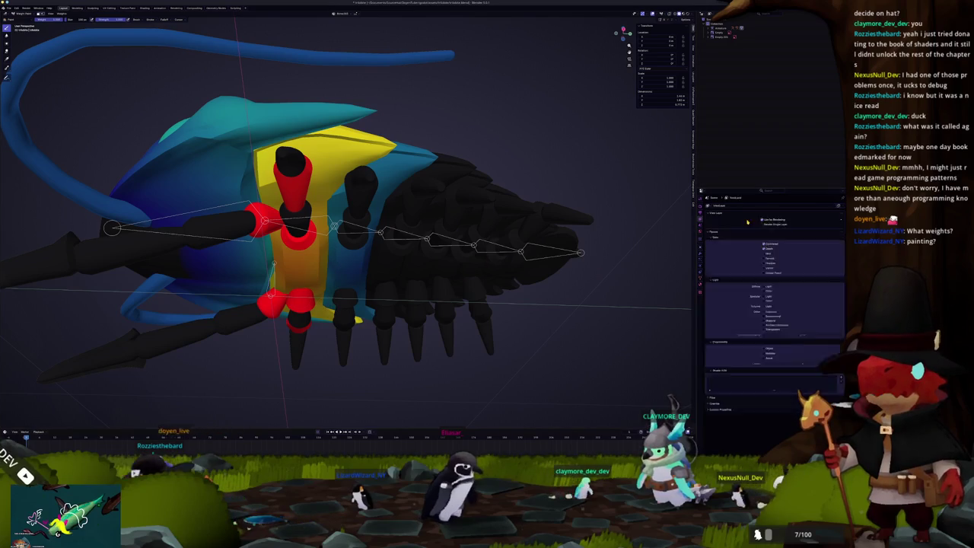
{"action": "left_click", "coordinate": [702, 248]}
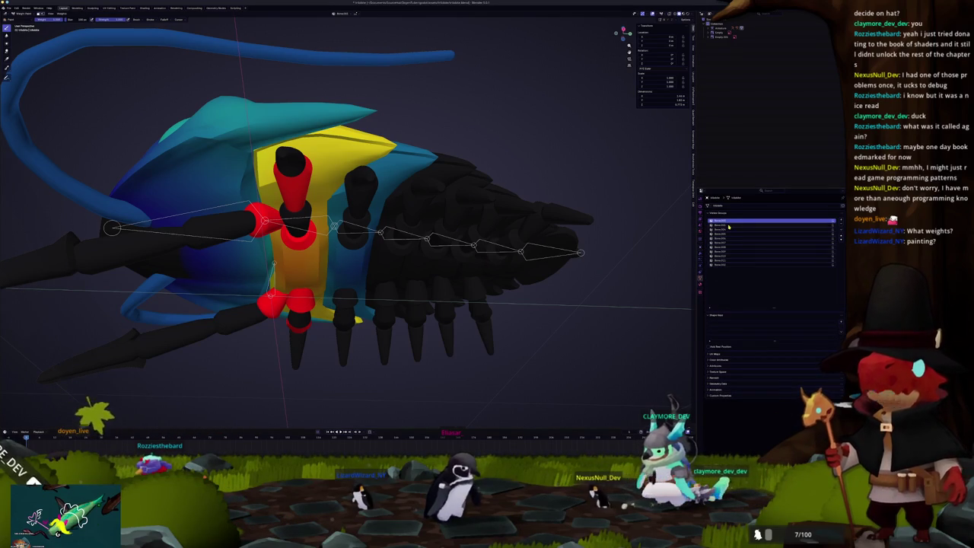
- Step through each remaining vertex group, orbiting to check the head and tail weights
{"action": "left_click", "coordinate": [729, 229]}
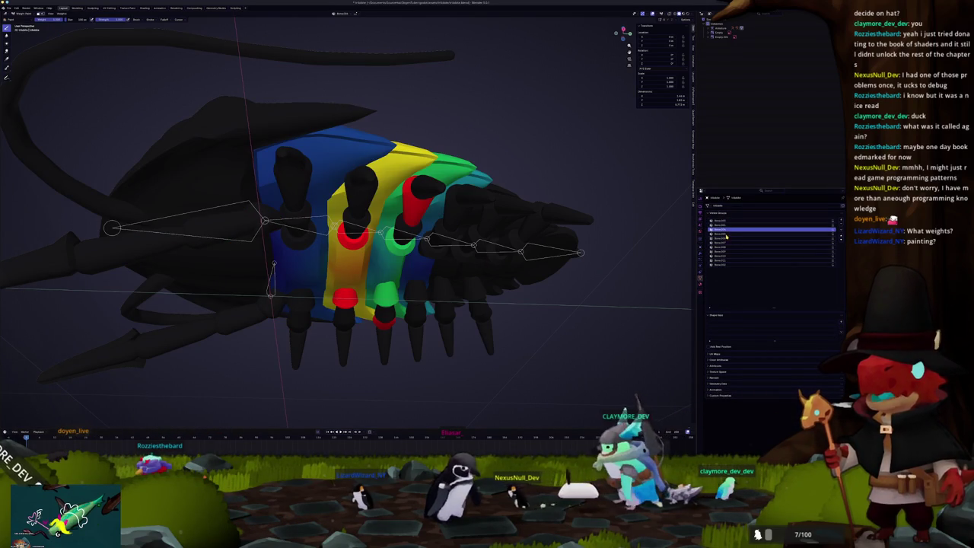
{"action": "left_click", "coordinate": [727, 236]}
{"action": "left_click", "coordinate": [727, 239]}
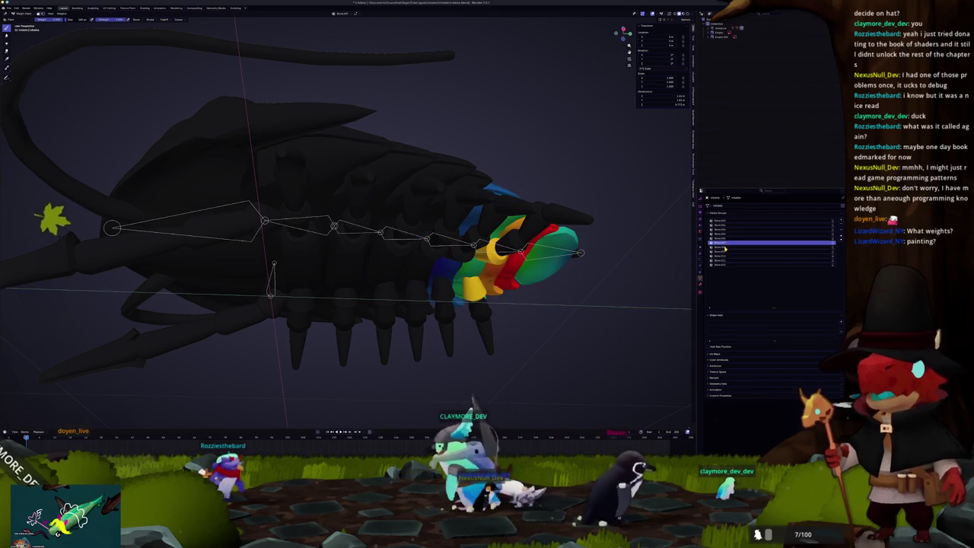
{"action": "left_click", "coordinate": [726, 248]}
{"action": "left_click", "coordinate": [724, 257]}
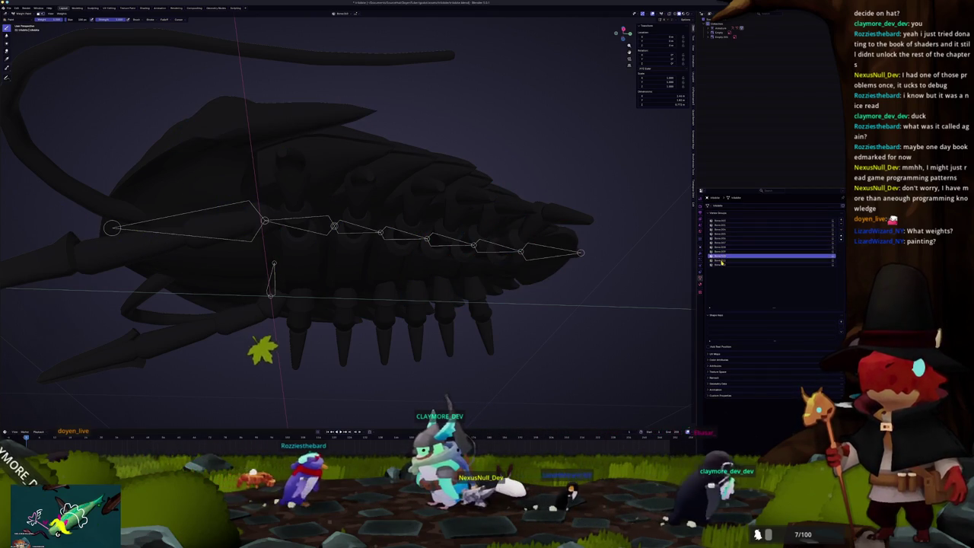
{"action": "left_click", "coordinate": [724, 248]}
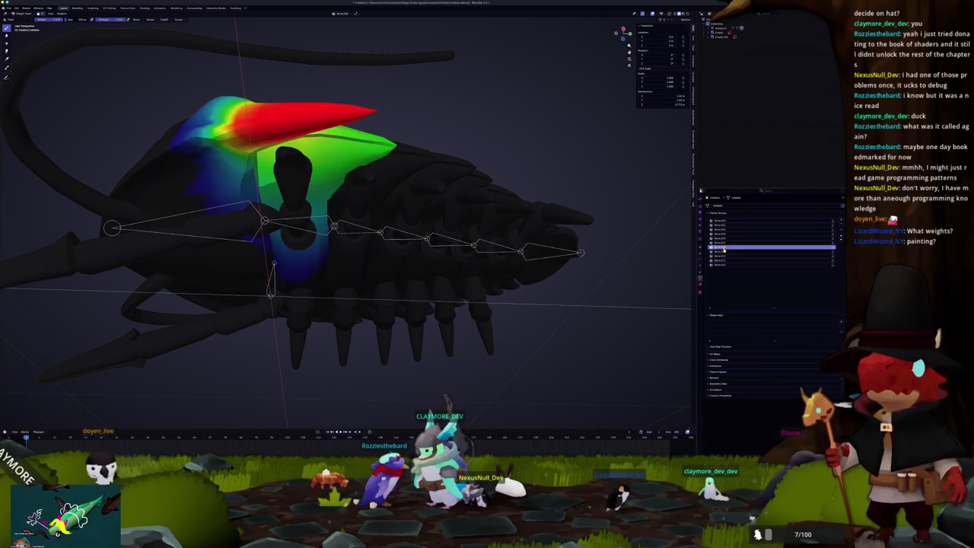
{"action": "scroll", "coordinate": [585, 237], "scroll_direction": "down", "scroll_amount": 2}
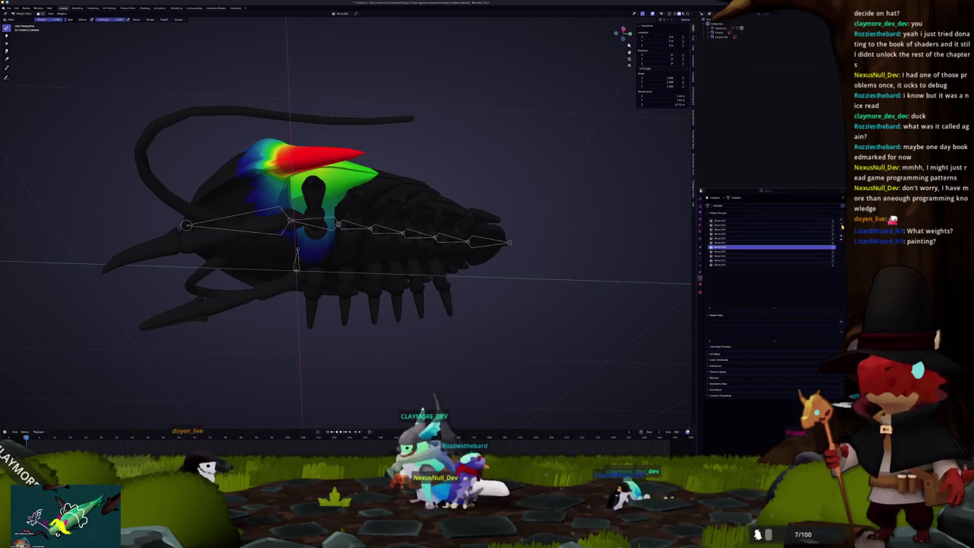
{"action": "left_click", "coordinate": [724, 243]}
{"action": "middle_click_drag", "start_coordinate": [579, 251], "coordinate": [630, 259]}
{"action": "left_click", "coordinate": [724, 248]}
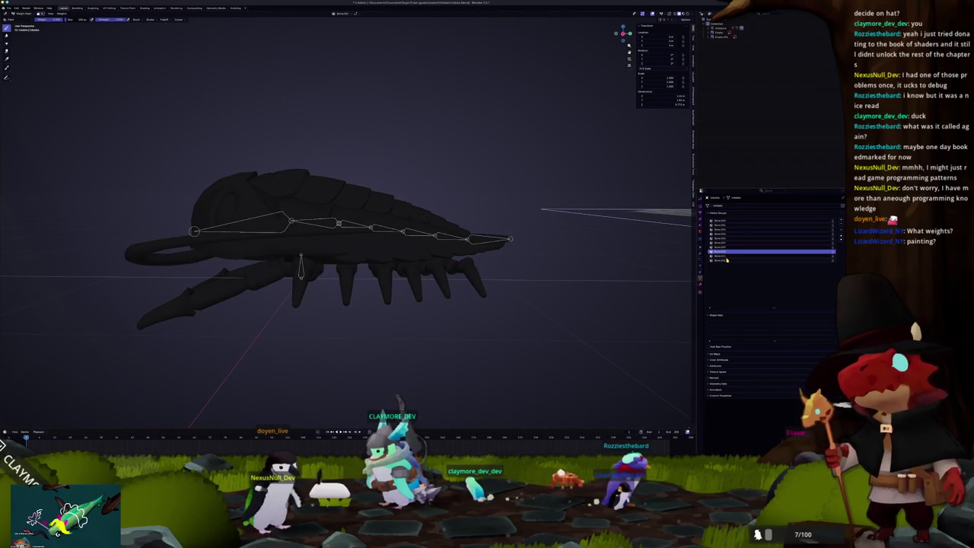
{"action": "left_click", "coordinate": [726, 262]}
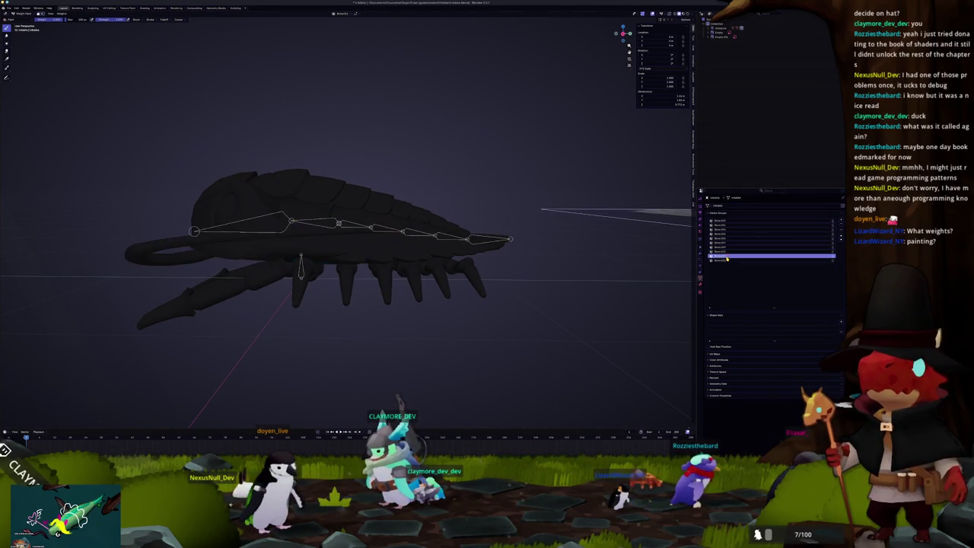
{"action": "middle_click_drag", "start_coordinate": [457, 228], "coordinate": [533, 297]}
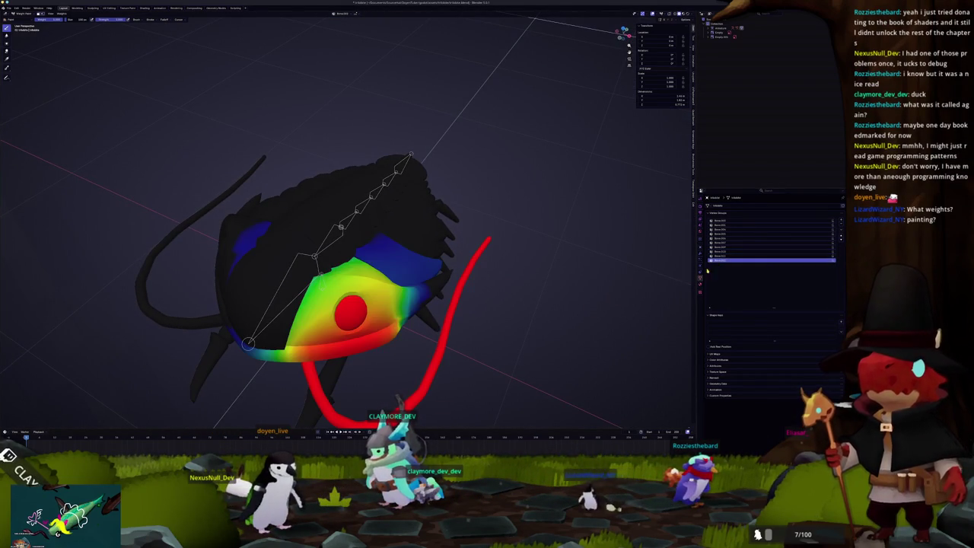
- Delete the last vertex group and orbit around the creature to check the tip weights
{"action": "left_click", "coordinate": [841, 227]}
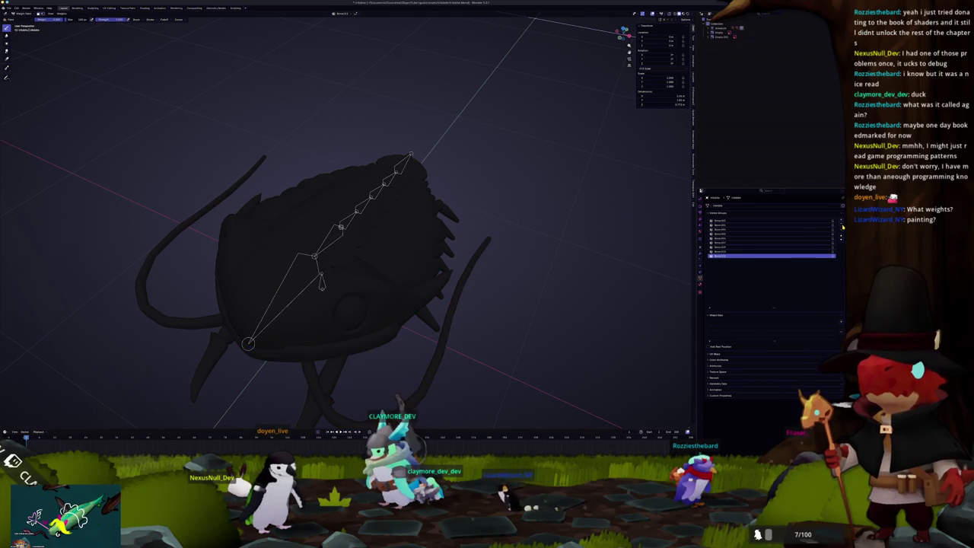
{"action": "middle_click_drag", "start_coordinate": [604, 284], "coordinate": [808, 227]}
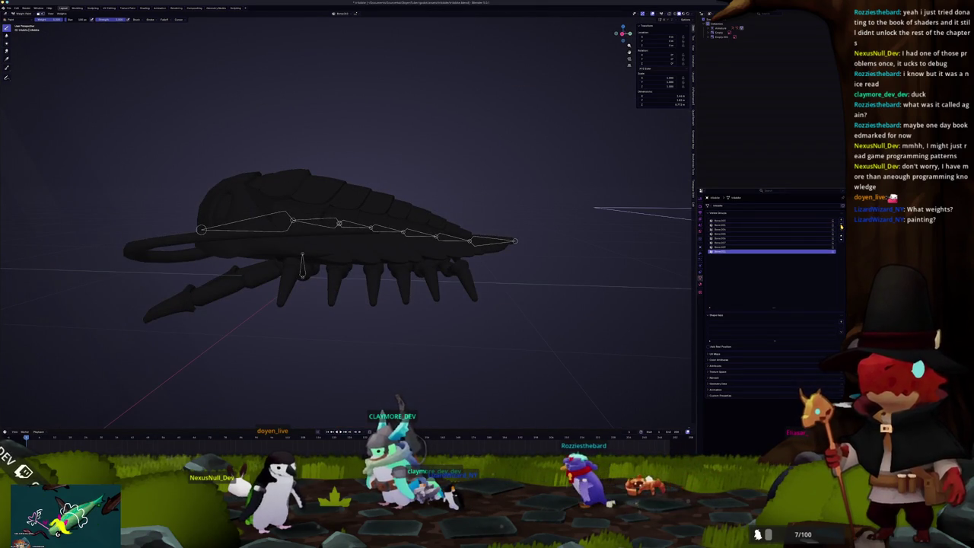
{"action": "mouse_move", "coordinate": [652, 240]}
{"action": "middle_mouse_down"}
{"action": "mouse_move", "coordinate": [545, 270]}
{"action": "mouse_move", "coordinate": [566, 268]}
{"action": "middle_mouse_up"}
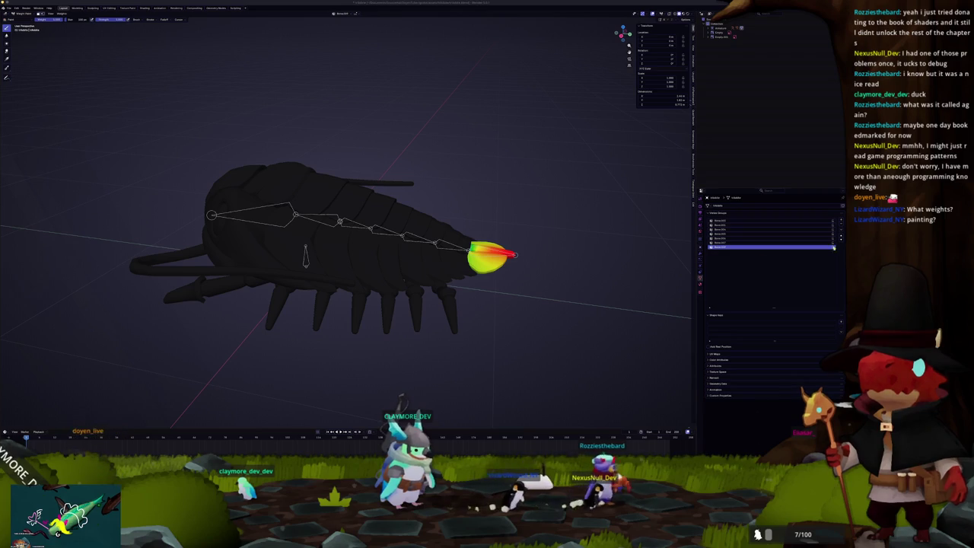
{"action": "scroll", "coordinate": [564, 310], "scroll_direction": "up", "scroll_amount": 2}
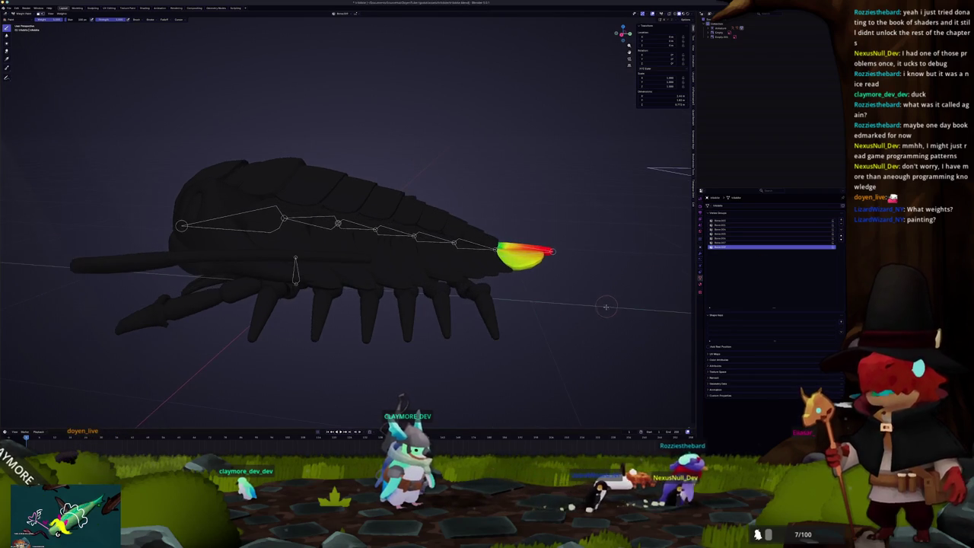
{"action": "scroll", "coordinate": [596, 307], "scroll_direction": "up", "scroll_amount": 2}
{"action": "mouse_move", "coordinate": [596, 306]}
{"action": "middle_mouse_down"}
{"action": "mouse_move", "coordinate": [572, 270]}
{"action": "mouse_move", "coordinate": [152, 293]}
{"action": "middle_mouse_up"}
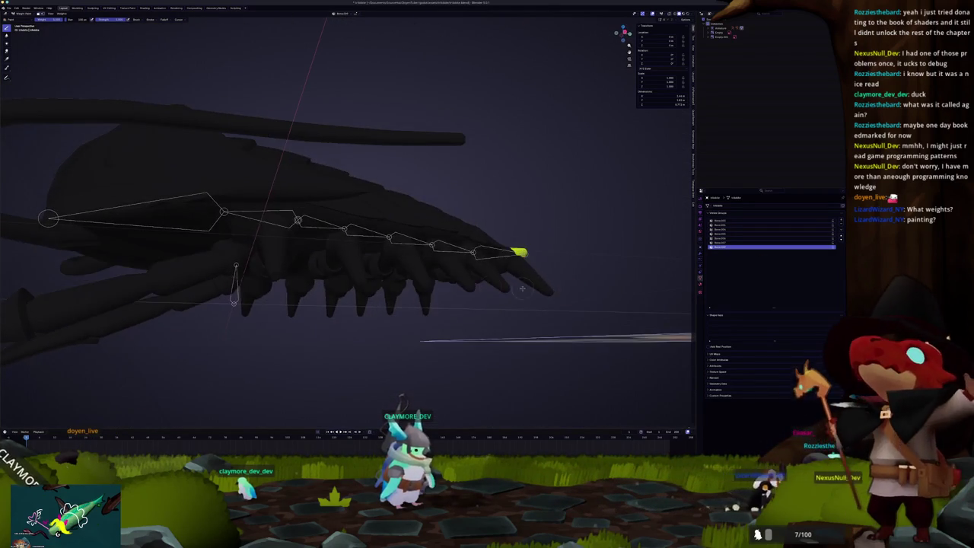
- Return to solid Object Mode, select the armature, and test-rotate the bone chain before cancelling
{"action": "key", "text": "ctrl+Tab"}
{"action": "left_click", "coordinate": [323, 228]}
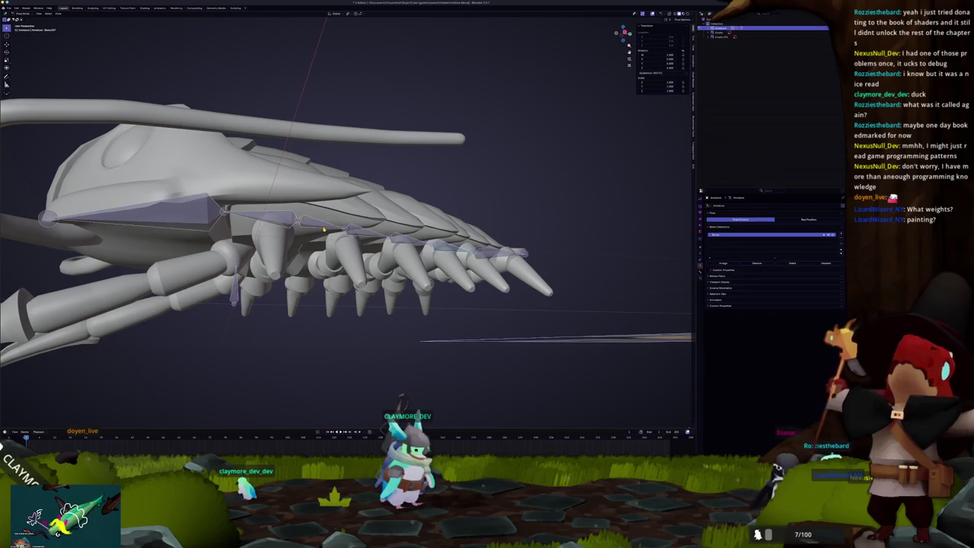
{"action": "mouse_move", "coordinate": [323, 229]}
{"action": "middle_mouse_down"}
{"action": "mouse_move", "coordinate": [425, 237]}
{"action": "mouse_move", "coordinate": [415, 243]}
{"action": "middle_mouse_up"}
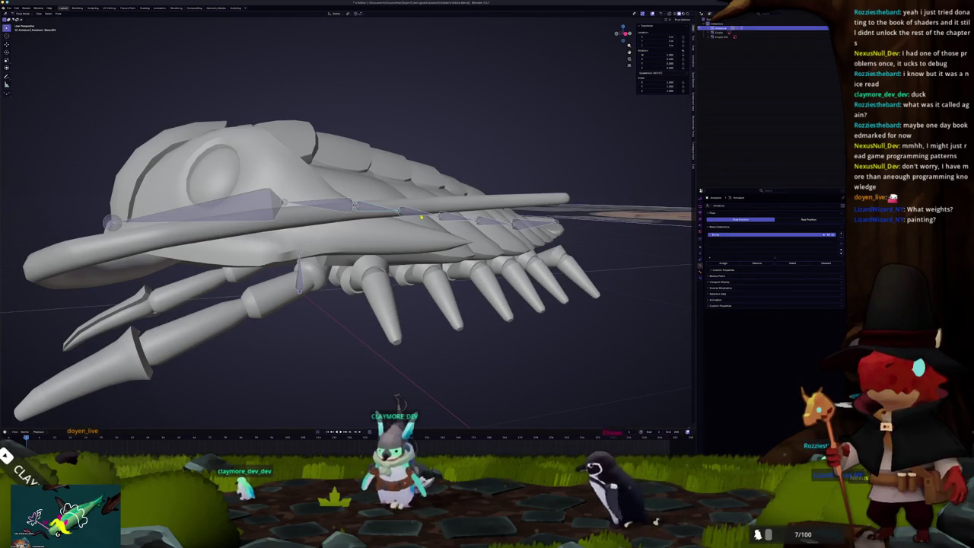
{"action": "key", "text": "r"}
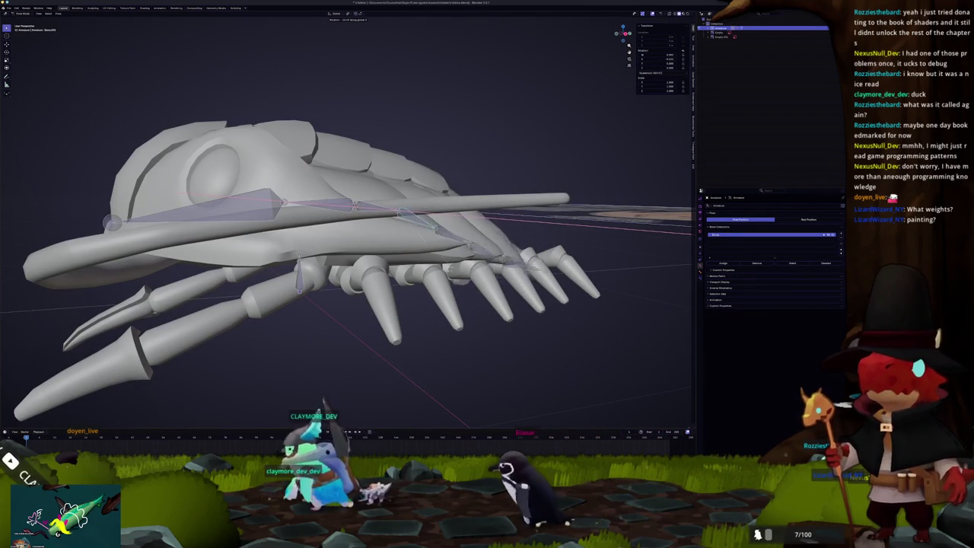
{"action": "key", "text": "Escape"}
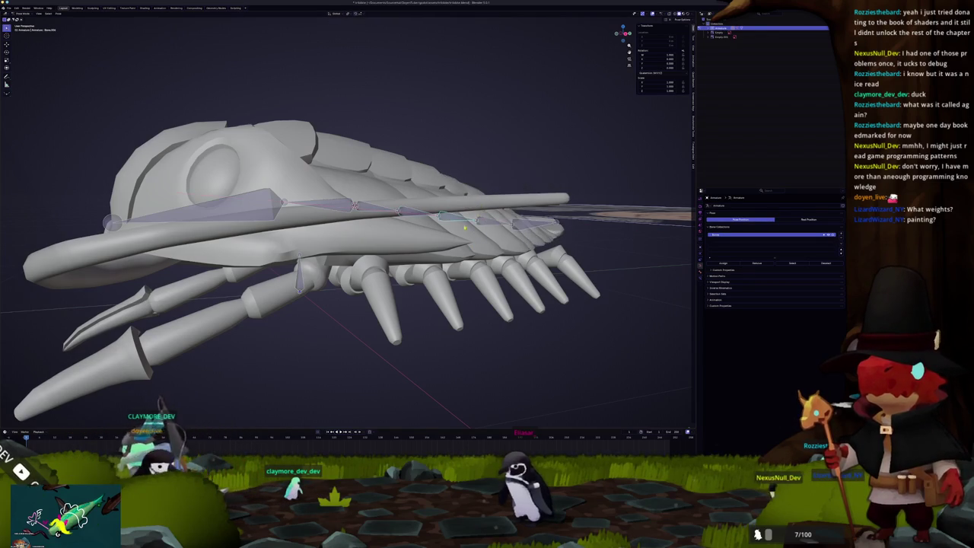
{"action": "middle_click_drag", "start_coordinate": [464, 227], "coordinate": [370, 207]}
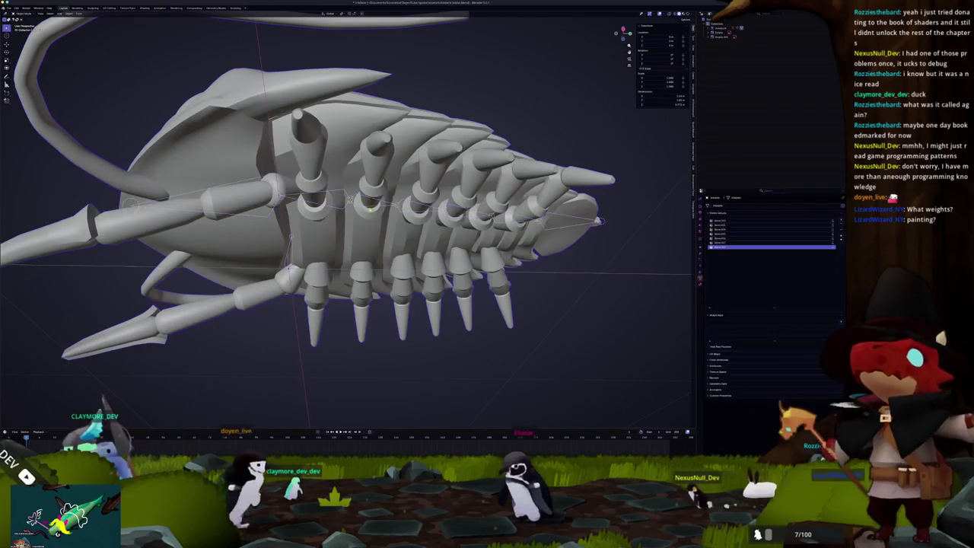
- Toggle see-through in Edit Mode, snap to front ortho view, and switch to Weight Paint
{"action": "key", "text": "Tab"}
{"action": "key", "text": "alt+z"}
{"action": "middle_click_drag", "start_coordinate": [370, 207], "coordinate": [327, 229]}
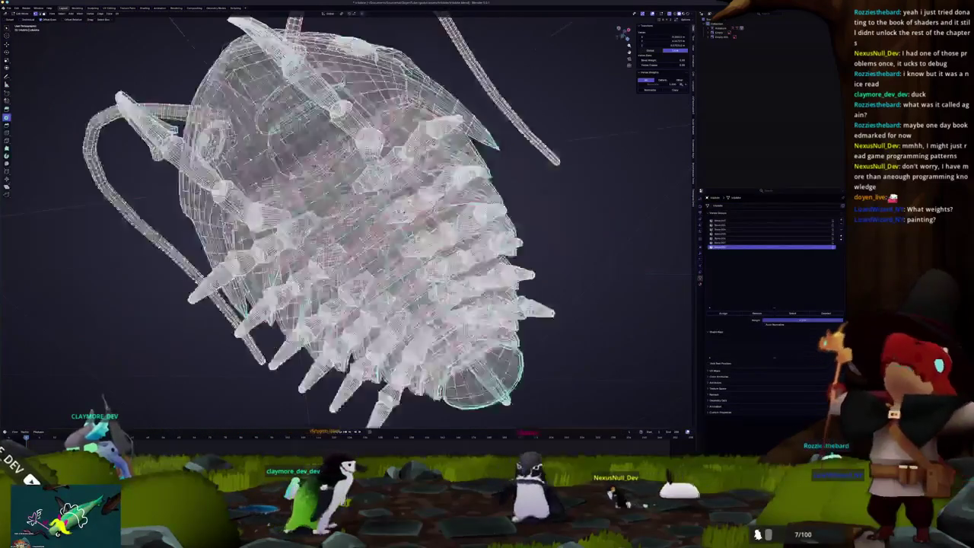
{"action": "key", "text": "KP_7"}
{"action": "key", "text": "alt+z"}
{"action": "key", "text": "ctrl+Tab"}
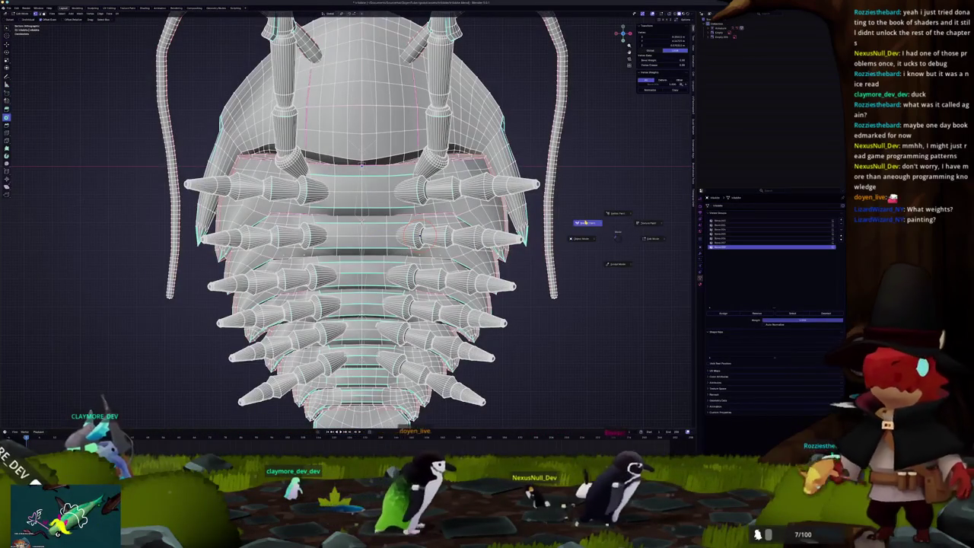
{"action": "left_click", "coordinate": [586, 222]}
- Check the first, head-and-antennae, and mid-body vertex groups' weights
{"action": "left_click", "coordinate": [725, 221]}
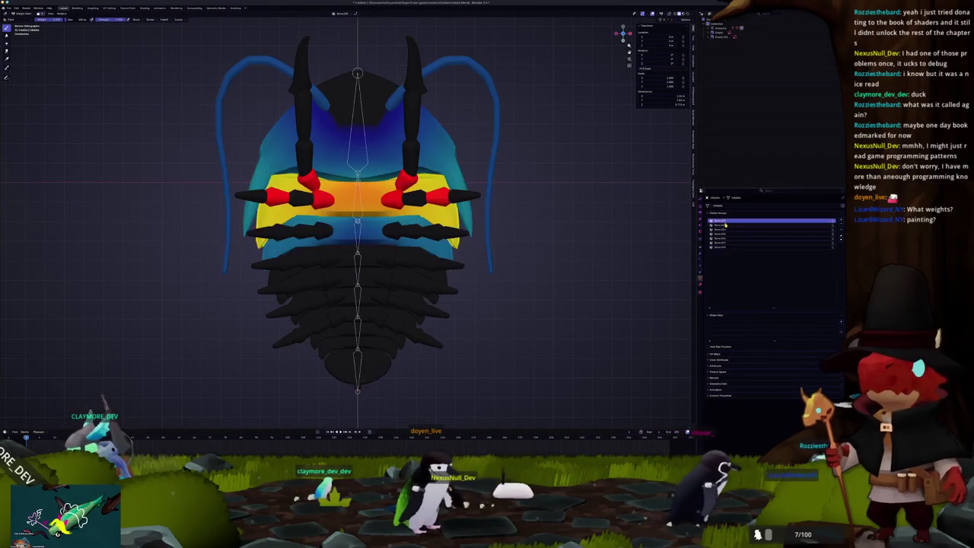
{"action": "left_click", "coordinate": [725, 225]}
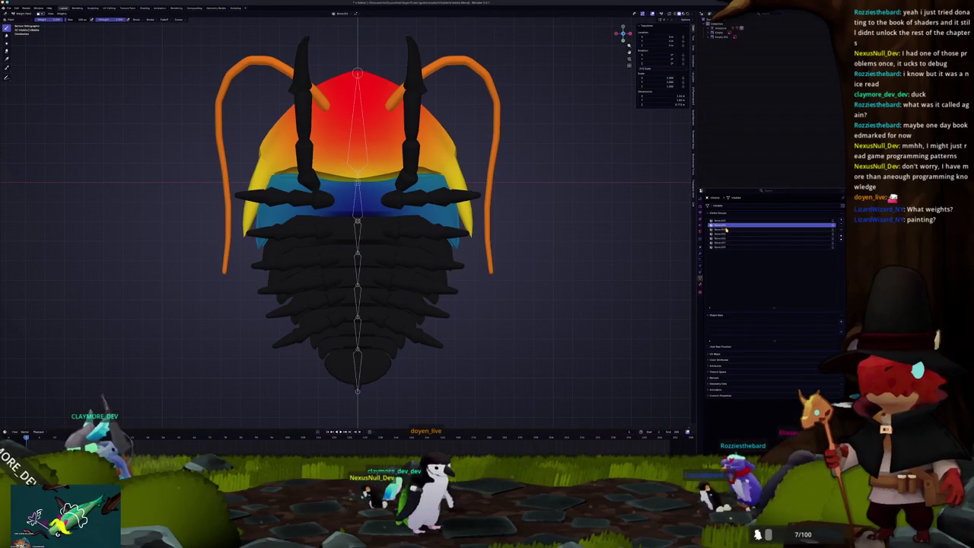
{"action": "left_click", "coordinate": [726, 229]}
{"action": "scroll", "coordinate": [479, 279], "scroll_direction": "up", "scroll_amount": 2}
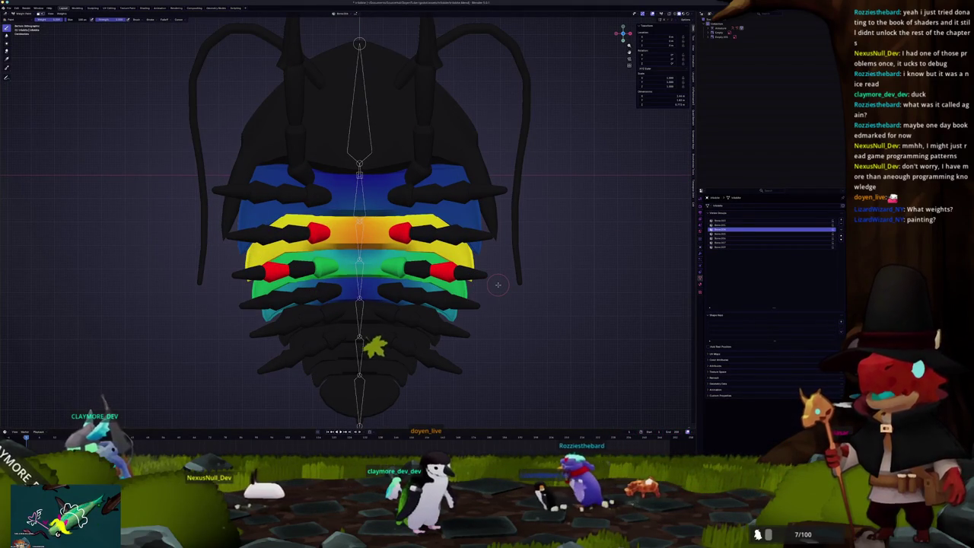
- Select both legs of one row with Ctrl+L, then enable vertex selection masking in Weight Paint
{"action": "key", "text": "ctrl+Tab"}
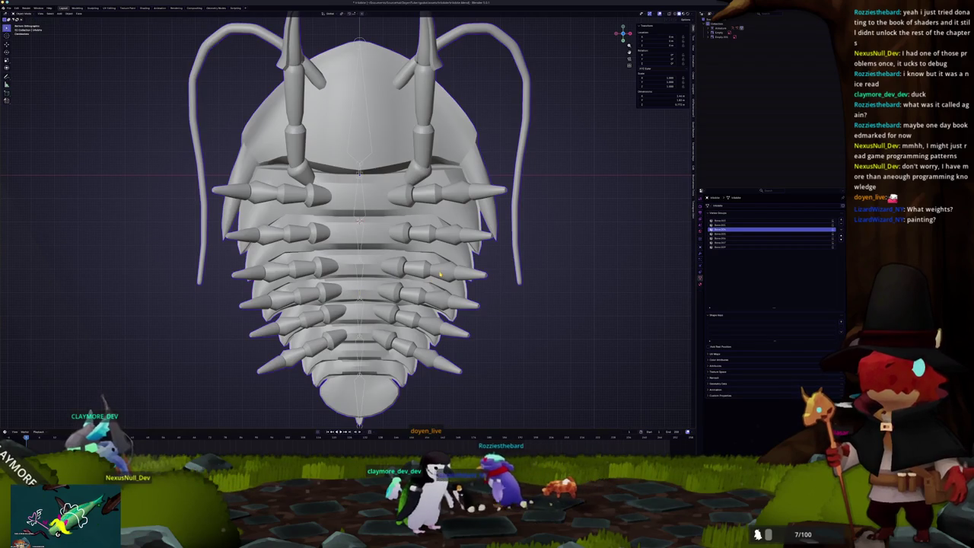
{"action": "key", "text": "Tab"}
{"action": "scroll", "coordinate": [440, 274], "scroll_direction": "up", "scroll_amount": 1}
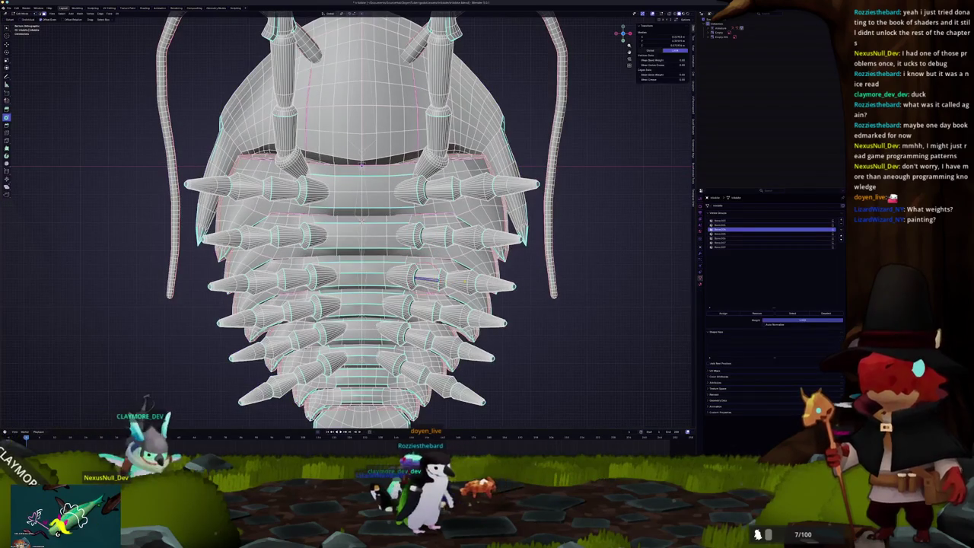
{"action": "left_click", "coordinate": [297, 279], "text": "alt+shift"}
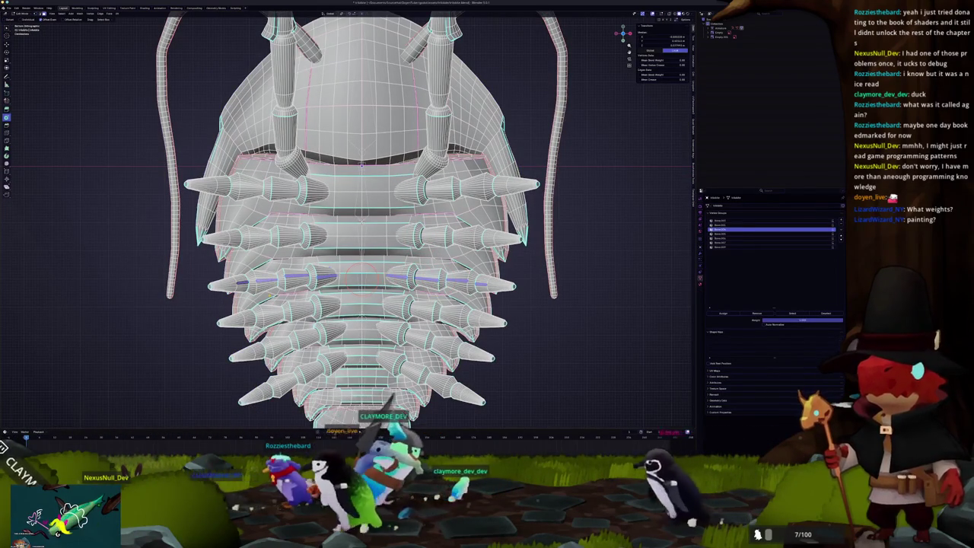
{"action": "key", "text": "ctrl+l"}
{"action": "key", "text": "Tab"}
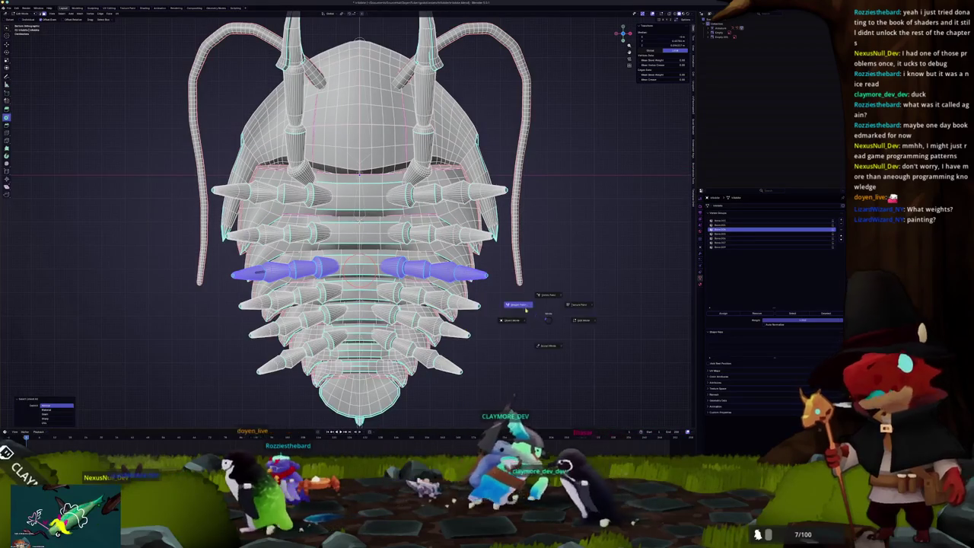
{"action": "key", "text": "ctrl+Tab"}
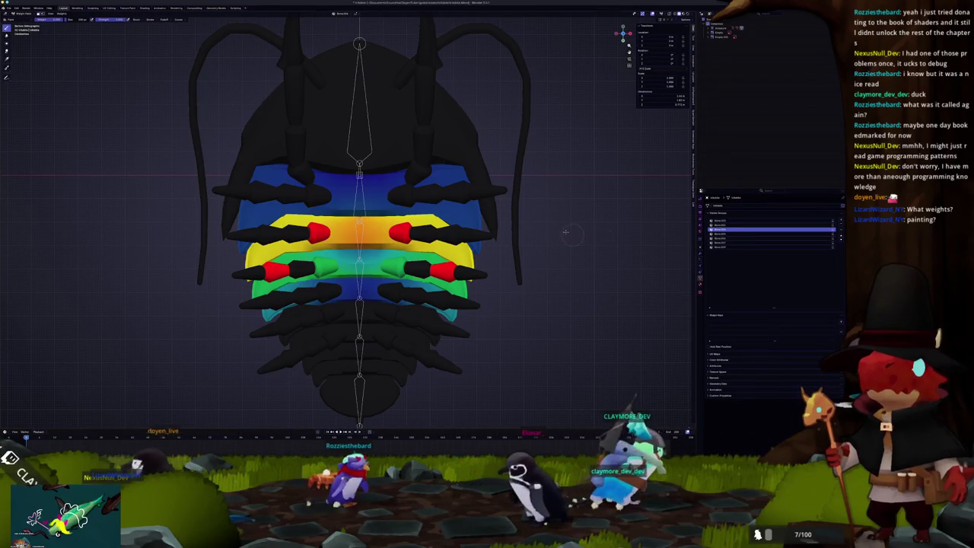
{"action": "left_click", "coordinate": [43, 20]}
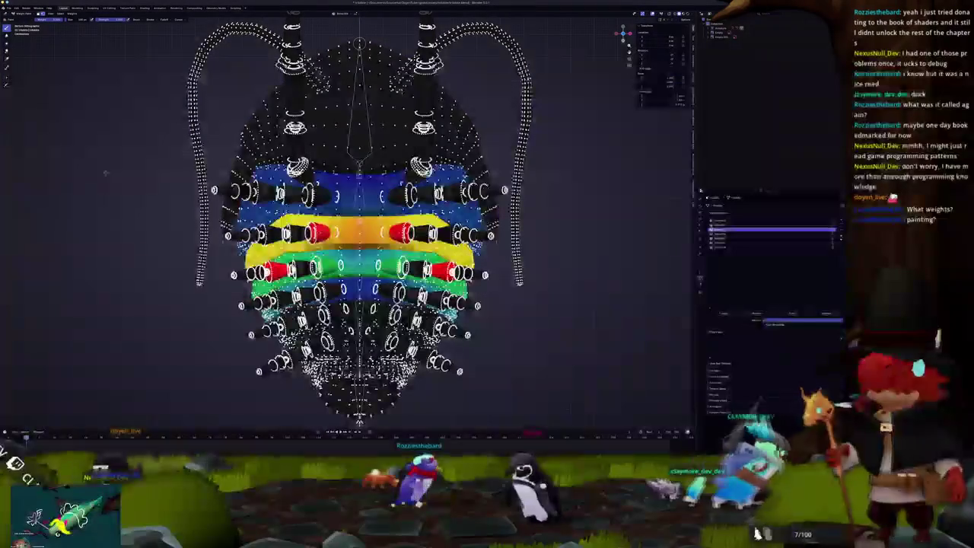
- Pick the middle body segment's vertex group and set the selected leg spikes to weight 1.0
{"action": "scroll", "coordinate": [360, 228], "scroll_direction": "up", "scroll_amount": 2}
{"action": "left_click", "coordinate": [719, 225]}
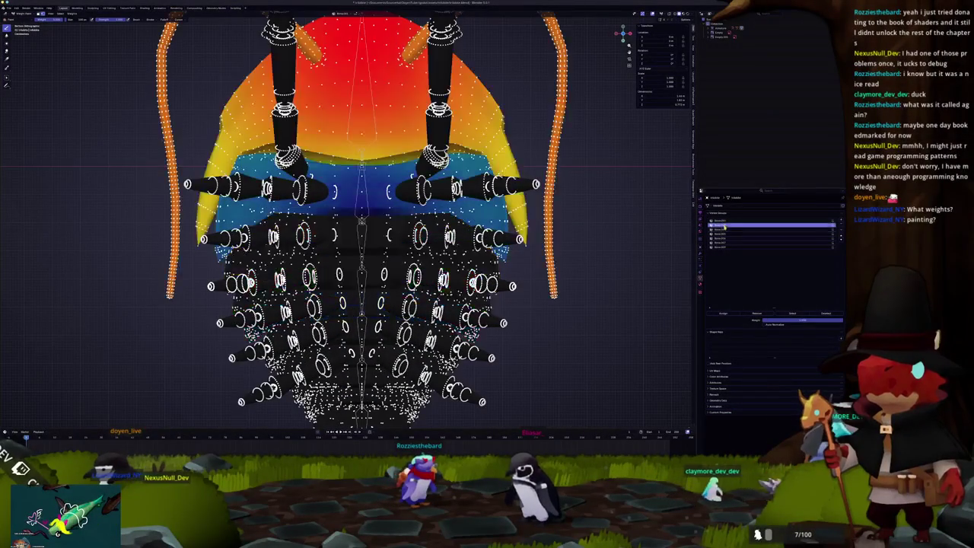
{"action": "left_click", "coordinate": [722, 232]}
{"action": "left_click", "coordinate": [725, 237]}
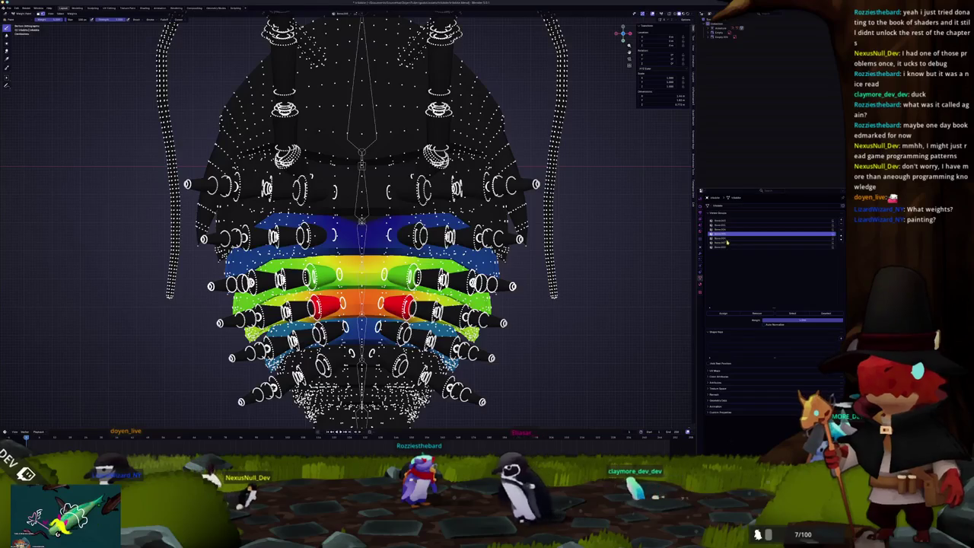
{"action": "left_click", "coordinate": [724, 240]}
{"action": "left_click", "coordinate": [721, 234]}
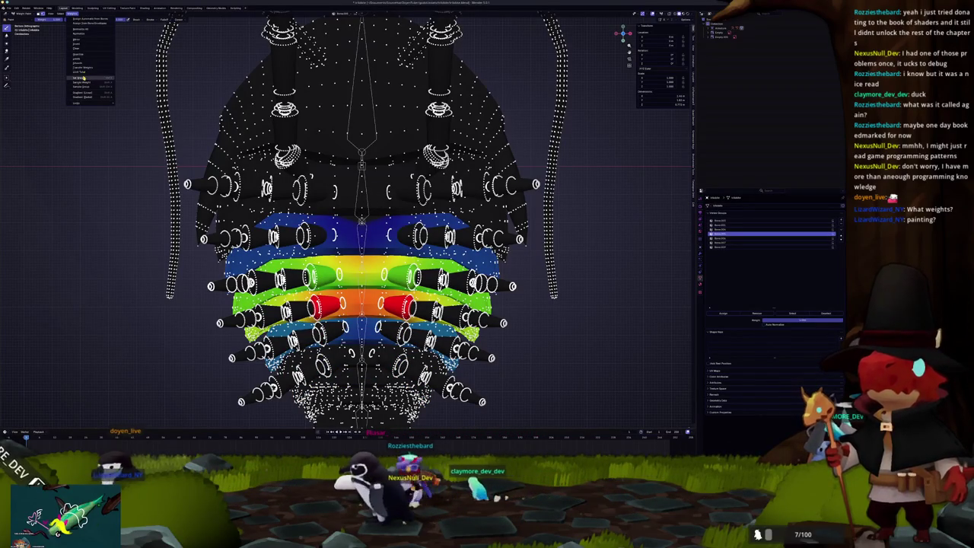
{"action": "left_click", "coordinate": [82, 78]}
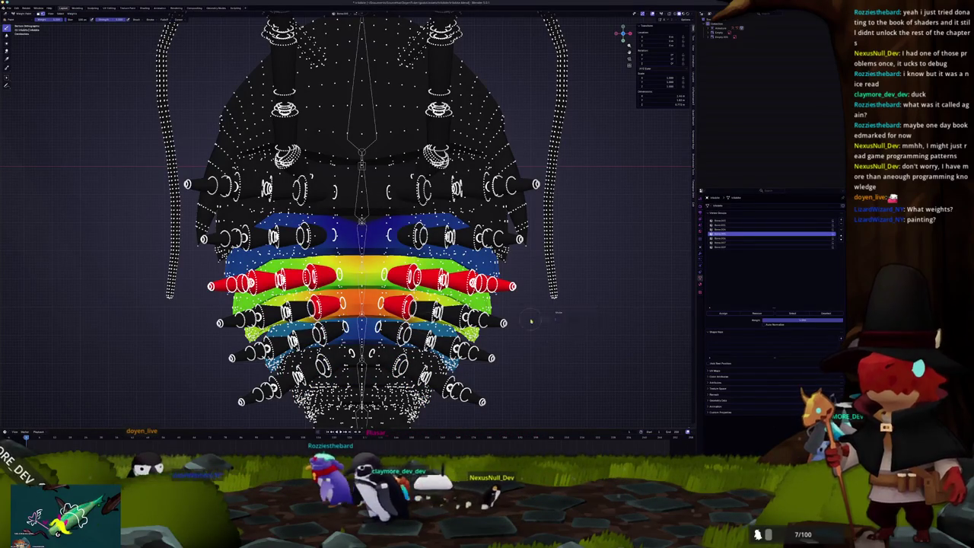
- Select another row of linked spikes in Edit Mode and give them full weight too
{"action": "key", "text": "Tab"}
{"action": "key", "text": "Tab"}
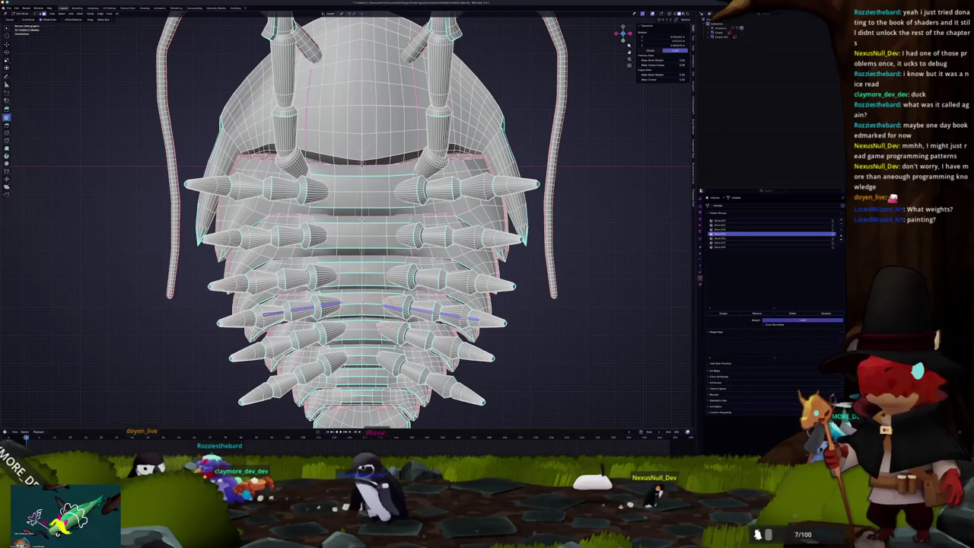
{"action": "key", "text": "ctrl+l"}
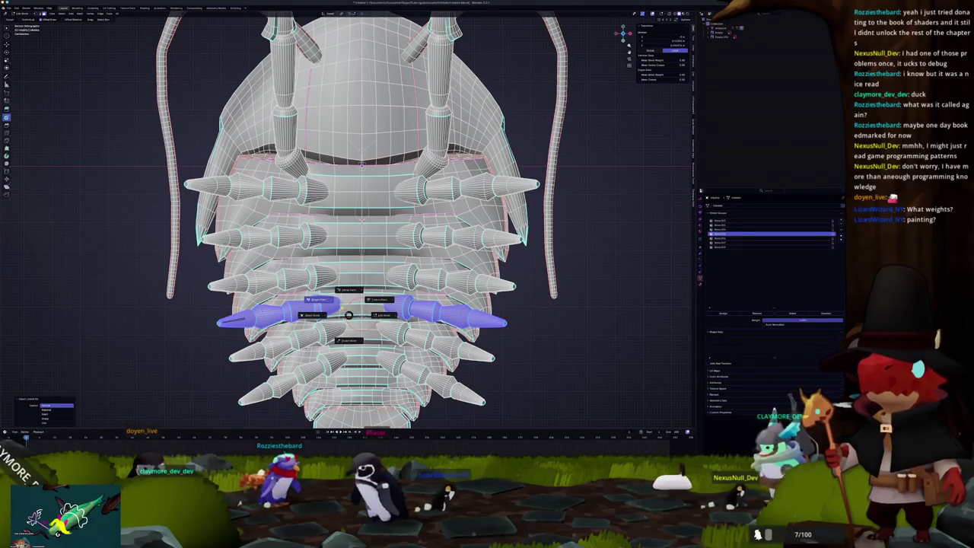
{"action": "key", "text": "ctrl+Tab"}
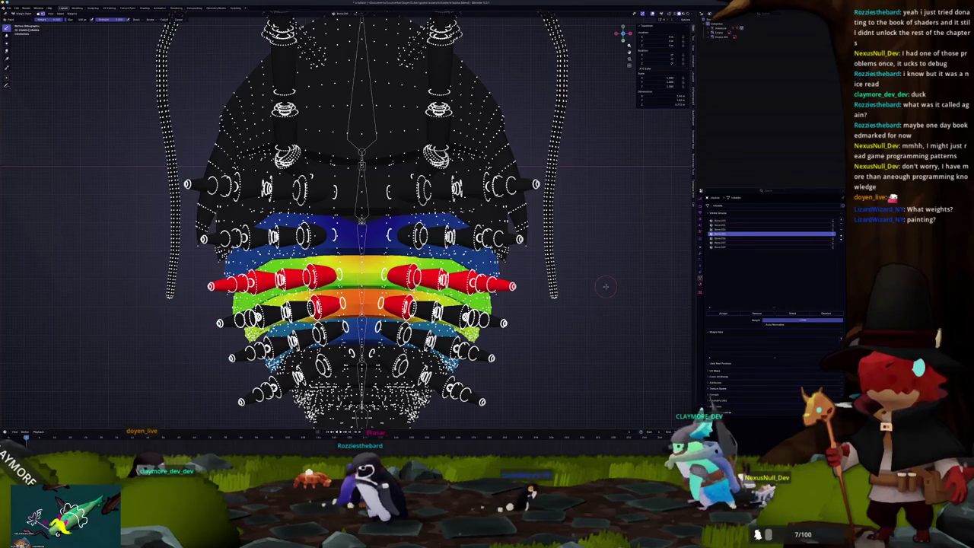
{"action": "left_click", "coordinate": [725, 239]}
{"action": "left_click", "coordinate": [728, 235]}
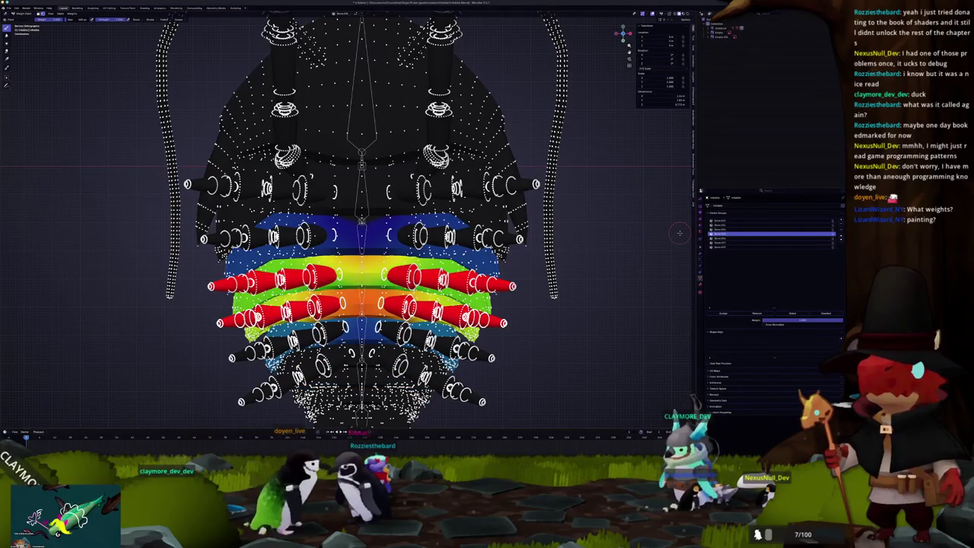
- Return to mesh Edit Mode and deselect all vertices
{"action": "key", "text": "ctrl+Tab"}
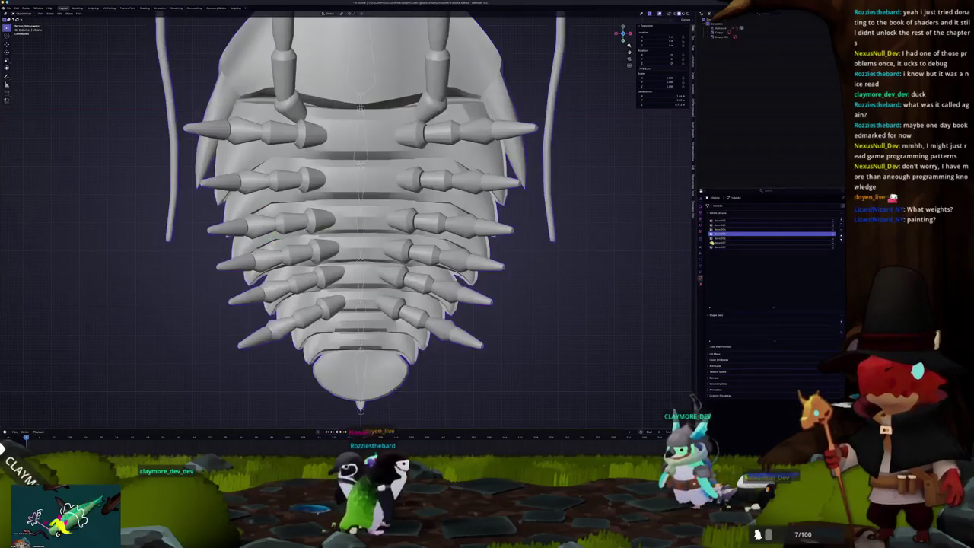
{"action": "key", "text": "Tab"}
{"action": "key", "text": "Tab"}
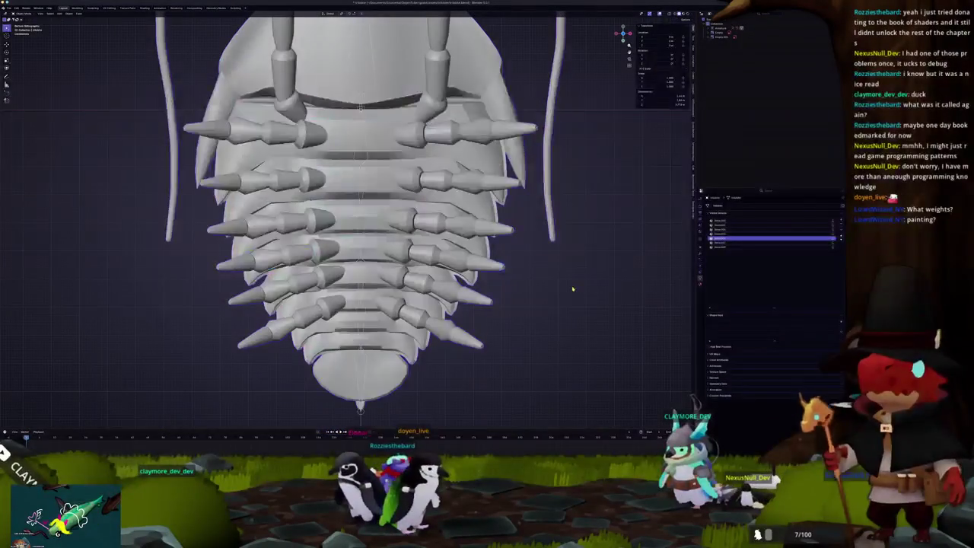
{"action": "key", "text": "Tab"}
{"action": "key", "text": "alt+a"}
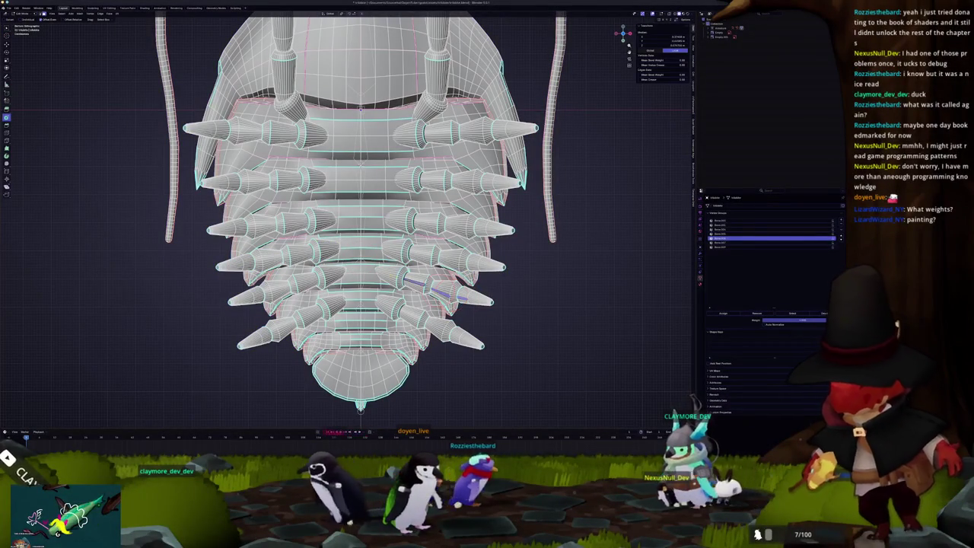
- Mirror the spike selection to the opposite side, select the linked spikes, and view the next vertex group's weights
{"action": "key", "text": "shift+ctrl+m"}
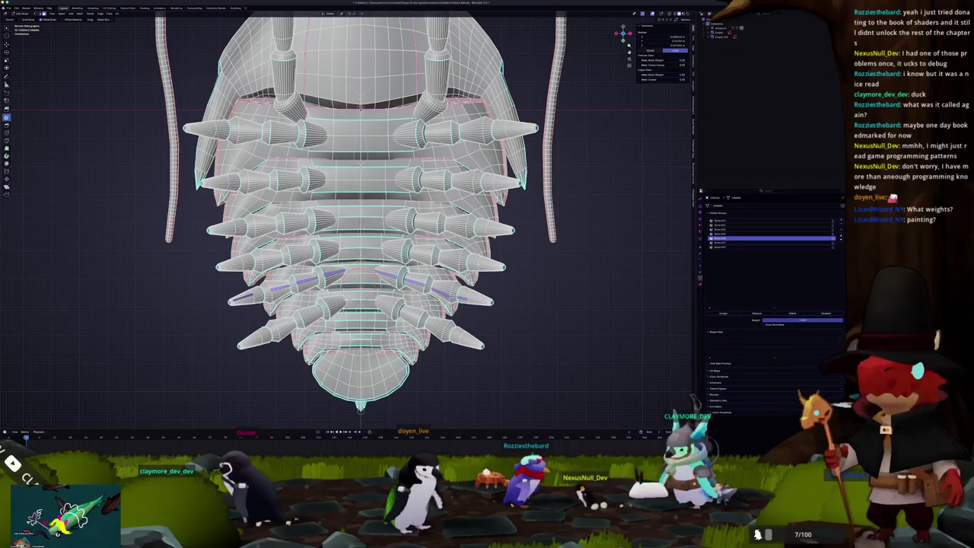
{"action": "key", "text": "ctrl+l"}
{"action": "left_click", "coordinate": [394, 288]}
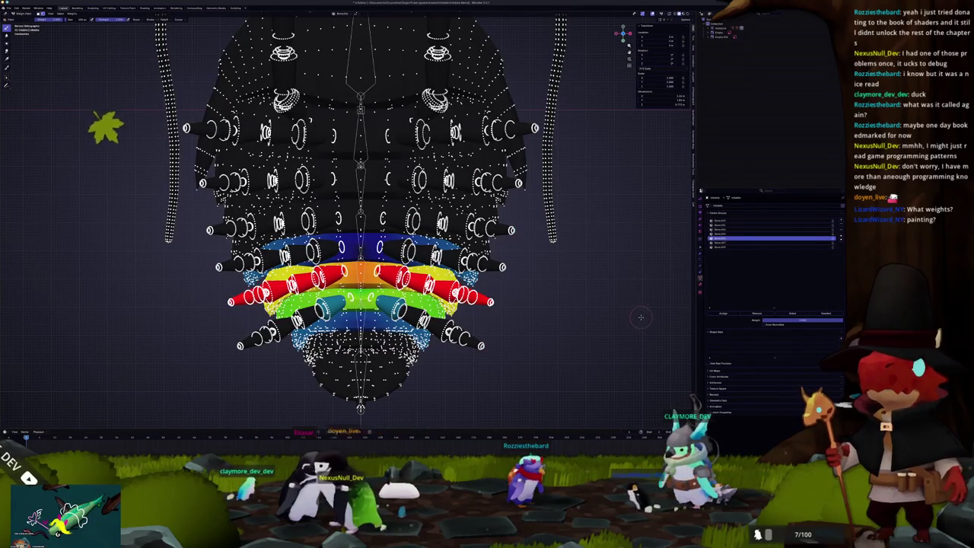
{"action": "left_click", "coordinate": [723, 243]}
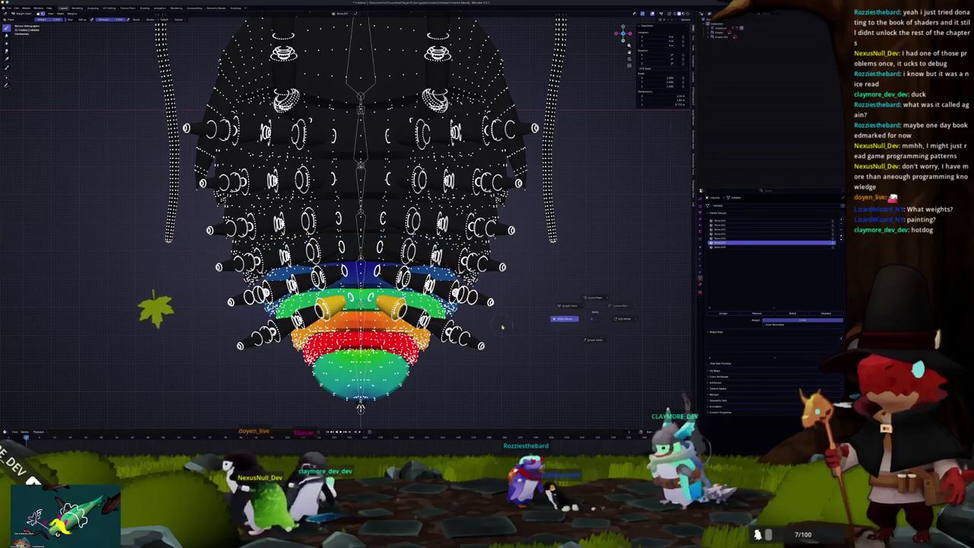
{"action": "key", "text": "ctrl+Tab"}
- Select the bottom pair of spikes and check them against the top vertex group's weights
{"action": "key", "text": "Tab"}
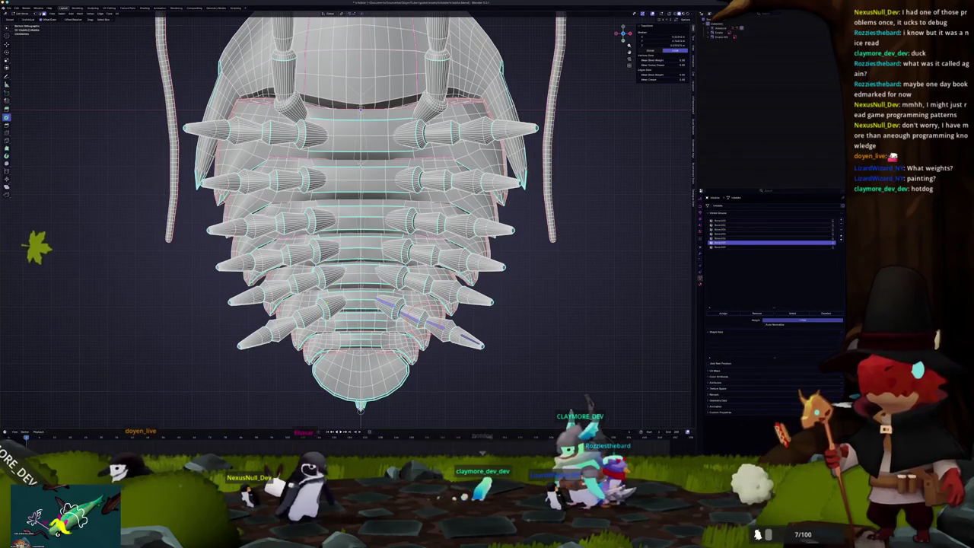
{"action": "key", "text": "ctrl+l"}
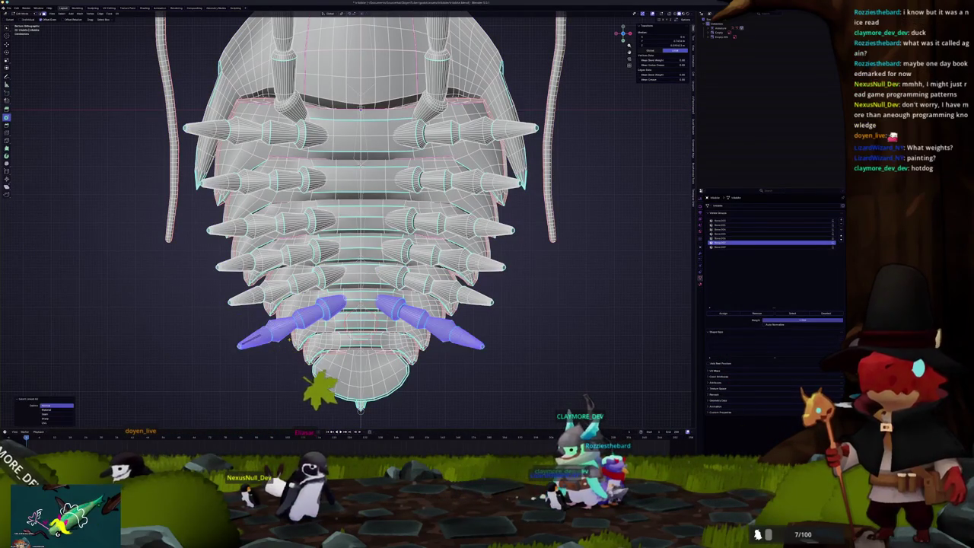
{"action": "left_click", "coordinate": [338, 314]}
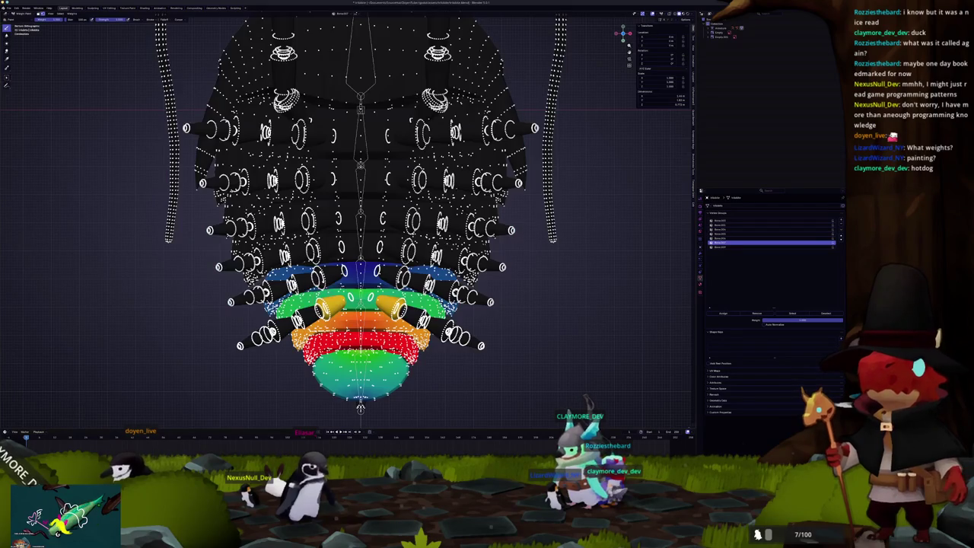
{"action": "key", "text": "ctrl+Tab"}
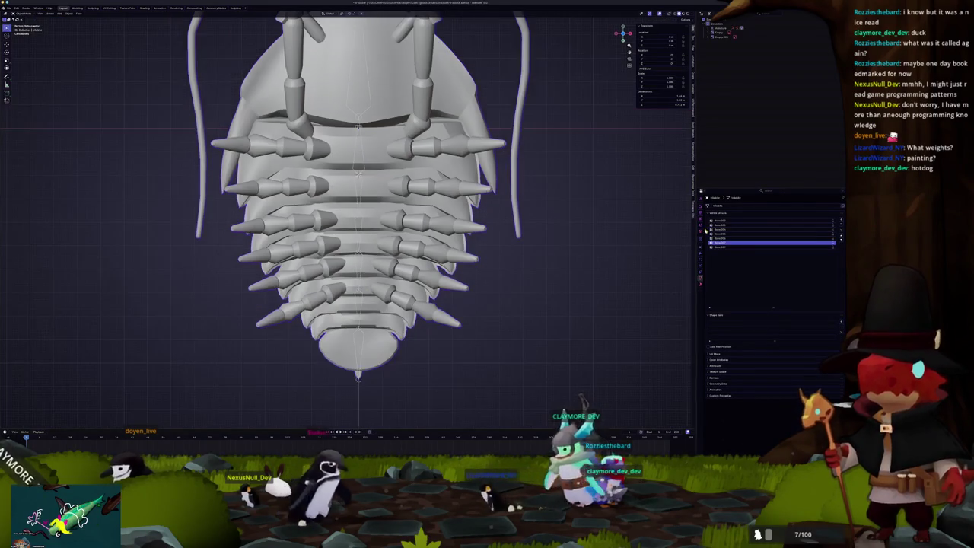
{"action": "left_click", "coordinate": [726, 222]}
{"action": "key", "text": "Tab"}
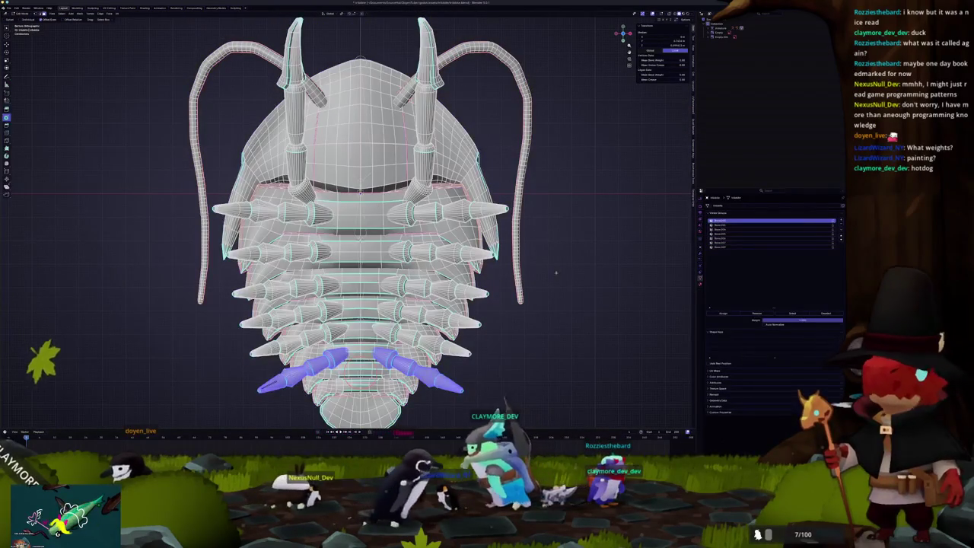
{"action": "key", "text": "ctrl+Tab"}
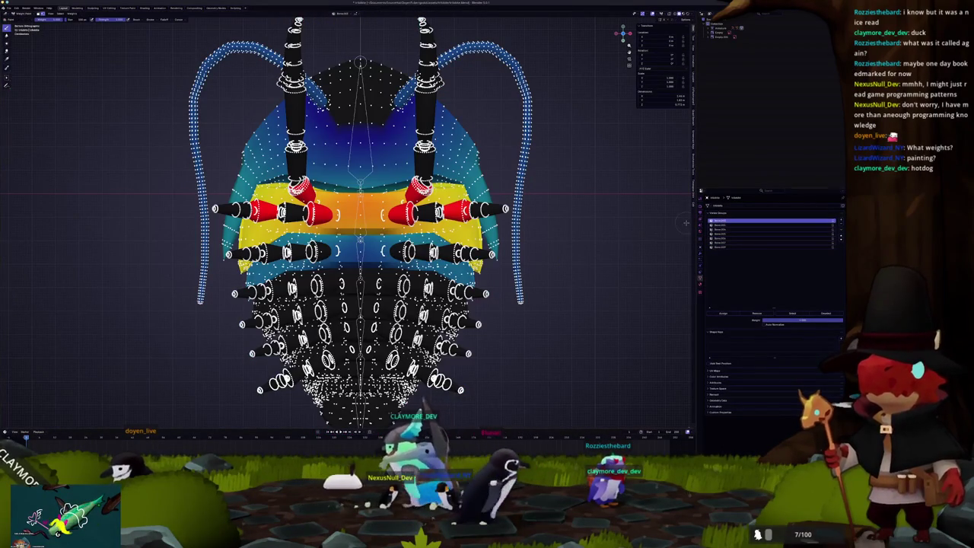
{"action": "key", "text": "Tab"}
- Select both front legs by mirroring an edge and linking, then view their weights
{"action": "left_click", "coordinate": [400, 216]}
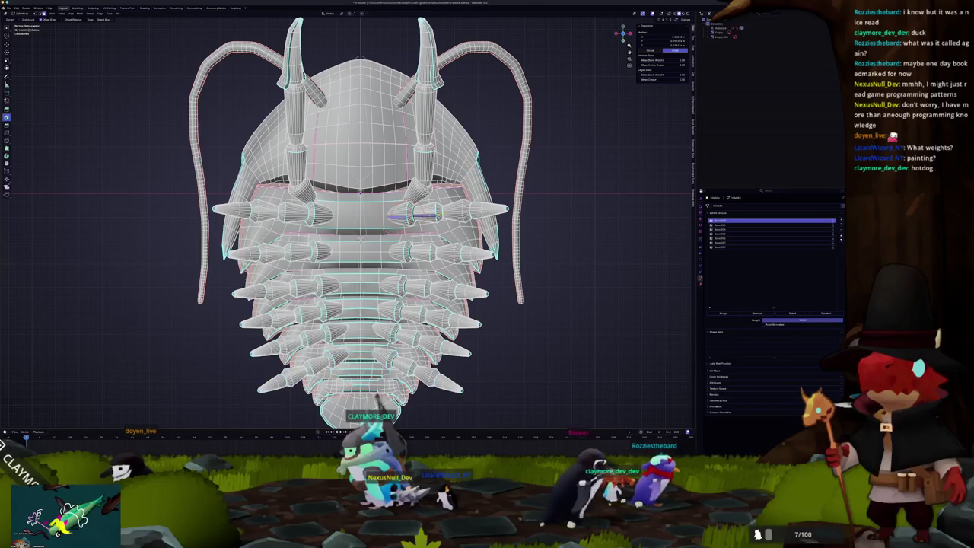
{"action": "key", "text": "shift+ctrl+m"}
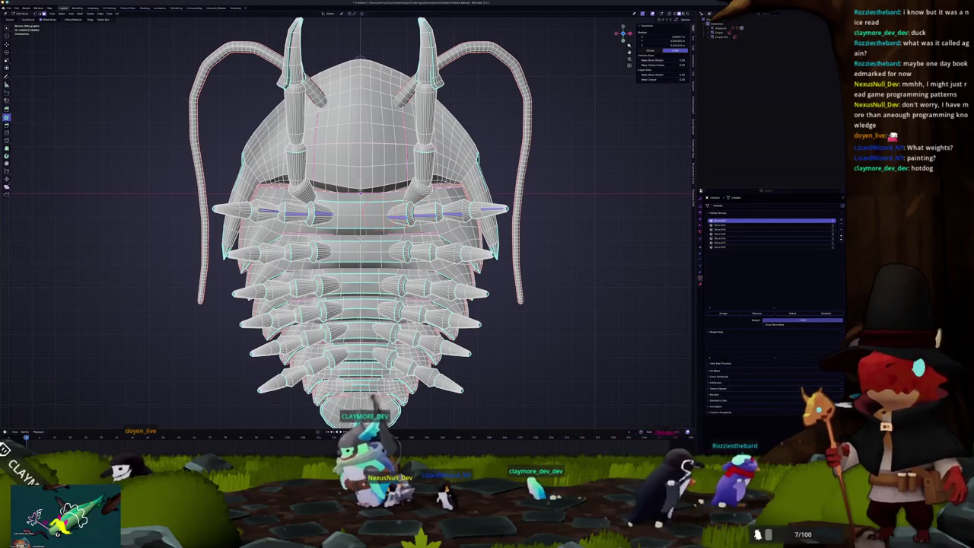
{"action": "key", "text": "ctrl+l"}
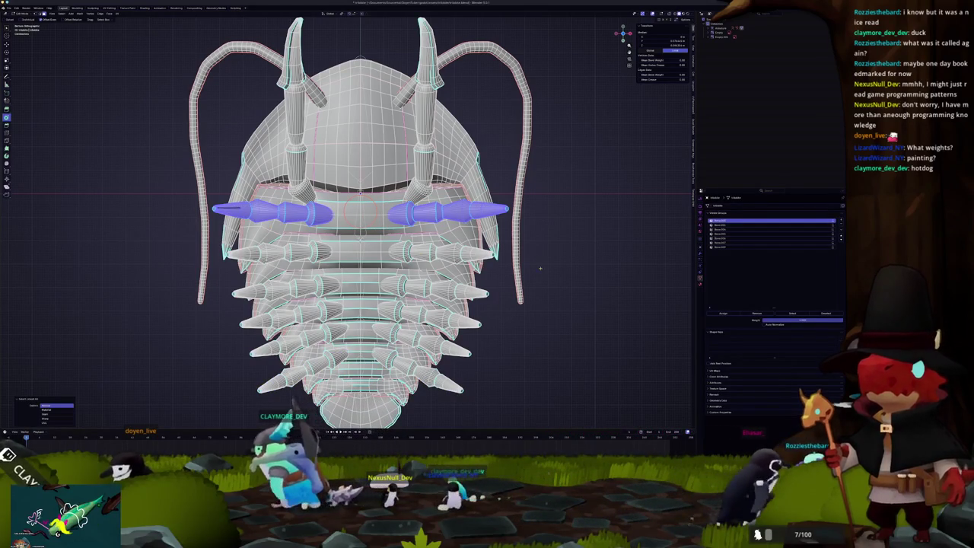
{"action": "key", "text": "ctrl+Tab"}
{"action": "left_click", "coordinate": [516, 251]}
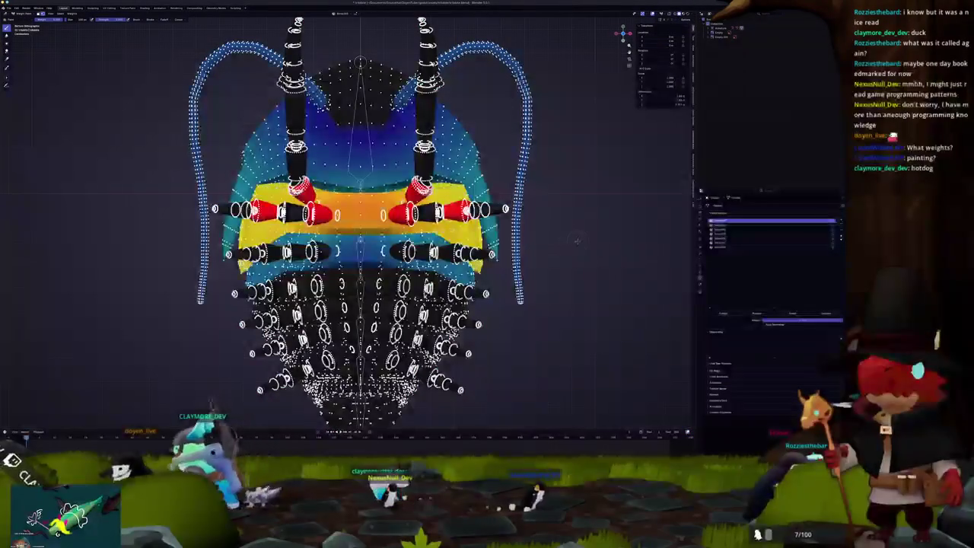
{"action": "left_click", "coordinate": [550, 246]}
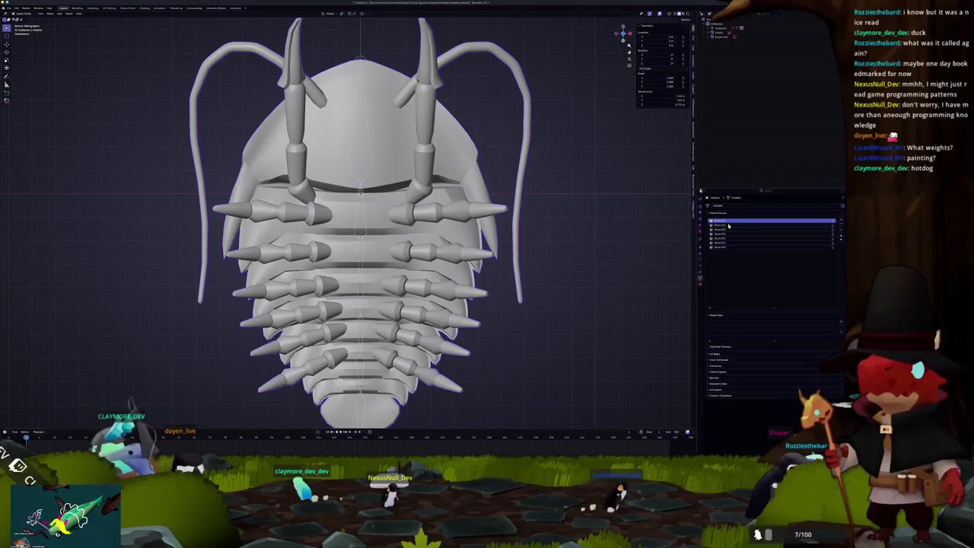
{"action": "key", "text": "Tab"}
{"action": "key", "text": "Tab"}
{"action": "key", "text": "ctrl+Tab"}
{"action": "left_click", "coordinate": [527, 242]}
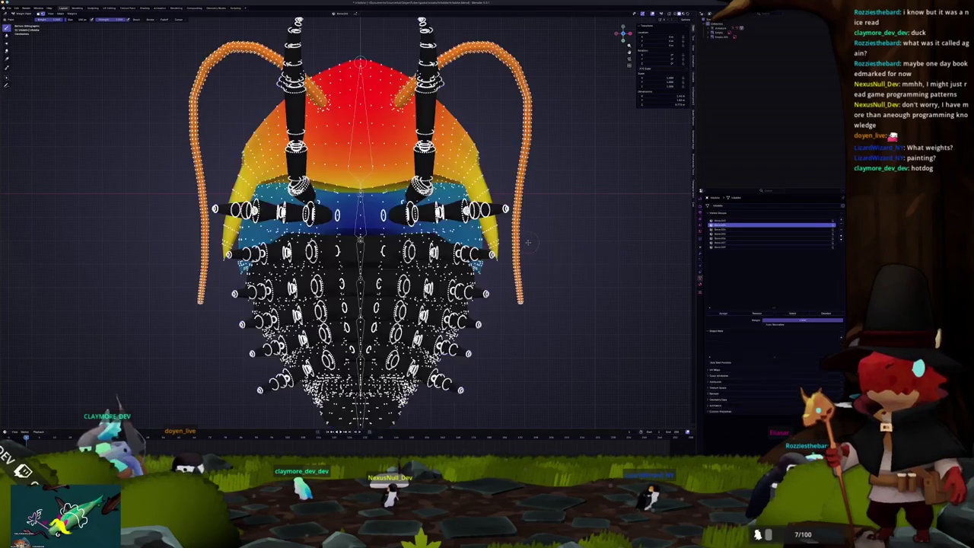
- Step through the lower vertex groups, then settle on the upper-middle body group's weight heatmap
{"action": "left_click", "coordinate": [719, 230]}
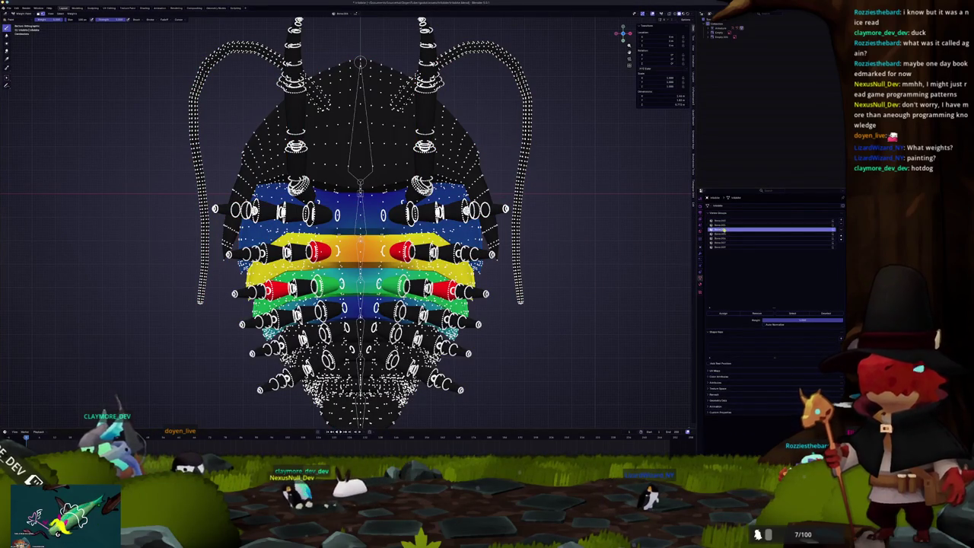
{"action": "left_click", "coordinate": [720, 234]}
{"action": "left_click", "coordinate": [719, 230]}
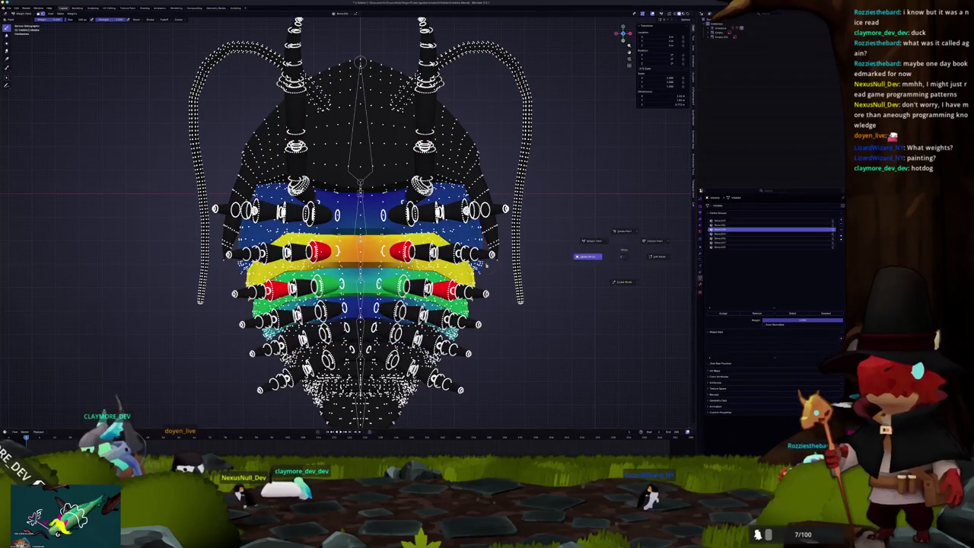
{"action": "key", "text": "ctrl+Tab"}
{"action": "key", "text": "Tab"}
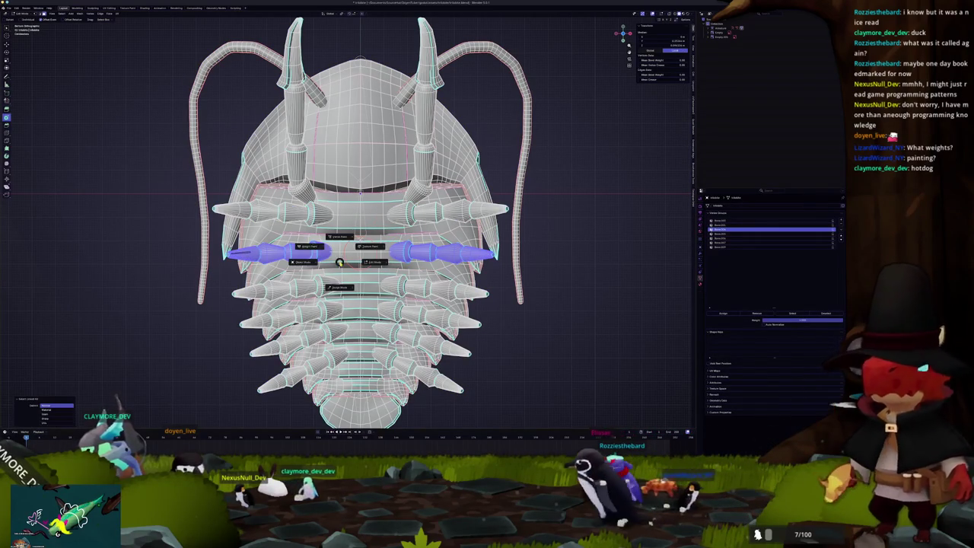
{"action": "key", "text": "ctrl+Tab"}
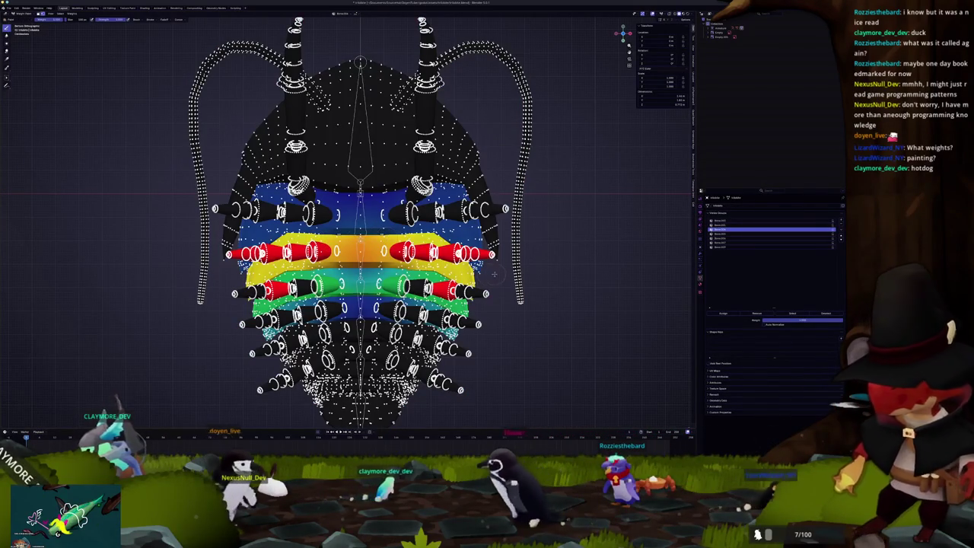
{"action": "scroll", "coordinate": [335, 296], "scroll_direction": "up", "scroll_amount": 1}
{"action": "scroll", "coordinate": [334, 297], "scroll_direction": "up", "scroll_amount": 2}
{"action": "key", "text": "ctrl+Tab"}
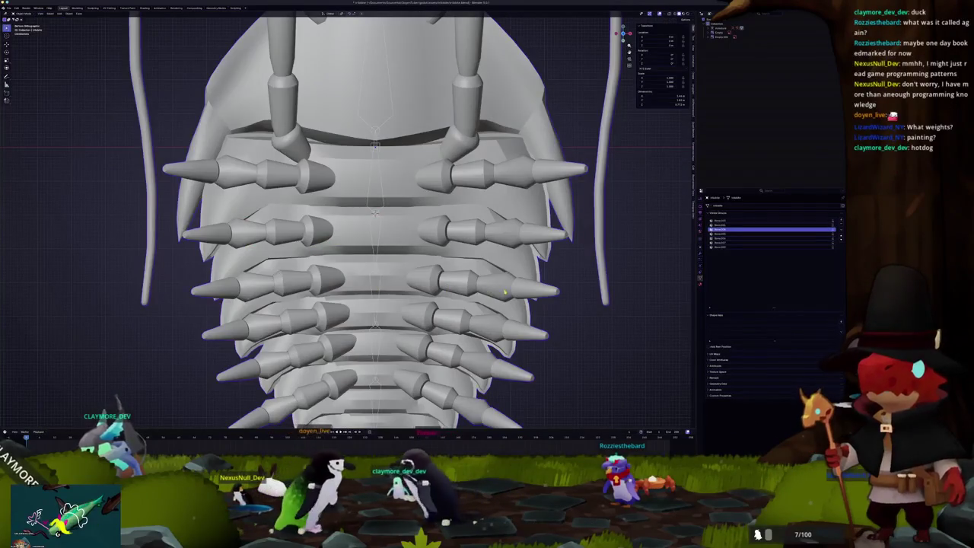
{"action": "key", "text": "Tab"}
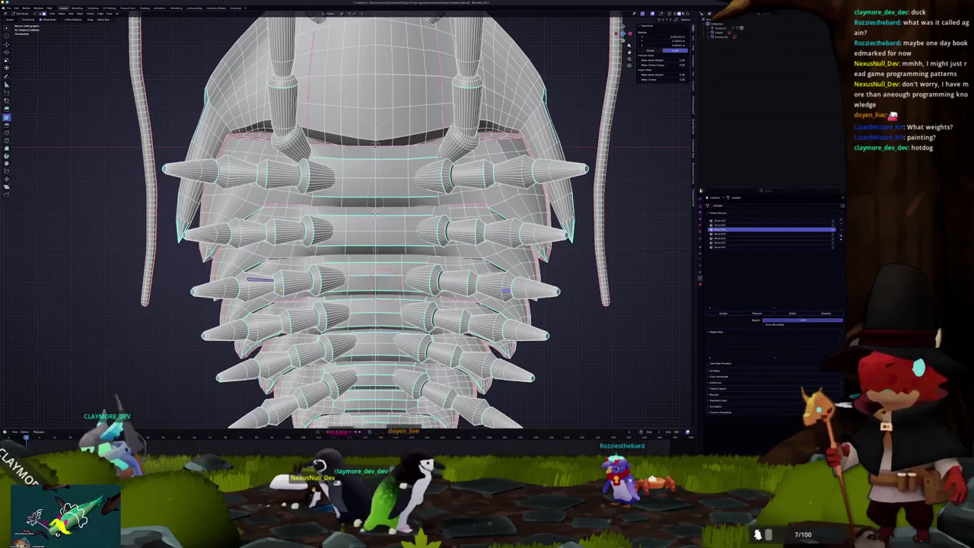
{"action": "key", "text": "ctrl+Tab"}
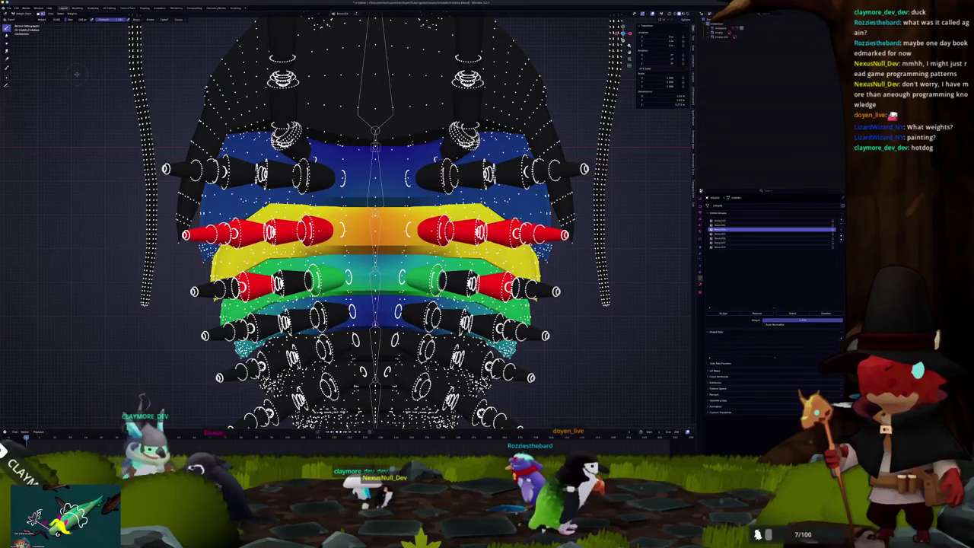
- Select the armature and rotate the tail bones in the right side view
{"action": "key", "text": "ctrl+Tab"}
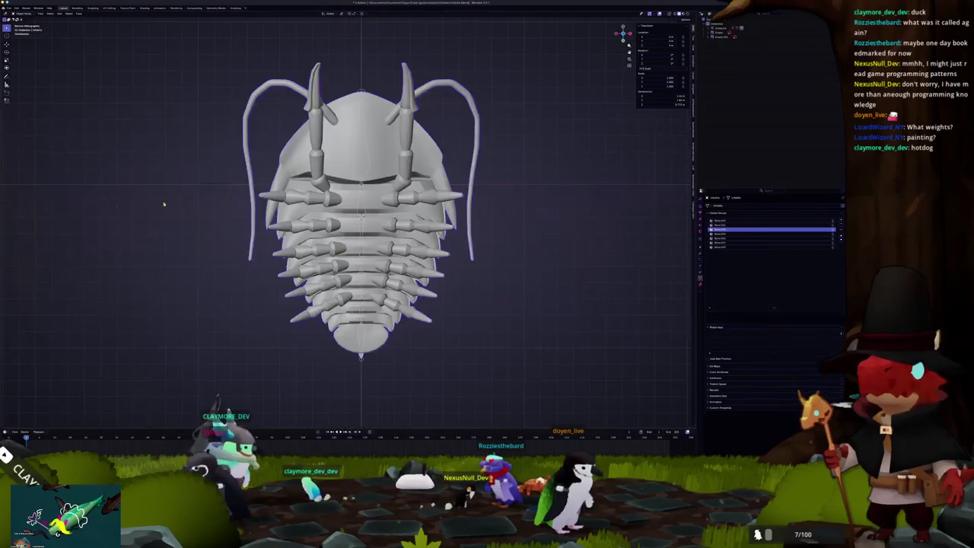
{"action": "middle_click_drag", "start_coordinate": [64, 96], "coordinate": [229, 122]}
{"action": "left_click", "coordinate": [730, 27]}
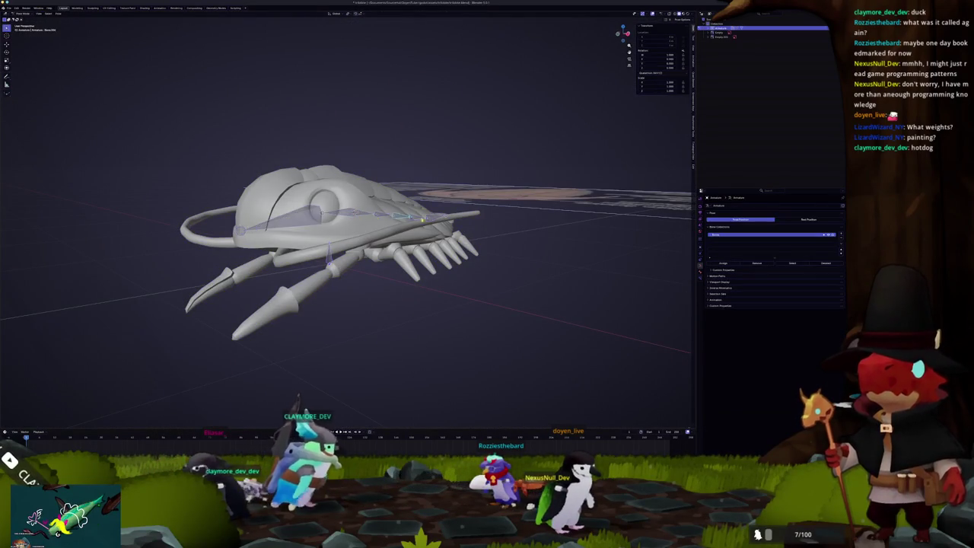
{"action": "key", "text": "KP_3"}
{"action": "scroll", "coordinate": [434, 205], "scroll_direction": "up", "scroll_amount": 2}
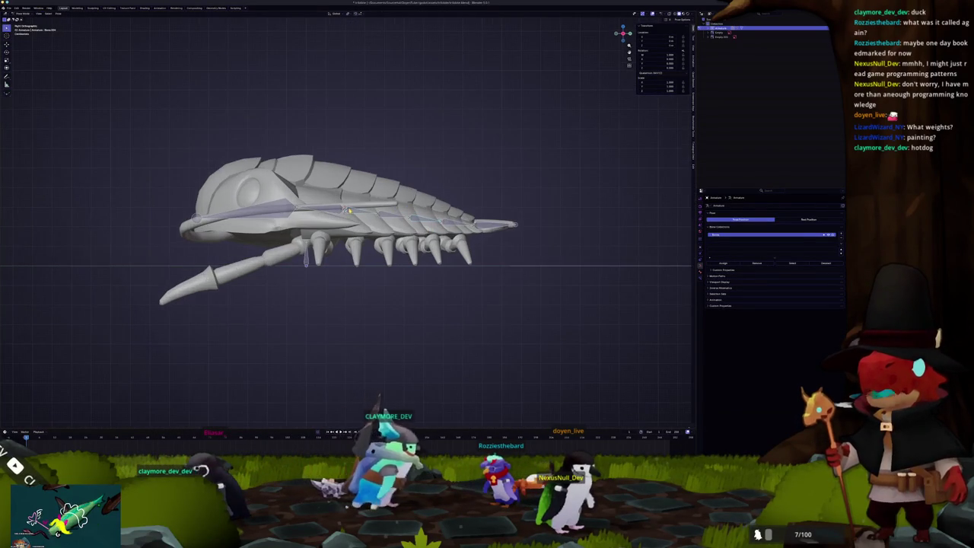
{"action": "key", "text": "r"}
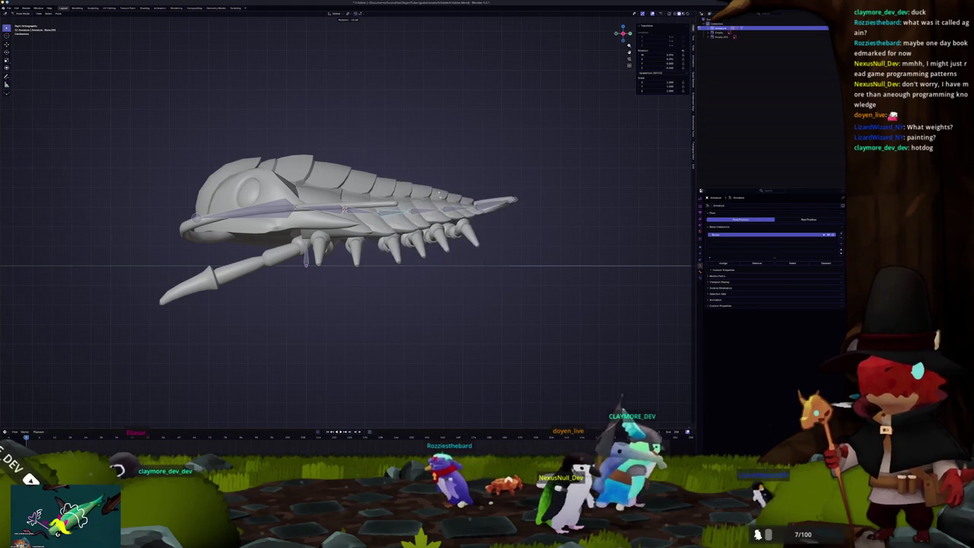
{"action": "key", "text": "Return"}
- Rotate the rear tail bones again, locked to the X axis, from an angled view
{"action": "key", "text": "r"}
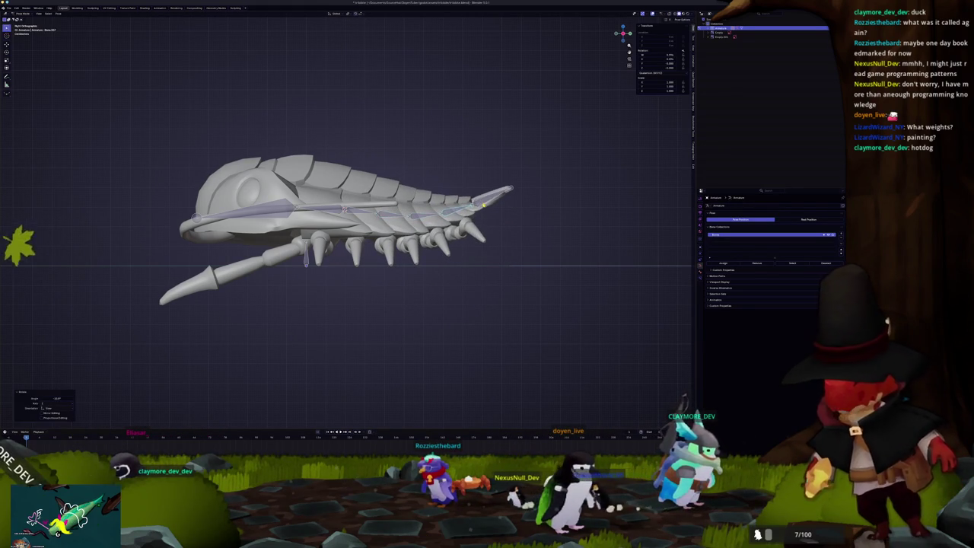
{"action": "mouse_move", "coordinate": [342, 228]}
{"action": "middle_mouse_down"}
{"action": "mouse_move", "coordinate": [426, 198]}
{"action": "mouse_move", "coordinate": [384, 217]}
{"action": "middle_mouse_up"}
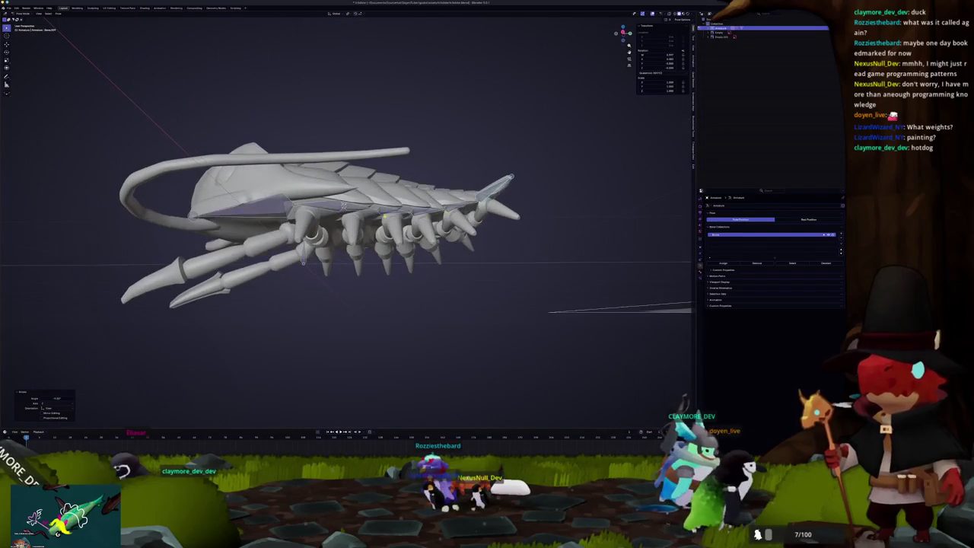
{"action": "scroll", "coordinate": [366, 211], "scroll_direction": "up", "scroll_amount": 3}
{"action": "middle_click_drag", "start_coordinate": [366, 212], "coordinate": [457, 205]}
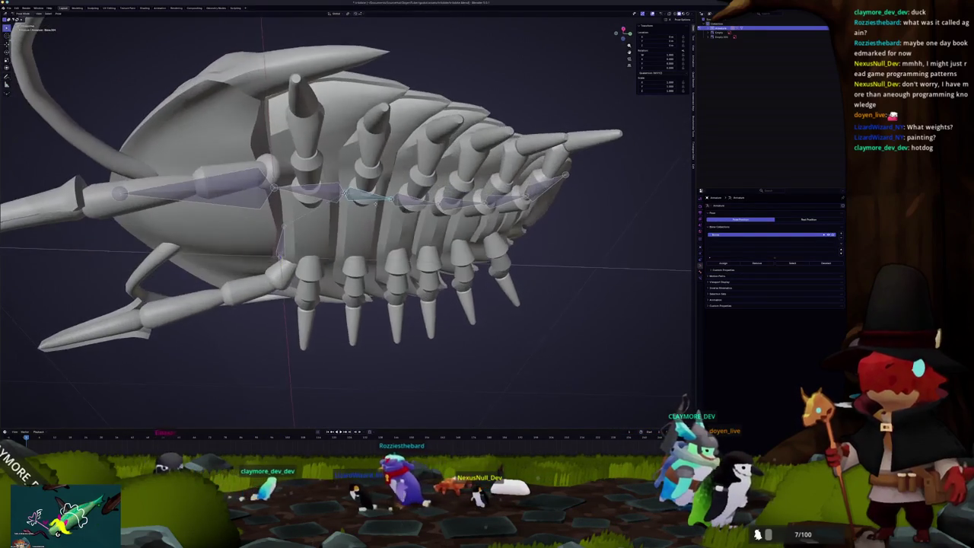
{"action": "scroll", "coordinate": [471, 208], "scroll_direction": "up", "scroll_amount": 2}
{"action": "key", "text": "r"}
{"action": "key", "text": "x"}
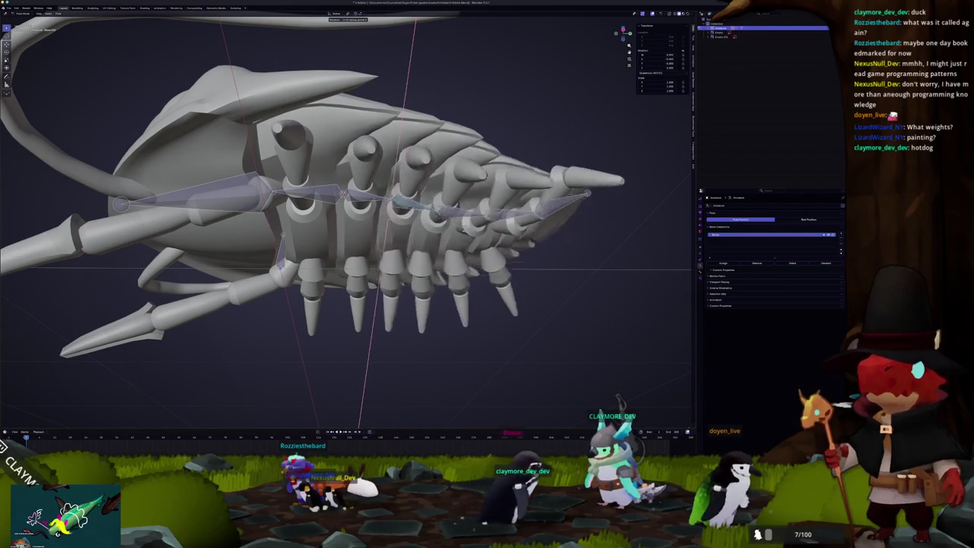
{"action": "left_click", "coordinate": [427, 225]}
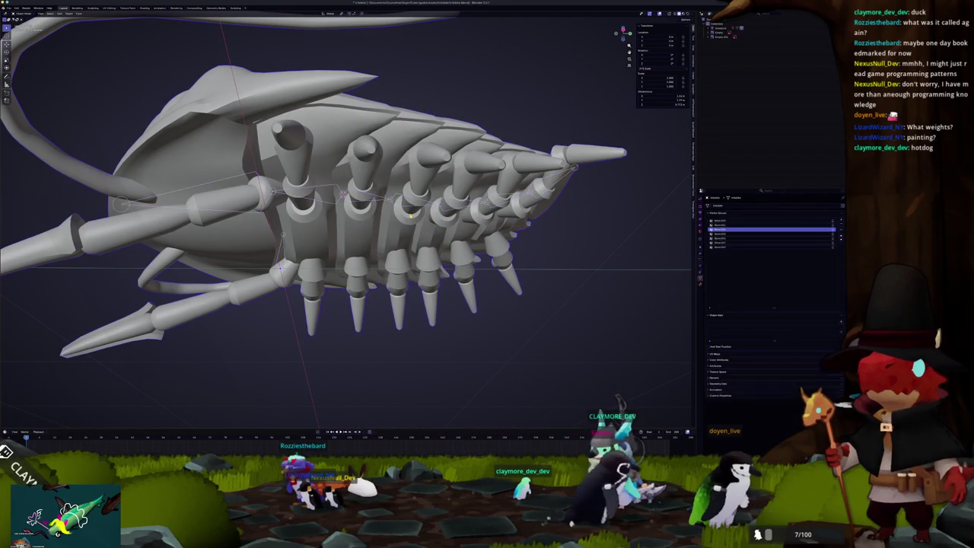
- From a bottom view, cycle through the next three vertex groups' weights, then return to the previous one
{"action": "key", "text": "ctrl+Tab"}
{"action": "key", "text": "ctrl+KP_7"}
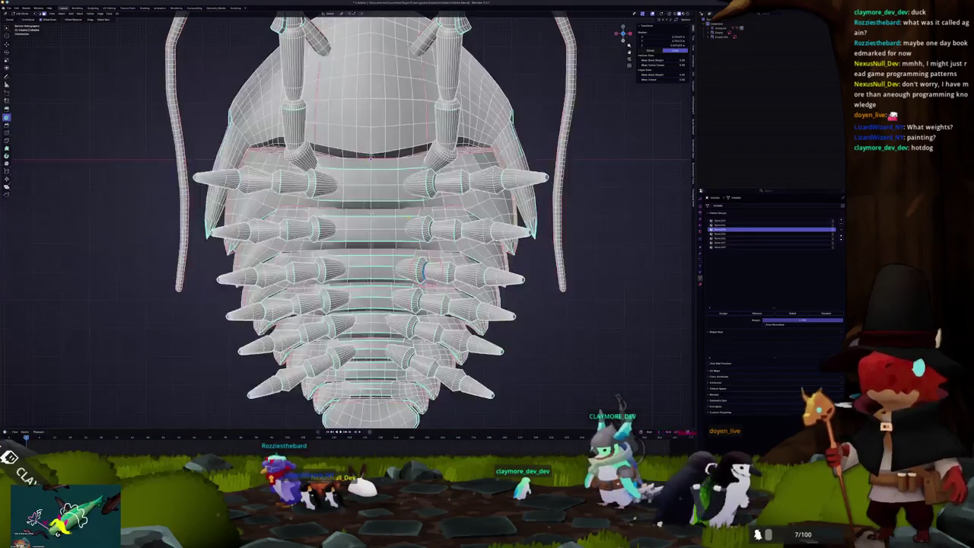
{"action": "key", "text": "Tab"}
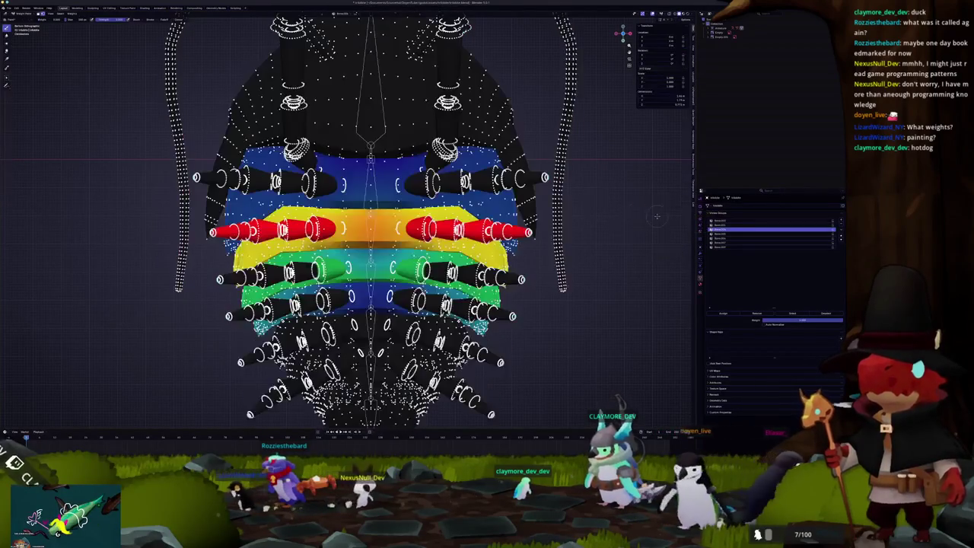
{"action": "left_click", "coordinate": [725, 224]}
{"action": "left_click", "coordinate": [726, 228]}
{"action": "left_click", "coordinate": [728, 234]}
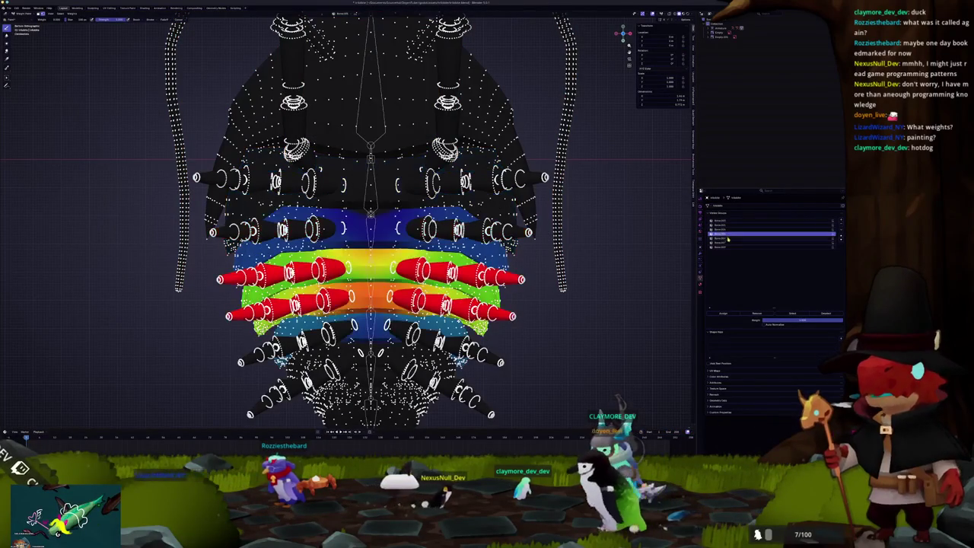
{"action": "left_click", "coordinate": [728, 228]}
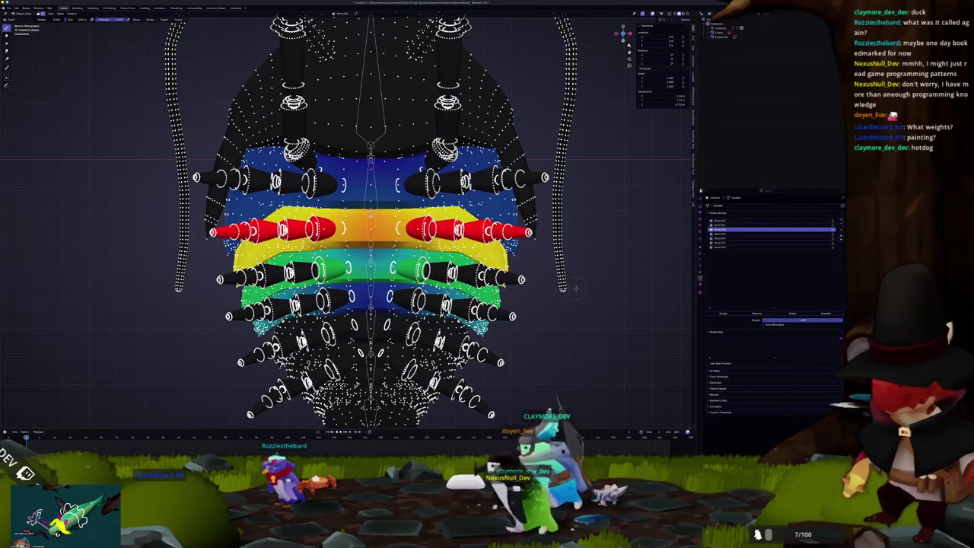
{"action": "key", "text": "Tab"}
{"action": "key", "text": "Tab"}
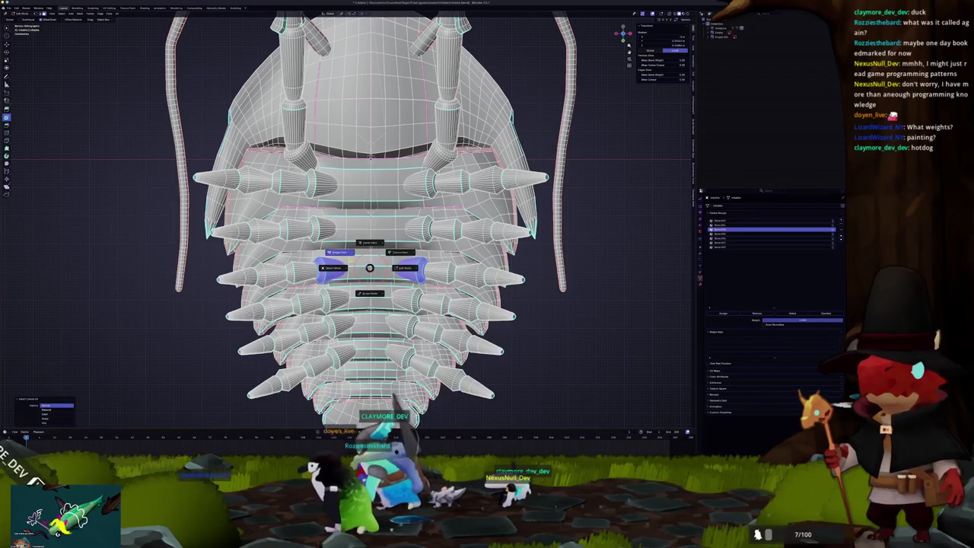
{"action": "key", "text": "Tab"}
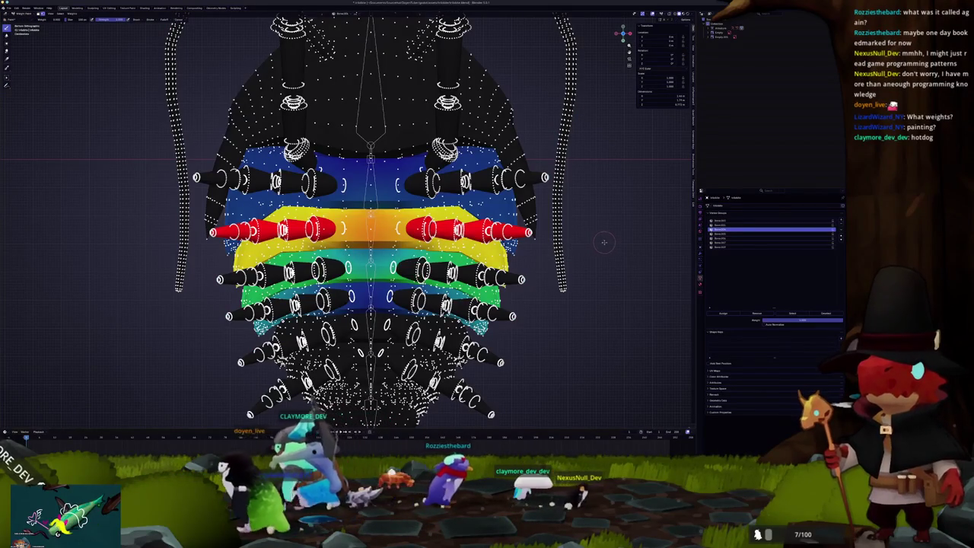
{"action": "key", "text": "ctrl+Tab"}
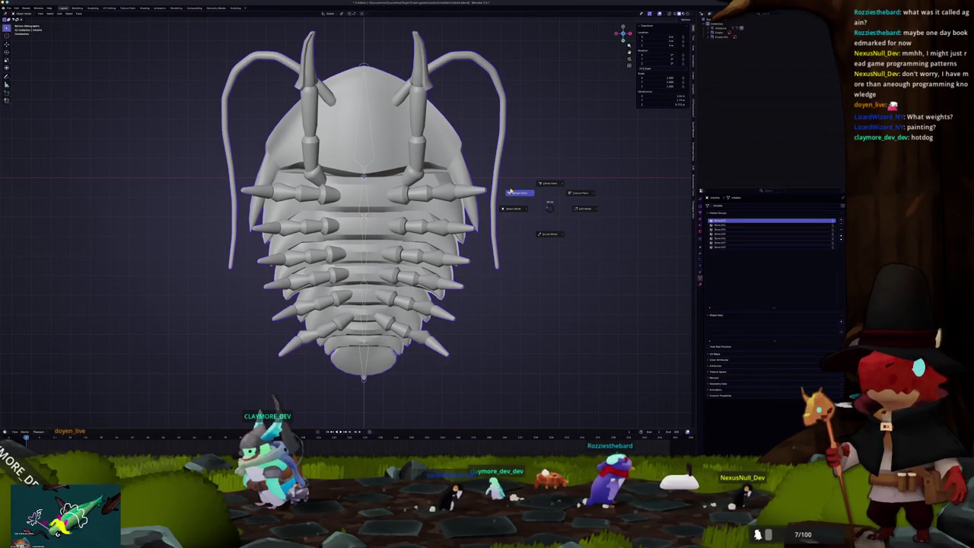
- Separate both front claw arms from the body mesh into their own object
{"action": "left_click", "coordinate": [510, 190]}
{"action": "middle_click_drag", "start_coordinate": [510, 190], "coordinate": [504, 244]}
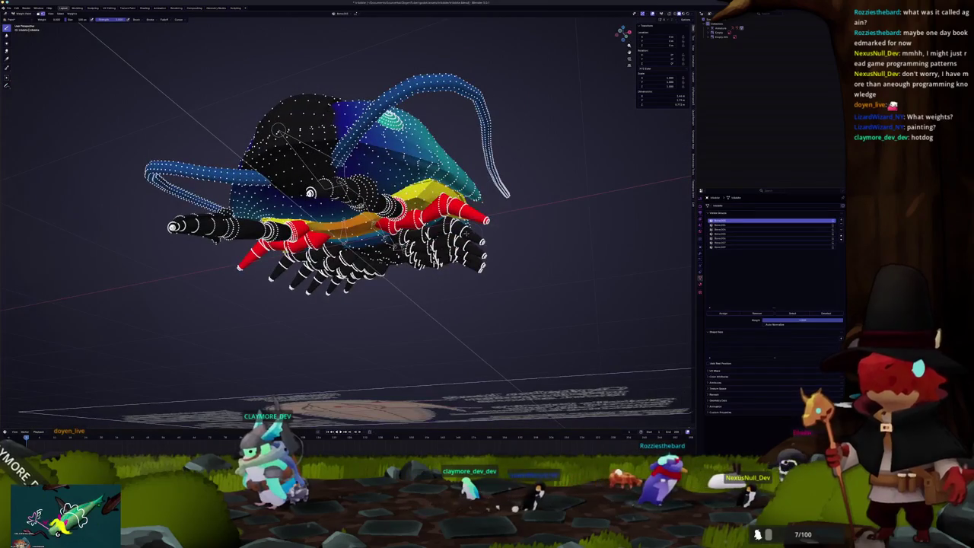
{"action": "mouse_move", "coordinate": [396, 246]}
{"action": "middle_mouse_down"}
{"action": "mouse_move", "coordinate": [358, 256]}
{"action": "mouse_move", "coordinate": [332, 166]}
{"action": "middle_mouse_up"}
{"action": "key", "text": "ctrl+Tab"}
{"action": "scroll", "coordinate": [354, 258], "scroll_direction": "up", "scroll_amount": 5}
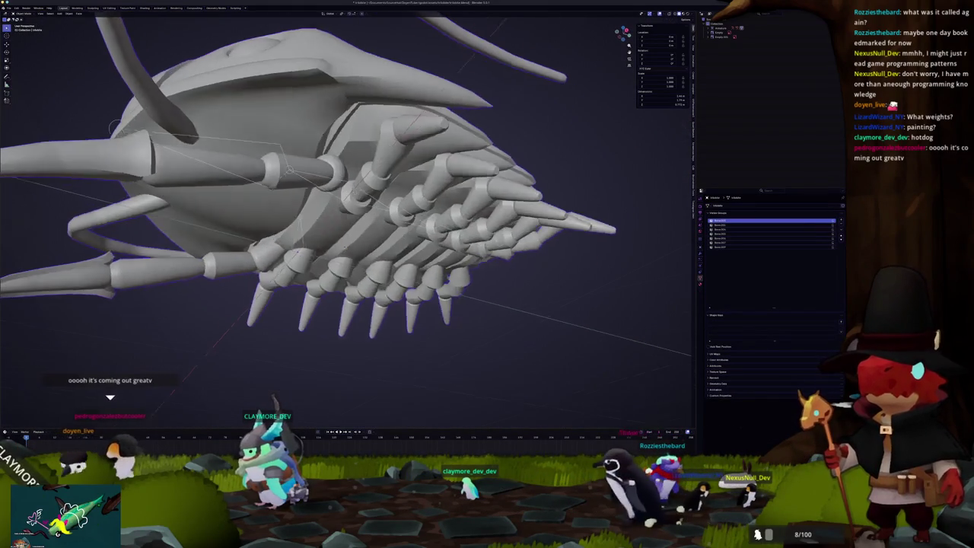
{"action": "key", "text": "ctrl+Tab"}
{"action": "middle_click_drag", "start_coordinate": [232, 174], "coordinate": [305, 175]}
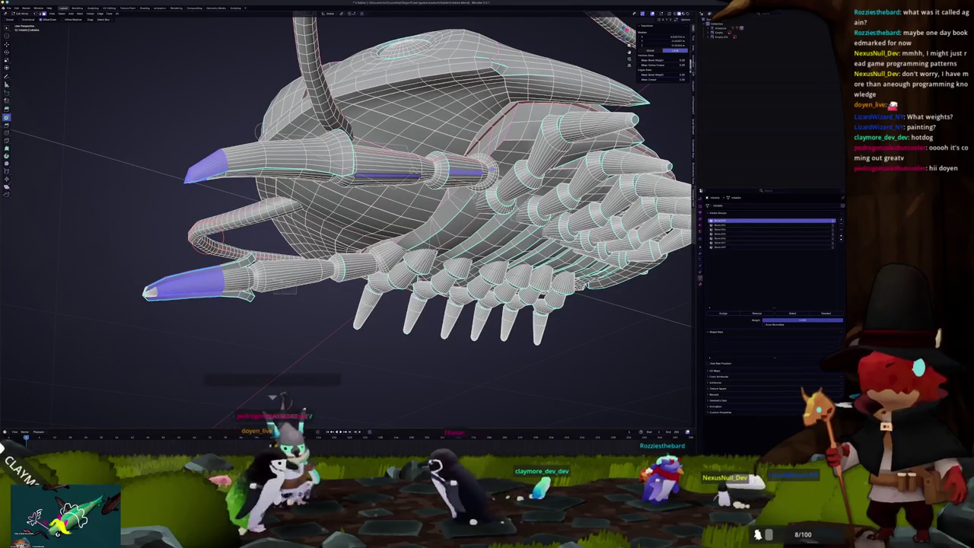
{"action": "middle_click_drag", "start_coordinate": [381, 228], "coordinate": [342, 217]}
{"action": "key", "text": "ctrl+l"}
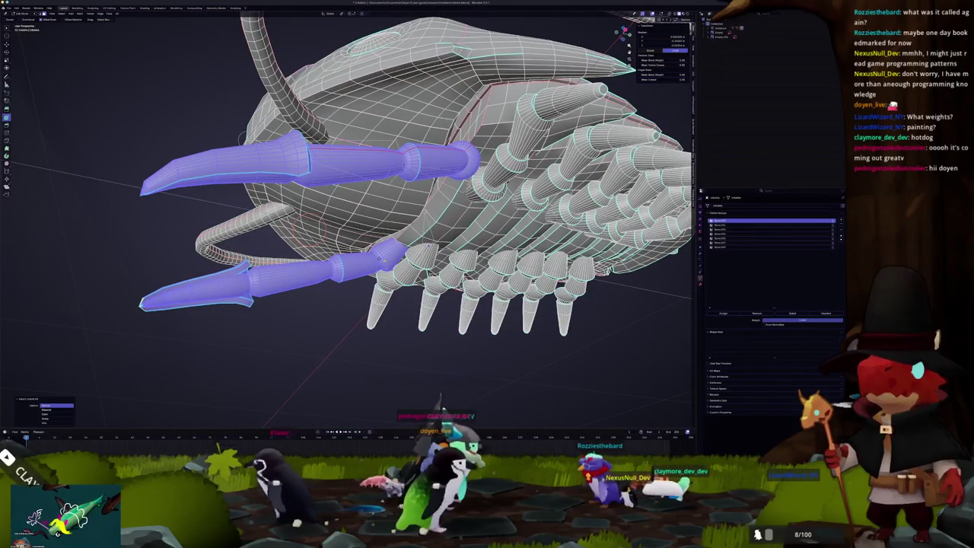
{"action": "right_click", "coordinate": [351, 311]}
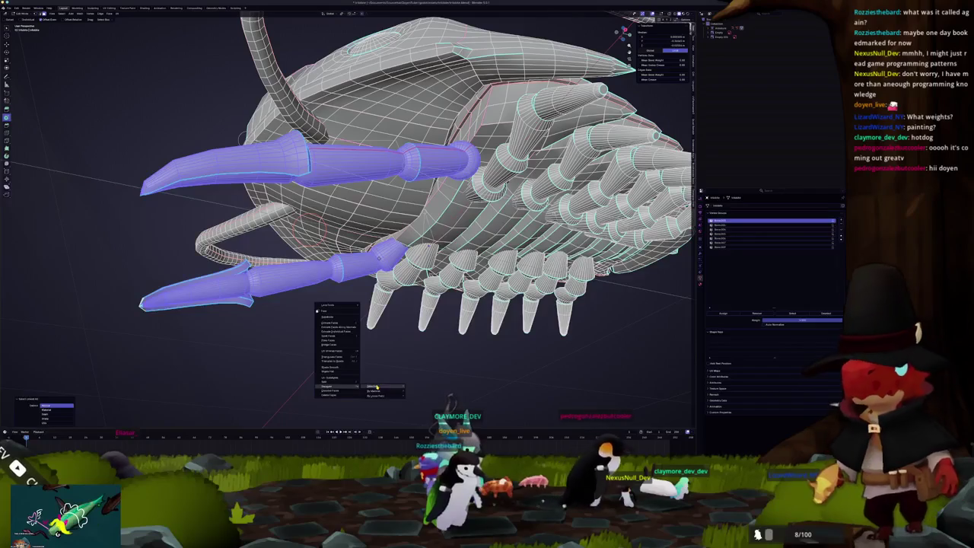
{"action": "left_click", "coordinate": [375, 387]}
{"action": "key", "text": "Tab"}
- Separate the antenna mesh into its own object
{"action": "middle_click_drag", "start_coordinate": [375, 387], "coordinate": [417, 247]}
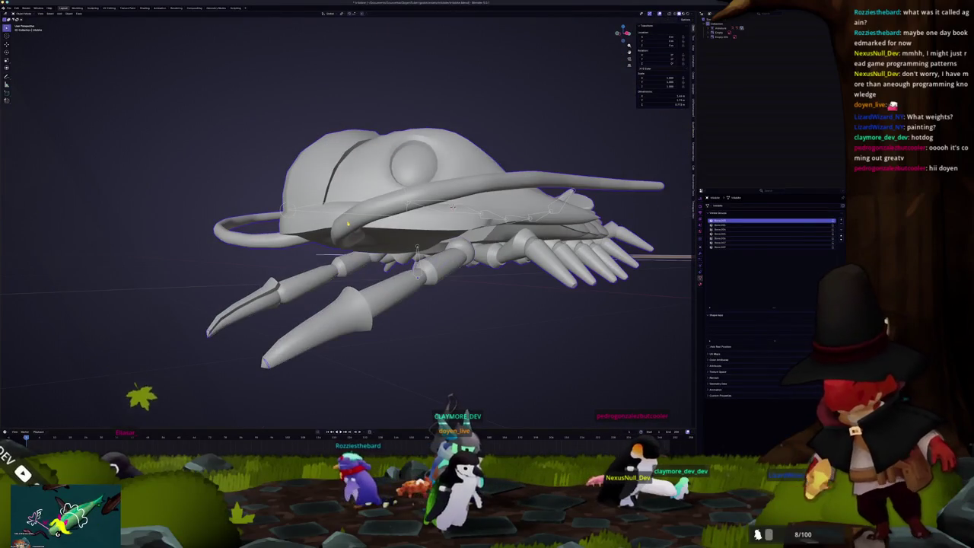
{"action": "key", "text": "Tab"}
{"action": "key", "text": "ctrl+l"}
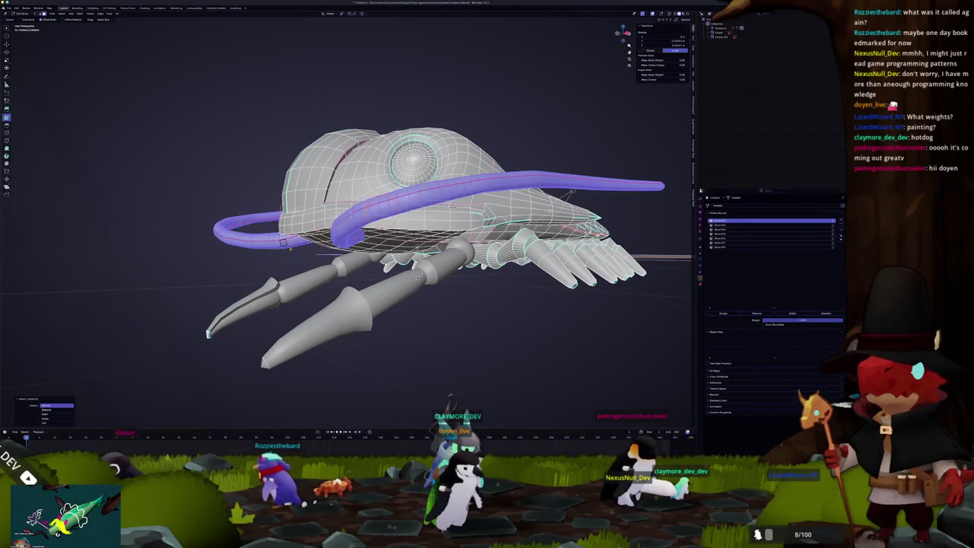
{"action": "right_click", "coordinate": [251, 270]}
{"action": "left_click", "coordinate": [255, 273]}
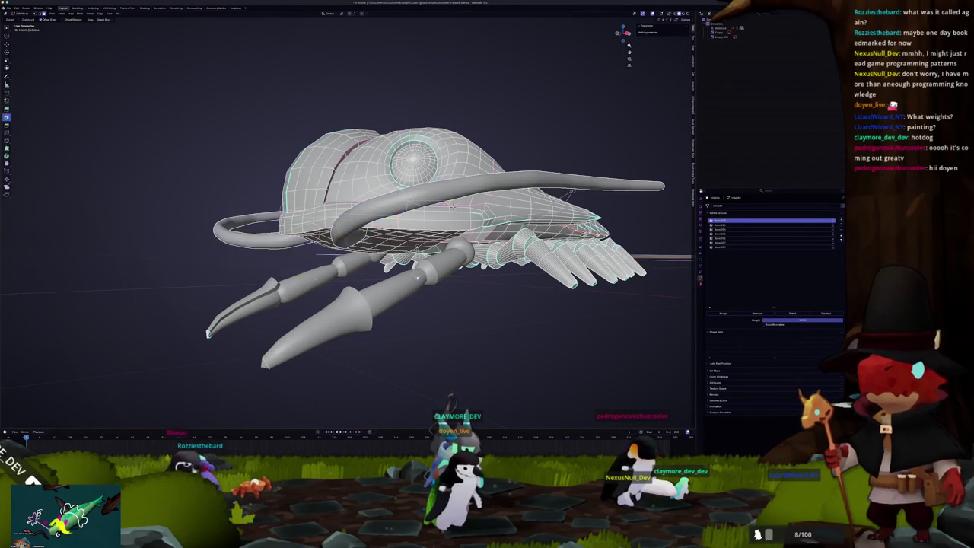
{"action": "key", "text": "Tab"}
{"action": "mouse_move", "coordinate": [255, 272]}
{"action": "middle_mouse_down"}
{"action": "mouse_move", "coordinate": [270, 289]}
{"action": "mouse_move", "coordinate": [365, 318]}
{"action": "mouse_move", "coordinate": [426, 290]}
{"action": "middle_mouse_up"}
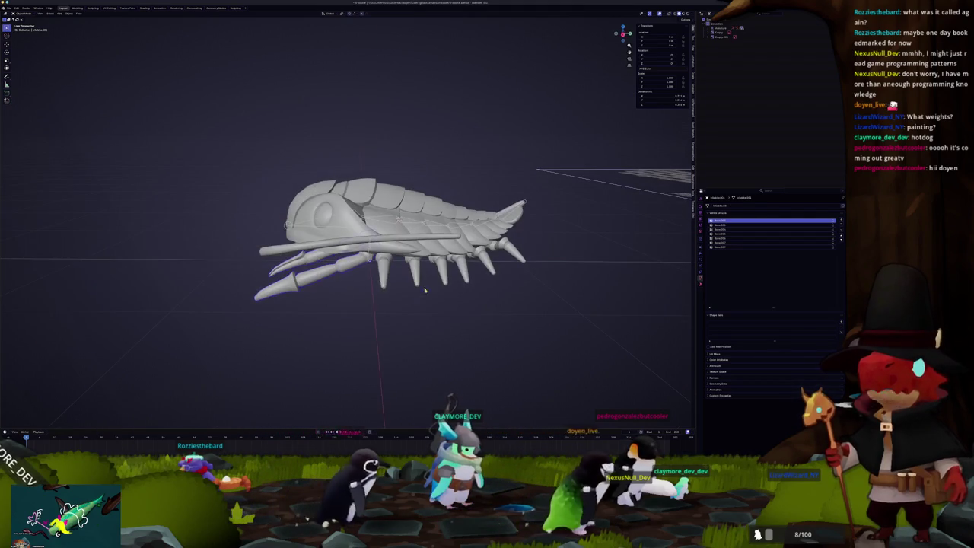
- Select the armature, clear the raised tail bone's rotation, and rotate the head bones upward
{"action": "left_click", "coordinate": [719, 27]}
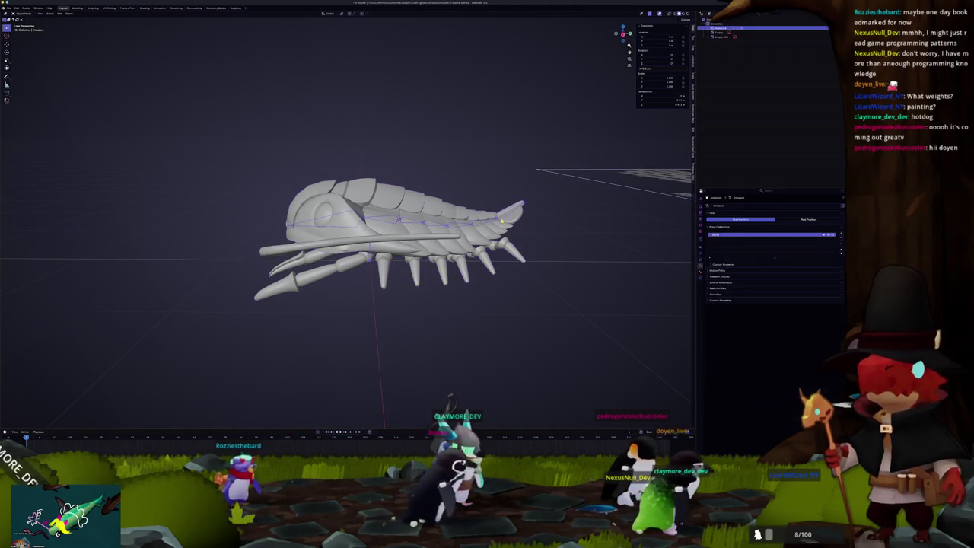
{"action": "middle_click_drag", "start_coordinate": [495, 232], "coordinate": [586, 233], "text": "alt"}
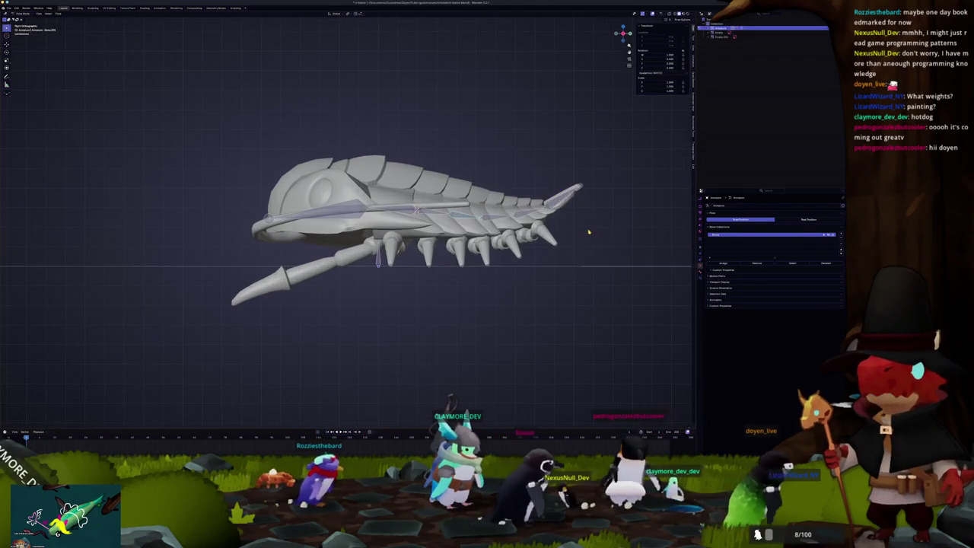
{"action": "key", "text": "alt+r"}
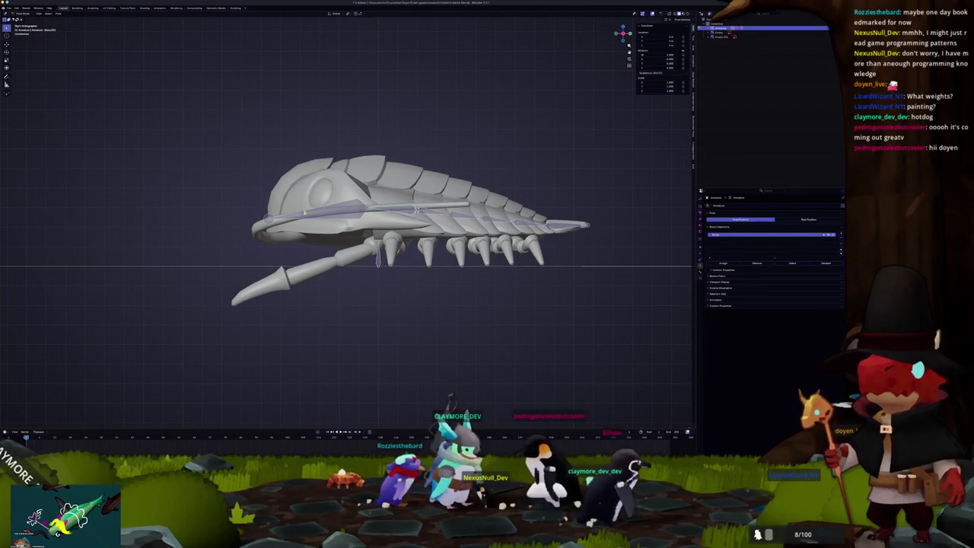
{"action": "key", "text": "r"}
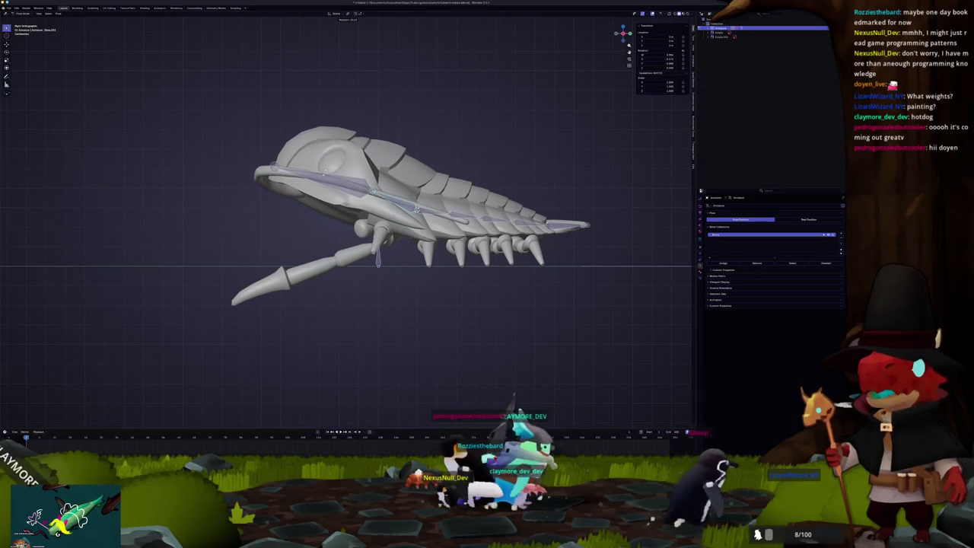
{"action": "key", "text": "Return"}
{"action": "key", "text": "r"}
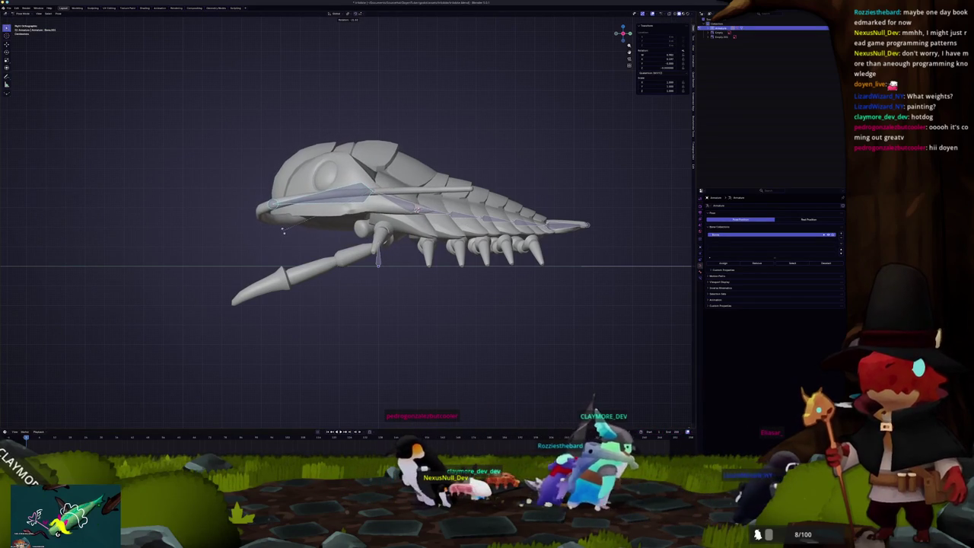
{"action": "key", "text": "Return"}
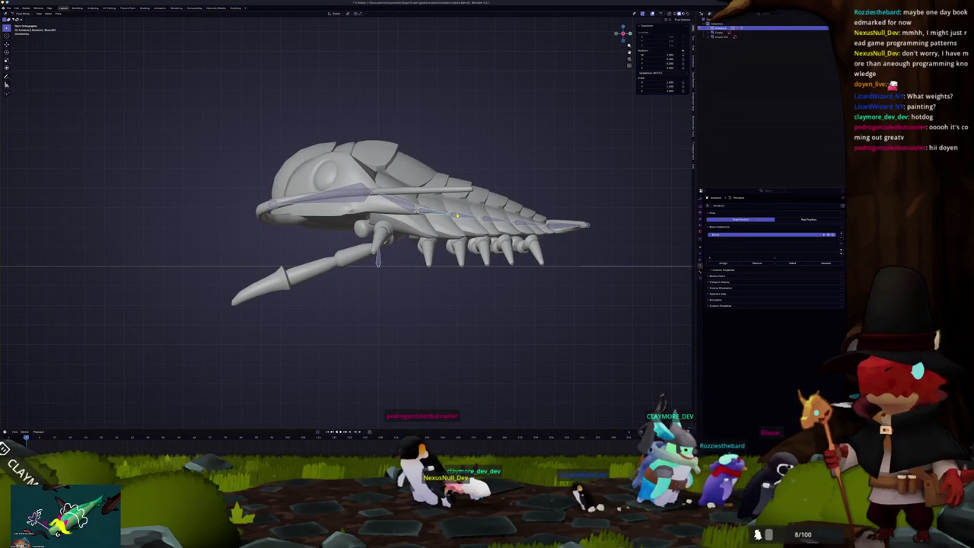
- Rotate the head bones further around the Z axis and bend the tail bones downward
{"action": "middle_click_drag", "start_coordinate": [458, 215], "coordinate": [469, 201]}
{"action": "key", "text": "r"}
{"action": "key", "text": "z"}
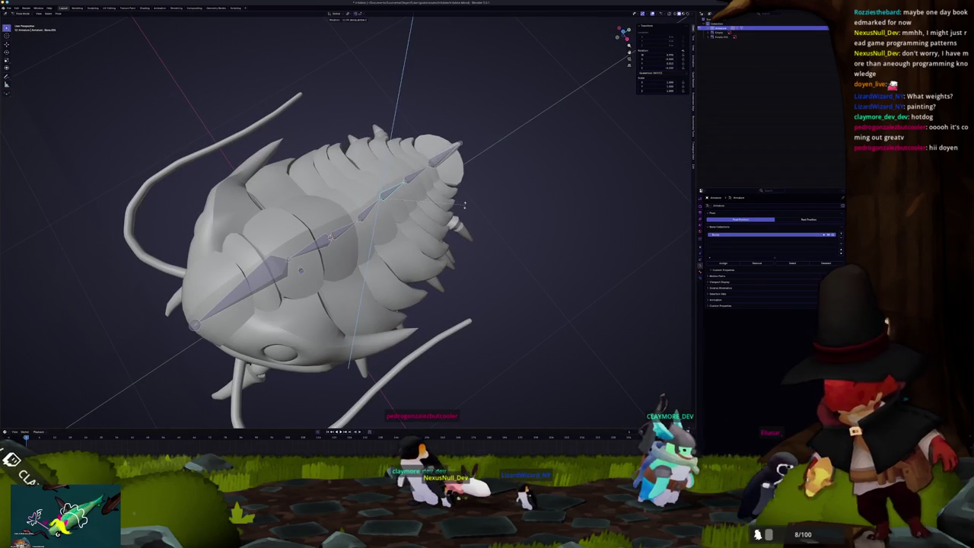
{"action": "left_click", "coordinate": [444, 185]}
{"action": "middle_click_drag", "start_coordinate": [443, 185], "coordinate": [430, 155]}
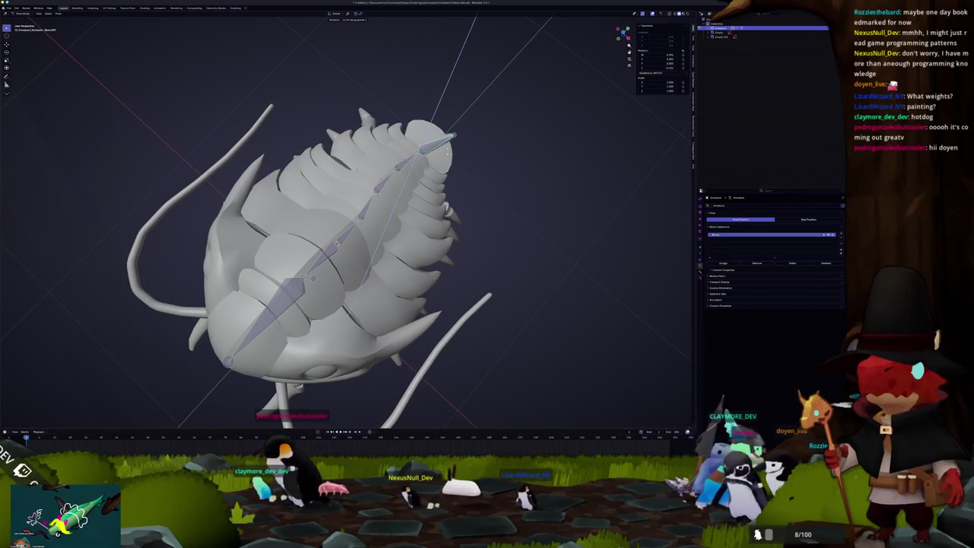
{"action": "middle_click_drag", "start_coordinate": [430, 154], "coordinate": [465, 213]}
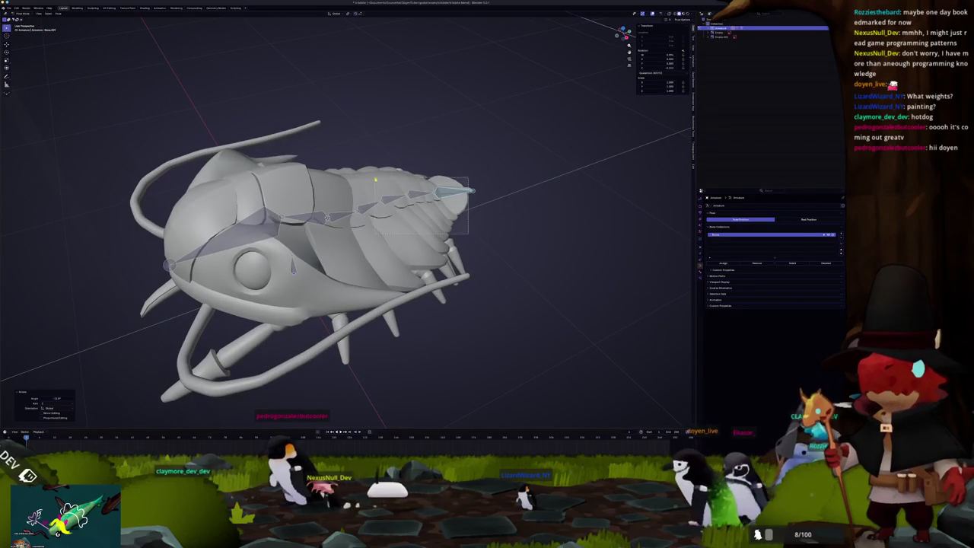
{"action": "key", "text": "r"}
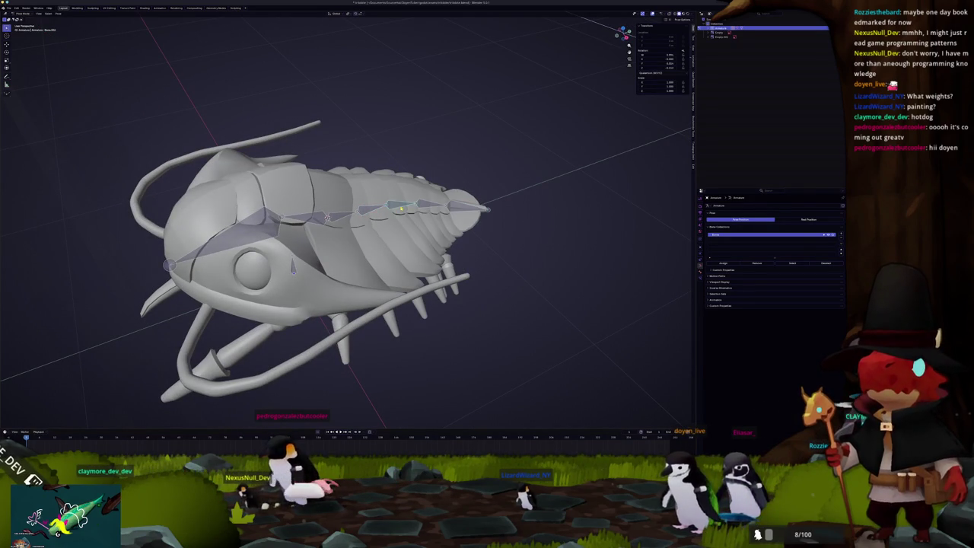
{"action": "mouse_move", "coordinate": [440, 200]}
{"action": "middle_mouse_down"}
{"action": "mouse_move", "coordinate": [420, 197]}
{"action": "mouse_move", "coordinate": [448, 210]}
{"action": "middle_mouse_up"}
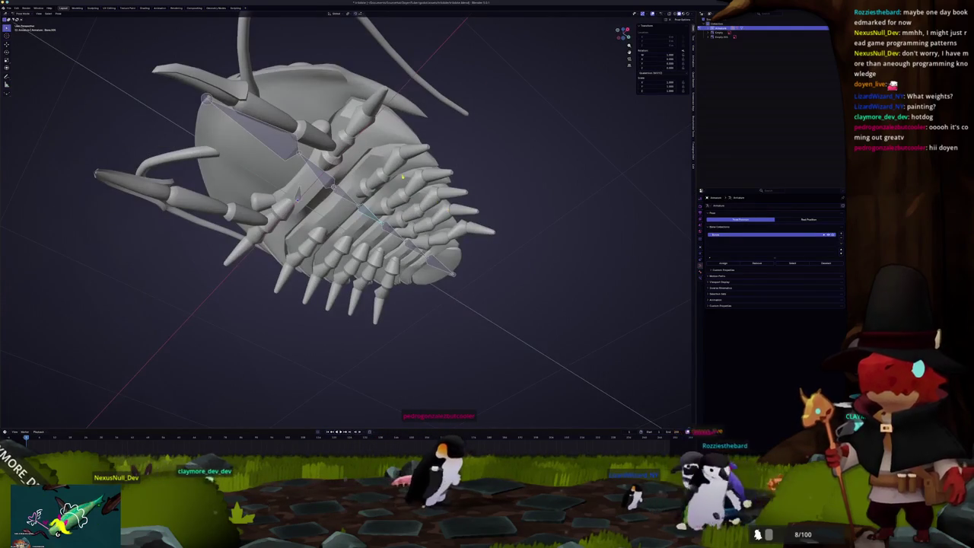
{"action": "mouse_move", "coordinate": [425, 218]}
{"action": "middle_mouse_down"}
{"action": "mouse_move", "coordinate": [352, 210]}
{"action": "mouse_move", "coordinate": [337, 218]}
{"action": "mouse_move", "coordinate": [343, 191]}
{"action": "middle_mouse_up"}
- Select the isopod mesh and, in Edit Mode, all its connected leg spikes from the underside
{"action": "left_click", "coordinate": [337, 218]}
{"action": "key", "text": "Tab"}
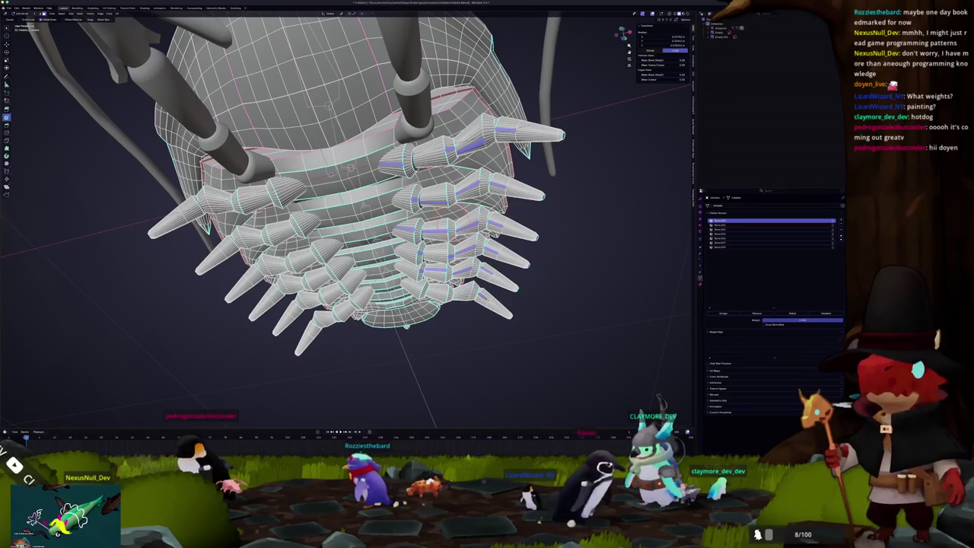
{"action": "mouse_move", "coordinate": [59, 329]}
{"action": "middle_mouse_down"}
{"action": "mouse_move", "coordinate": [81, 368]}
{"action": "mouse_move", "coordinate": [89, 427]}
{"action": "middle_mouse_up"}
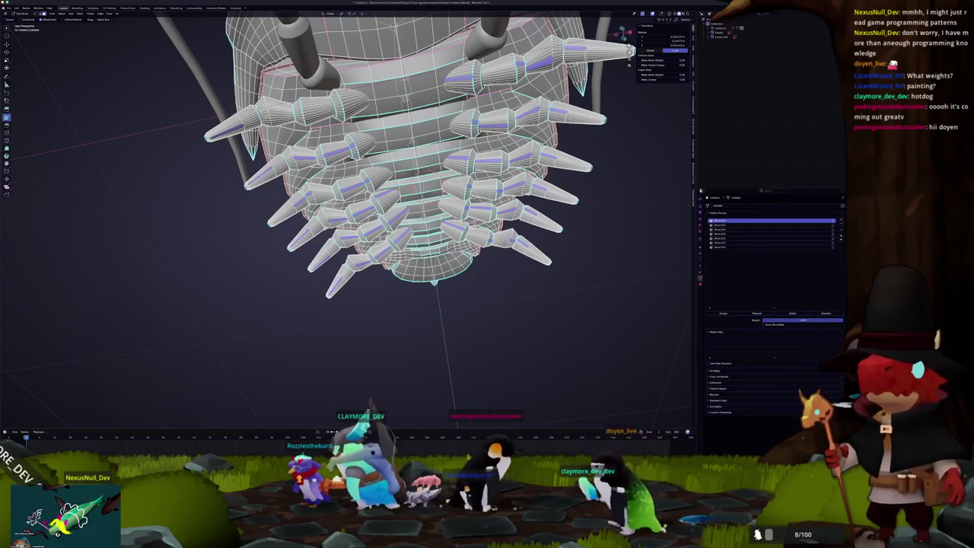
{"action": "key", "text": "ctrl+l"}
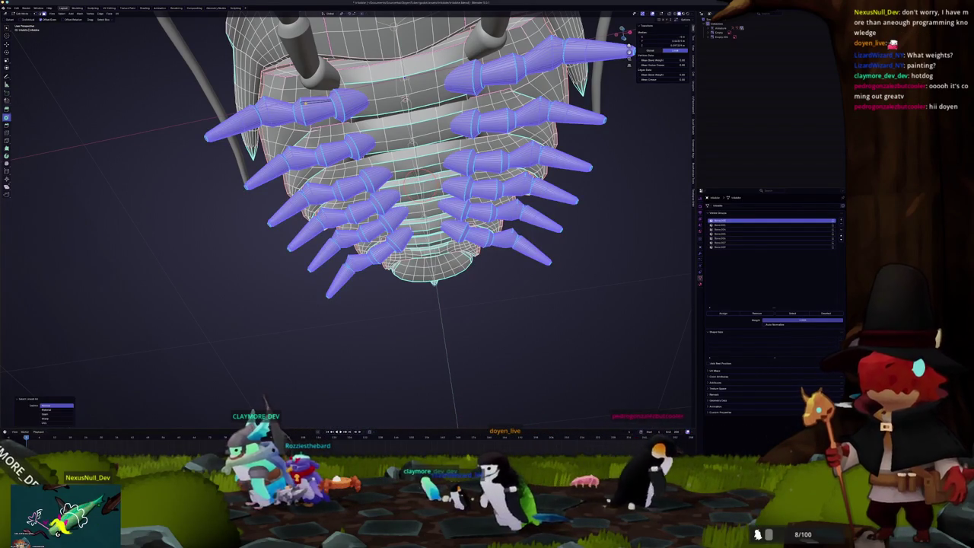
{"action": "middle_click_drag", "start_coordinate": [320, 183], "coordinate": [295, 175]}
{"action": "key", "text": "ctrl+Tab"}
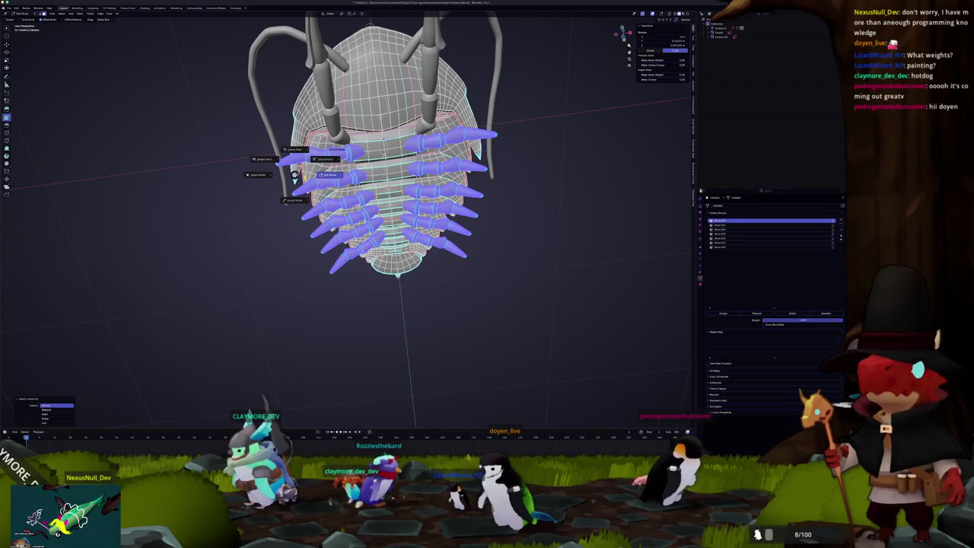
- Fill the selected legs with white vertex colour using Set Vertex Colors (Shift+K)
{"action": "left_click", "coordinate": [264, 159]}
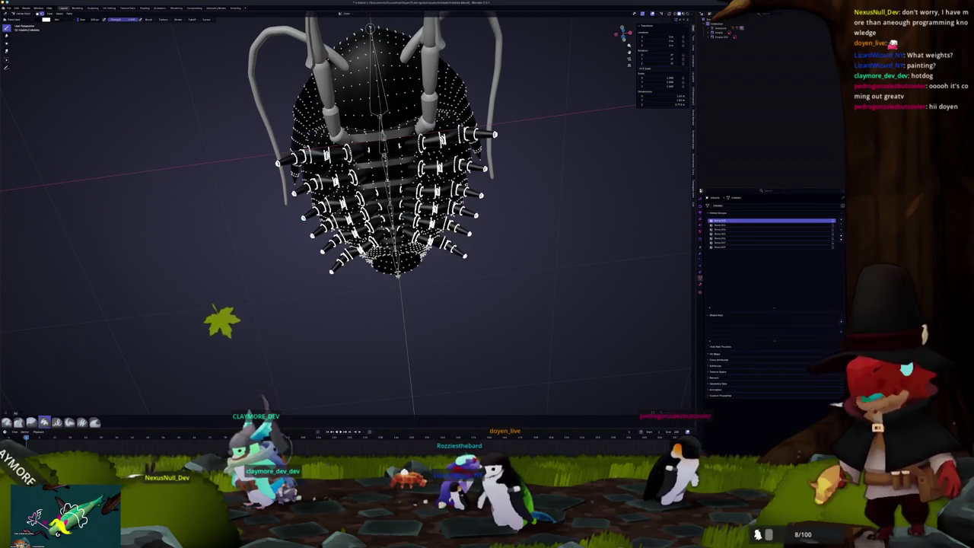
{"action": "left_click", "coordinate": [724, 360]}
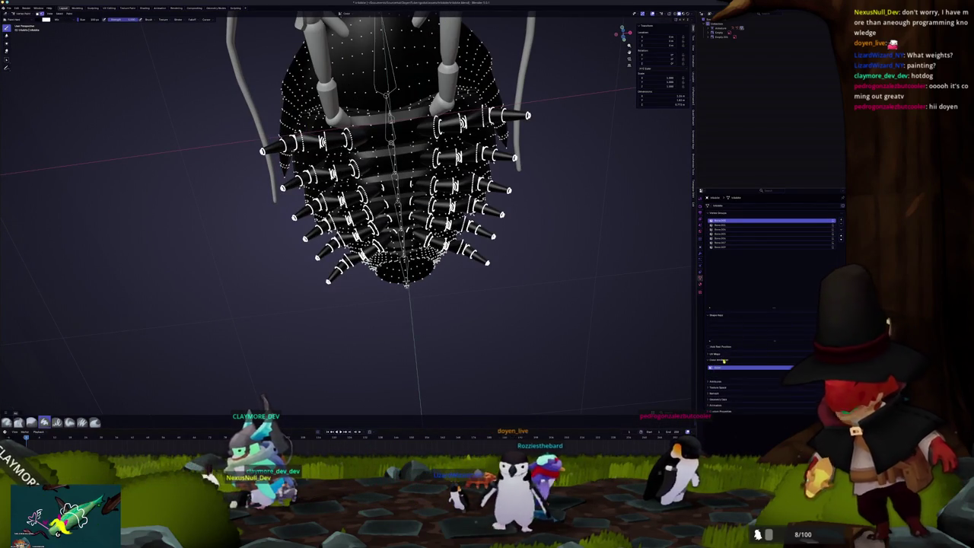
{"action": "middle_click_drag", "start_coordinate": [403, 289], "coordinate": [423, 293]}
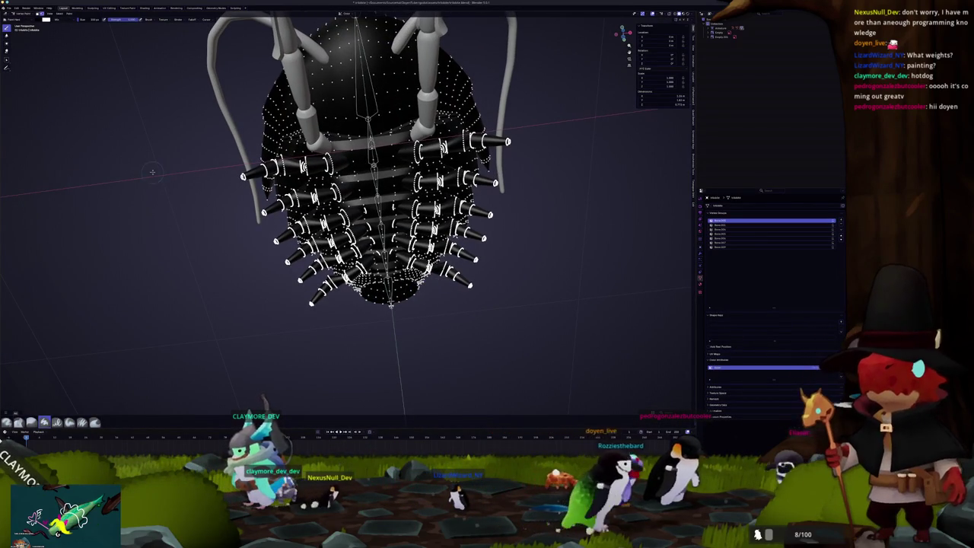
{"action": "left_click", "coordinate": [44, 19]}
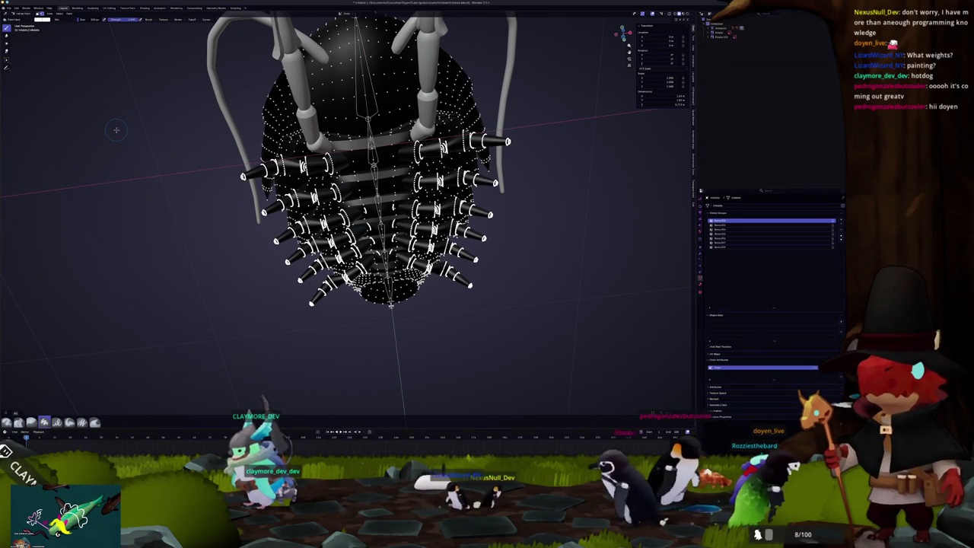
{"action": "key", "text": "shift+k"}
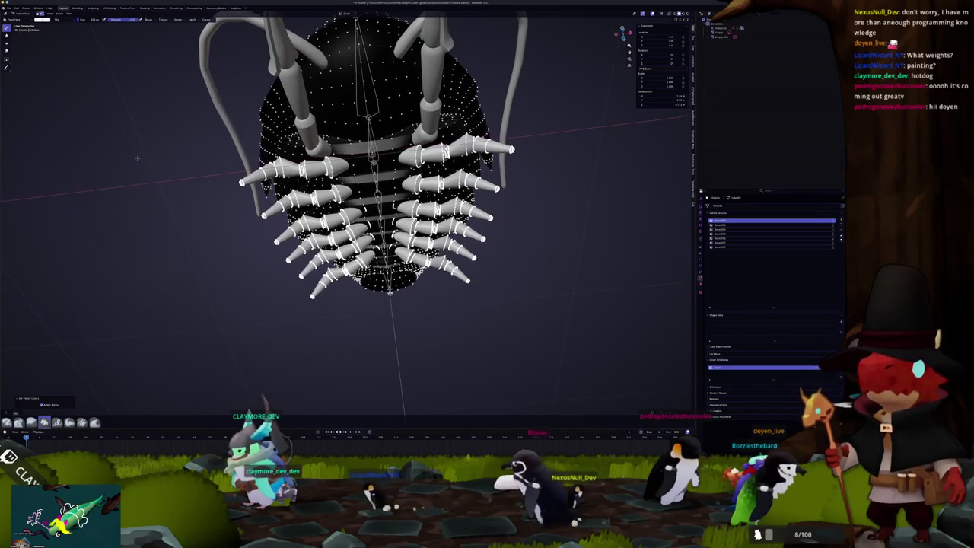
{"action": "middle_click_drag", "start_coordinate": [175, 142], "coordinate": [266, 216]}
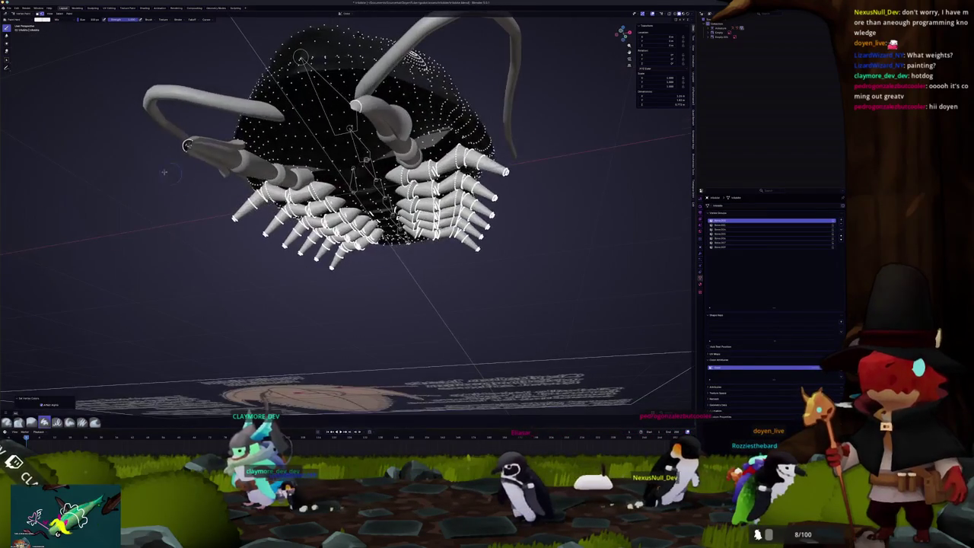
- In the Shading workspace, add a Color Attribute node and link it to the Material Output
{"action": "left_click", "coordinate": [143, 8]}
{"action": "key", "text": "shift+a"}
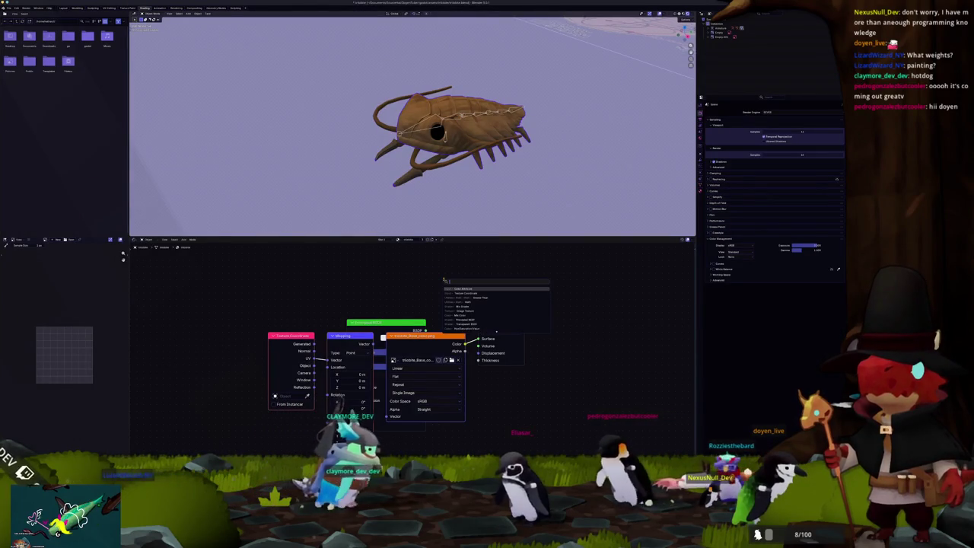
{"action": "key", "text": "Return"}
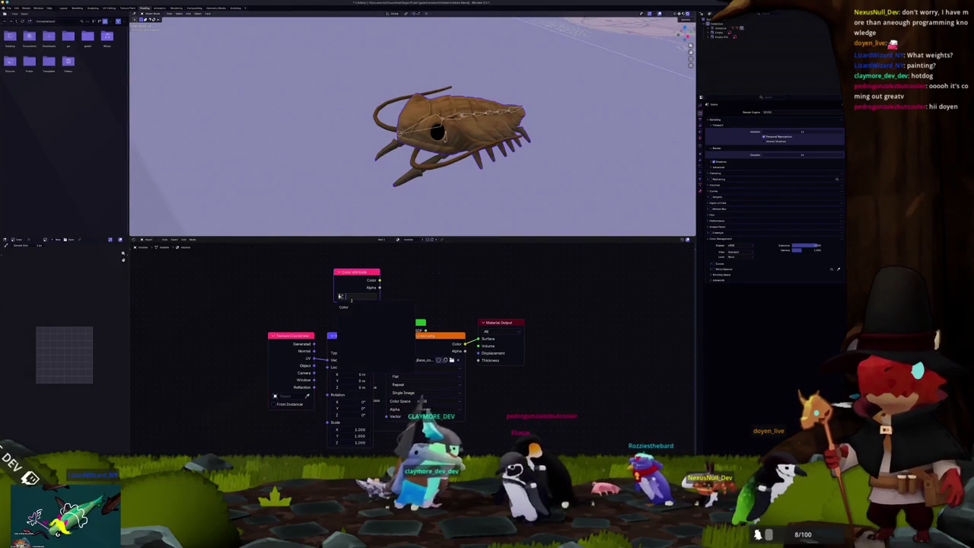
{"action": "left_click", "coordinate": [351, 290]}
{"action": "left_click_drag", "start_coordinate": [379, 280], "coordinate": [479, 338]}
{"action": "mouse_move", "coordinate": [487, 129]}
{"action": "middle_mouse_down"}
{"action": "mouse_move", "coordinate": [457, 152]}
{"action": "mouse_move", "coordinate": [446, 242]}
{"action": "middle_mouse_up"}
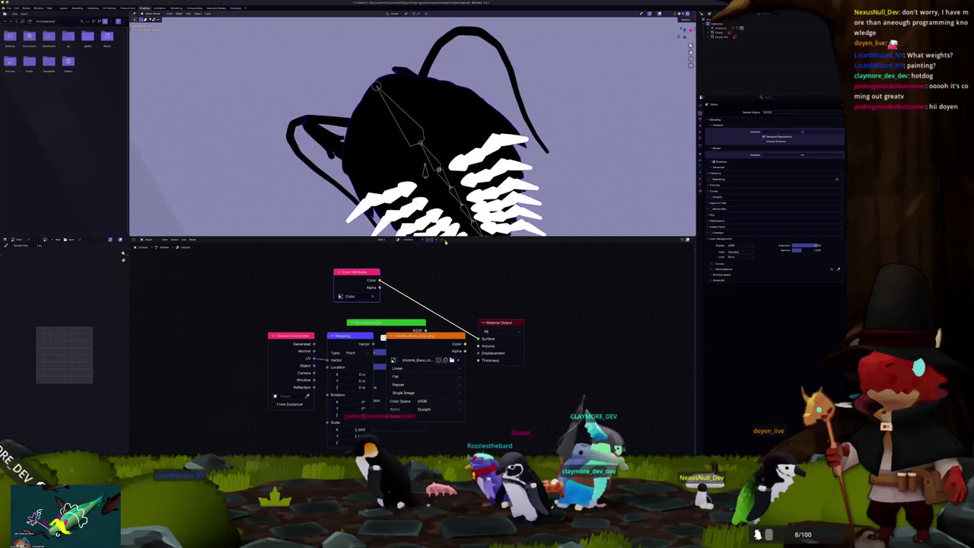
- Rearrange the Image Texture, Mapping and Principled BSDF nodes, then feed Texture Coordinate into the output
{"action": "left_click_drag", "start_coordinate": [439, 405], "coordinate": [225, 336]}
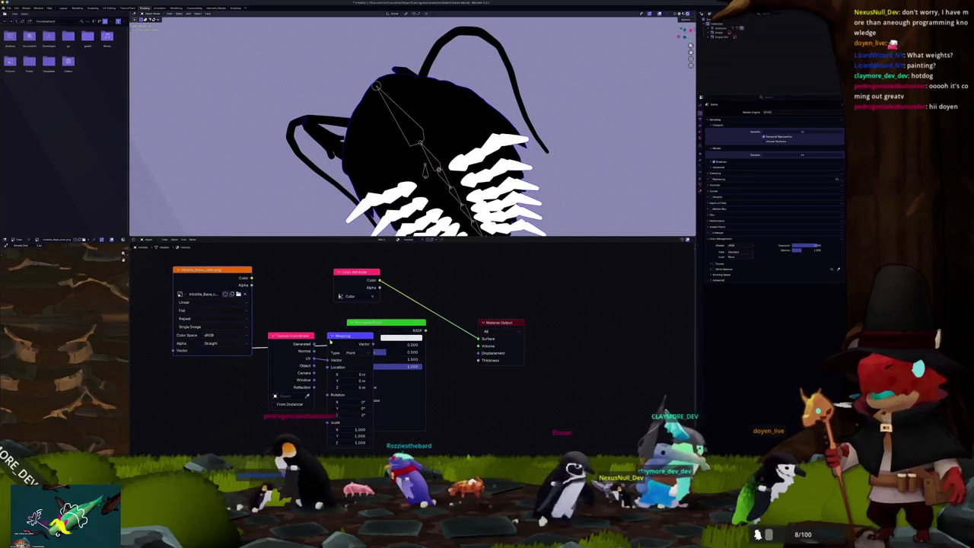
{"action": "mouse_move", "coordinate": [346, 336]}
{"action": "left_mouse_down"}
{"action": "mouse_move", "coordinate": [217, 378]}
{"action": "mouse_move", "coordinate": [190, 370]}
{"action": "left_mouse_up"}
{"action": "left_click_drag", "start_coordinate": [289, 336], "coordinate": [261, 374]}
{"action": "left_click_drag", "start_coordinate": [378, 324], "coordinate": [331, 377]}
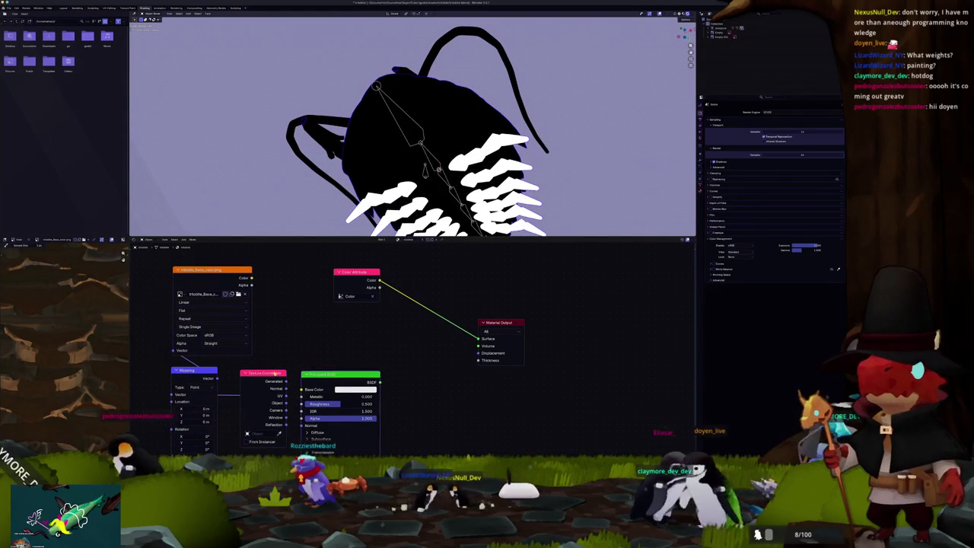
{"action": "left_click", "coordinate": [270, 376], "text": "ctrl+shift"}
{"action": "middle_click_drag", "start_coordinate": [426, 152], "coordinate": [411, 114]}
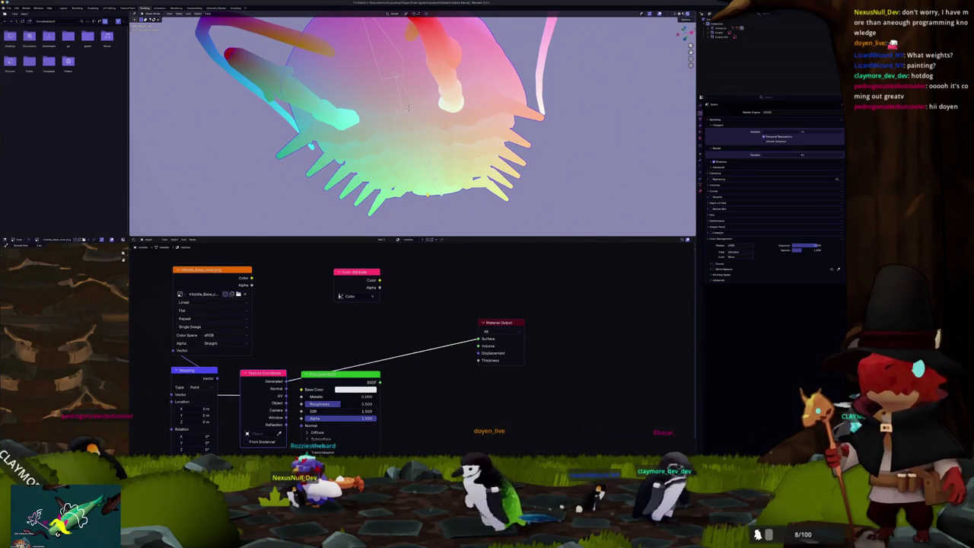
- Insert an Absolute node on the output link and add a Separate XYZ node
{"action": "left_click_drag", "start_coordinate": [327, 376], "coordinate": [364, 406]}
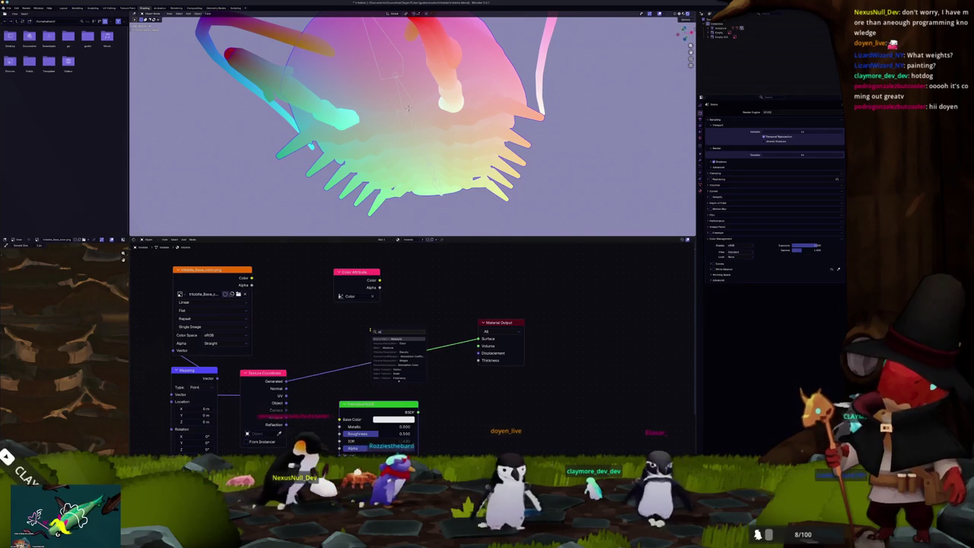
{"action": "type", "text": "ab"}
{"action": "key", "text": "Return"}
{"action": "left_click", "coordinate": [346, 326]}
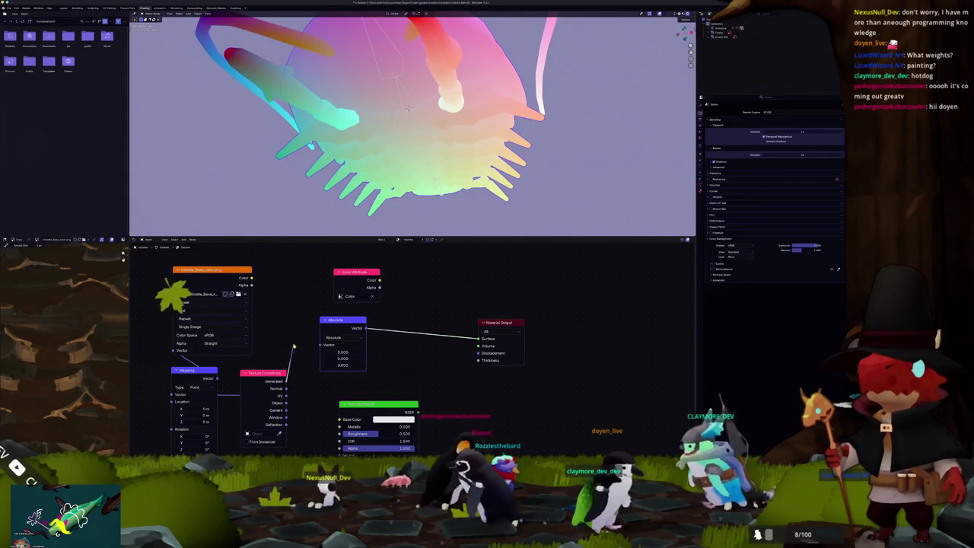
{"action": "key", "text": "shift+a"}
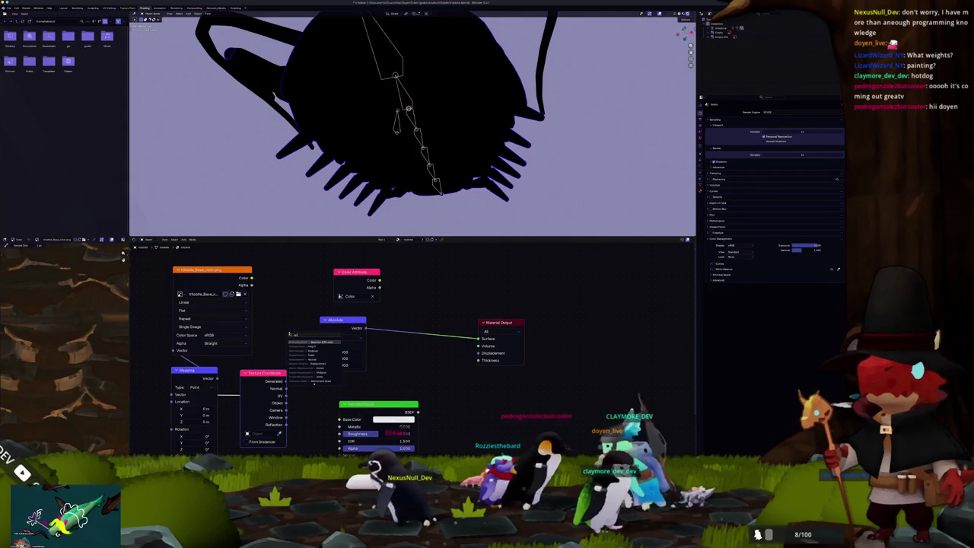
{"action": "type", "text": "sep"}
{"action": "key", "text": "Return"}
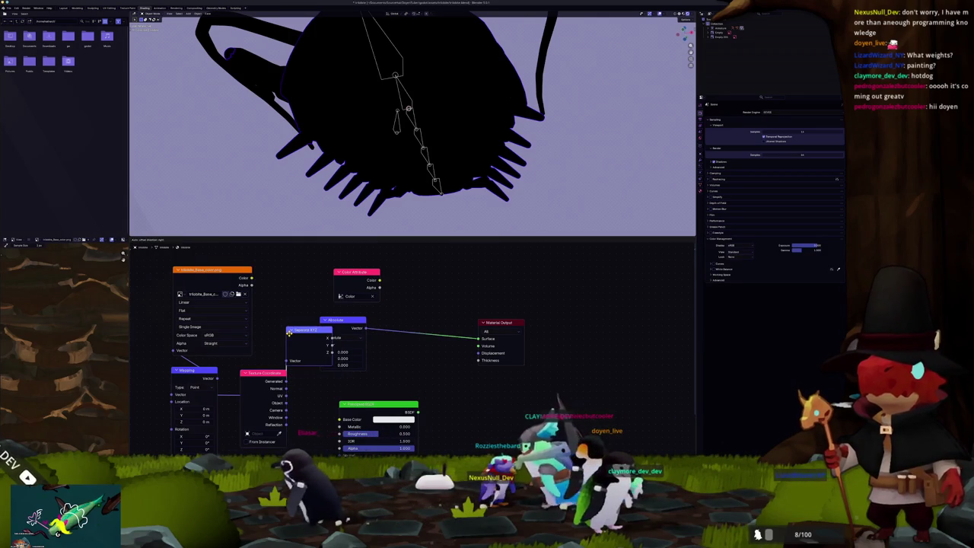
- Try different Separate XYZ axes into Absolute, leaving only the Z output connected
{"action": "mouse_move", "coordinate": [305, 334]}
{"action": "left_mouse_down"}
{"action": "mouse_move", "coordinate": [321, 344]}
{"action": "mouse_move", "coordinate": [379, 320]}
{"action": "left_mouse_up"}
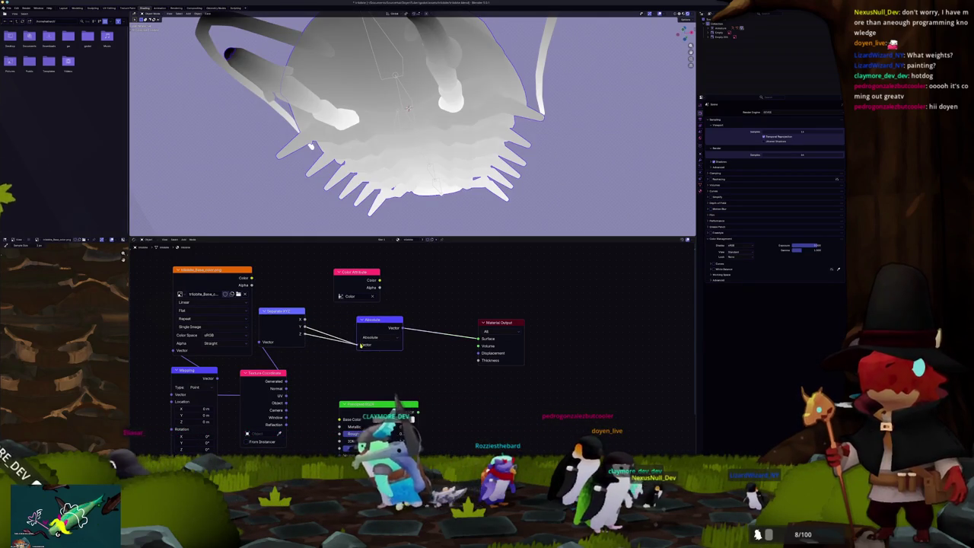
{"action": "left_click_drag", "start_coordinate": [305, 334], "coordinate": [358, 345]}
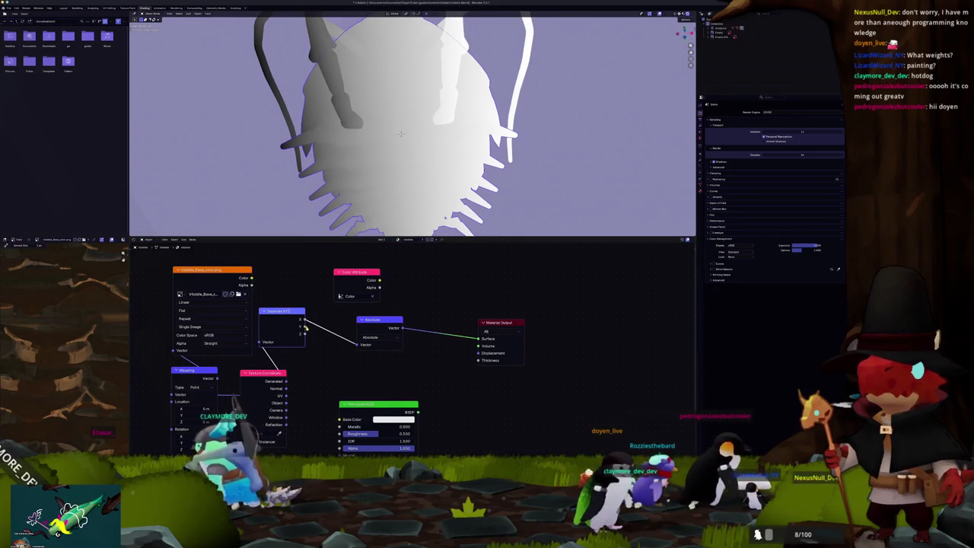
{"action": "left_click_drag", "start_coordinate": [303, 327], "coordinate": [357, 345]}
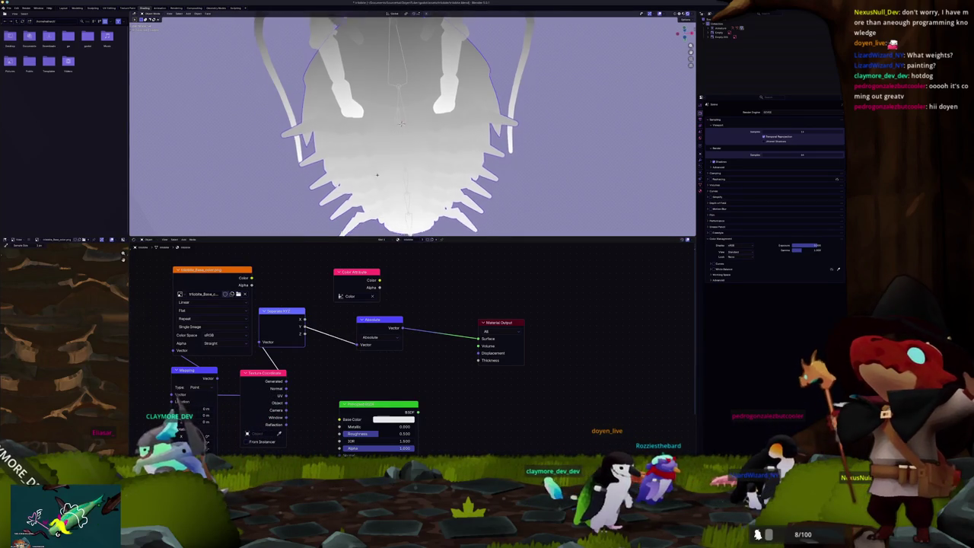
{"action": "mouse_move", "coordinate": [376, 163]}
{"action": "middle_mouse_down"}
{"action": "mouse_move", "coordinate": [338, 224]}
{"action": "mouse_move", "coordinate": [312, 357]}
{"action": "middle_mouse_up"}
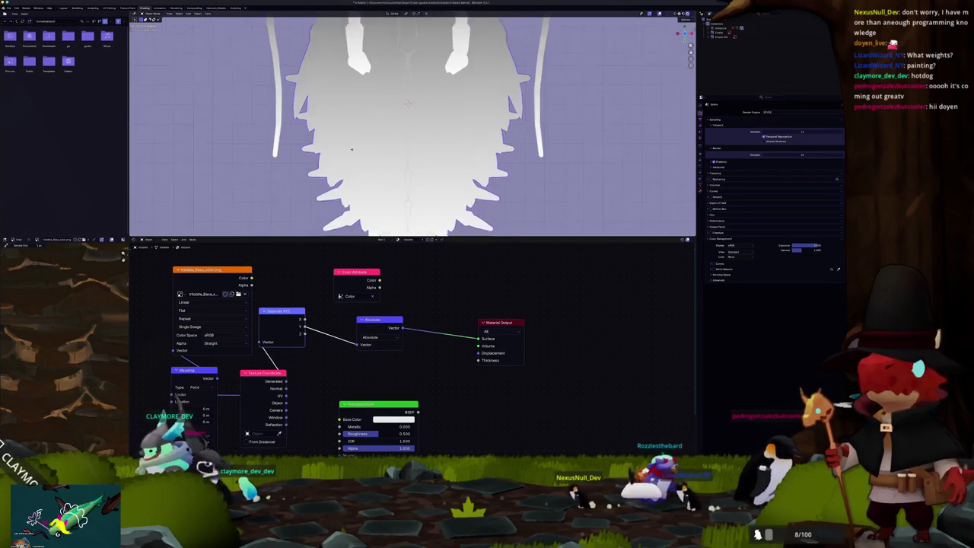
{"action": "left_click_drag", "start_coordinate": [358, 345], "coordinate": [355, 346]}
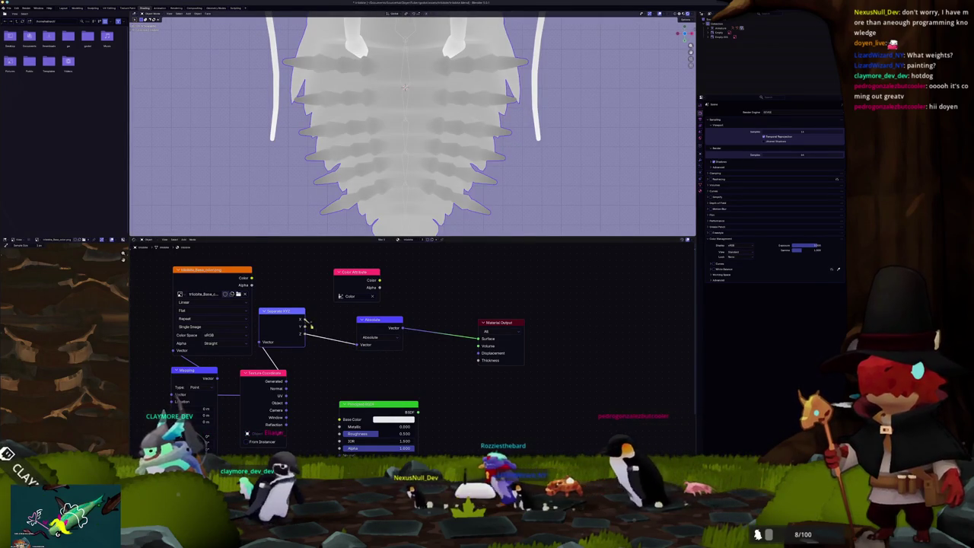
{"action": "mouse_move", "coordinate": [359, 346]}
{"action": "left_mouse_down"}
{"action": "mouse_move", "coordinate": [323, 357]}
{"action": "mouse_move", "coordinate": [356, 344]}
{"action": "left_mouse_up"}
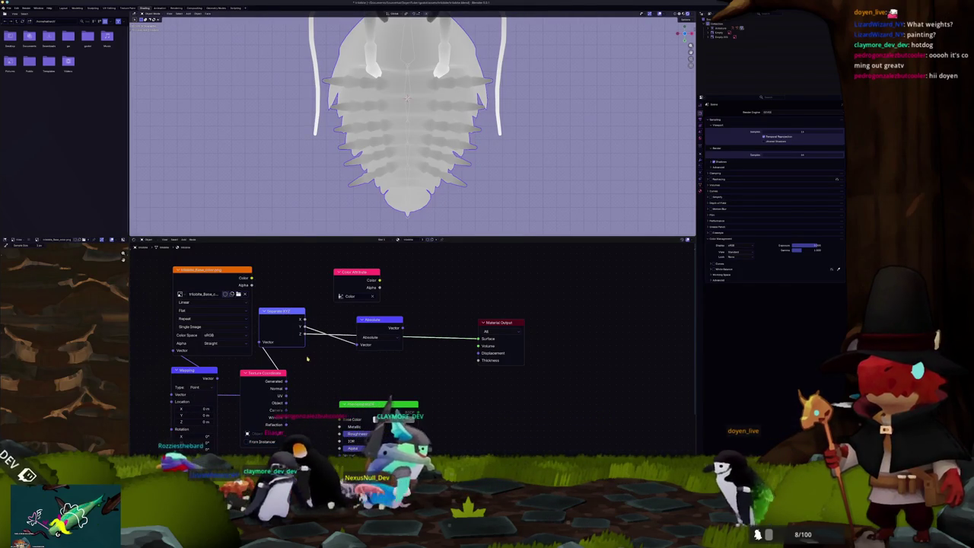
- Rearrange the Texture Coordinate, Separate XYZ and Absolute nodes in the Shader Editor
{"action": "mouse_move", "coordinate": [264, 377]}
{"action": "left_mouse_down"}
{"action": "mouse_move", "coordinate": [242, 385]}
{"action": "mouse_move", "coordinate": [258, 381]}
{"action": "left_mouse_up"}
{"action": "left_click_drag", "start_coordinate": [281, 312], "coordinate": [323, 345]}
{"action": "left_click_drag", "start_coordinate": [379, 320], "coordinate": [411, 308]}
{"action": "left_click", "coordinate": [403, 326]}
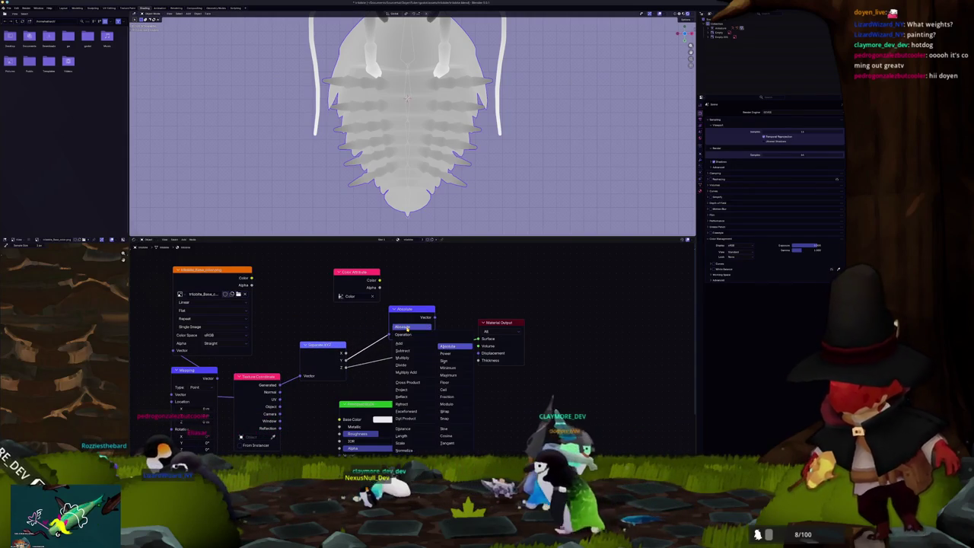
- Add a scalar Math Absolute node from Separate XYZ, fed by the Z output instead of X
{"action": "left_click_drag", "start_coordinate": [343, 357], "coordinate": [411, 379]}
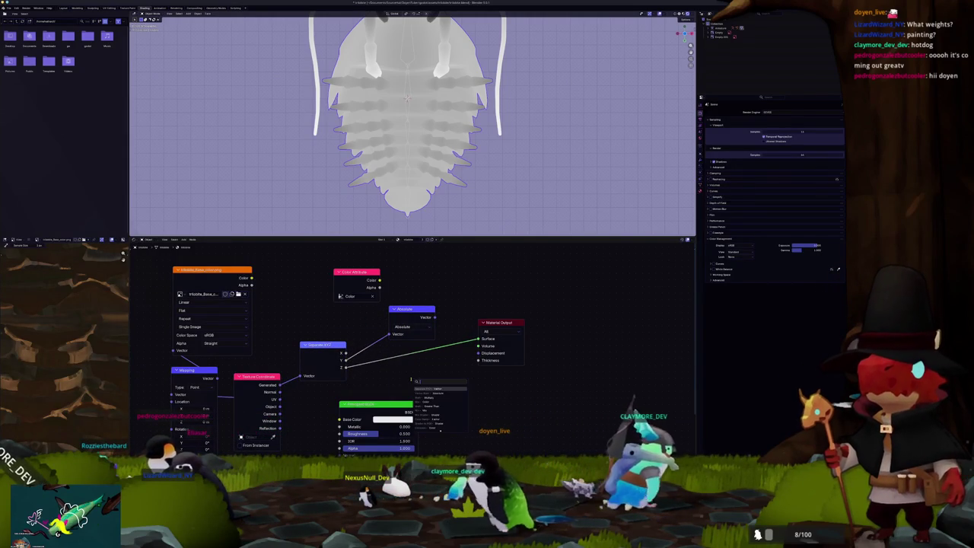
{"action": "type", "text": "abs"}
{"action": "key", "text": "Return"}
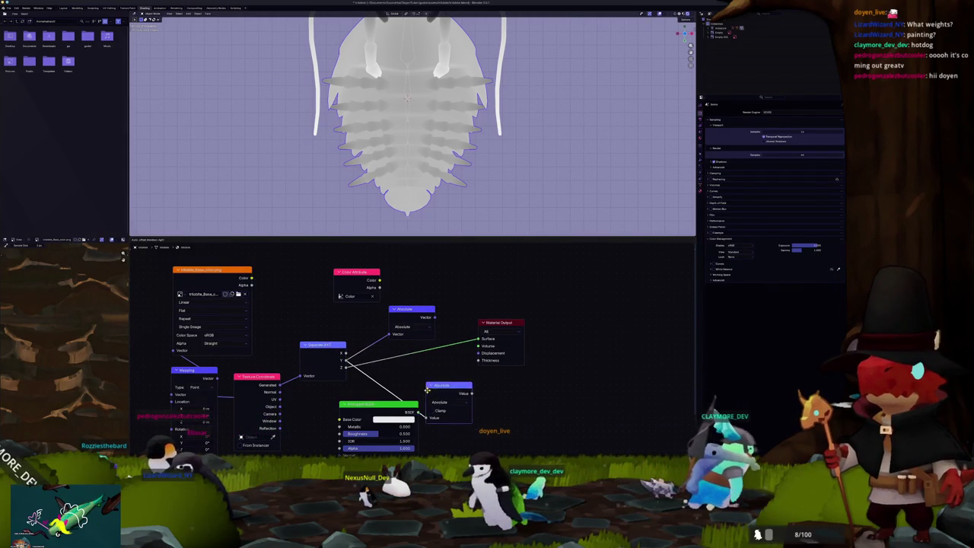
{"action": "left_click", "coordinate": [466, 384]}
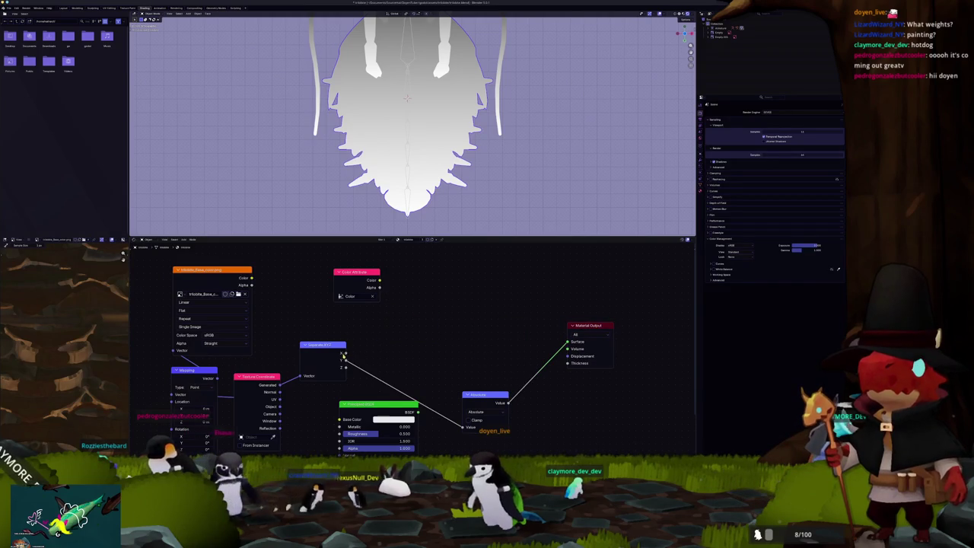
{"action": "left_click_drag", "start_coordinate": [430, 401], "coordinate": [462, 427]}
{"action": "left_click_drag", "start_coordinate": [480, 393], "coordinate": [459, 353]}
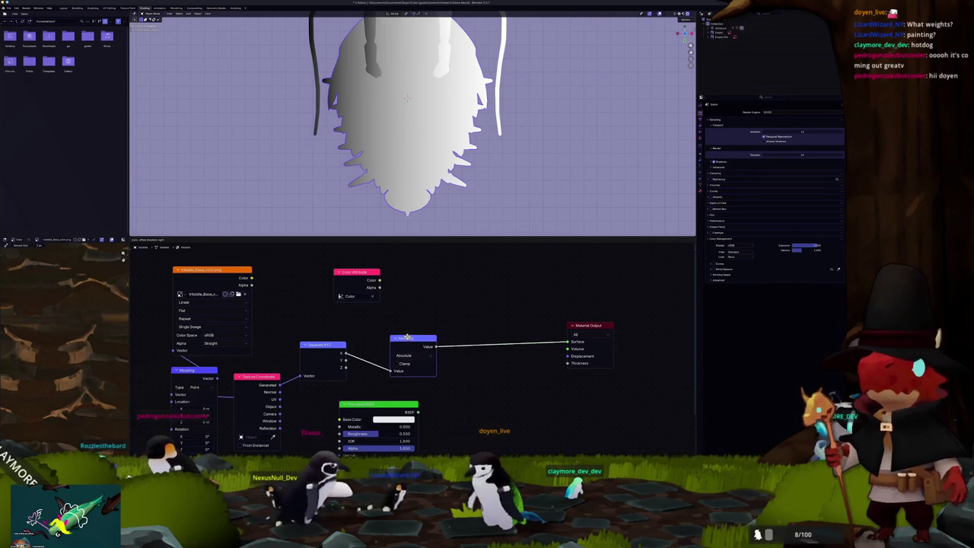
{"action": "left_click_drag", "start_coordinate": [345, 367], "coordinate": [391, 370]}
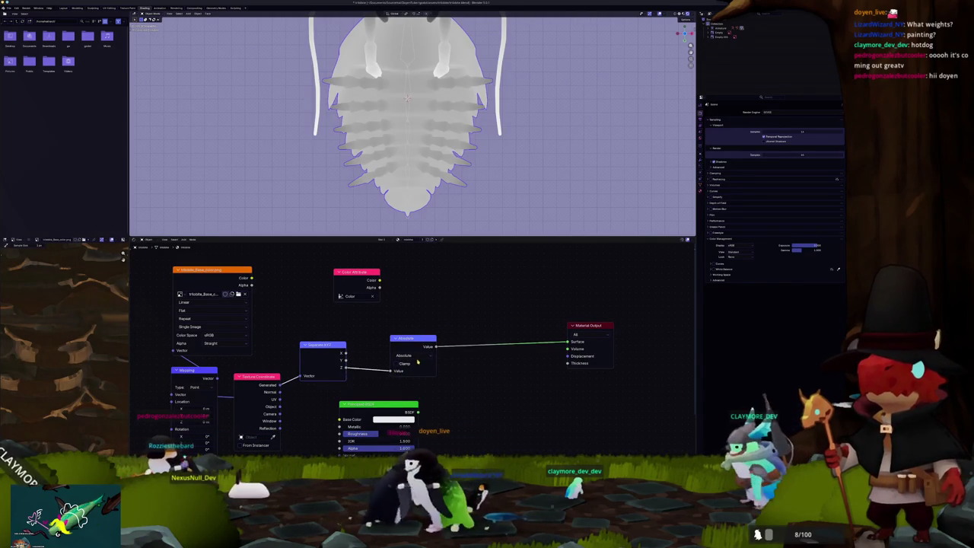
{"action": "mouse_move", "coordinate": [434, 152]}
{"action": "middle_mouse_down"}
{"action": "mouse_move", "coordinate": [463, 188]}
{"action": "mouse_move", "coordinate": [389, 217]}
{"action": "mouse_move", "coordinate": [495, 324]}
{"action": "middle_mouse_up"}
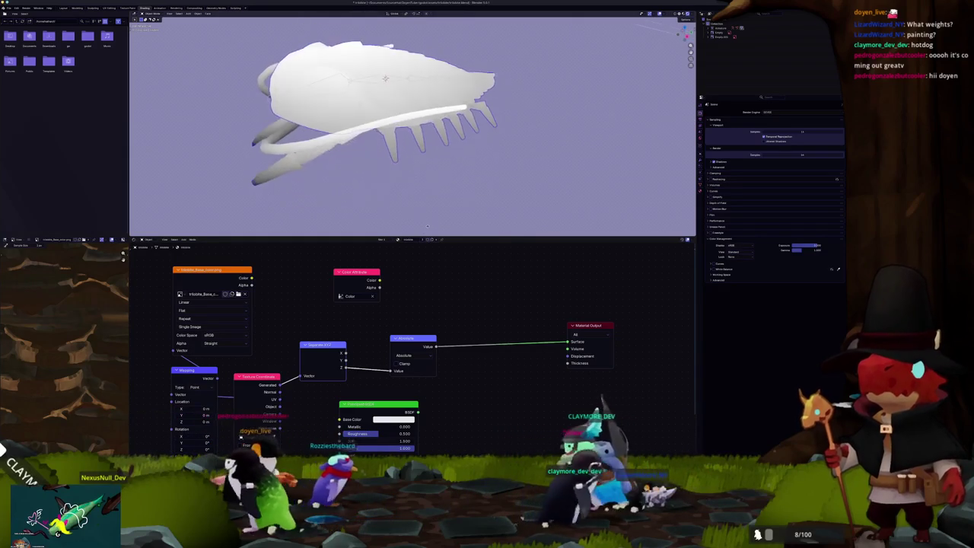
- Drop a Color Ramp onto the Absolute-to-Surface link, with its black stop at about 0.695
{"action": "key", "text": "shift+a"}
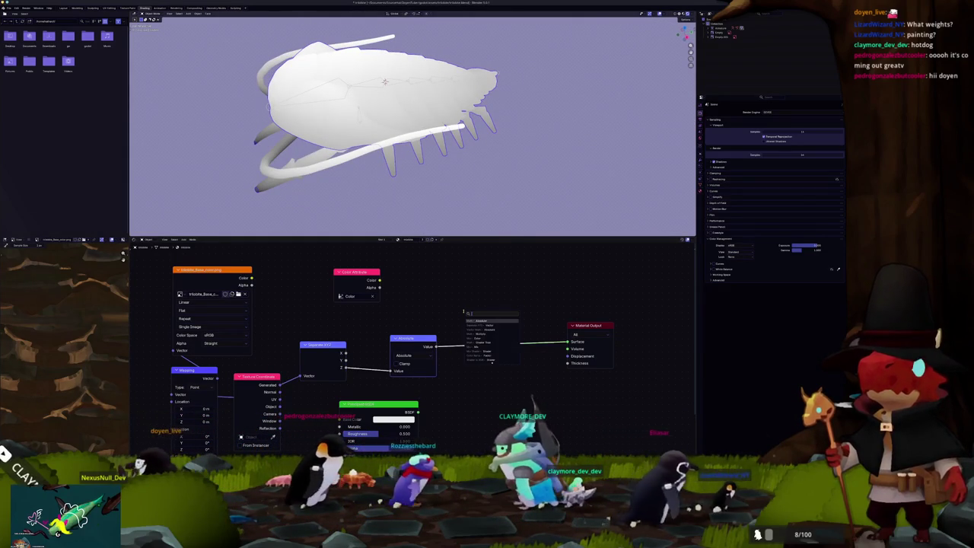
{"action": "type", "text": "tran"}
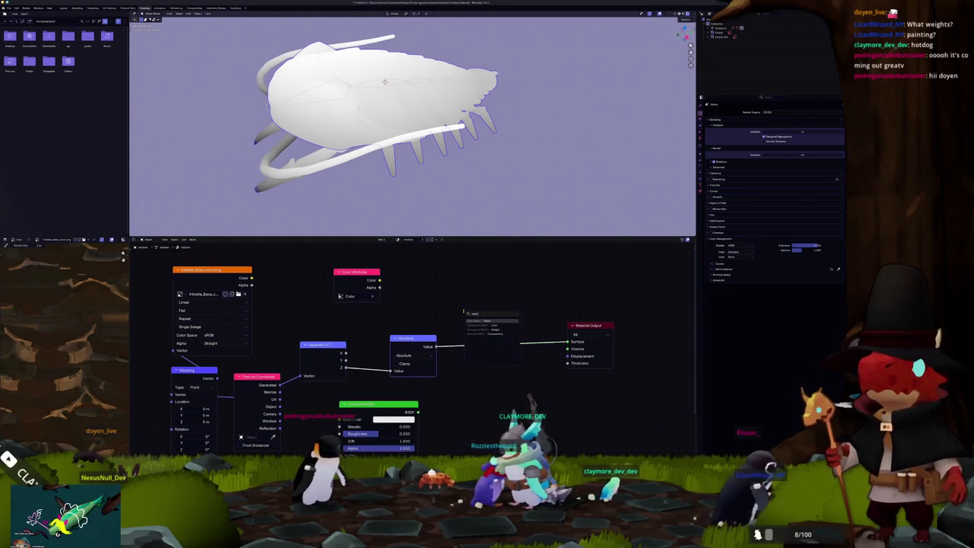
{"action": "left_click", "coordinate": [494, 267]}
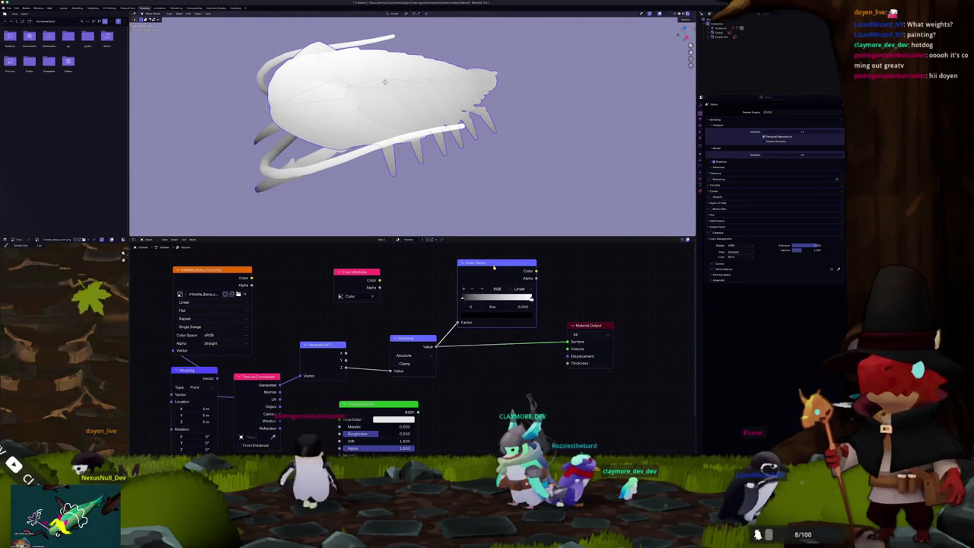
{"action": "left_click_drag", "start_coordinate": [462, 299], "coordinate": [515, 298]}
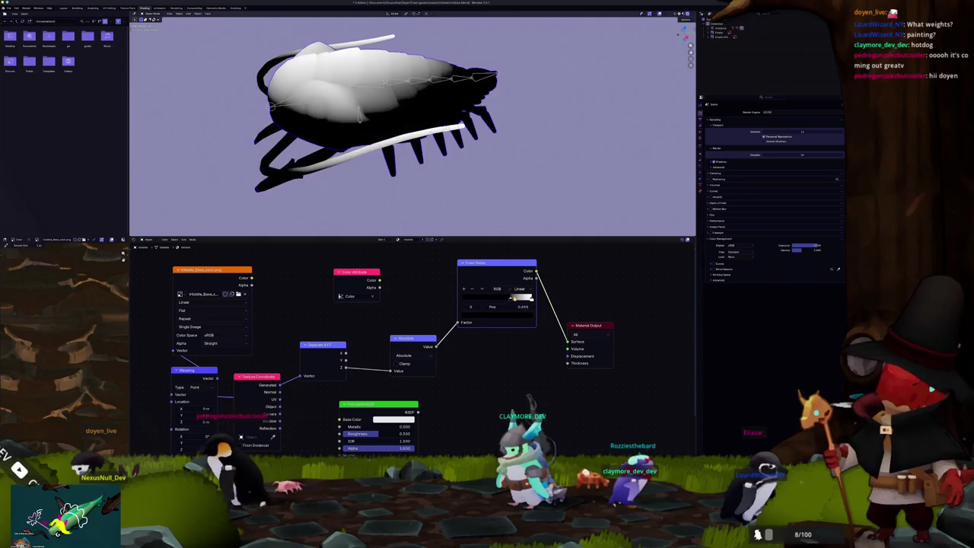
- Feed a different Separate XYZ axis into Absolute and move the black stop to about 0.568
{"action": "left_click_drag", "start_coordinate": [388, 371], "coordinate": [391, 371]}
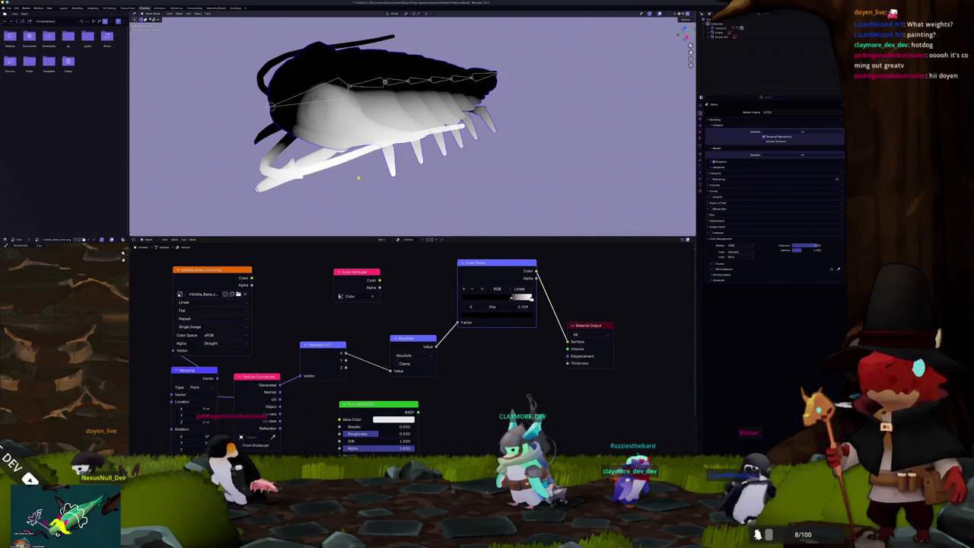
{"action": "middle_click_drag", "start_coordinate": [358, 178], "coordinate": [406, 182]}
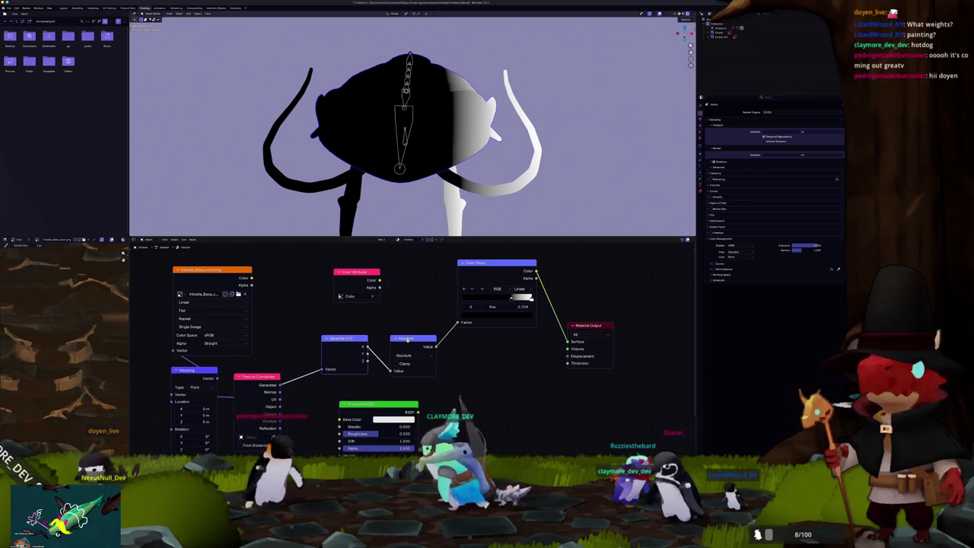
{"action": "left_click_drag", "start_coordinate": [411, 337], "coordinate": [403, 334]}
{"action": "mouse_move", "coordinate": [427, 167]}
{"action": "middle_mouse_down"}
{"action": "mouse_move", "coordinate": [439, 159]}
{"action": "mouse_move", "coordinate": [508, 305]}
{"action": "middle_mouse_up"}
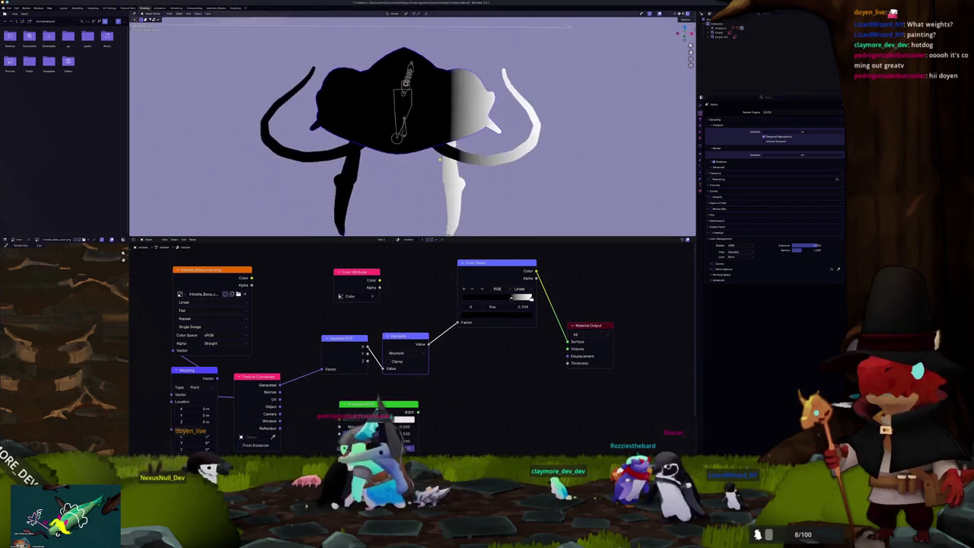
{"action": "left_click_drag", "start_coordinate": [510, 299], "coordinate": [487, 308]}
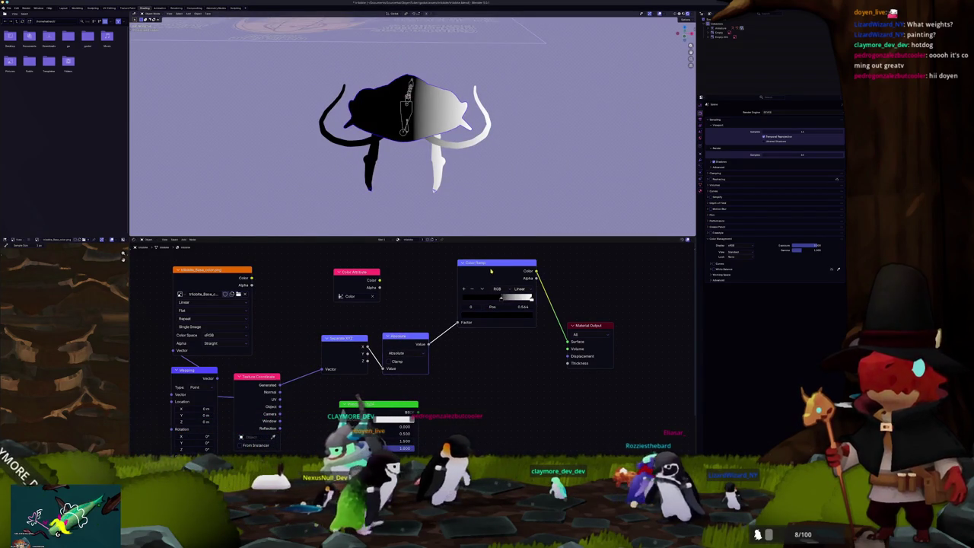
{"action": "left_click_drag", "start_coordinate": [471, 280], "coordinate": [467, 307]}
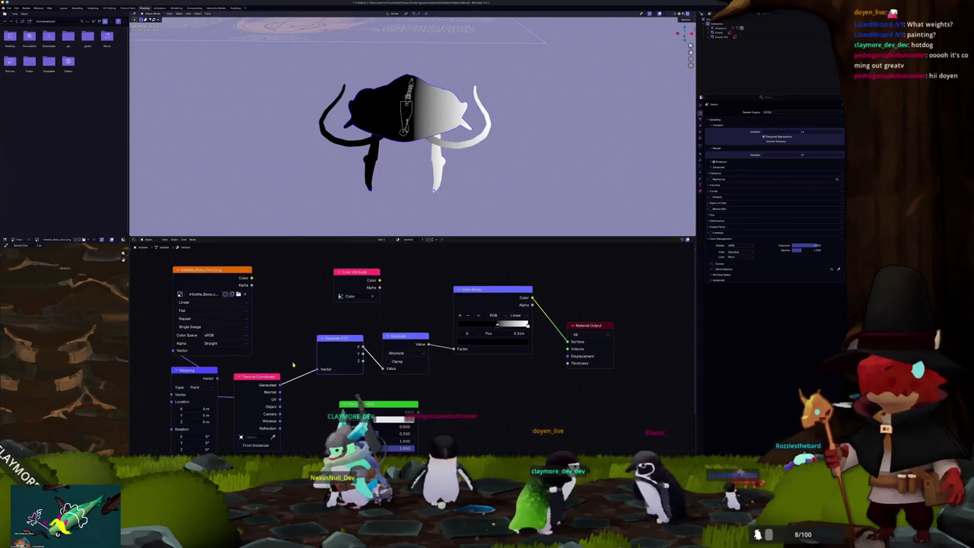
{"action": "left_click_drag", "start_coordinate": [280, 384], "coordinate": [365, 377]}
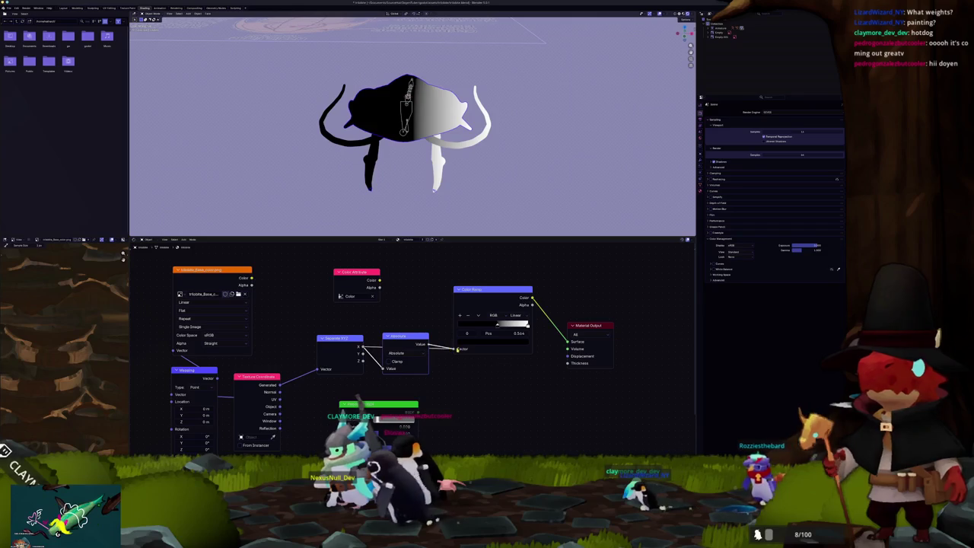
{"action": "left_click_drag", "start_coordinate": [404, 343], "coordinate": [404, 320]}
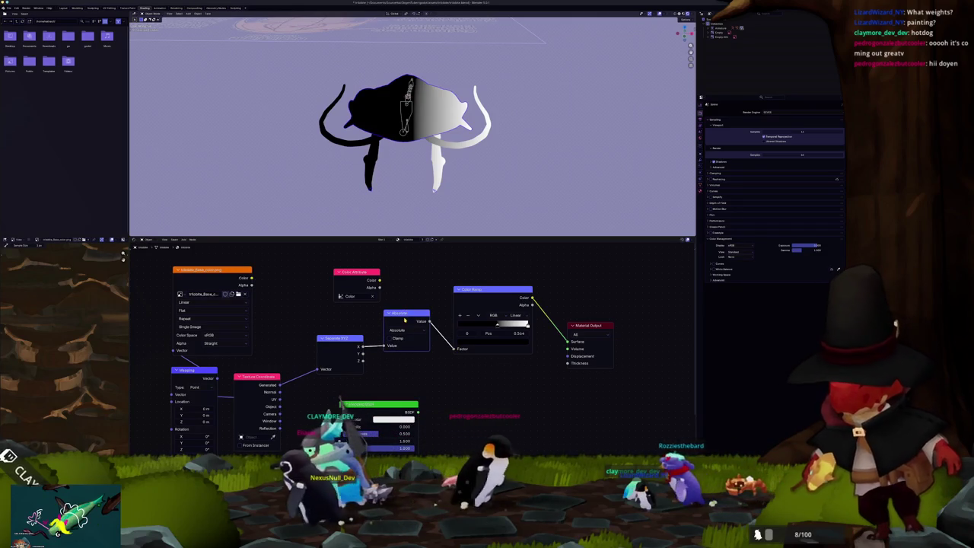
- Tidy the node tree, placing Texture Coordinate left of Mapping and moving the Color Ramp aside
{"action": "left_click", "coordinate": [397, 329]}
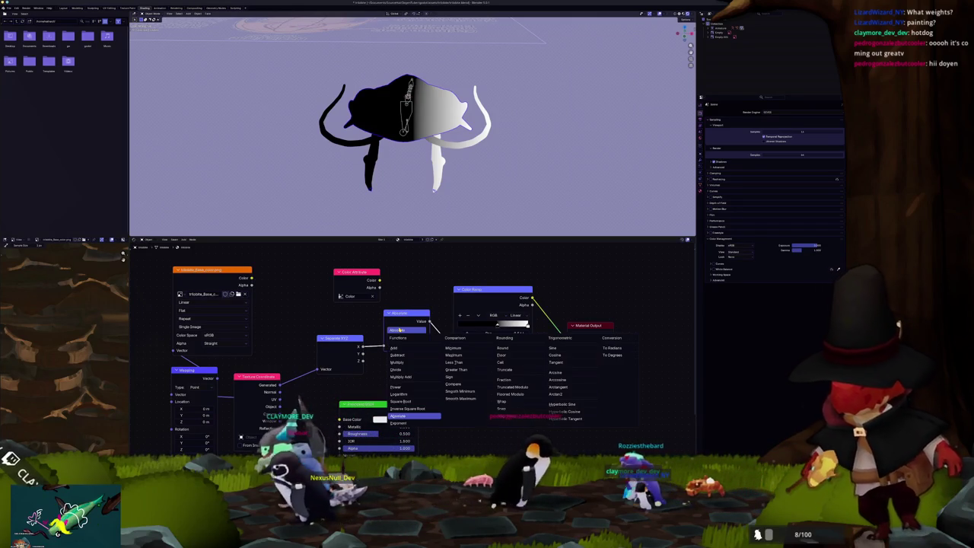
{"action": "left_click", "coordinate": [404, 329]}
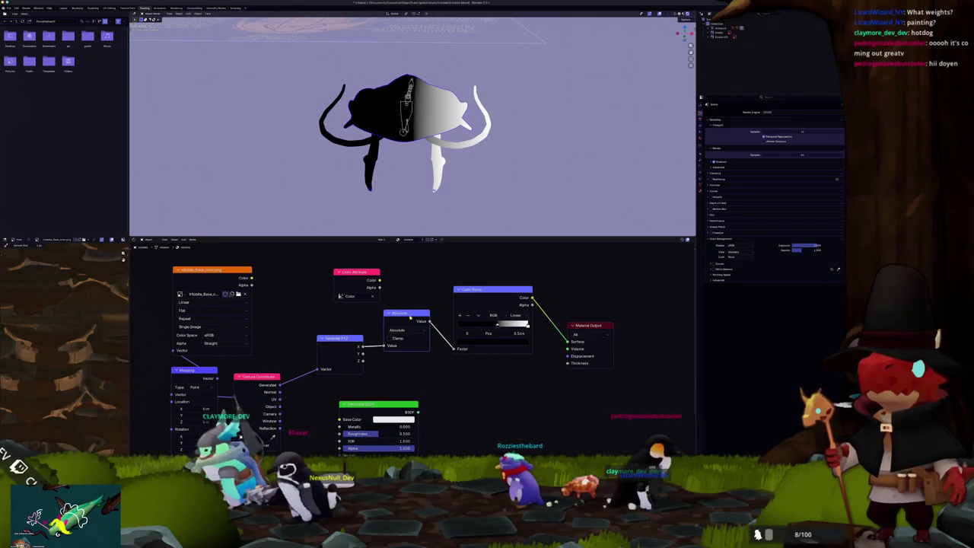
{"action": "left_click_drag", "start_coordinate": [491, 290], "coordinate": [497, 294]}
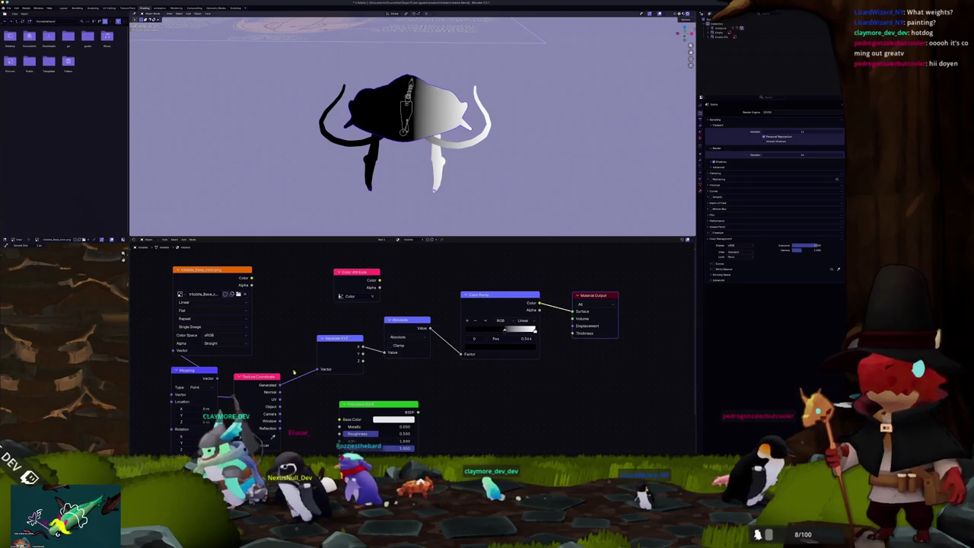
{"action": "scroll", "coordinate": [293, 372], "scroll_direction": "down", "scroll_amount": 1}
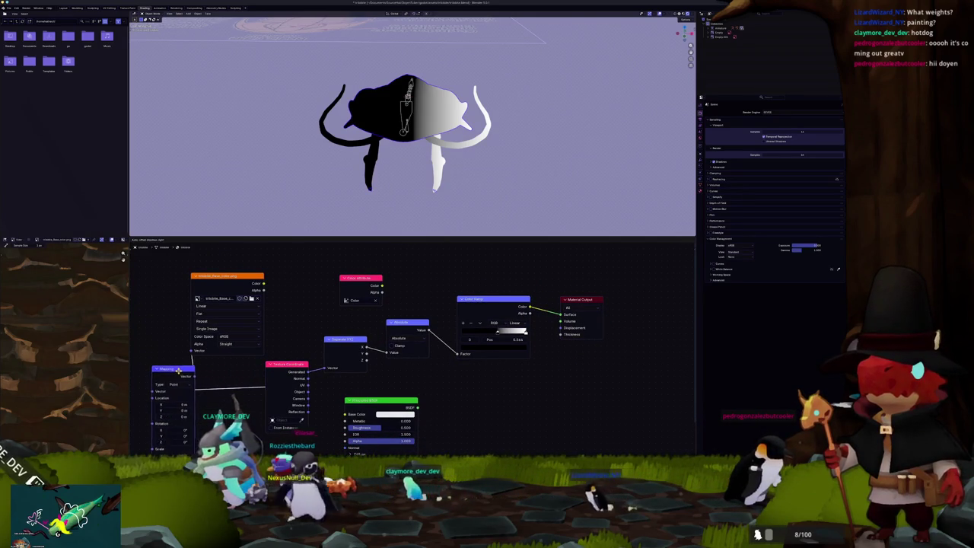
{"action": "middle_click_drag", "start_coordinate": [237, 375], "coordinate": [352, 320]}
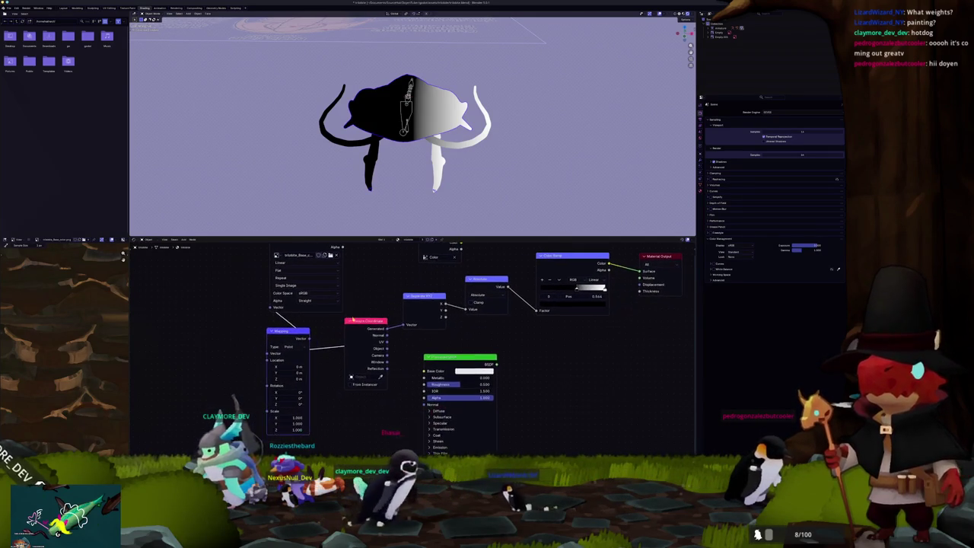
{"action": "mouse_move", "coordinate": [347, 337]}
{"action": "left_mouse_down"}
{"action": "mouse_move", "coordinate": [249, 342]}
{"action": "mouse_move", "coordinate": [289, 354]}
{"action": "left_mouse_up"}
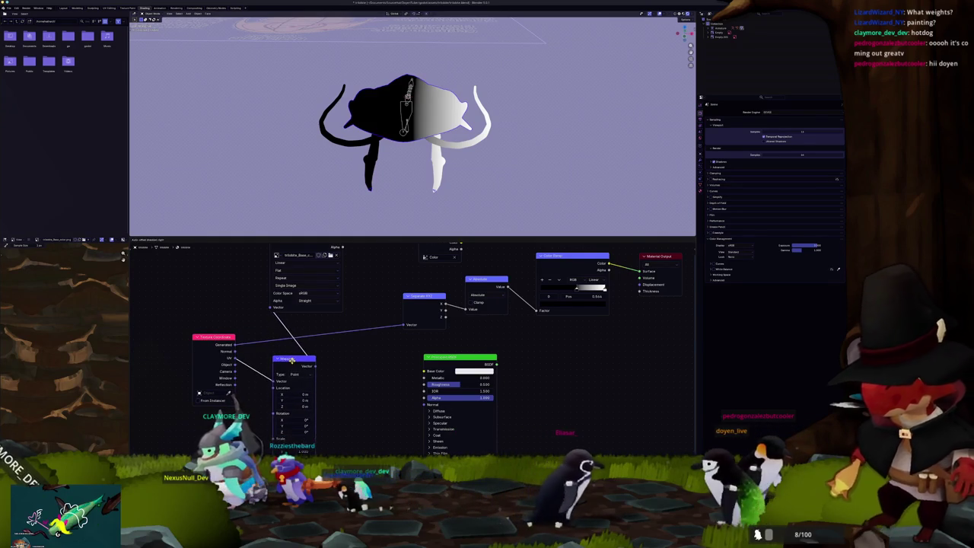
{"action": "scroll", "coordinate": [292, 356], "scroll_direction": "down", "scroll_amount": 1}
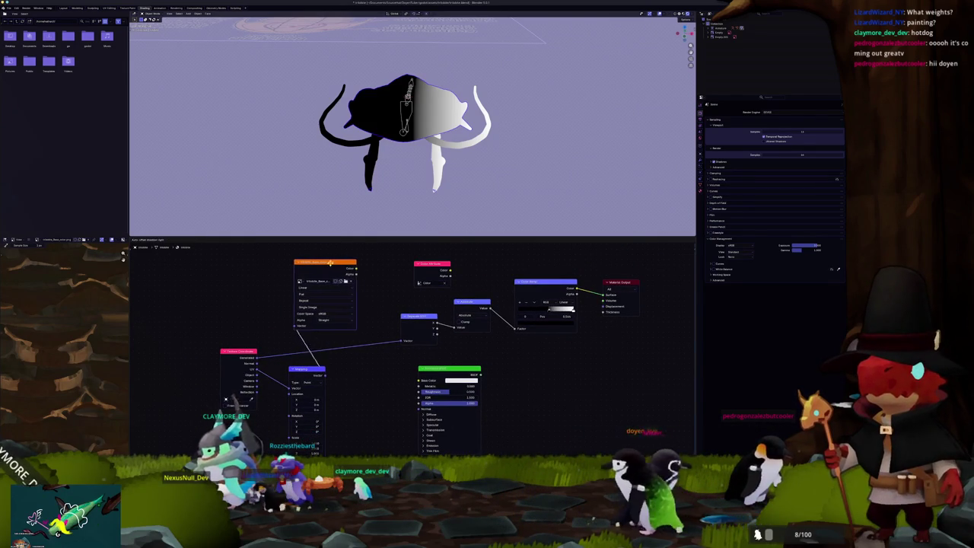
{"action": "left_click_drag", "start_coordinate": [330, 262], "coordinate": [333, 264]}
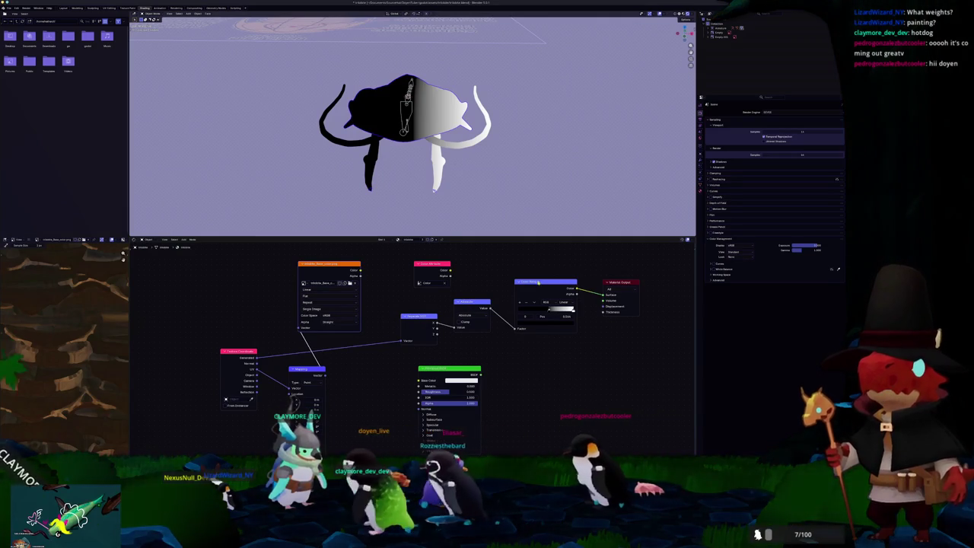
{"action": "left_click_drag", "start_coordinate": [555, 280], "coordinate": [545, 297]}
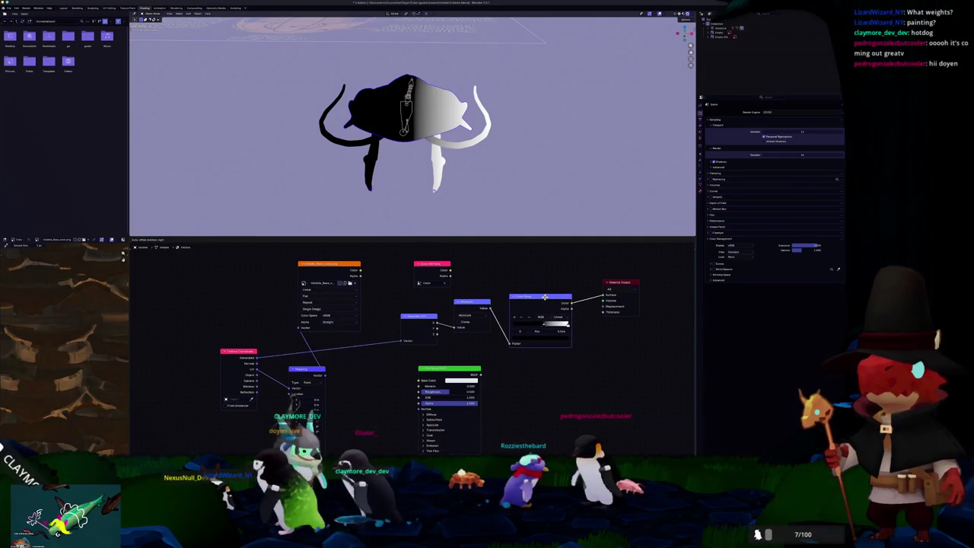
{"action": "middle_click_drag", "start_coordinate": [488, 296], "coordinate": [476, 289]}
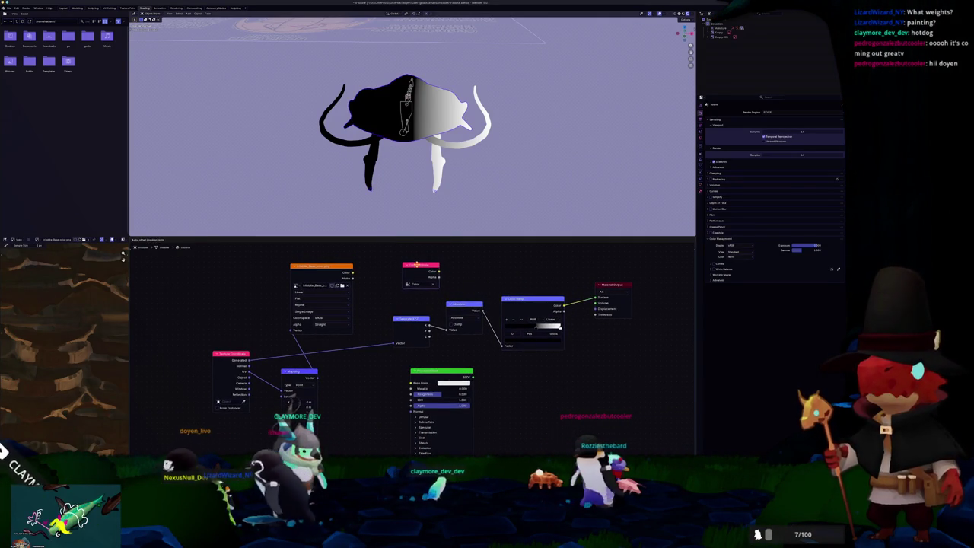
{"action": "scroll", "coordinate": [448, 139], "scroll_direction": "up", "scroll_amount": 2}
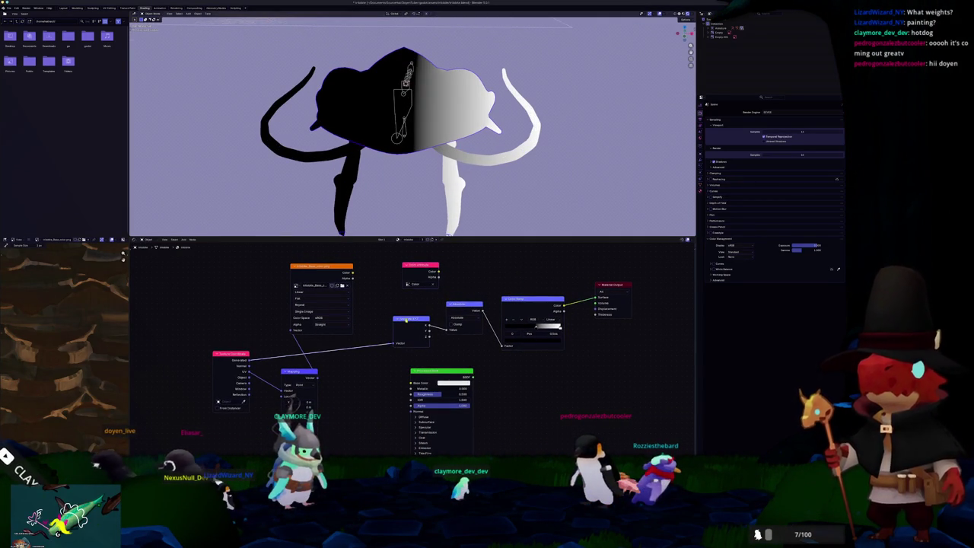
- Set the Math node's operation to Absolute and inspect the now mostly white isopod
{"action": "left_click", "coordinate": [453, 323]}
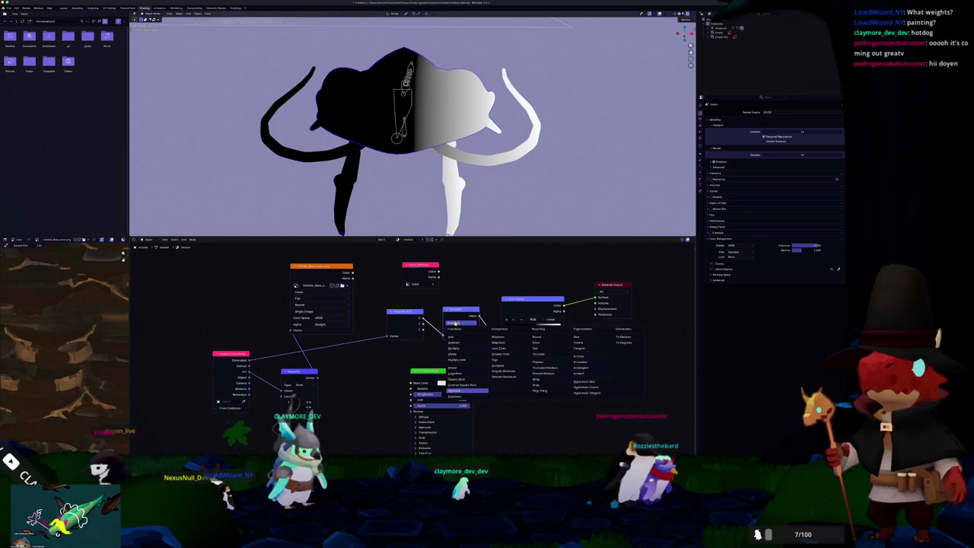
{"action": "left_click", "coordinate": [451, 323]}
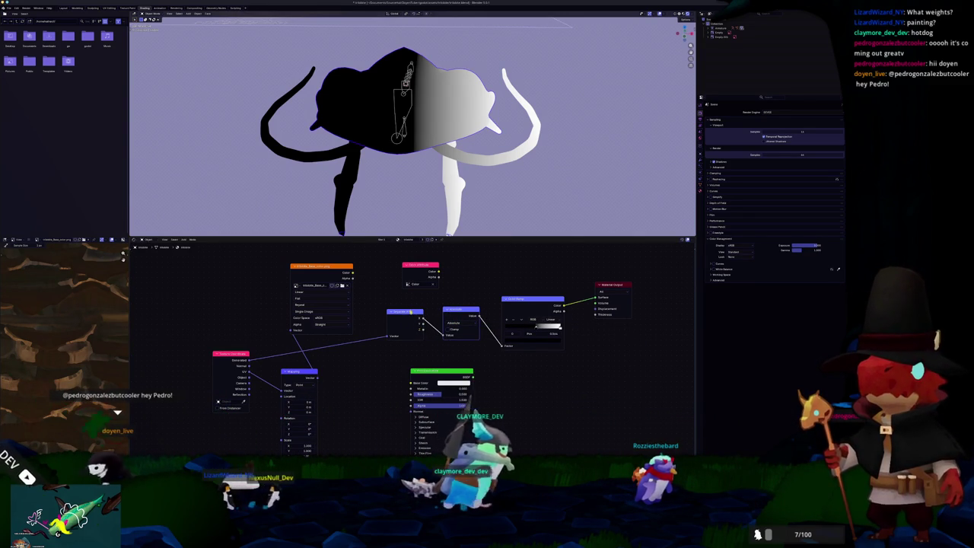
{"action": "left_click", "coordinate": [408, 312], "text": "ctrl+shift"}
{"action": "mouse_move", "coordinate": [396, 190]}
{"action": "middle_mouse_down"}
{"action": "mouse_move", "coordinate": [390, 214]}
{"action": "mouse_move", "coordinate": [347, 219]}
{"action": "mouse_move", "coordinate": [351, 194]}
{"action": "mouse_move", "coordinate": [310, 194]}
{"action": "middle_mouse_up"}
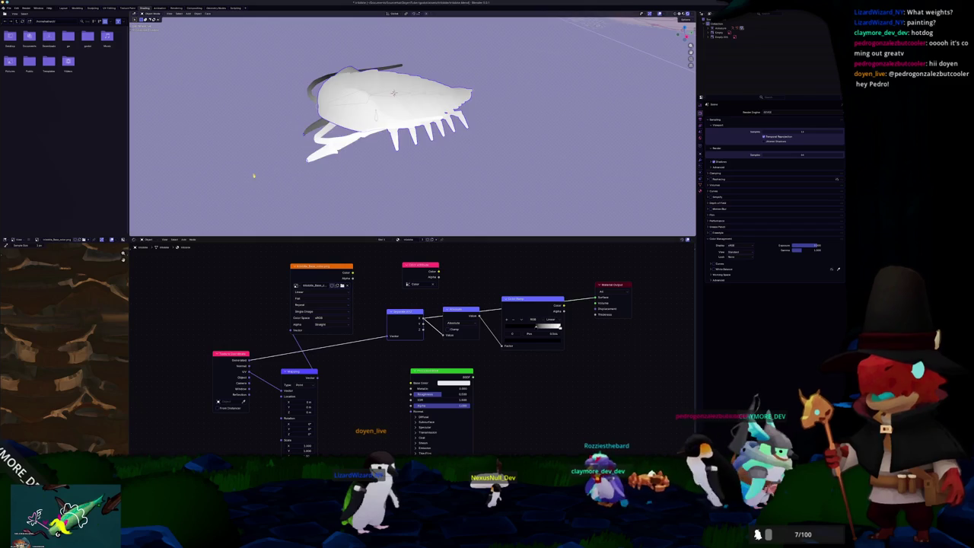
- Search the Add-node menu ('huesat', 'h') for the math nodes to insert around Absolute
{"action": "middle_click_drag", "start_coordinate": [254, 176], "coordinate": [306, 166]}
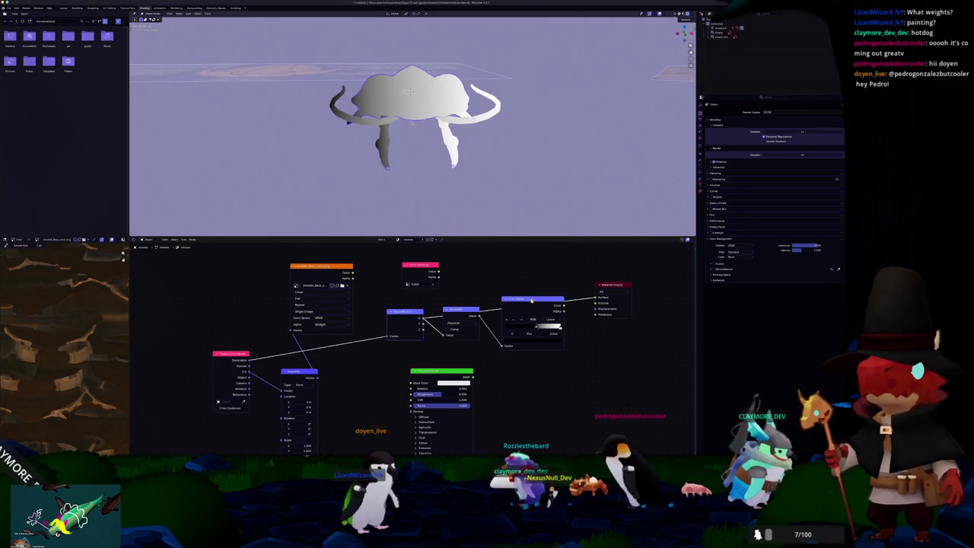
{"action": "key", "text": "shift+a"}
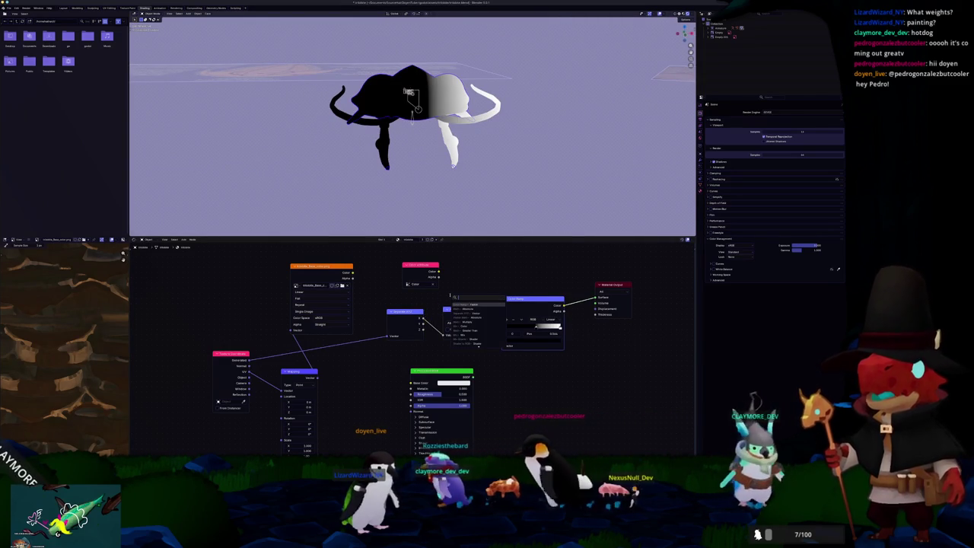
{"action": "type", "text": "hue"}
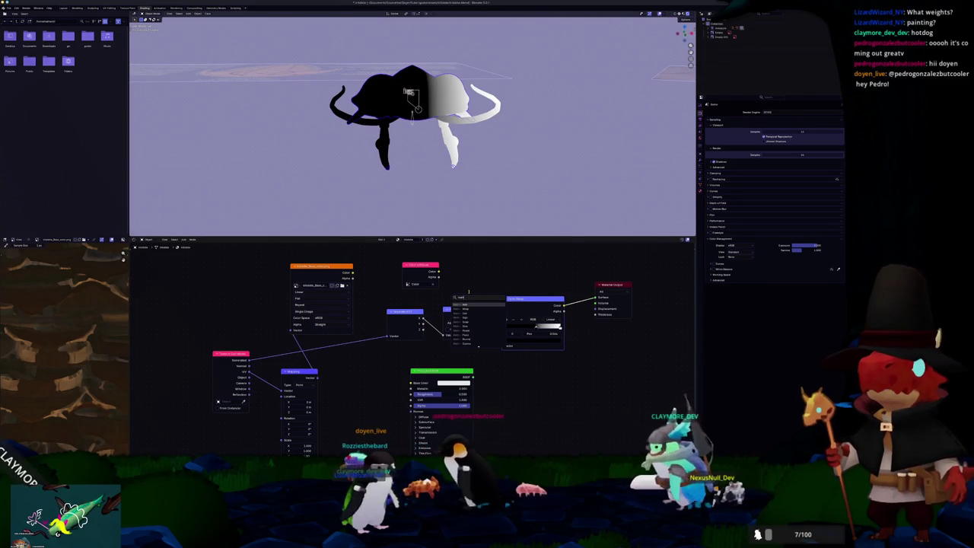
{"action": "type", "text": "s"}
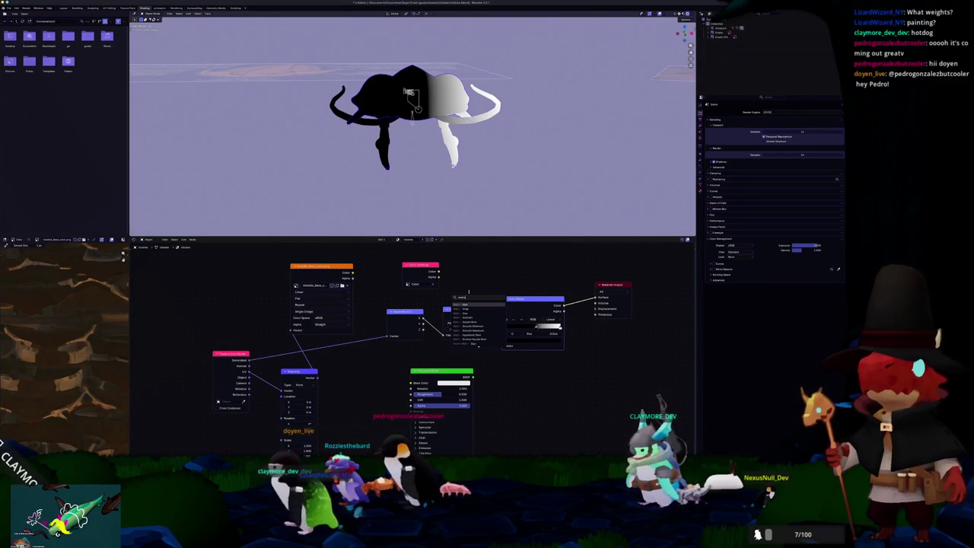
{"action": "type", "text": "at"}
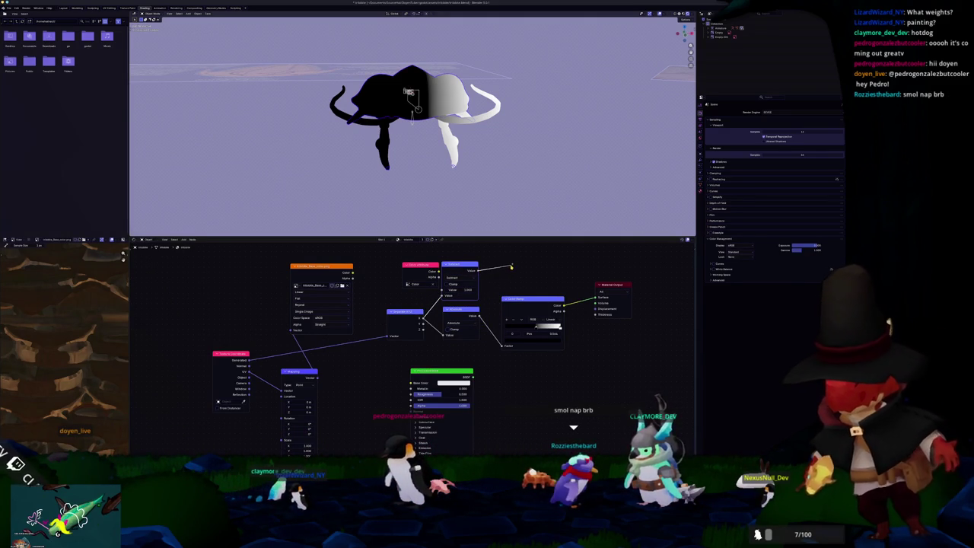
{"action": "type", "text": "h"}
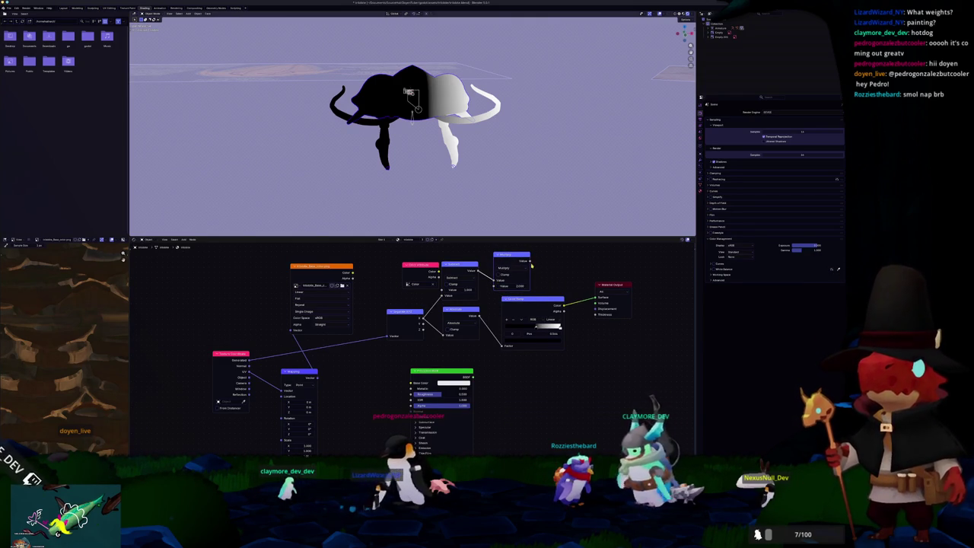
- Shift Color Ramp and Material Output right and link the position into Subtract's first input
{"action": "left_click_drag", "start_coordinate": [533, 299], "coordinate": [551, 301]}
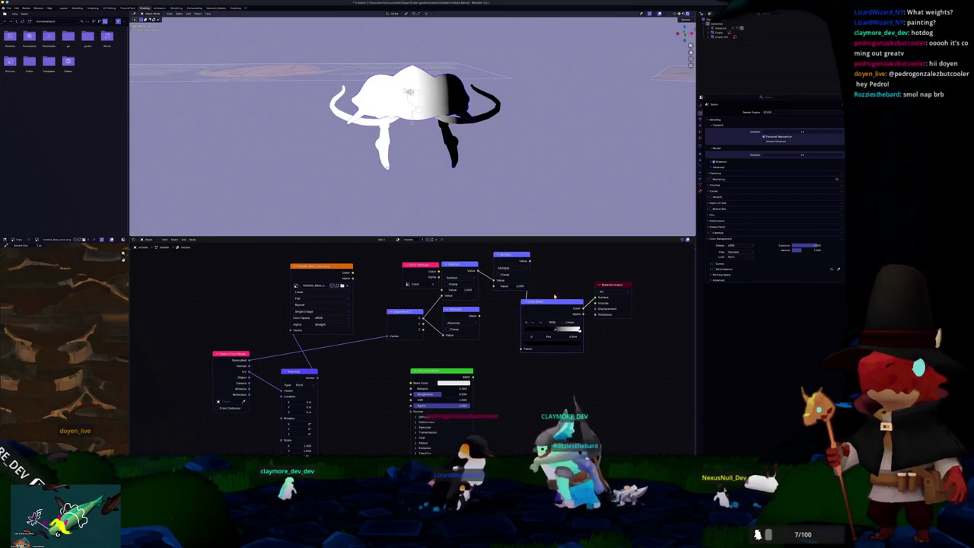
{"action": "middle_click_drag", "start_coordinate": [559, 281], "coordinate": [529, 303]}
{"action": "left_click_drag", "start_coordinate": [582, 308], "coordinate": [626, 307]}
{"action": "left_click_drag", "start_coordinate": [522, 324], "coordinate": [558, 289]}
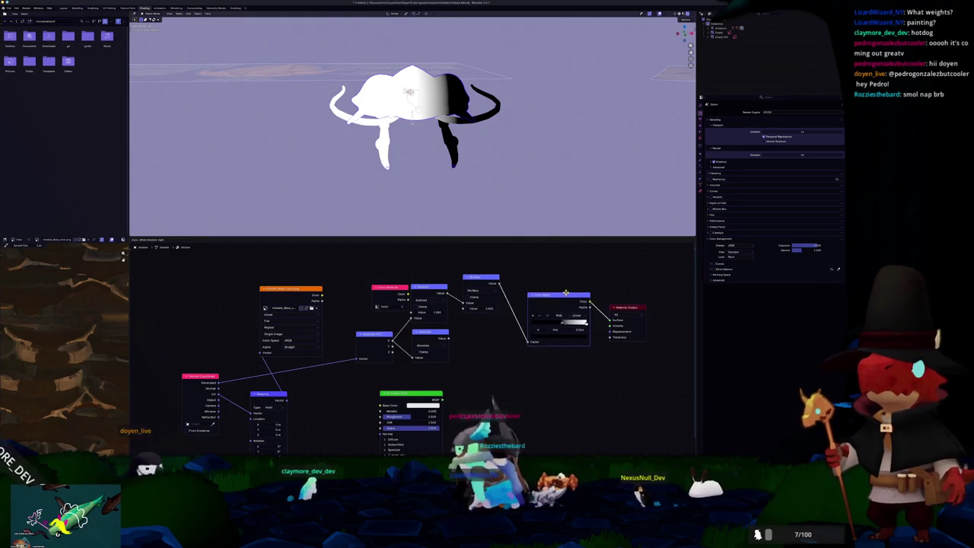
{"action": "left_click_drag", "start_coordinate": [473, 281], "coordinate": [467, 289]}
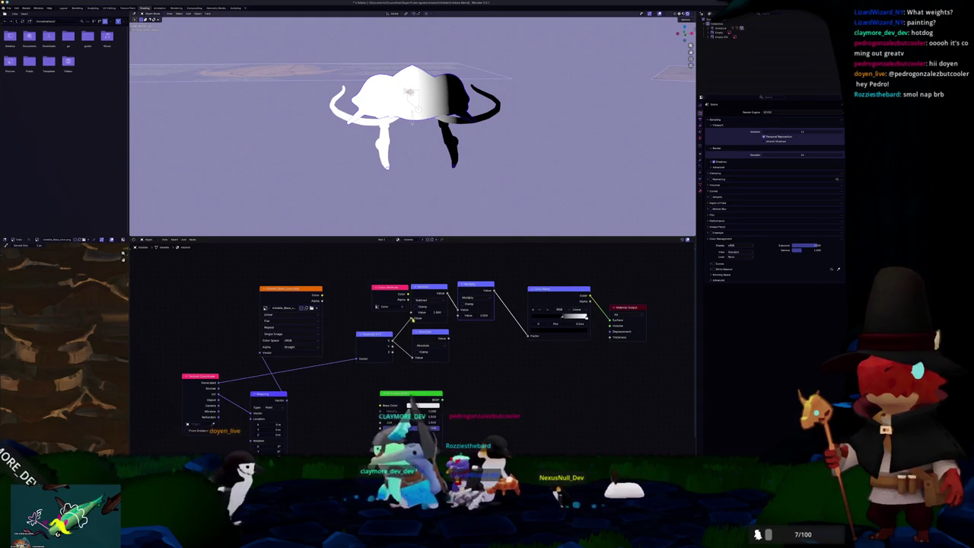
{"action": "left_click_drag", "start_coordinate": [412, 318], "coordinate": [412, 312]}
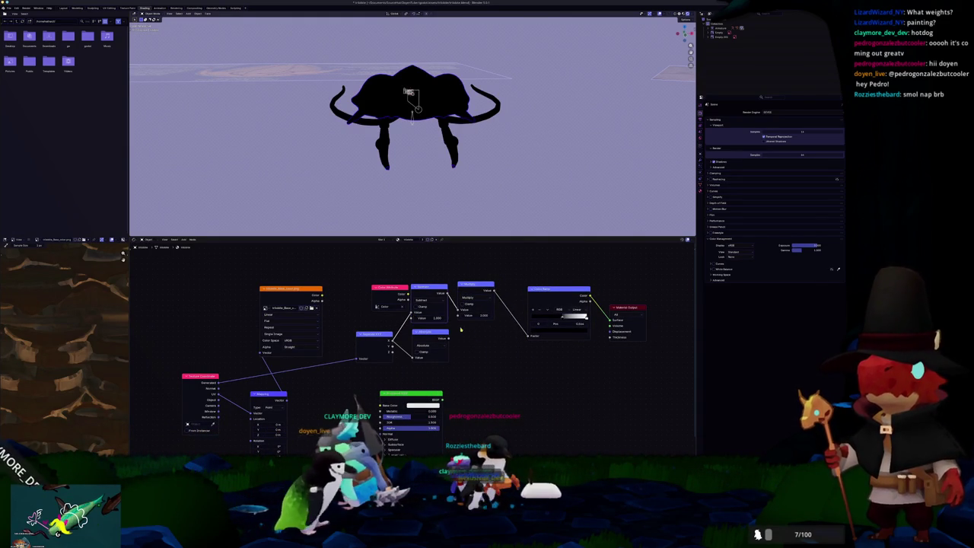
{"action": "left_click_drag", "start_coordinate": [470, 287], "coordinate": [481, 289]}
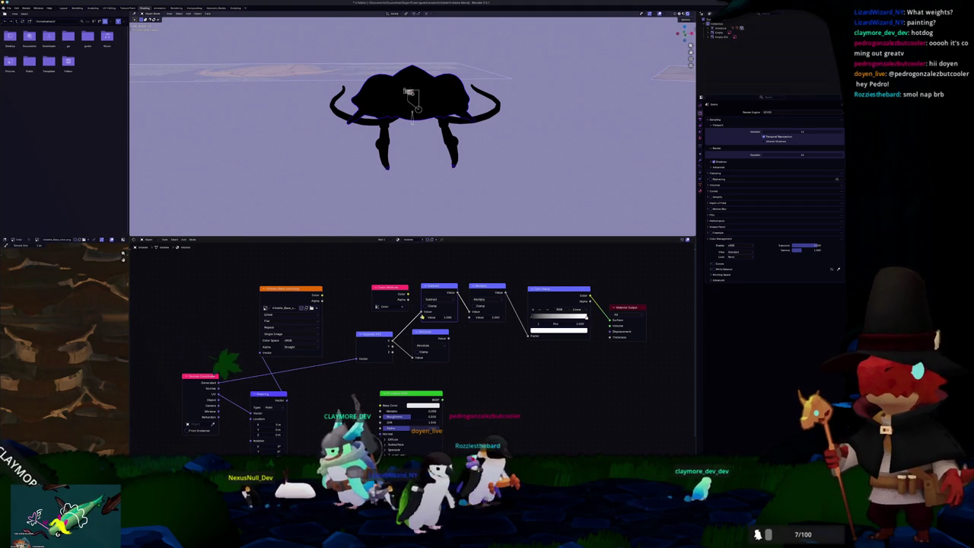
- Edit Subtract's first value and slide the Color Ramp stop to position 0.436
{"action": "double_click", "coordinate": [438, 311]}
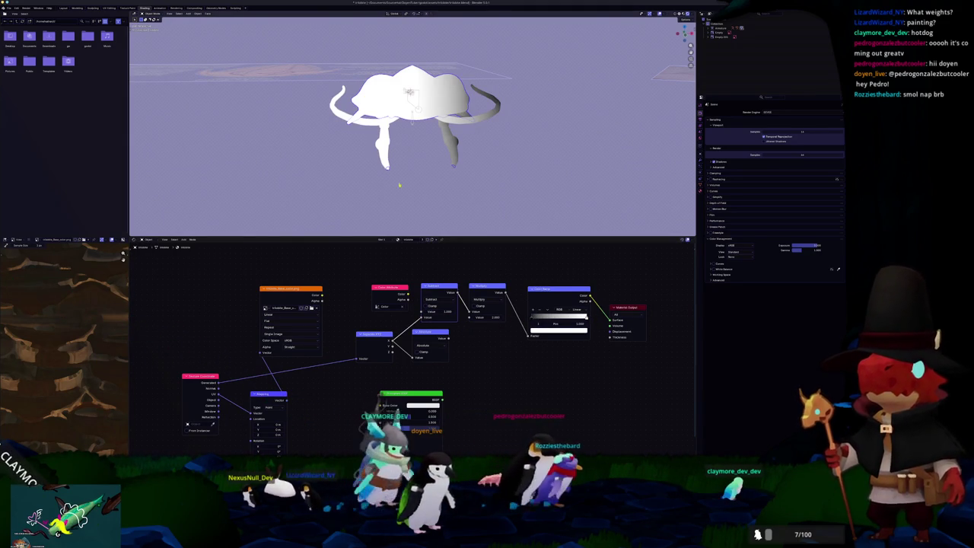
{"action": "middle_click_drag", "start_coordinate": [399, 184], "coordinate": [432, 233]}
{"action": "left_click_drag", "start_coordinate": [532, 314], "coordinate": [555, 313]}
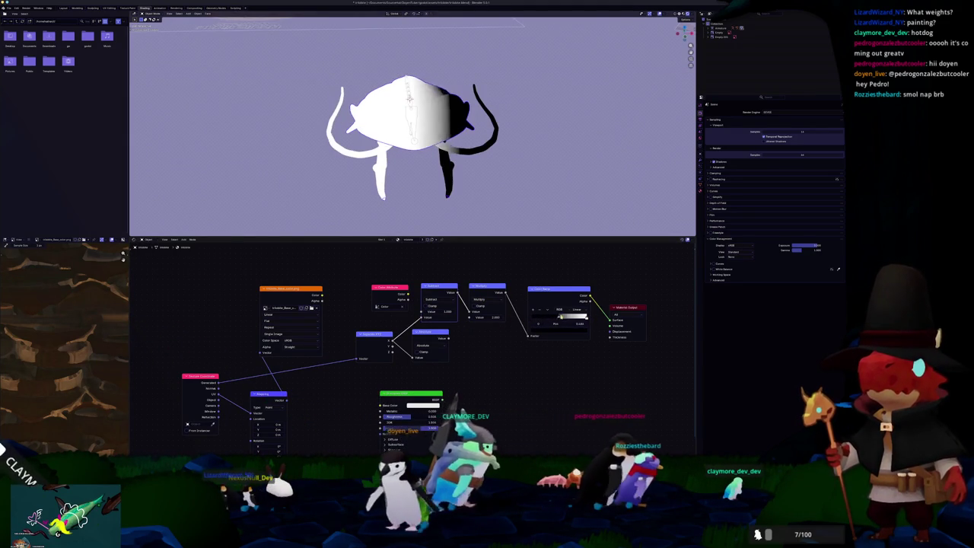
{"action": "left_click_drag", "start_coordinate": [448, 330], "coordinate": [457, 338]}
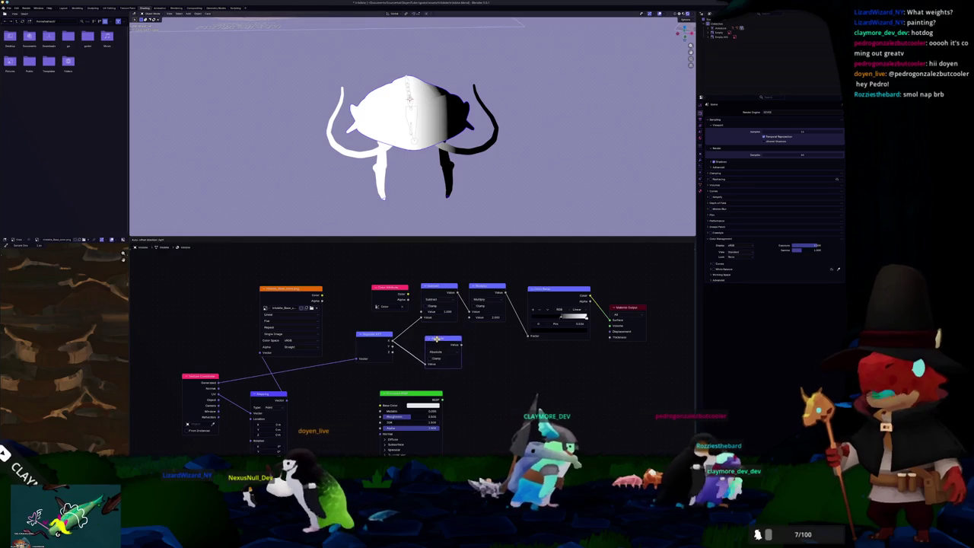
{"action": "left_click", "coordinate": [365, 336]}
{"action": "left_click_drag", "start_coordinate": [365, 336], "coordinate": [372, 332]}
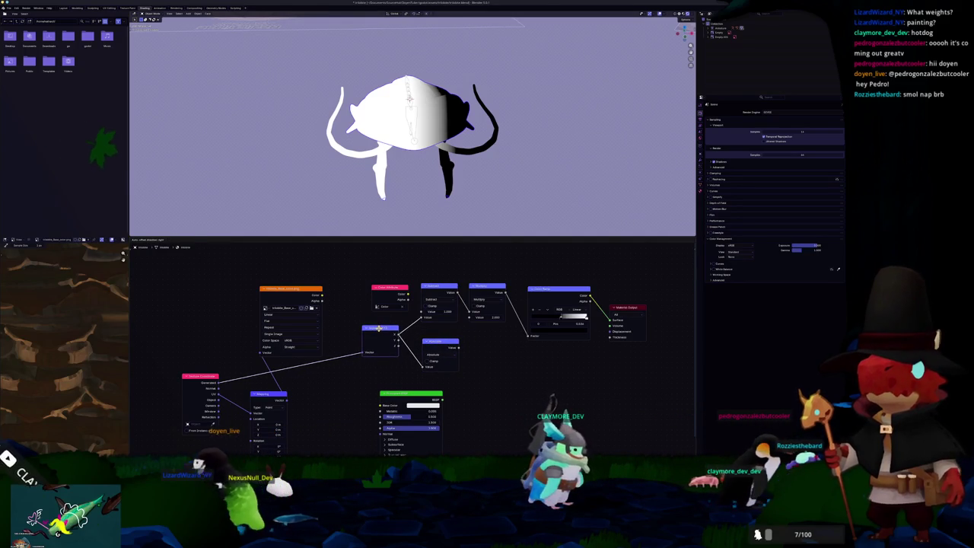
- Place the Absolute node between Multiply and Color Ramp, relinking position into Subtract
{"action": "scroll", "coordinate": [384, 342], "scroll_direction": "up", "scroll_amount": 2}
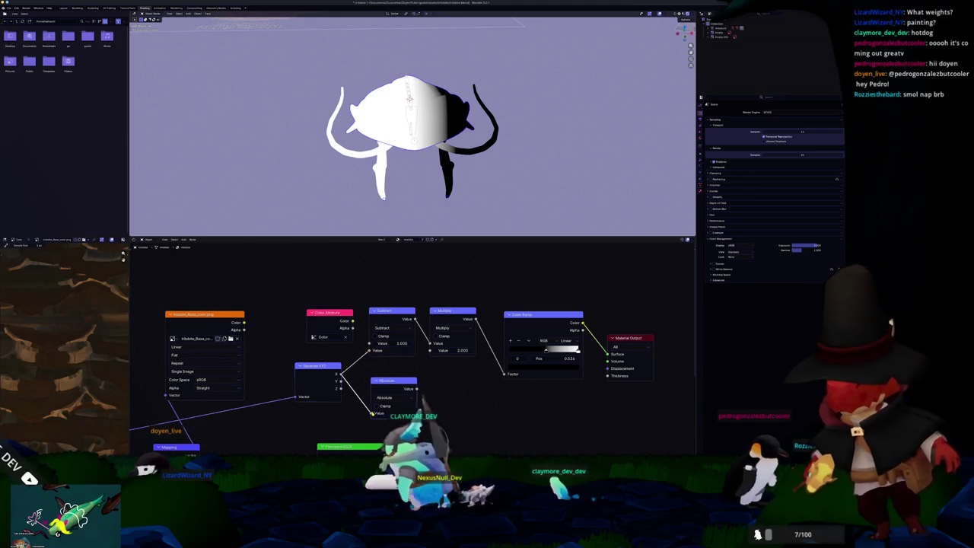
{"action": "left_click_drag", "start_coordinate": [372, 376], "coordinate": [513, 312]}
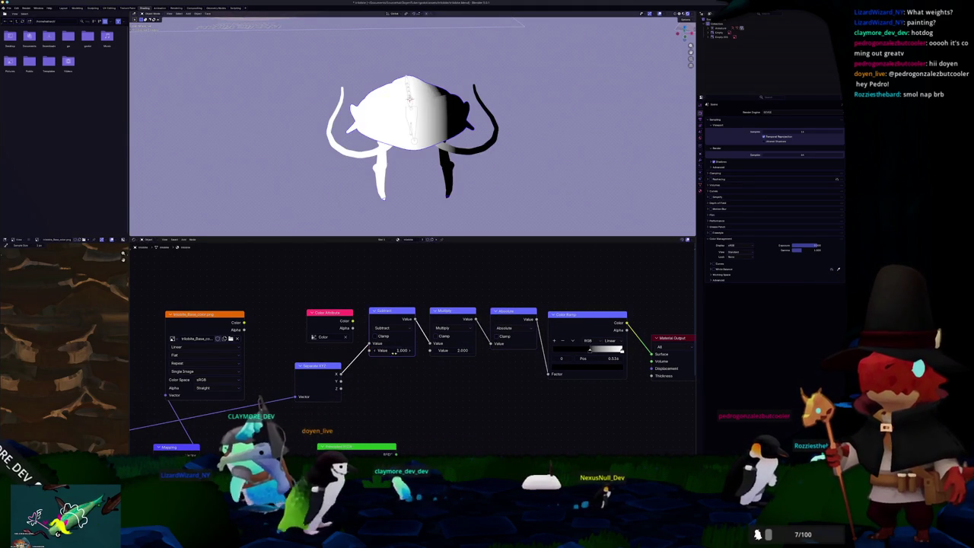
{"action": "left_click_drag", "start_coordinate": [370, 351], "coordinate": [369, 343]}
{"action": "left_click", "coordinate": [513, 325]}
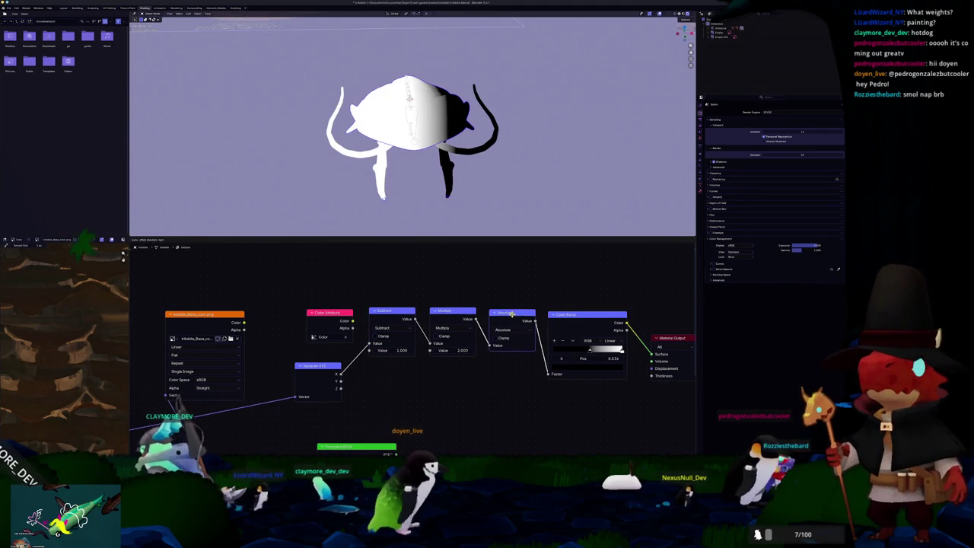
{"action": "left_click_drag", "start_coordinate": [590, 350], "coordinate": [583, 350]}
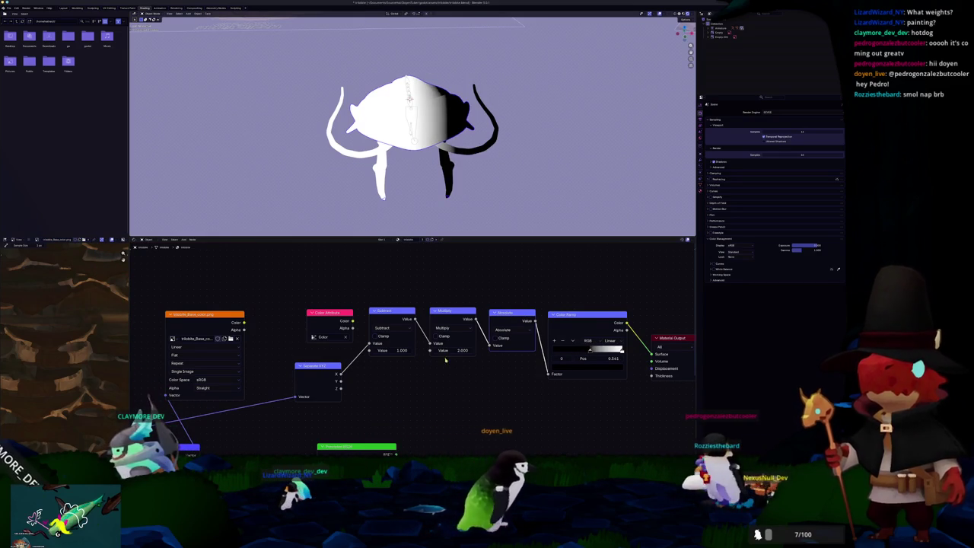
- Preview the separated position on the surface and view the isopod from nearly top-down
{"action": "scroll", "coordinate": [370, 343], "scroll_direction": "down", "scroll_amount": 1}
{"action": "scroll", "coordinate": [369, 342], "scroll_direction": "down", "scroll_amount": 1}
{"action": "left_click", "coordinate": [334, 366], "text": "ctrl+shift"}
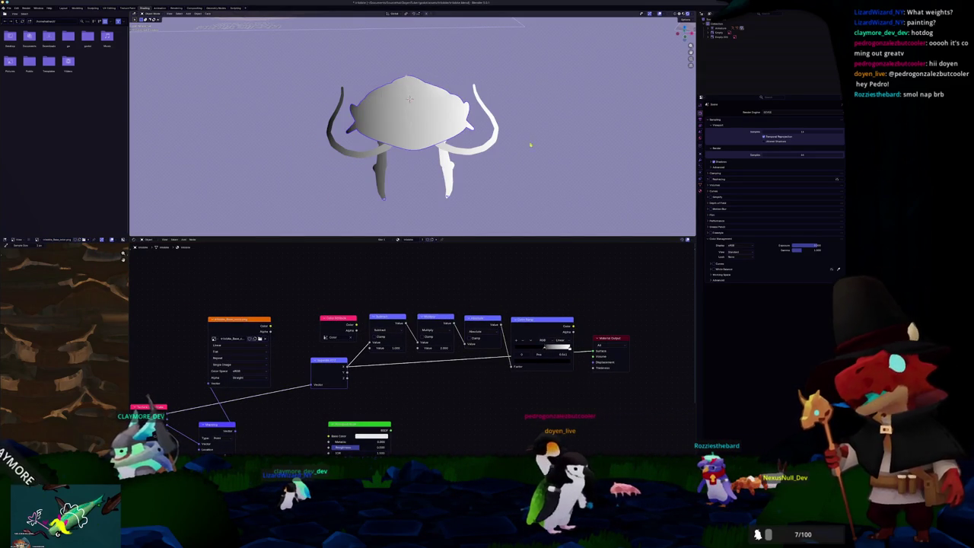
{"action": "middle_click_drag", "start_coordinate": [309, 138], "coordinate": [467, 195]}
{"action": "left_click", "coordinate": [470, 193]}
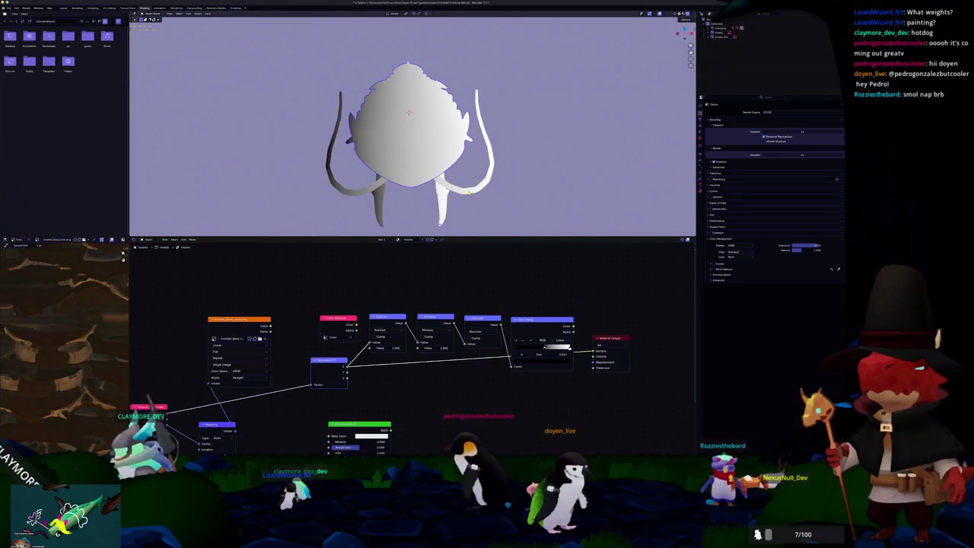
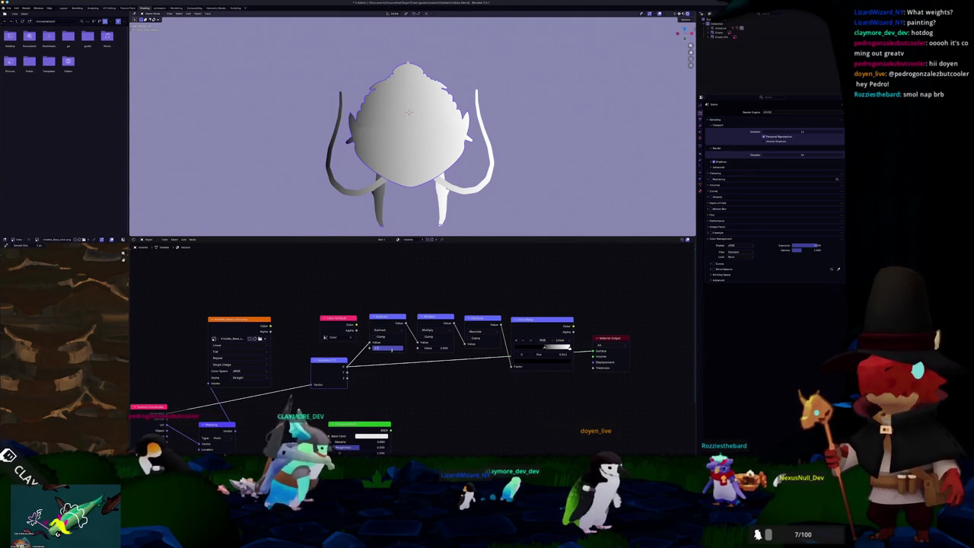
- Preview the Multiply, Absolute and Color Ramp outputs, then move a ramp stop to 0.000 to darken the centre
{"action": "key", "text": "ctrl+z"}
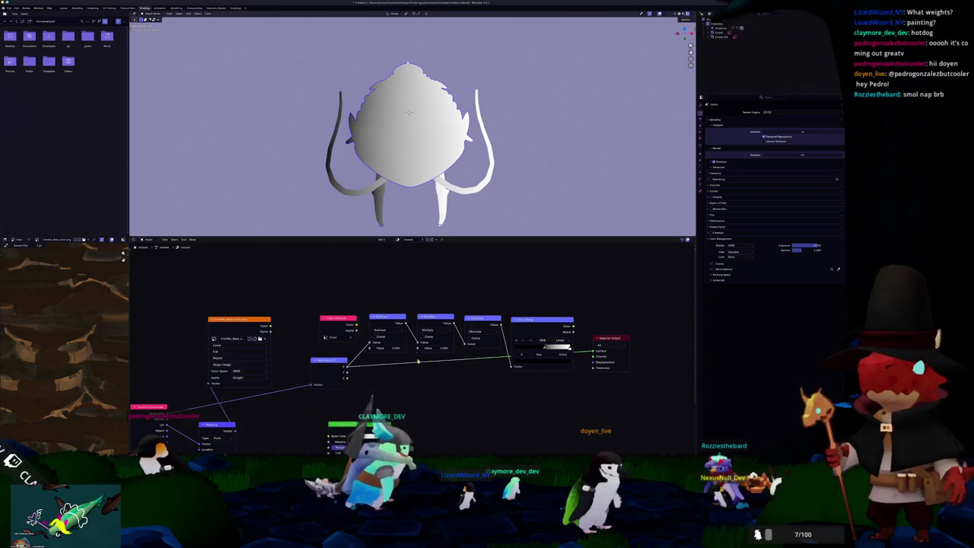
{"action": "left_click", "coordinate": [454, 319]}
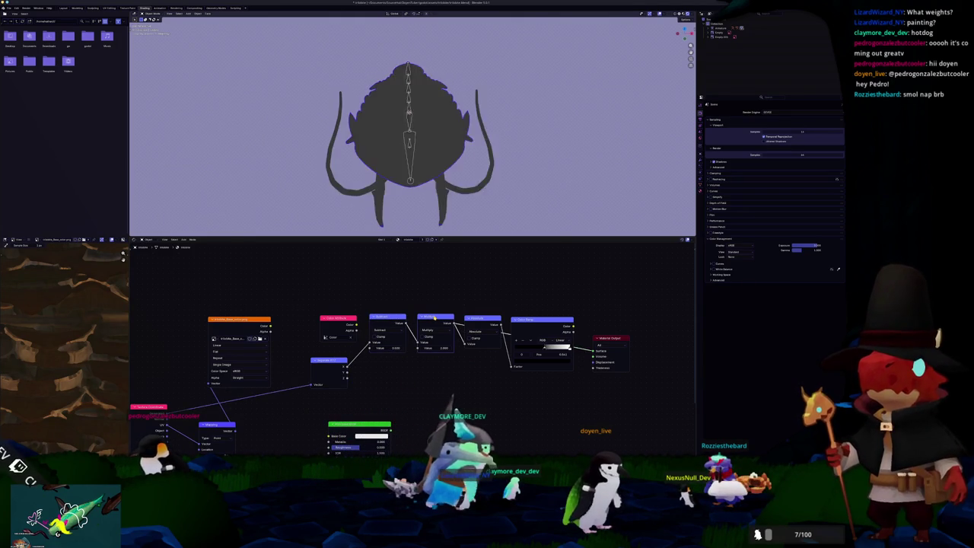
{"action": "left_click", "coordinate": [481, 318]}
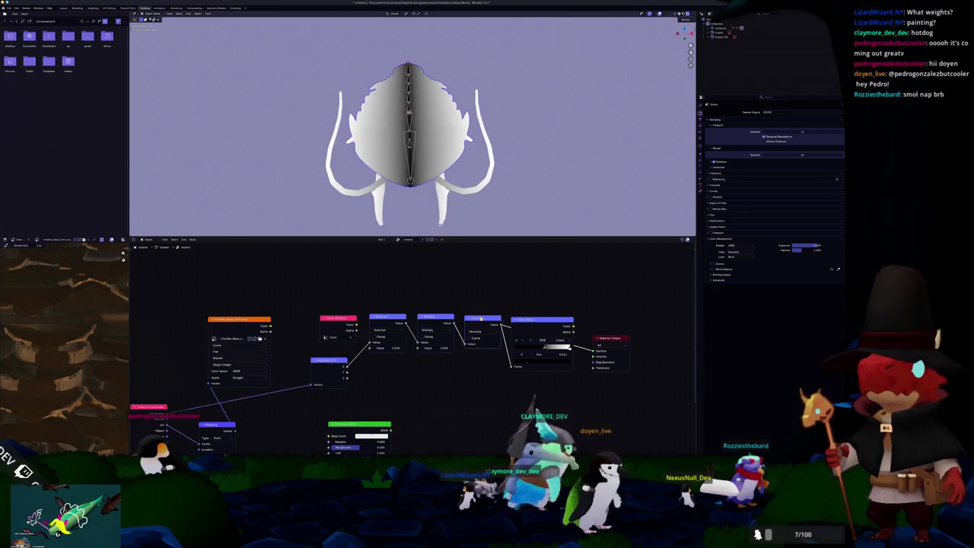
{"action": "left_click", "coordinate": [542, 319]}
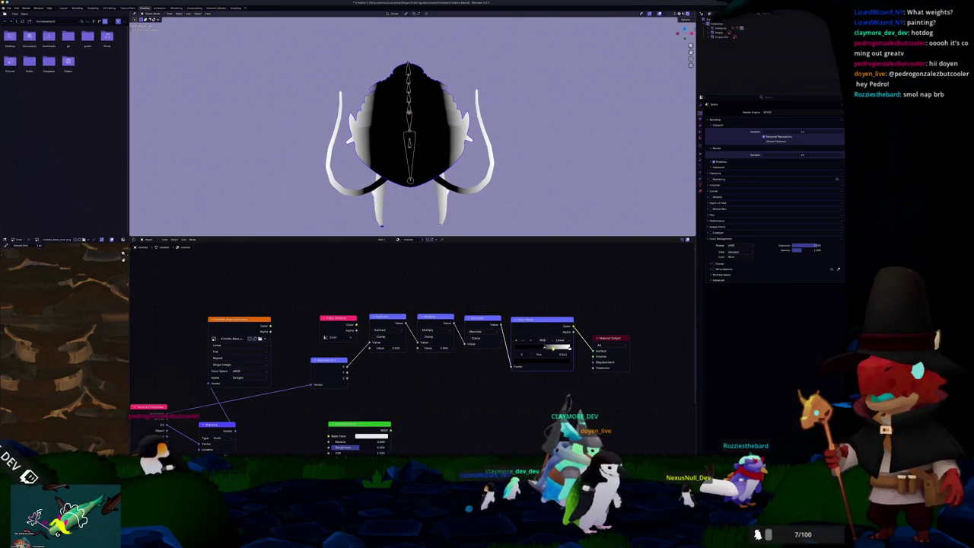
{"action": "left_click_drag", "start_coordinate": [554, 347], "coordinate": [499, 347]}
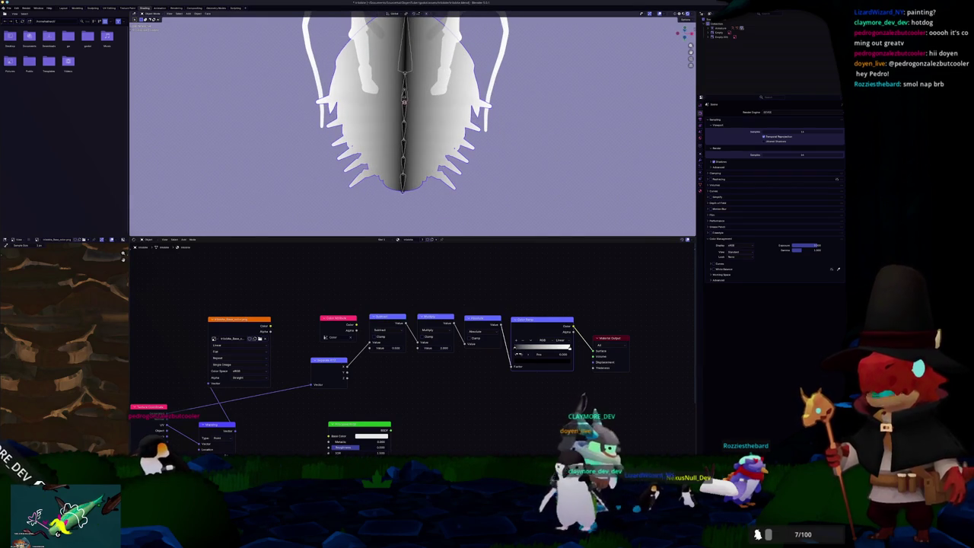
{"action": "left_click_drag", "start_coordinate": [515, 347], "coordinate": [531, 354]}
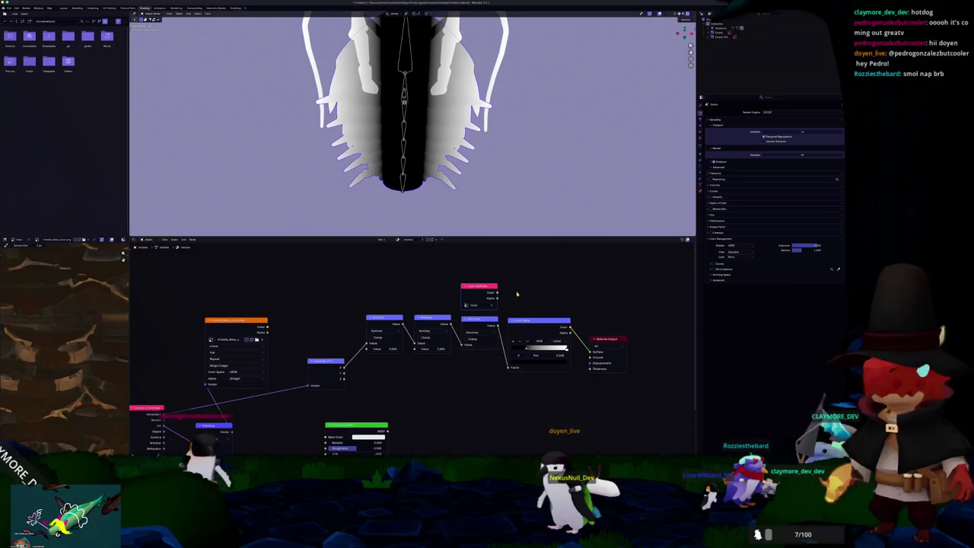
- Add a Multiply node fed from the pink node, connect it to the Material Output, and reposition that node
{"action": "left_click_drag", "start_coordinate": [477, 286], "coordinate": [595, 299]}
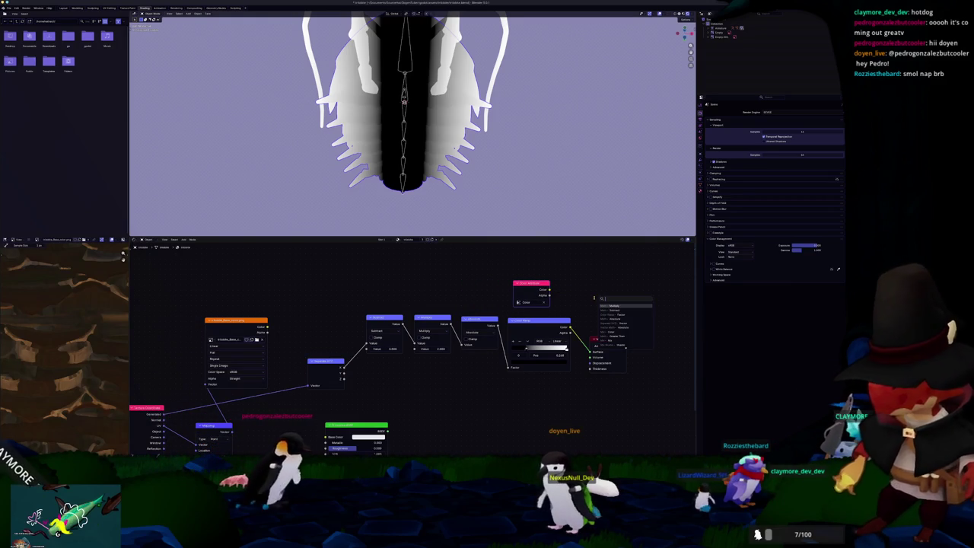
{"action": "key", "text": "Return"}
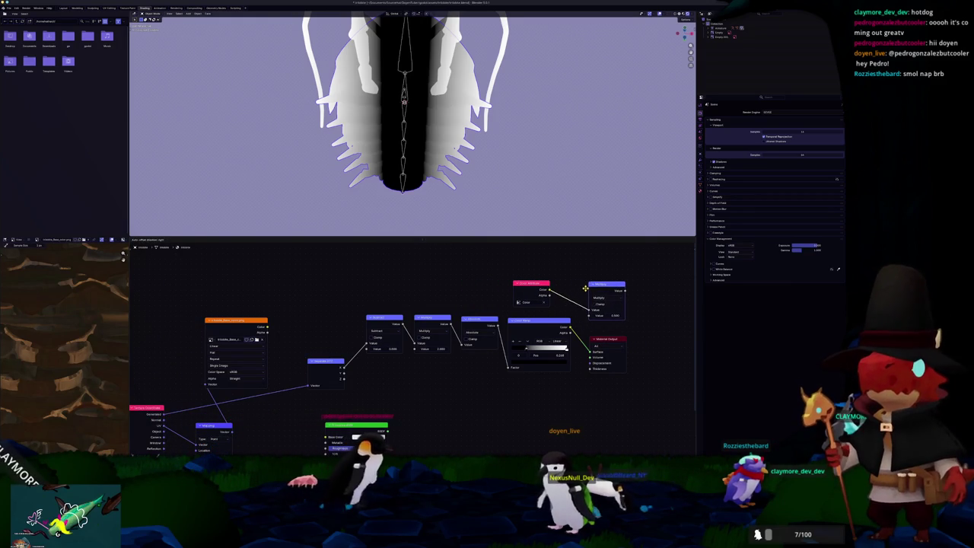
{"action": "left_click", "coordinate": [609, 286], "text": "ctrl+shift"}
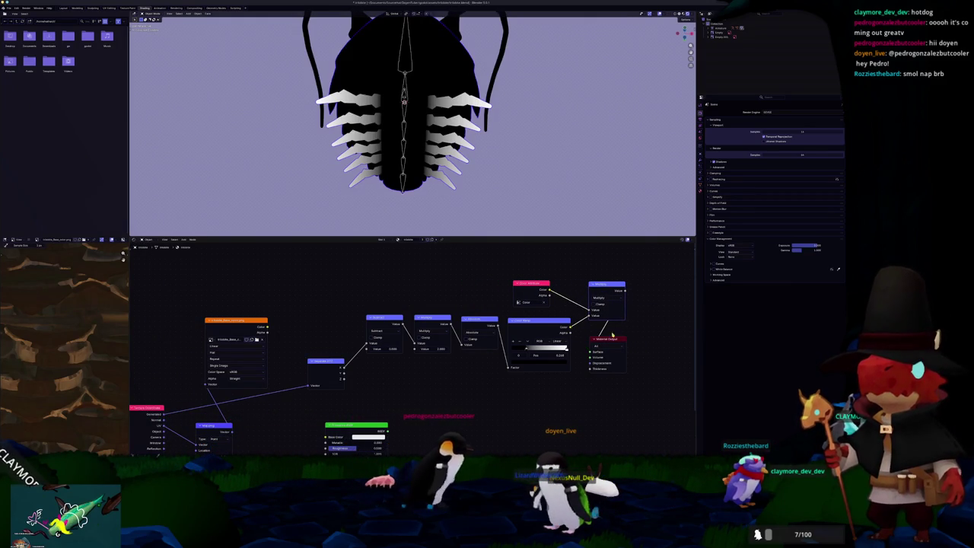
{"action": "left_click_drag", "start_coordinate": [642, 334], "coordinate": [675, 322]}
{"action": "middle_click_drag", "start_coordinate": [411, 152], "coordinate": [479, 167]}
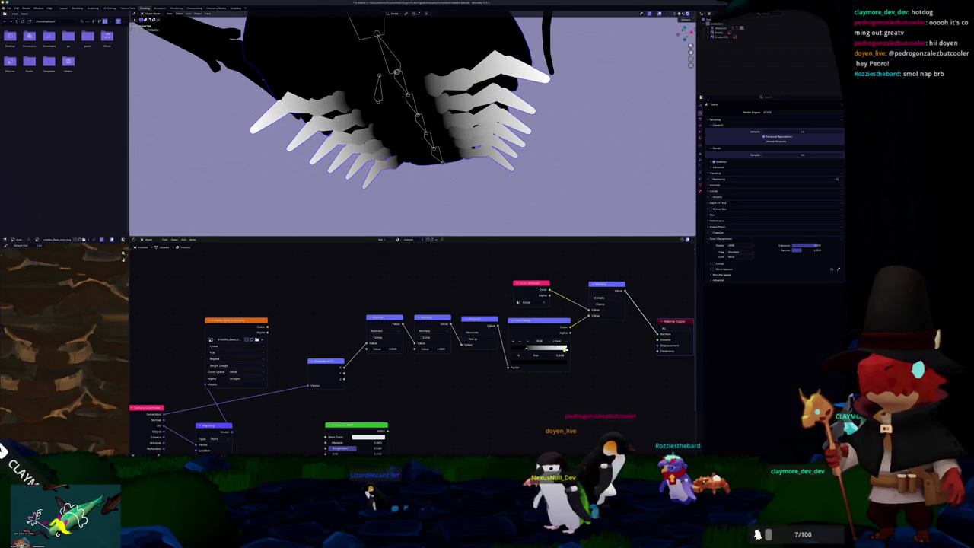
- Slide the colour ramp stop left, then undo back to the brown textured look
{"action": "mouse_move", "coordinate": [528, 349]}
{"action": "left_mouse_down"}
{"action": "mouse_move", "coordinate": [518, 351]}
{"action": "mouse_move", "coordinate": [542, 354]}
{"action": "left_mouse_up"}
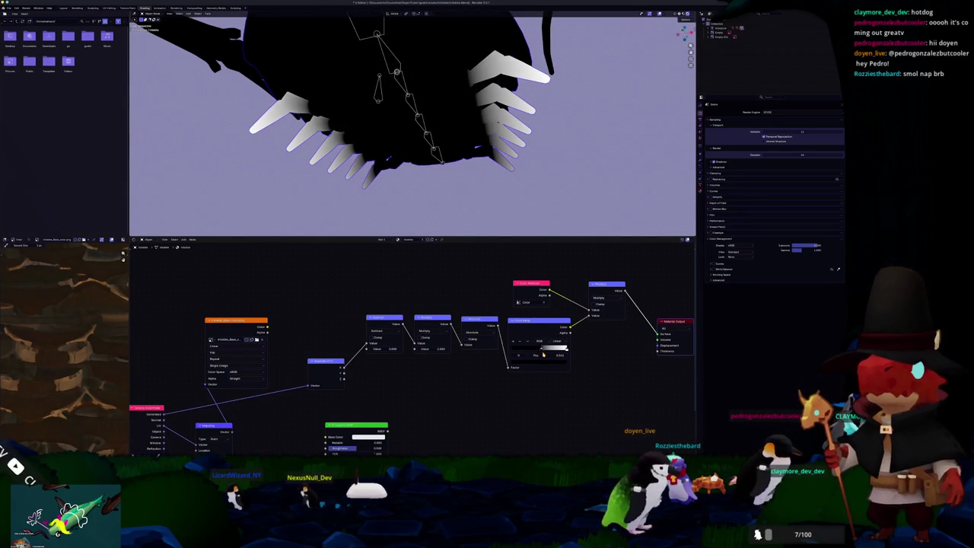
{"action": "middle_click_drag", "start_coordinate": [426, 183], "coordinate": [452, 167]}
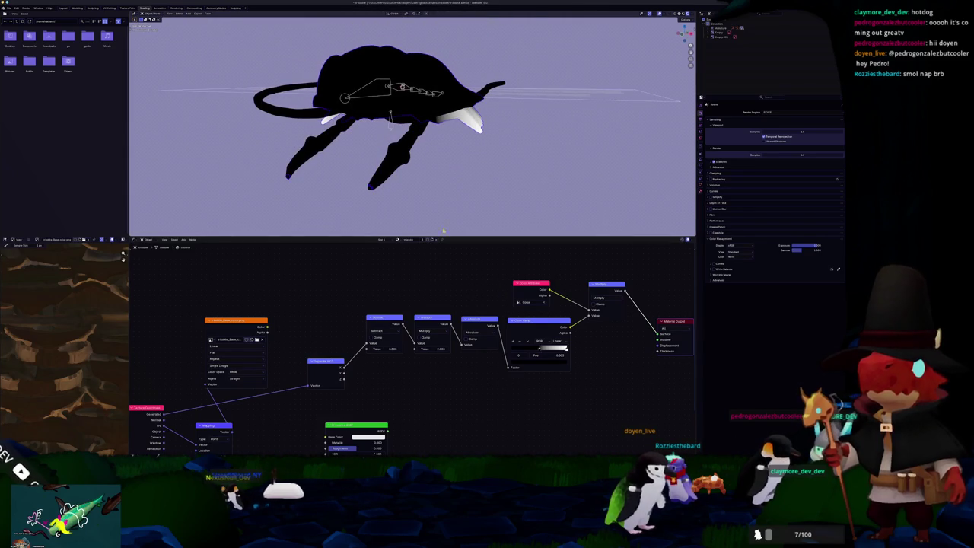
{"action": "key", "text": "Home"}
{"action": "key", "text": "ctrl+z"}
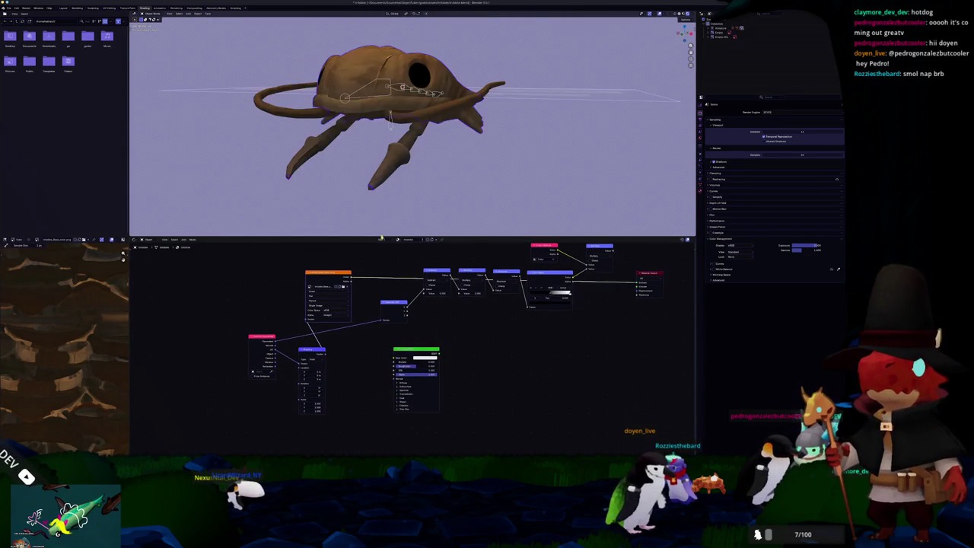
{"action": "mouse_move", "coordinate": [436, 172]}
{"action": "middle_mouse_down"}
{"action": "mouse_move", "coordinate": [420, 183]}
{"action": "mouse_move", "coordinate": [418, 171]}
{"action": "middle_mouse_up"}
- In the Layout workspace, select the creature's armature and view it from the right side
{"action": "left_click", "coordinate": [63, 8]}
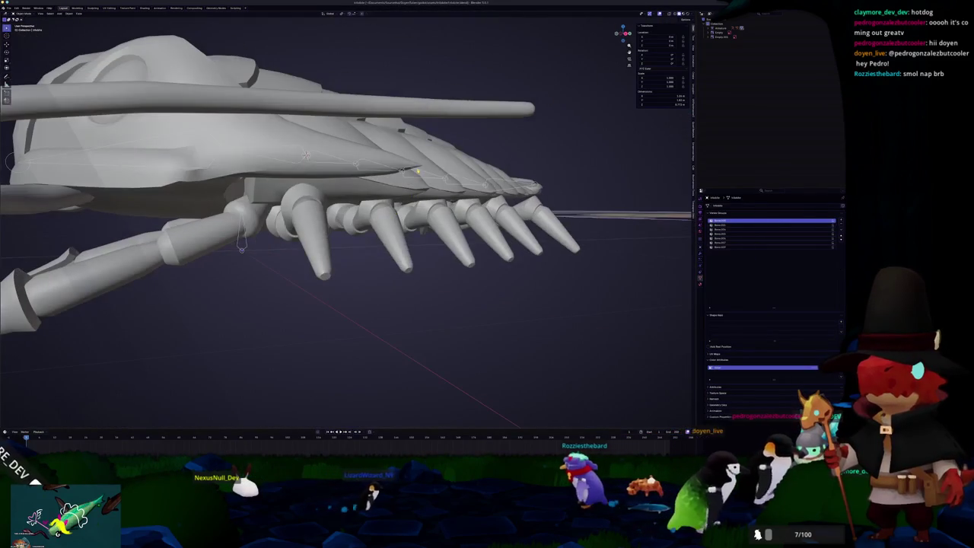
{"action": "left_click", "coordinate": [418, 171]}
{"action": "key", "text": "KP_3"}
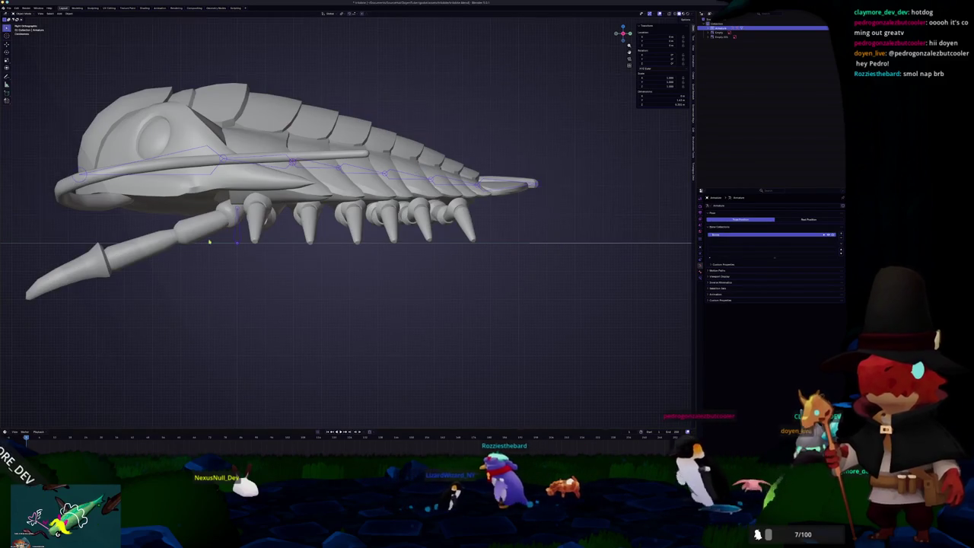
{"action": "scroll", "coordinate": [339, 209], "scroll_direction": "down", "scroll_amount": 1}
- Try adding a bone inside the existing armature, then undo the stray bone and leave bone editing
{"action": "key", "text": "Tab"}
{"action": "key", "text": "shift+a"}
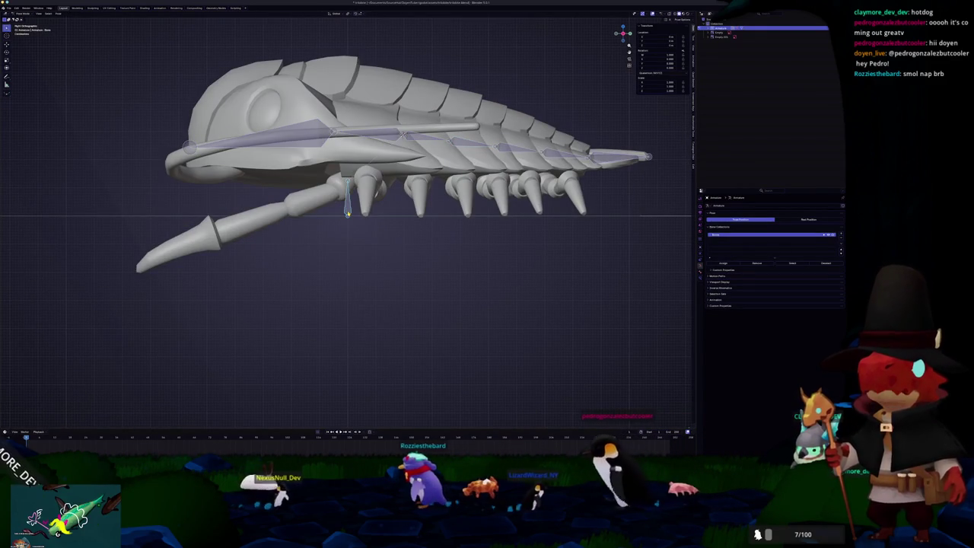
{"action": "key", "text": "KP_1"}
{"action": "key", "text": "KP_3"}
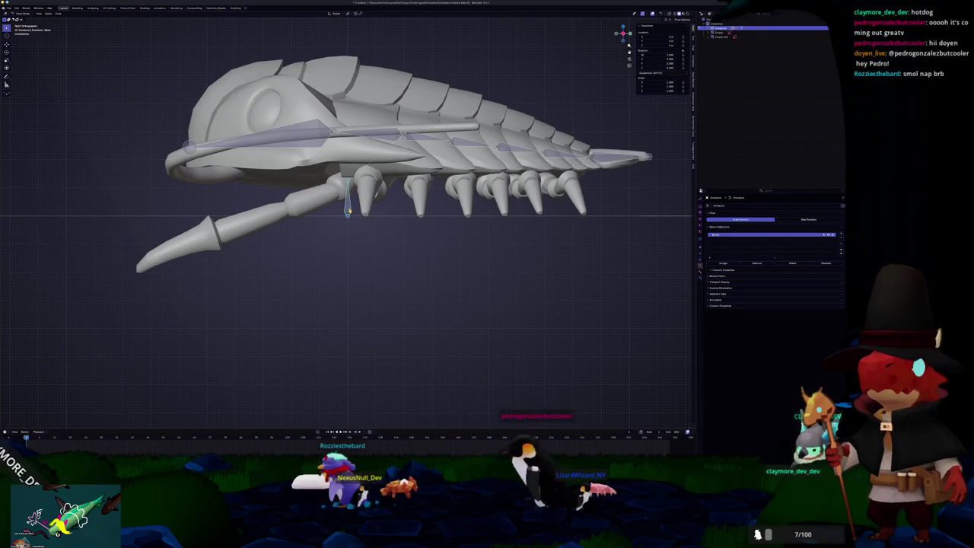
{"action": "key", "text": "Tab"}
{"action": "key", "text": "shift+a"}
{"action": "key", "text": "ctrl+z"}
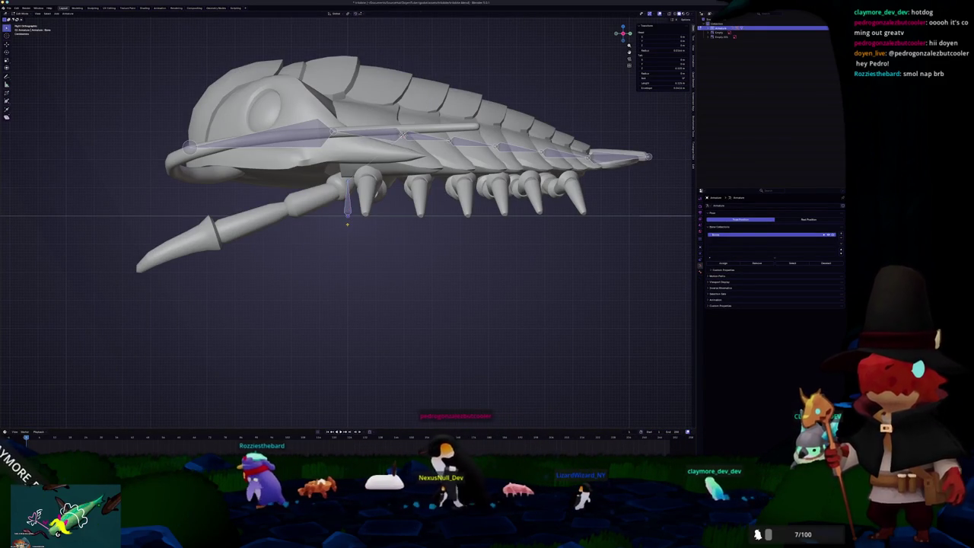
{"action": "key", "text": "Tab"}
- Add a new single-bone armature and move it to the antenna base
{"action": "key", "text": "shift+a"}
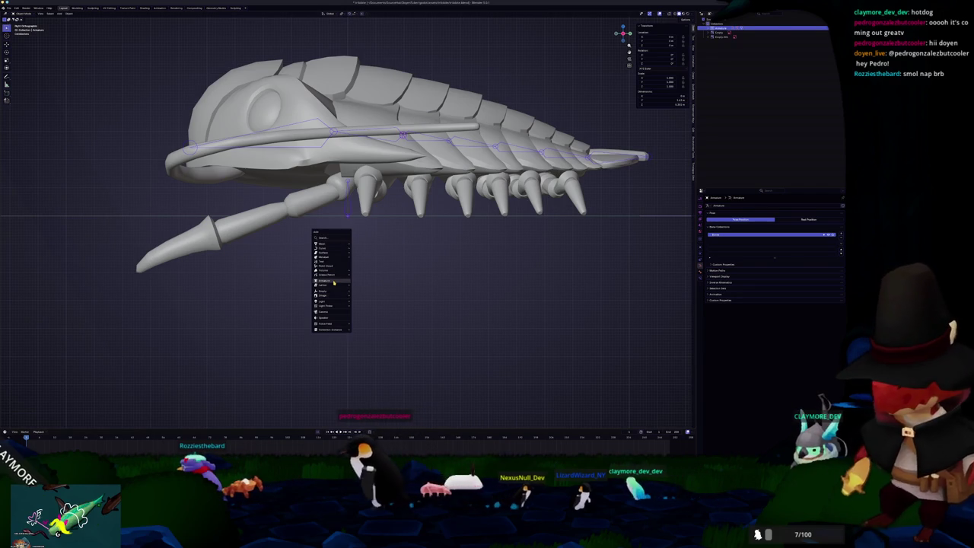
{"action": "left_click", "coordinate": [323, 285]}
{"action": "key", "text": "g"}
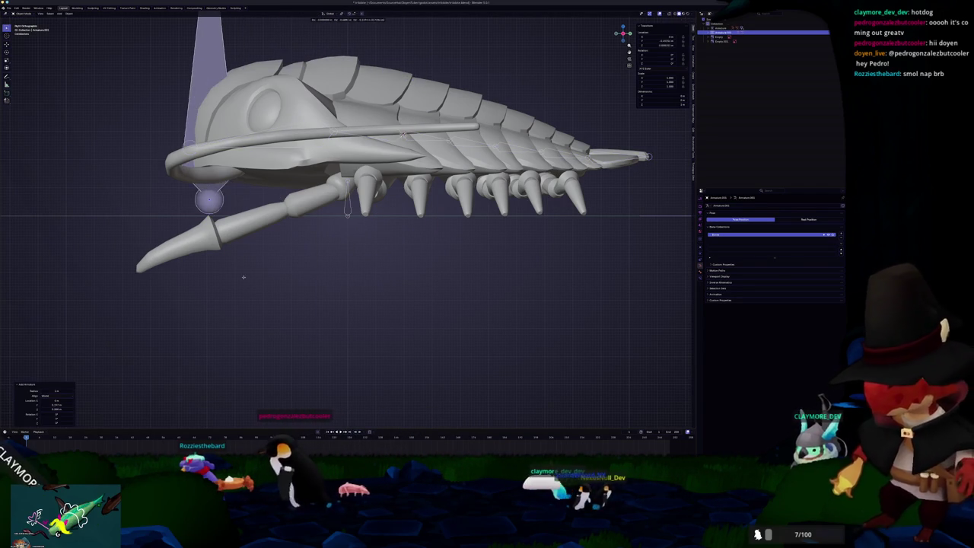
{"action": "left_click", "coordinate": [317, 207]}
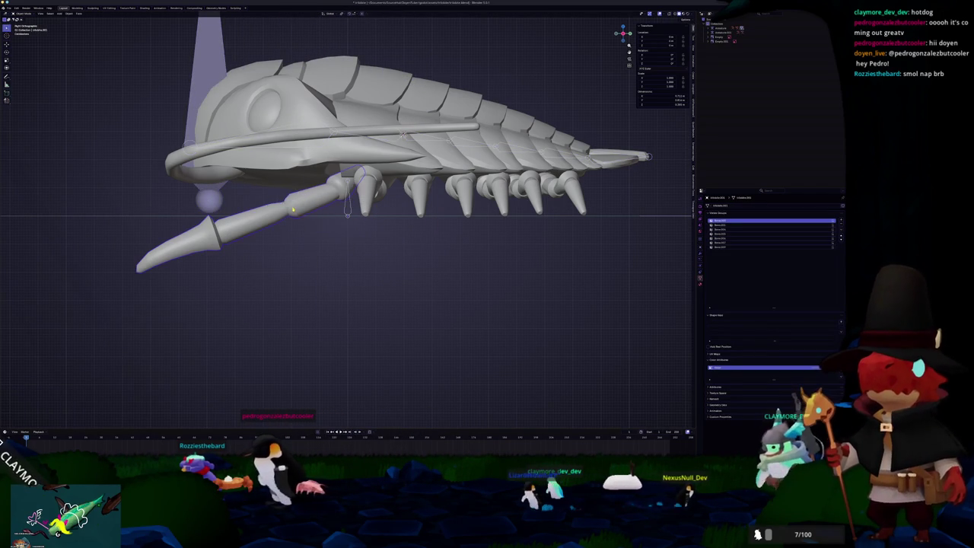
- Check one antenna mesh in Edit Mode, selecting its linked end segment with Ctrl+L
{"action": "scroll", "coordinate": [292, 209], "scroll_direction": "up", "scroll_amount": 3}
{"action": "key", "text": "Tab"}
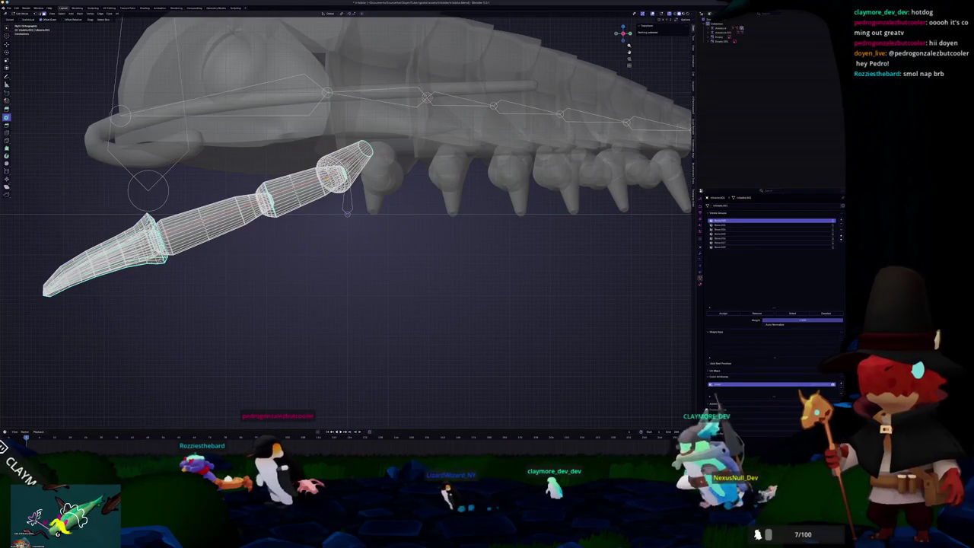
{"action": "middle_click_drag", "start_coordinate": [342, 228], "coordinate": [411, 214]}
{"action": "key", "text": "ctrl+l"}
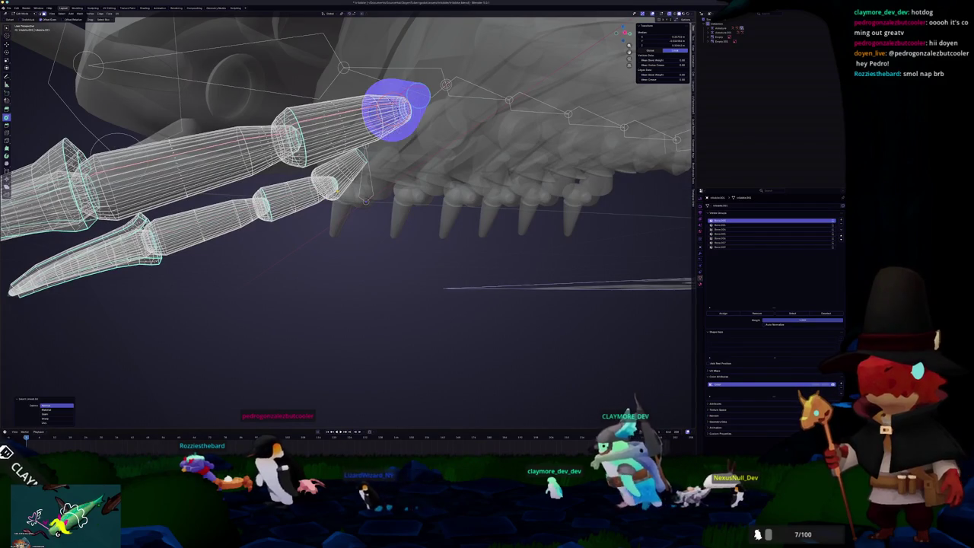
{"action": "middle_click_drag", "start_coordinate": [343, 229], "coordinate": [327, 221]}
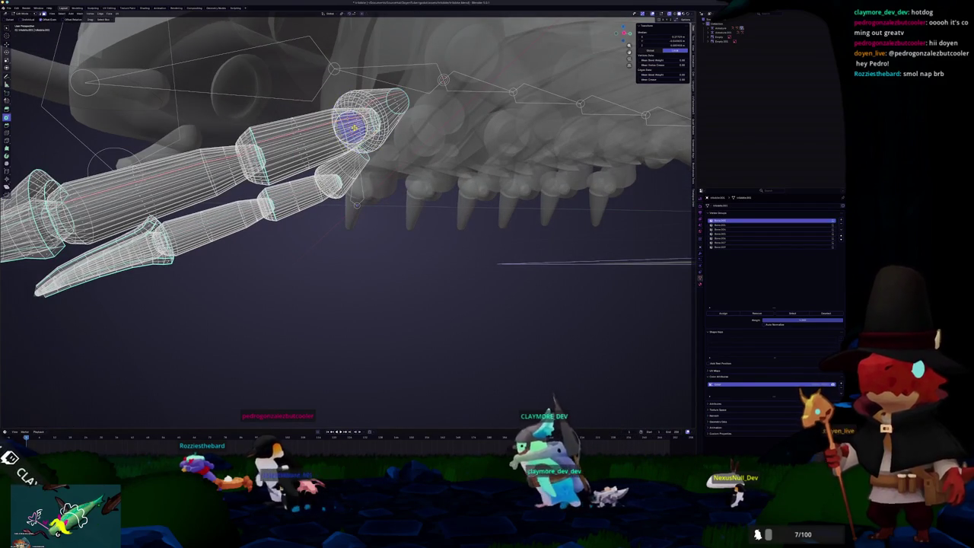
{"action": "middle_click_drag", "start_coordinate": [350, 124], "coordinate": [196, 169]}
{"action": "key", "text": "Tab"}
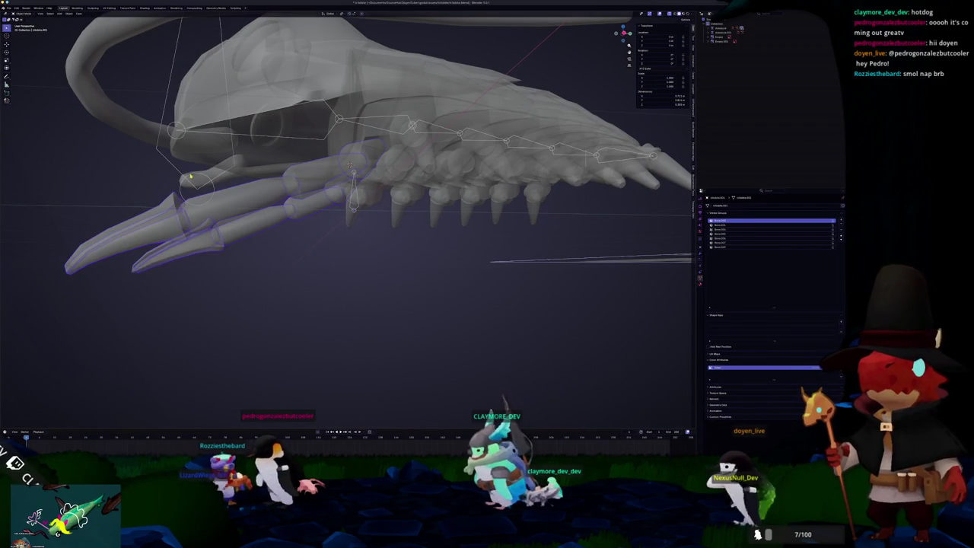
- Put the armature into pose mode, then inspect the other antenna mesh in Edit Mode
{"action": "left_click", "coordinate": [190, 176]}
{"action": "key", "text": "ctrl+Tab"}
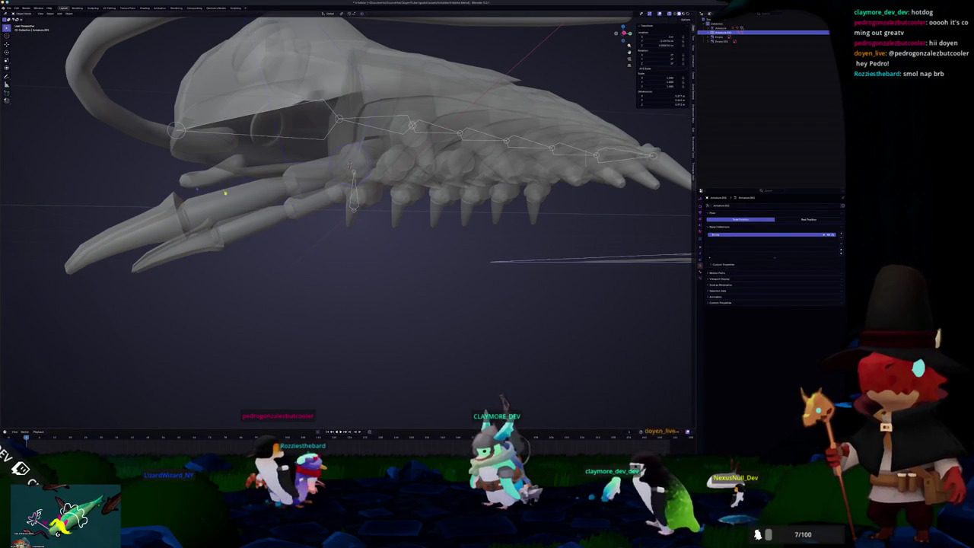
{"action": "left_click", "coordinate": [208, 188]}
{"action": "key", "text": "Tab"}
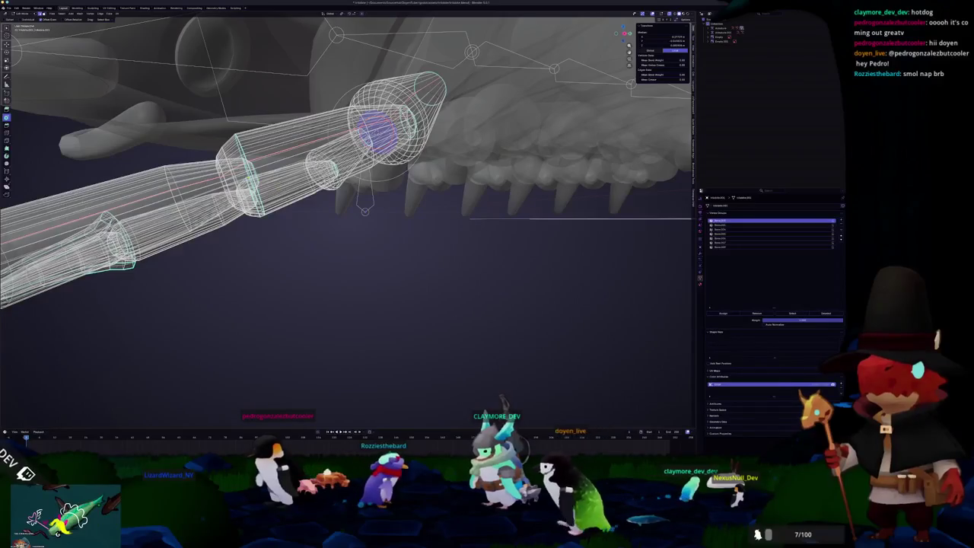
{"action": "scroll", "coordinate": [347, 221], "scroll_direction": "down", "scroll_amount": 3}
{"action": "scroll", "coordinate": [346, 221], "scroll_direction": "down", "scroll_amount": 3}
{"action": "key", "text": "Tab"}
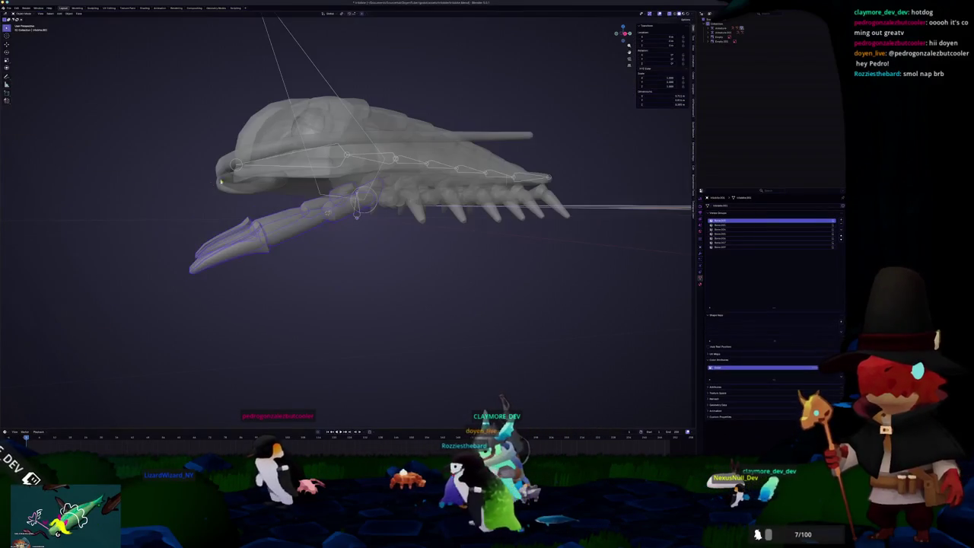
- Select the new armature and zoom out to frame it
{"action": "left_click", "coordinate": [282, 74]}
{"action": "scroll", "coordinate": [282, 75], "scroll_direction": "down", "scroll_amount": 2}
{"action": "scroll", "coordinate": [282, 75], "scroll_direction": "down", "scroll_amount": 2}
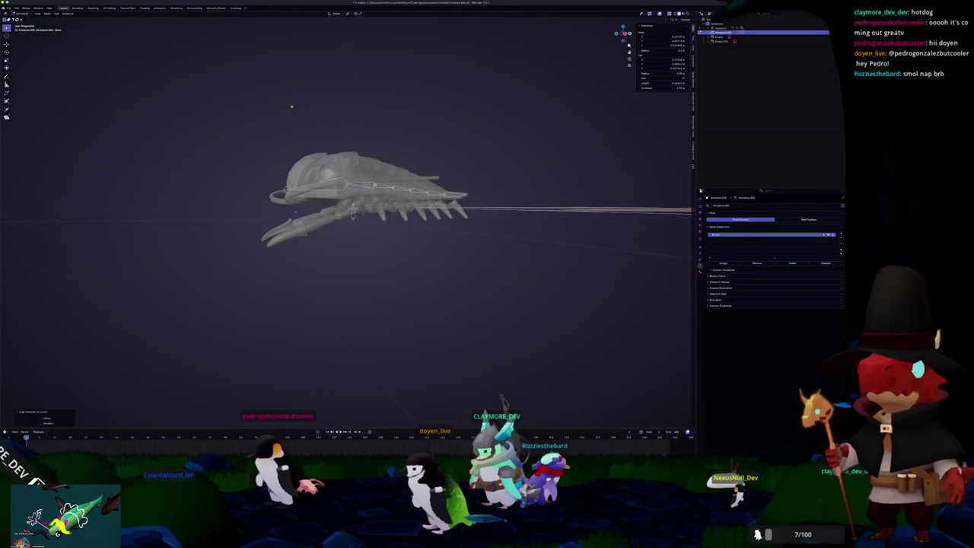
- Inspect the front limb's weights in Weight Paint from several angles
{"action": "scroll", "coordinate": [319, 152], "scroll_direction": "up", "scroll_amount": 8}
{"action": "scroll", "coordinate": [340, 187], "scroll_direction": "down", "scroll_amount": 3}
{"action": "scroll", "coordinate": [357, 178], "scroll_direction": "down", "scroll_amount": 4}
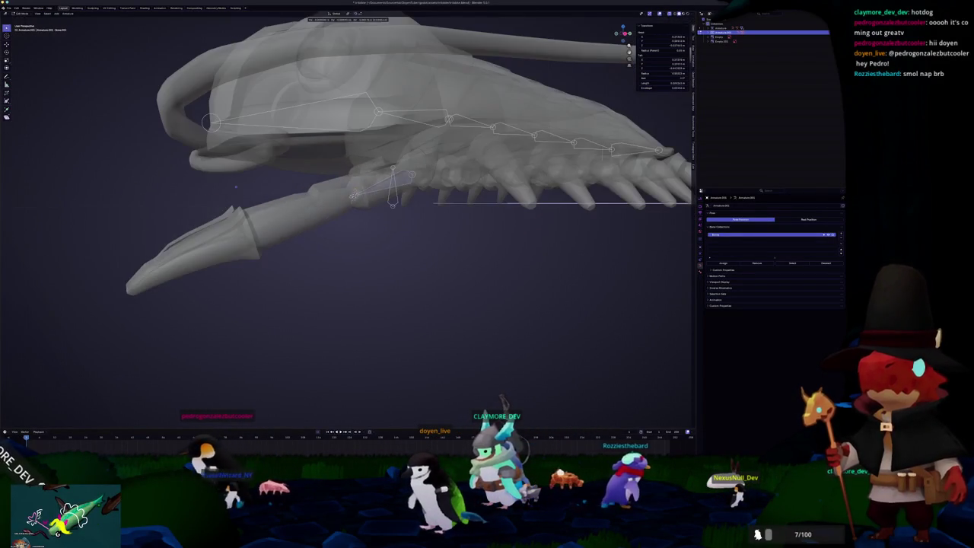
{"action": "scroll", "coordinate": [320, 251], "scroll_direction": "up", "scroll_amount": 2}
{"action": "left_click", "coordinate": [317, 226]}
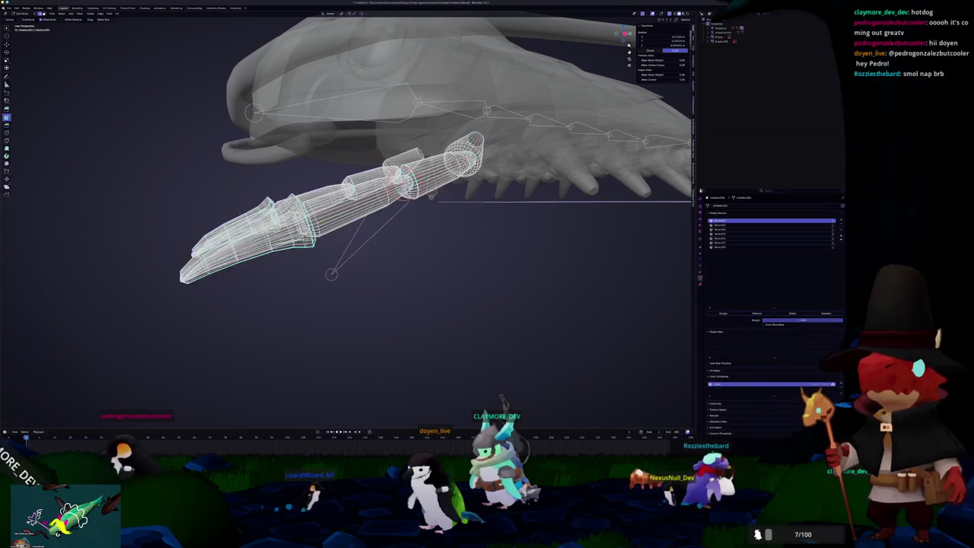
{"action": "scroll", "coordinate": [346, 213], "scroll_direction": "up", "scroll_amount": 2}
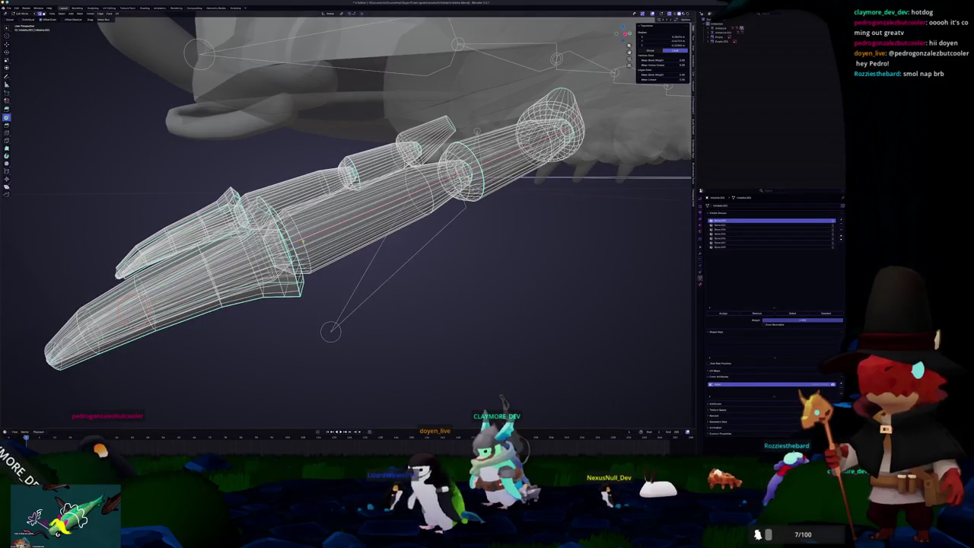
{"action": "middle_click_drag", "start_coordinate": [346, 213], "coordinate": [411, 228]}
{"action": "scroll", "coordinate": [346, 213], "scroll_direction": "up", "scroll_amount": 2}
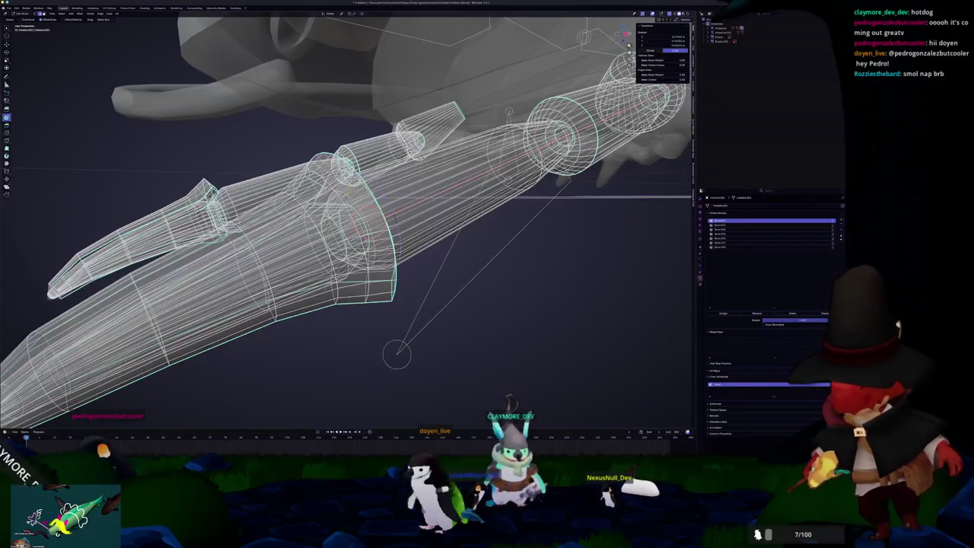
{"action": "key", "text": "ctrl+Tab"}
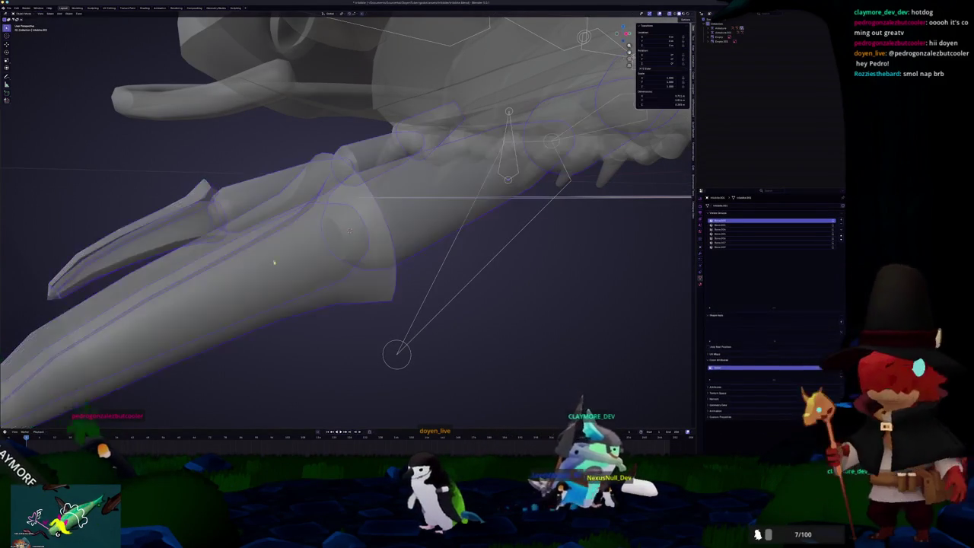
- Snap the long bone's tip into the limb joint with Shift+S, then return to Pose Mode
{"action": "left_click", "coordinate": [396, 347]}
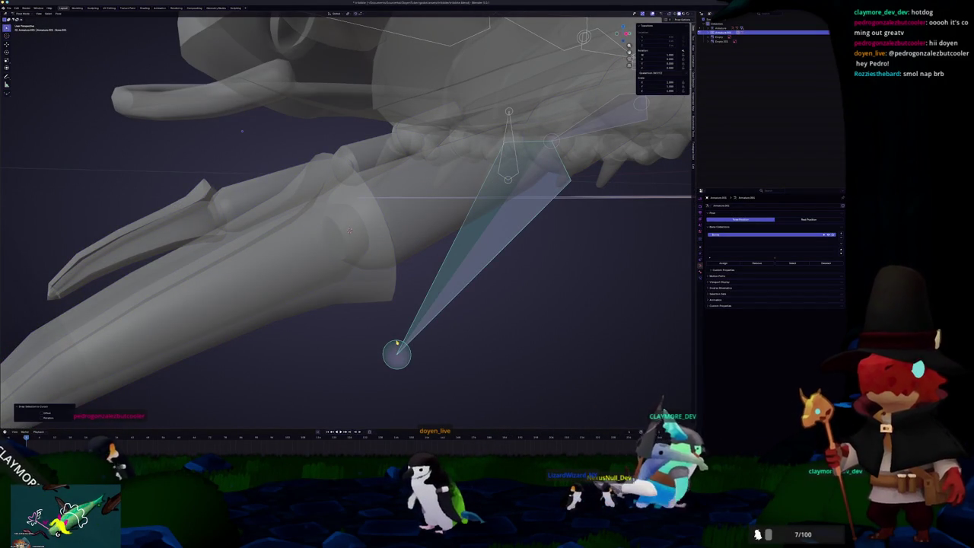
{"action": "key", "text": "Tab"}
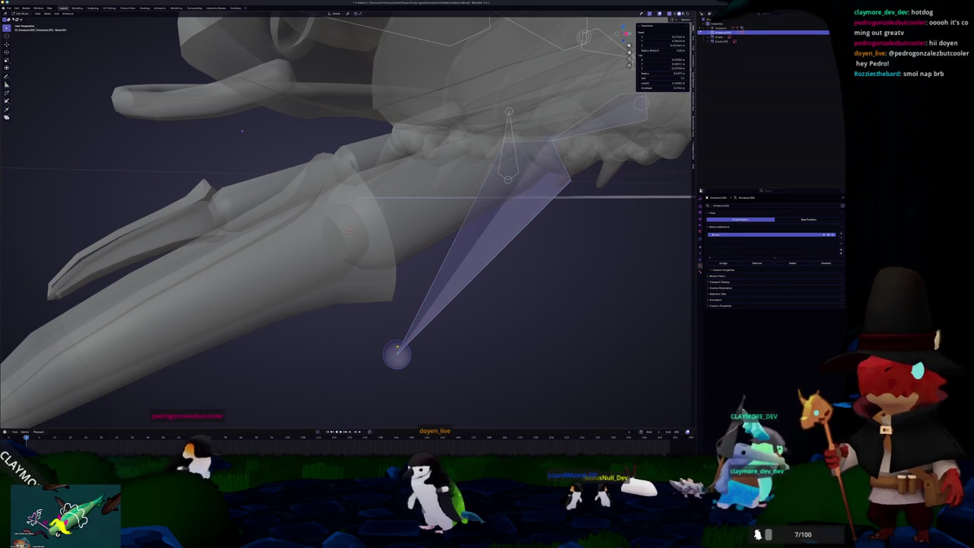
{"action": "key", "text": "shift+s"}
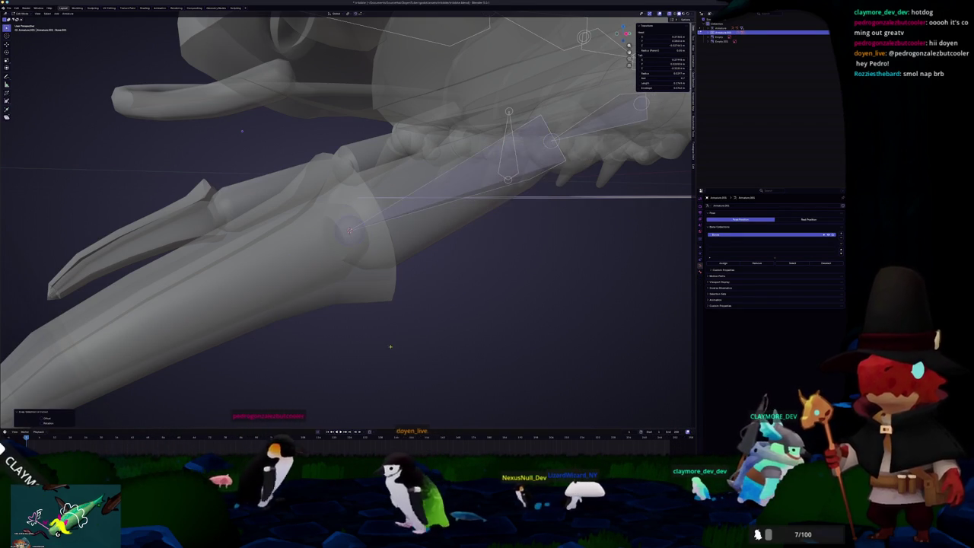
{"action": "scroll", "coordinate": [348, 221], "scroll_direction": "down", "scroll_amount": 2}
{"action": "middle_click_drag", "start_coordinate": [348, 221], "coordinate": [396, 228]}
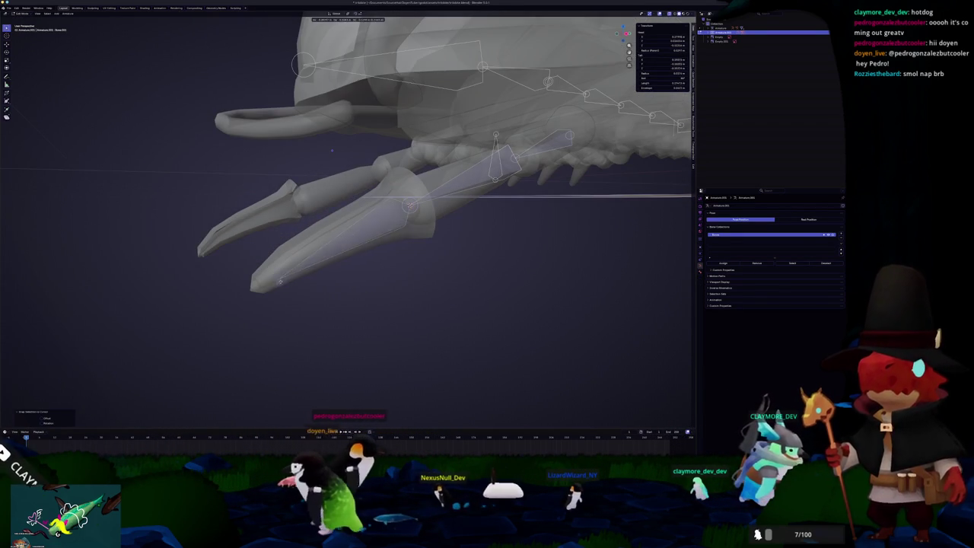
{"action": "key", "text": "Tab"}
{"action": "middle_click_drag", "start_coordinate": [426, 297], "coordinate": [476, 295]}
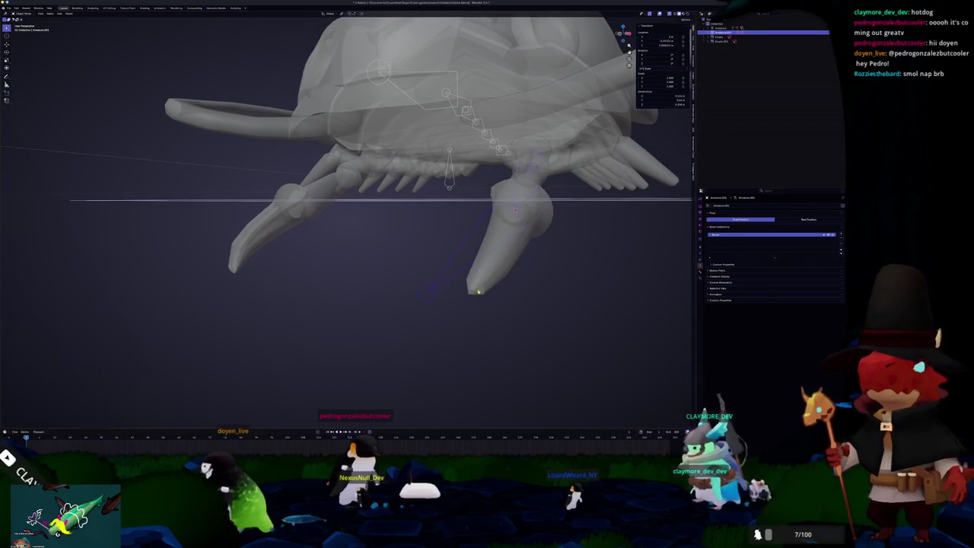
- Check the leg weights in Weight Paint, then select the IK bone at the leg tip
{"action": "key", "text": "ctrl+Tab"}
{"action": "scroll", "coordinate": [411, 305], "scroll_direction": "up", "scroll_amount": 3}
{"action": "scroll", "coordinate": [382, 331], "scroll_direction": "up", "scroll_amount": 3}
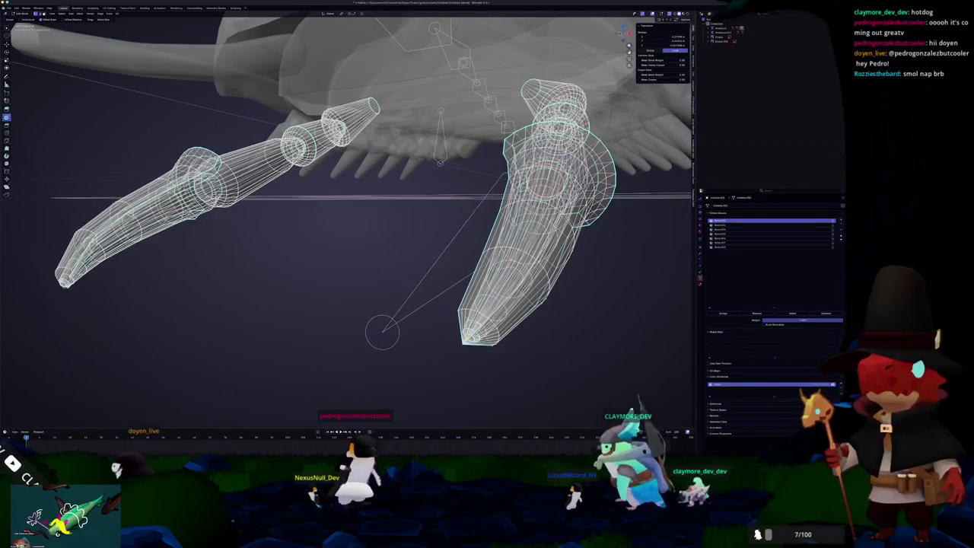
{"action": "key", "text": "ctrl+Tab"}
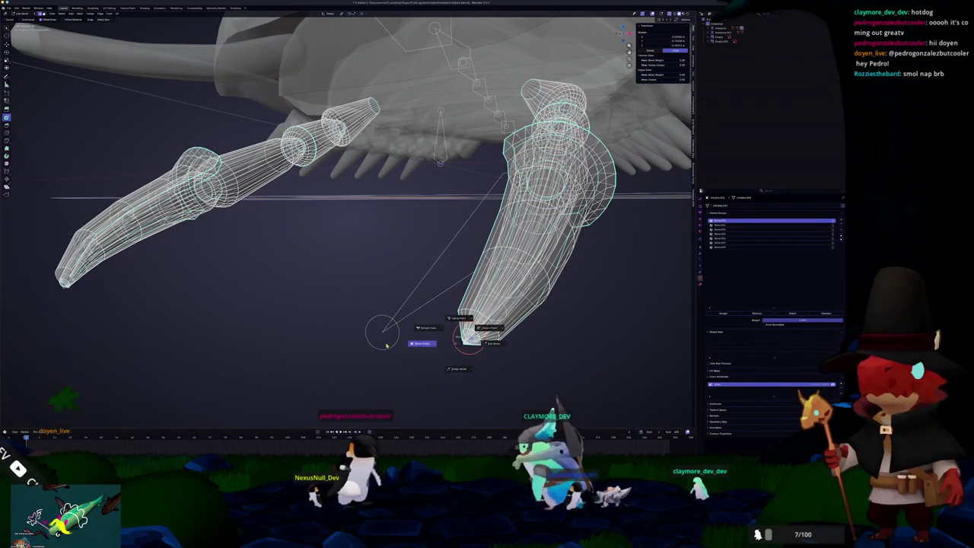
{"action": "left_click", "coordinate": [384, 333]}
{"action": "scroll", "coordinate": [388, 336], "scroll_direction": "down", "scroll_amount": 3}
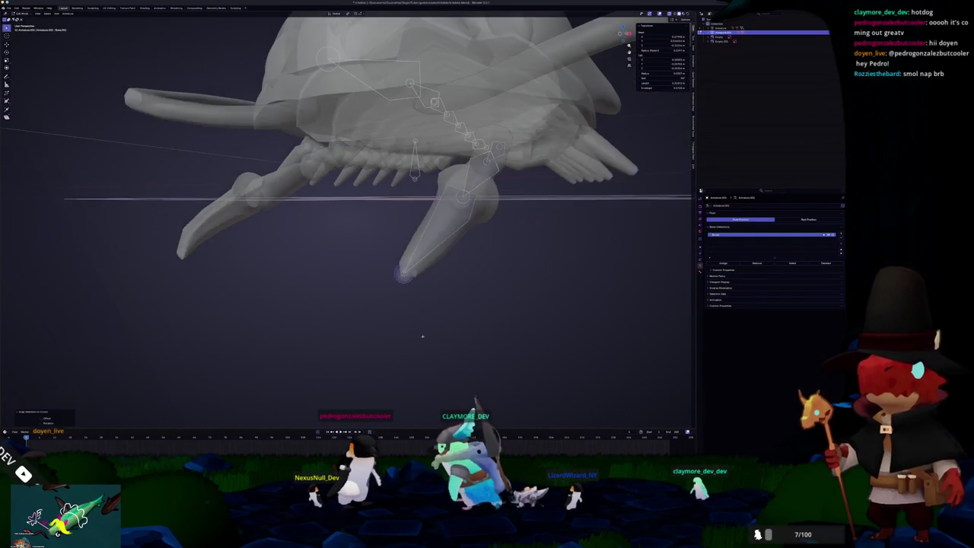
{"action": "mouse_move", "coordinate": [408, 278]}
{"action": "middle_mouse_down"}
{"action": "mouse_move", "coordinate": [391, 289]}
{"action": "mouse_move", "coordinate": [381, 258]}
{"action": "mouse_move", "coordinate": [366, 252]}
{"action": "middle_mouse_up"}
{"action": "scroll", "coordinate": [365, 251], "scroll_direction": "down", "scroll_amount": 3}
- Run a Pose menu operation on the leg bones, apply the armature's transforms, and start renaming it with F2
{"action": "left_click", "coordinate": [68, 13]}
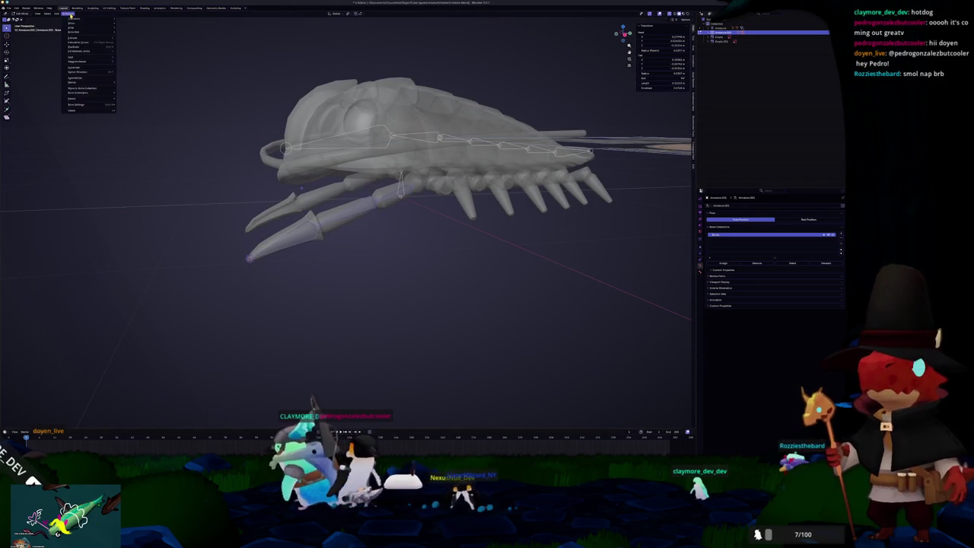
{"action": "left_click", "coordinate": [76, 77]}
{"action": "middle_click_drag", "start_coordinate": [163, 163], "coordinate": [208, 174]}
{"action": "left_click", "coordinate": [263, 208]}
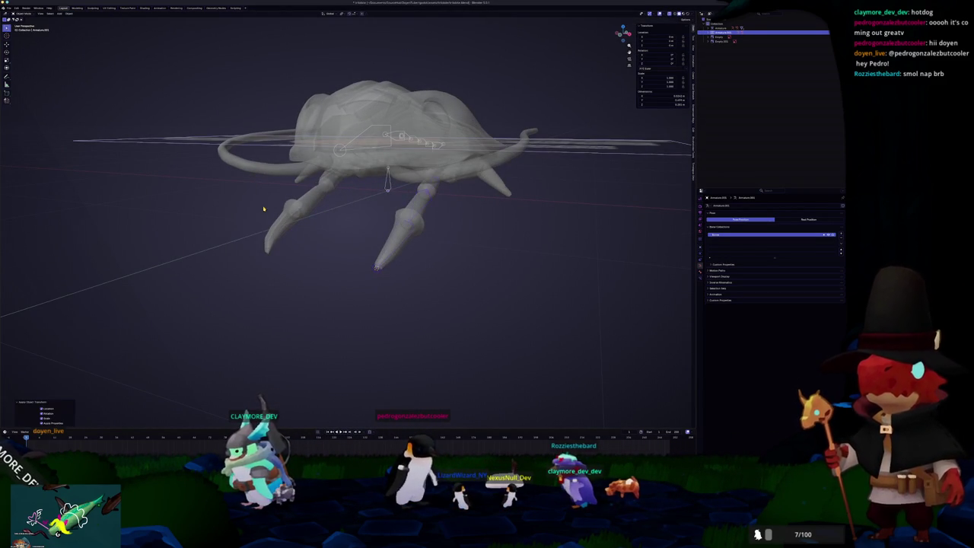
{"action": "mouse_move", "coordinate": [263, 208]}
{"action": "middle_mouse_down"}
{"action": "mouse_move", "coordinate": [193, 134]}
{"action": "mouse_move", "coordinate": [522, 175]}
{"action": "middle_mouse_up"}
{"action": "scroll", "coordinate": [186, 145], "scroll_direction": "up", "scroll_amount": 3}
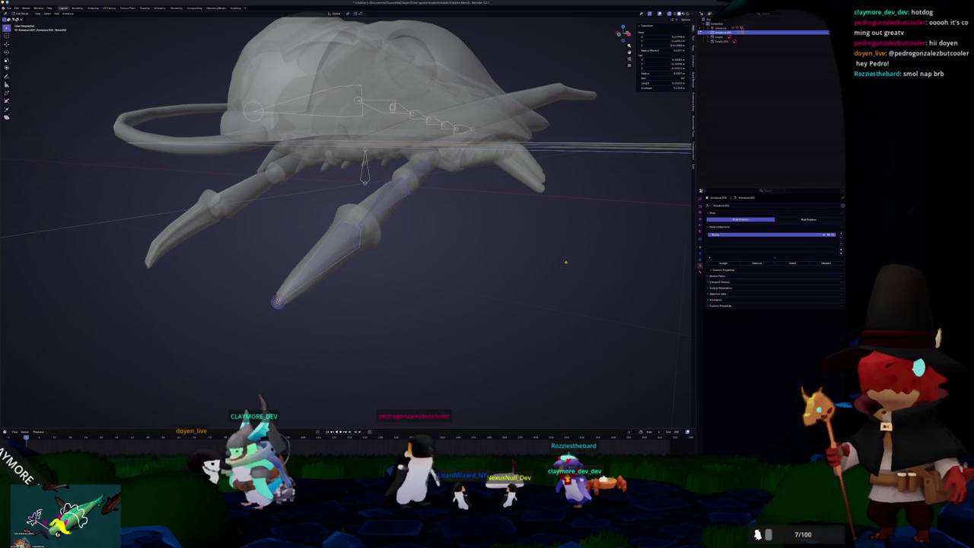
{"action": "key", "text": "Tab"}
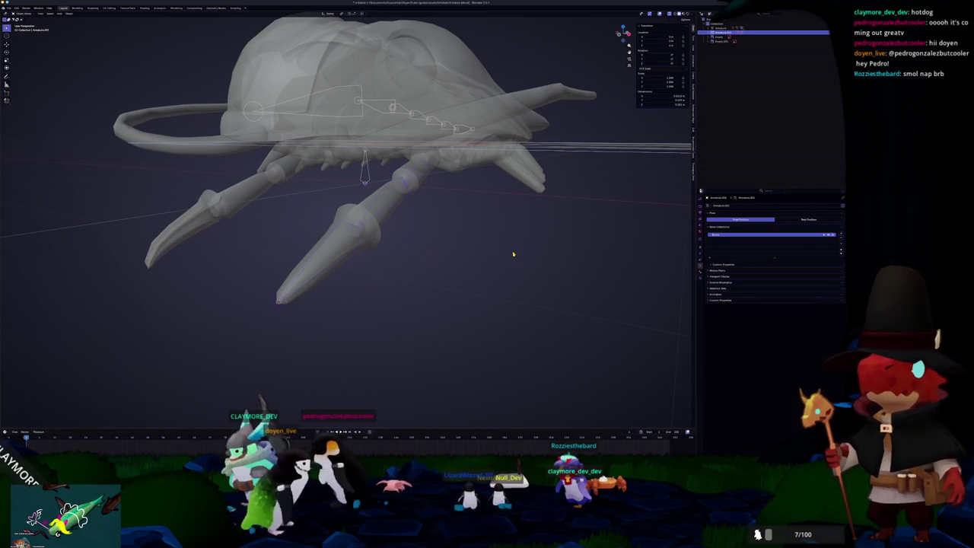
{"action": "key", "text": "F2"}
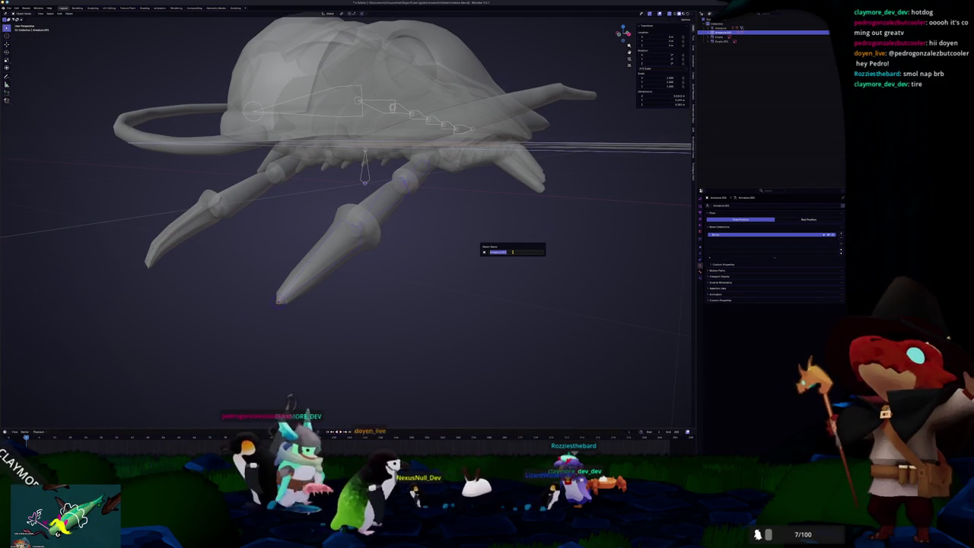
- Confirm the armature's new name and expand its nested bone entries in the Outliner
{"action": "key", "text": "Return"}
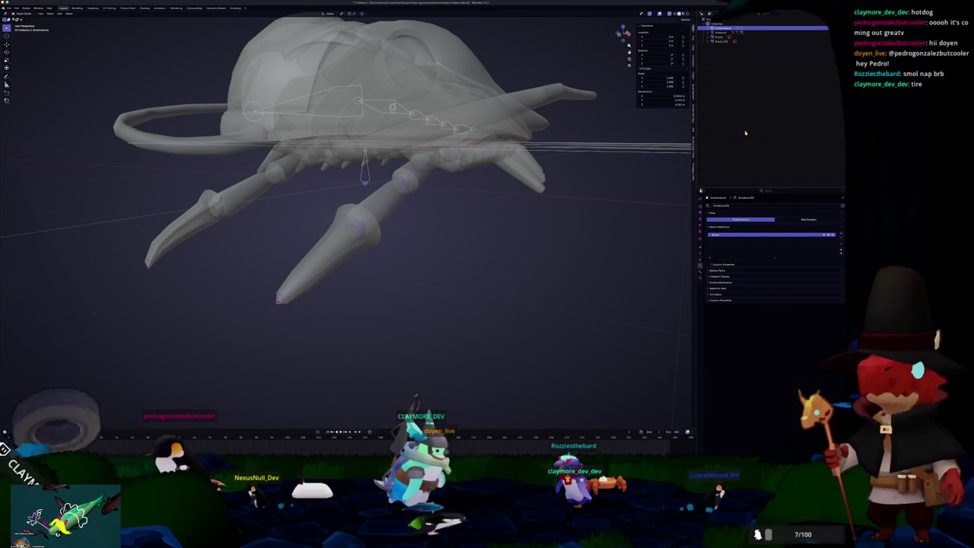
{"action": "key", "text": "KP_Add"}
{"action": "key", "text": "Down"}
{"action": "key", "text": "Down"}
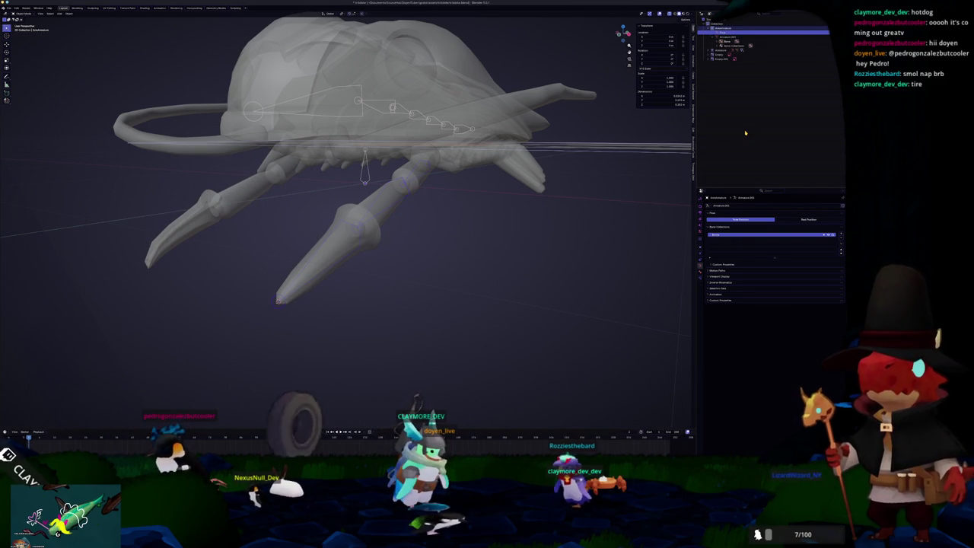
{"action": "key", "text": "Down"}
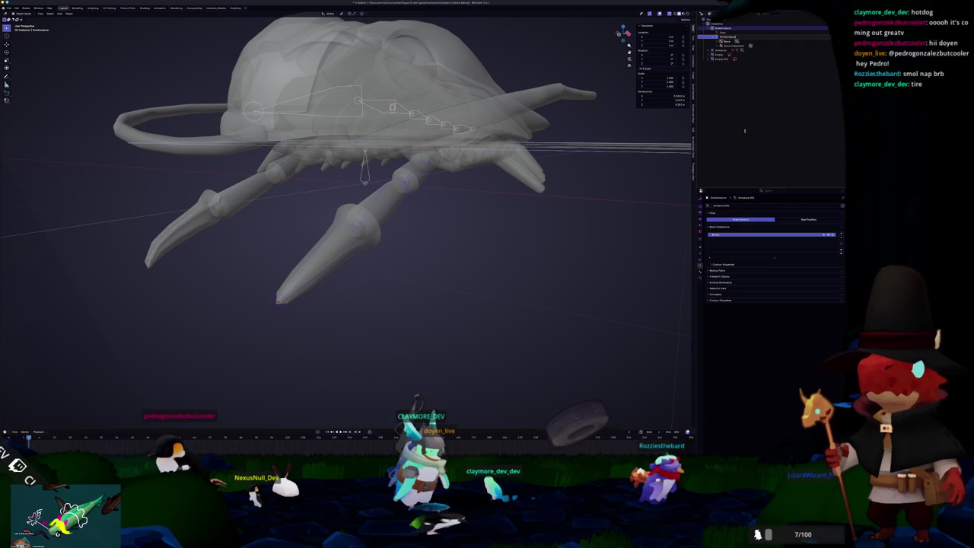
{"action": "key", "text": "Down"}
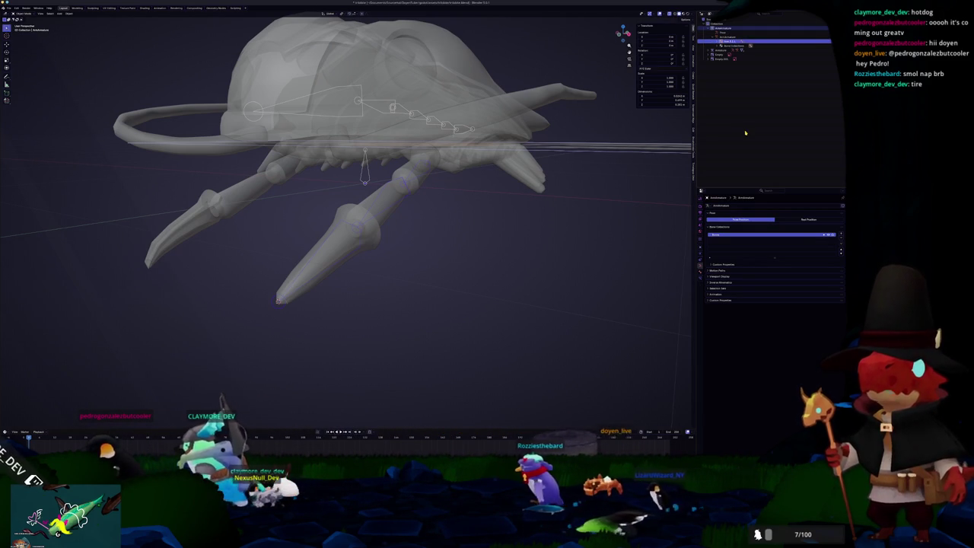
{"action": "key", "text": "Right"}
{"action": "key", "text": "Down"}
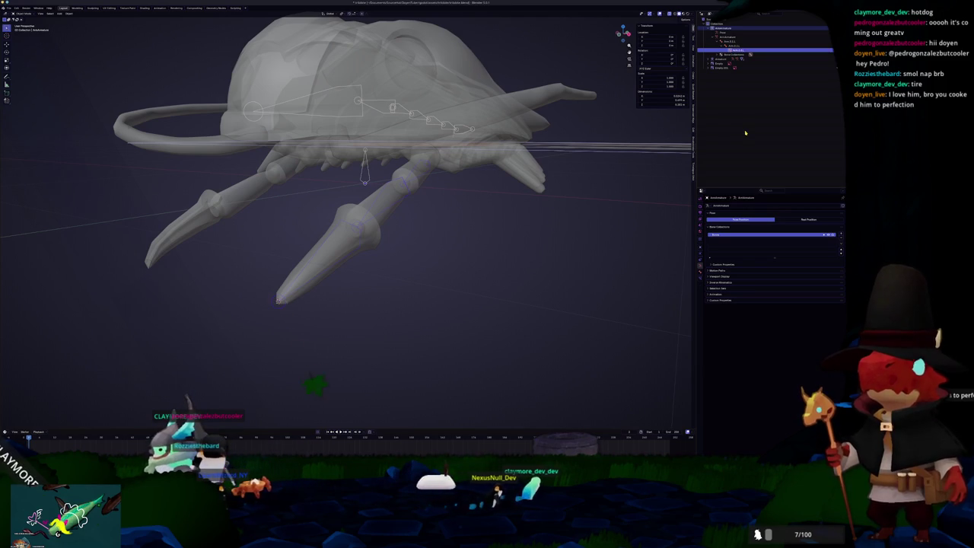
{"action": "middle_click_drag", "start_coordinate": [573, 125], "coordinate": [502, 190]}
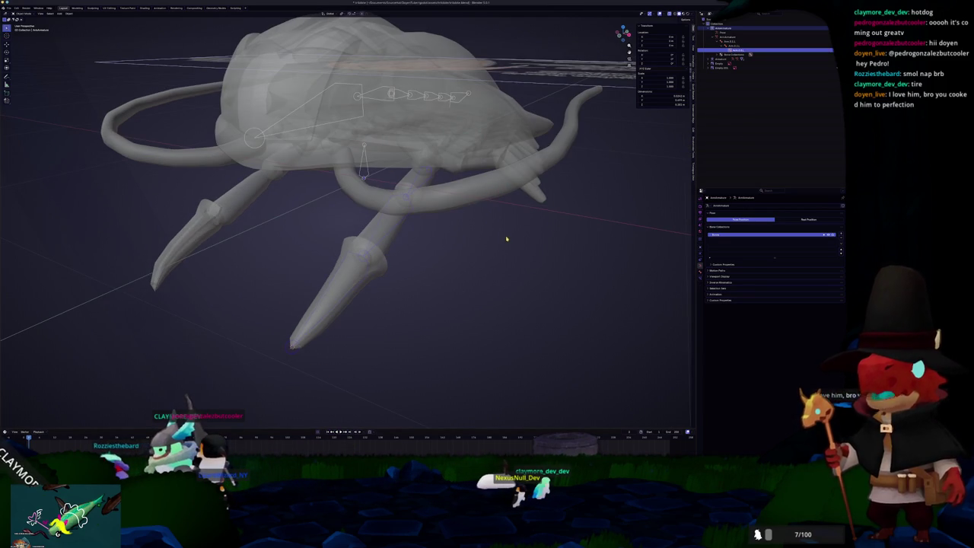
{"action": "middle_click_drag", "start_coordinate": [506, 239], "coordinate": [530, 253]}
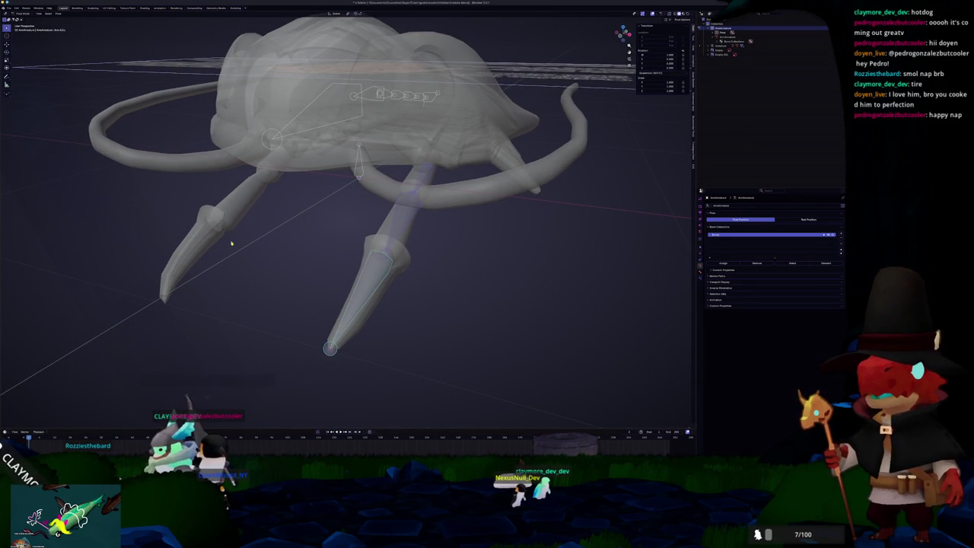
- From the front orthographic view, recalculate the leg bones' roll to Global -Z Axis
{"action": "key", "text": "KP_1"}
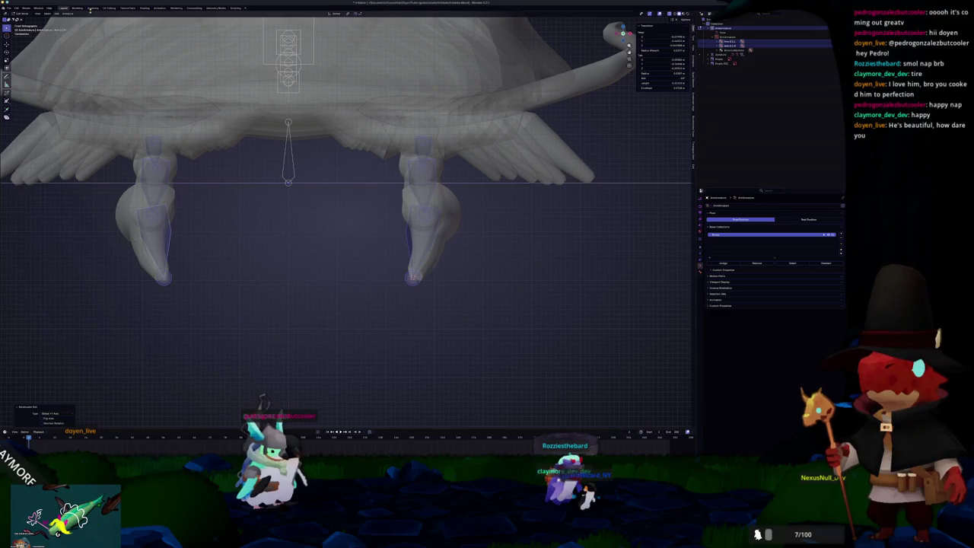
{"action": "left_click", "coordinate": [67, 14]}
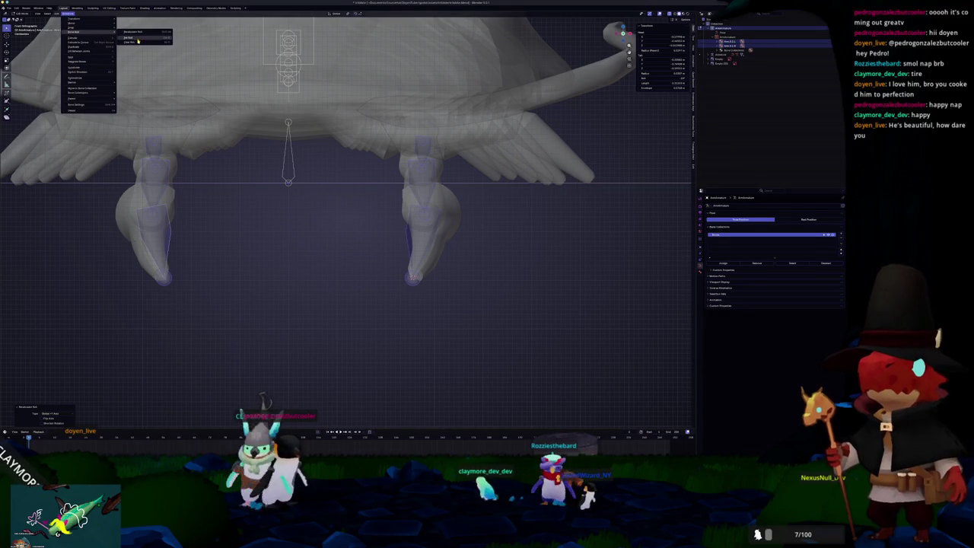
{"action": "mouse_move", "coordinate": [133, 32]}
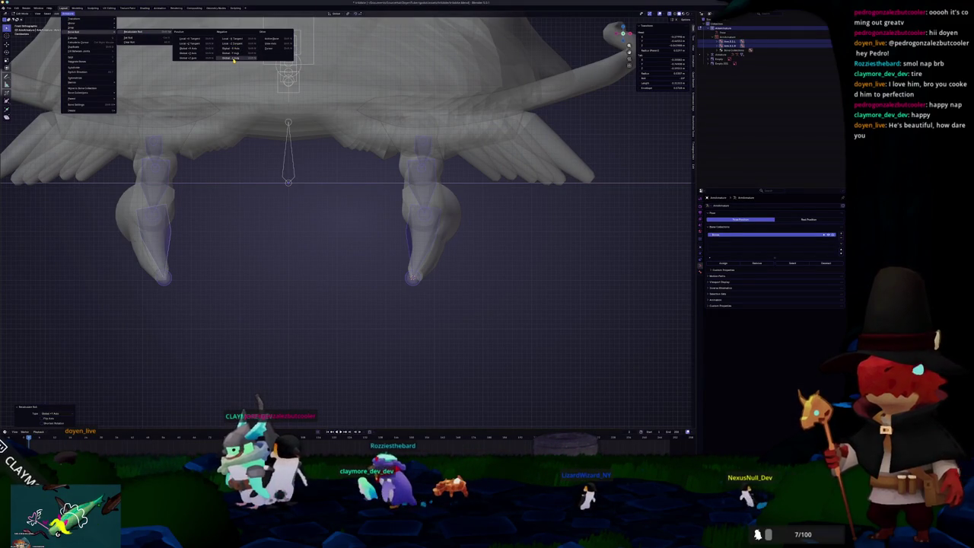
{"action": "left_click", "coordinate": [233, 60]}
{"action": "scroll", "coordinate": [250, 87], "scroll_direction": "down", "scroll_amount": 3}
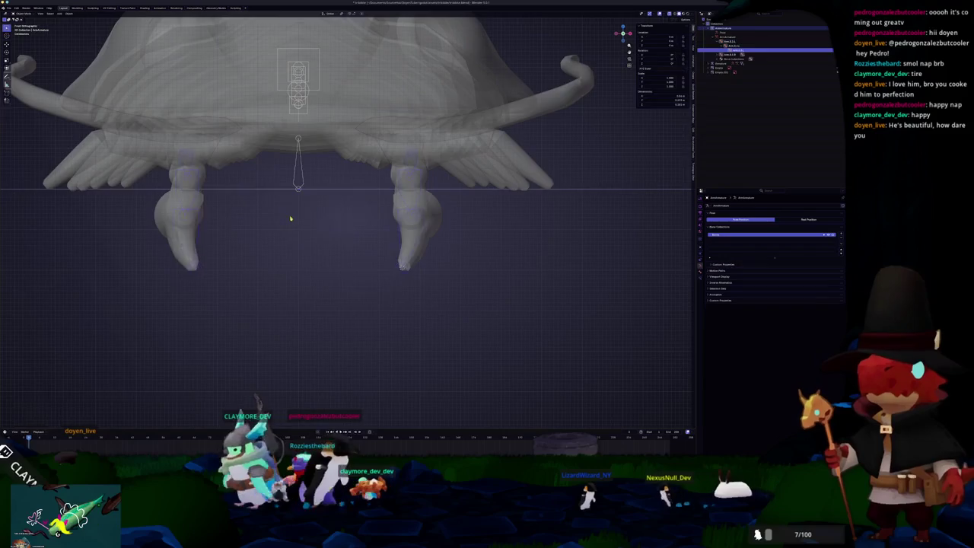
{"action": "middle_click_drag", "start_coordinate": [291, 217], "coordinate": [298, 223]}
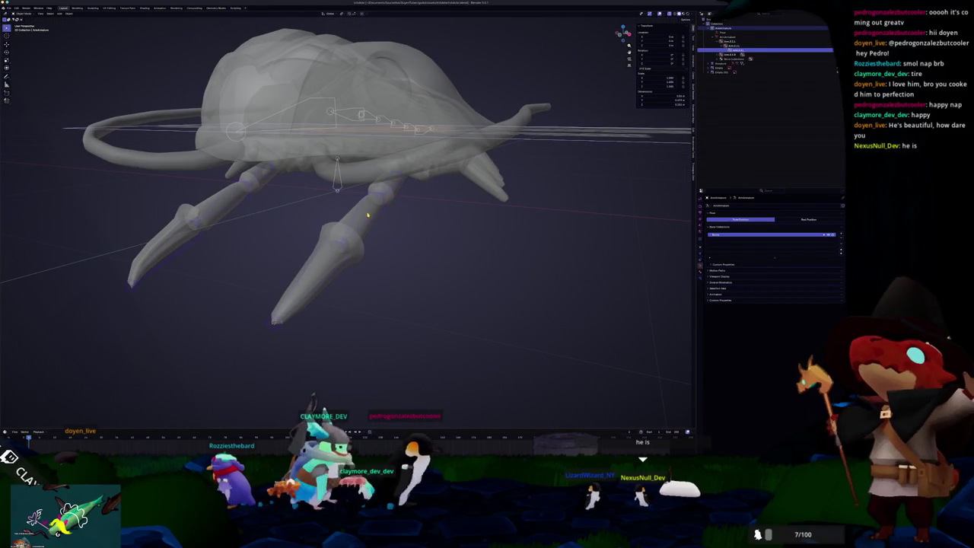
- Parent the trilobite body mesh to the armature With Automatic Weights
{"action": "key", "text": "ctrl+Tab"}
{"action": "key", "text": "ctrl+Tab"}
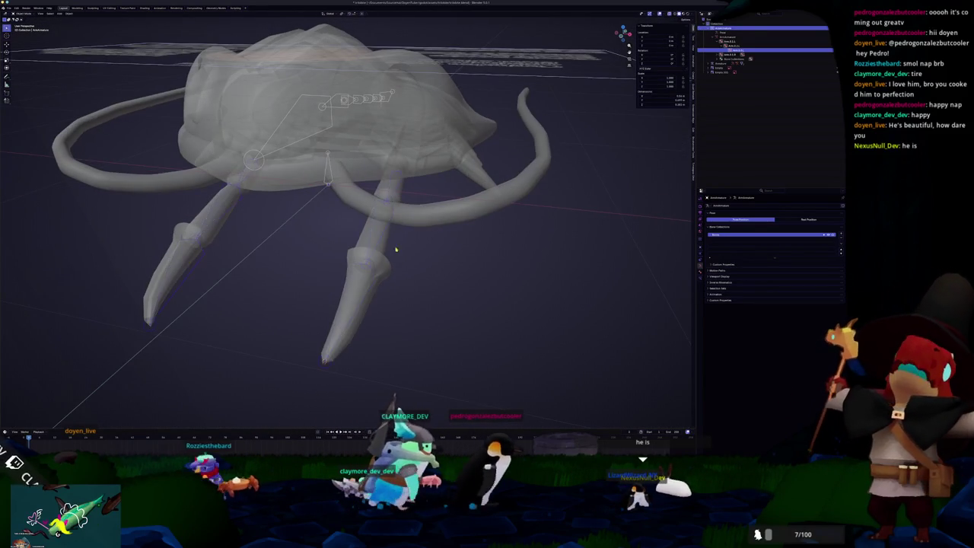
{"action": "left_click", "coordinate": [392, 200]}
{"action": "left_click", "coordinate": [403, 224]}
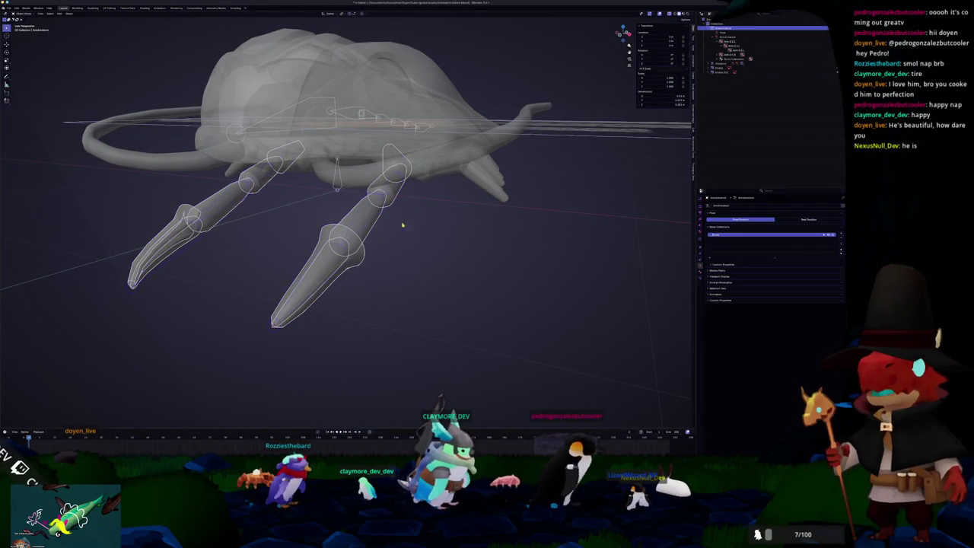
{"action": "key", "text": "ctrl+p"}
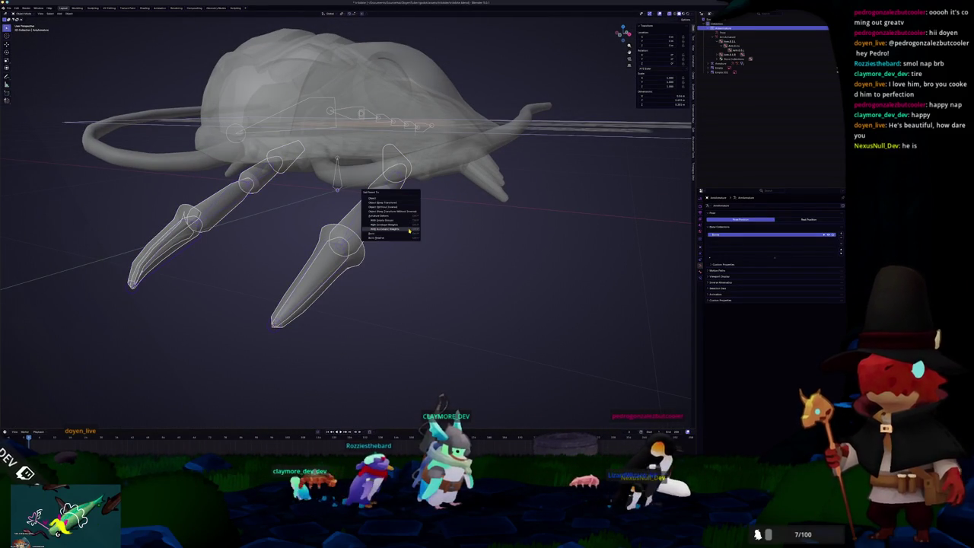
{"action": "left_click", "coordinate": [409, 229]}
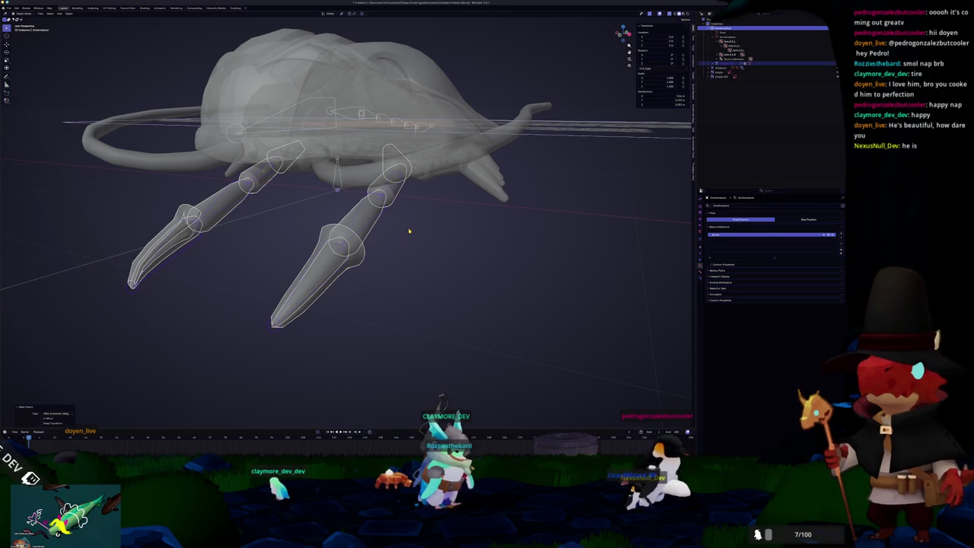
{"action": "middle_click_drag", "start_coordinate": [409, 230], "coordinate": [393, 228]}
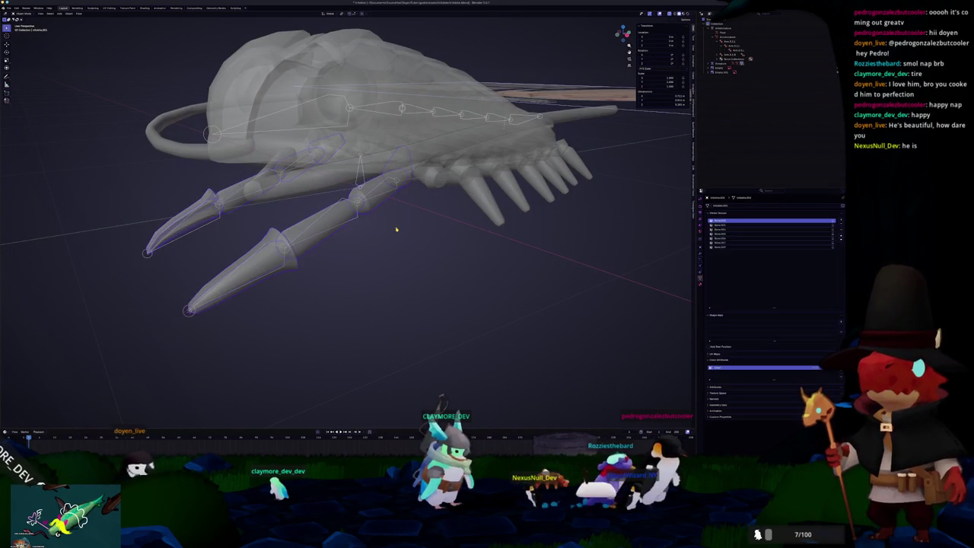
{"action": "scroll", "coordinate": [396, 228], "scroll_direction": "up", "scroll_amount": 3}
{"action": "middle_click_drag", "start_coordinate": [373, 233], "coordinate": [396, 187]}
- Extrude a new bone from the armature's tail in Edit Mode and inspect it around the skull
{"action": "left_click", "coordinate": [395, 191]}
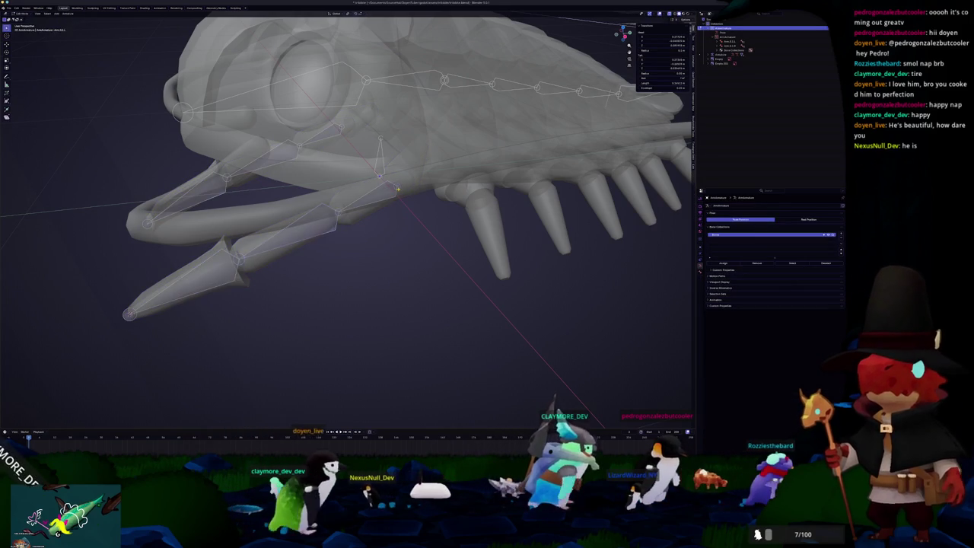
{"action": "key", "text": "Tab"}
{"action": "middle_click_drag", "start_coordinate": [399, 191], "coordinate": [396, 198]}
{"action": "key", "text": "e"}
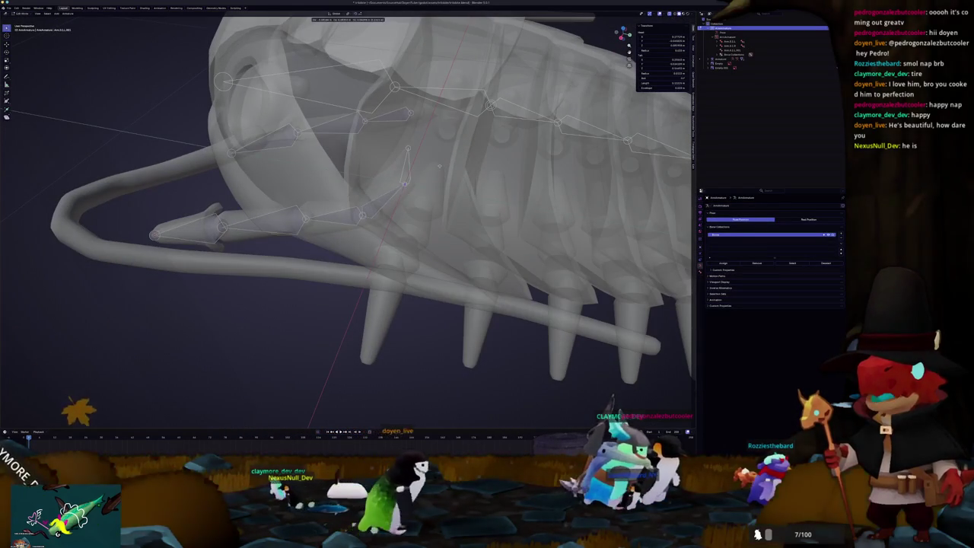
{"action": "mouse_move", "coordinate": [431, 177]}
{"action": "middle_mouse_down"}
{"action": "mouse_move", "coordinate": [328, 186]}
{"action": "mouse_move", "coordinate": [337, 193]}
{"action": "middle_mouse_up"}
{"action": "mouse_move", "coordinate": [422, 126]}
{"action": "middle_mouse_down"}
{"action": "mouse_move", "coordinate": [359, 193]}
{"action": "mouse_move", "coordinate": [389, 200]}
{"action": "middle_mouse_up"}
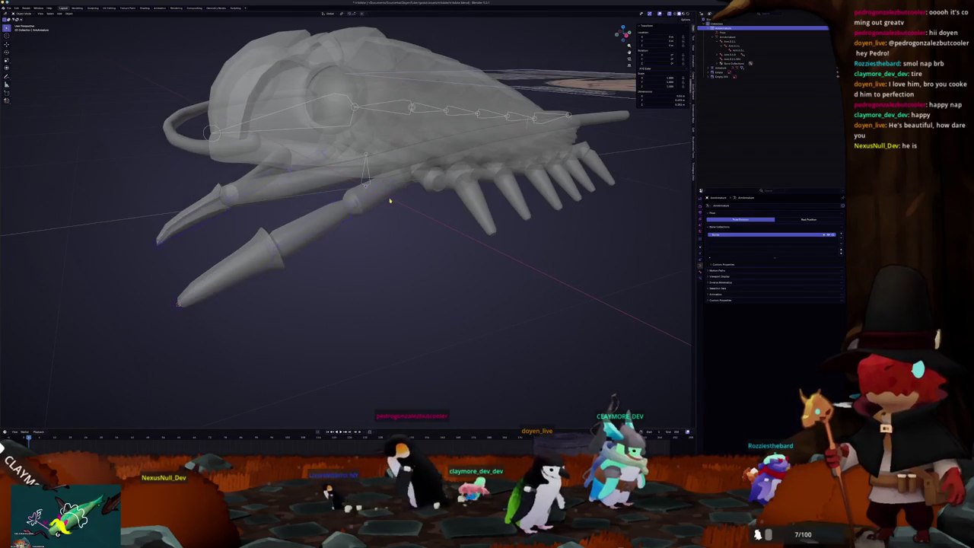
{"action": "middle_click_drag", "start_coordinate": [296, 207], "coordinate": [373, 202]}
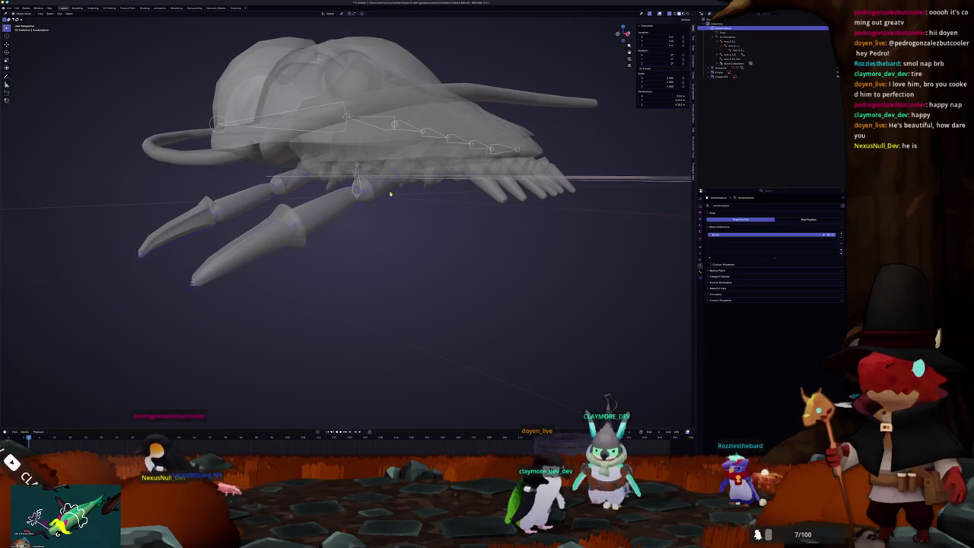
- Select the lower jaw appendage bones in Pose Mode, then select the body mesh
{"action": "key", "text": "ctrl+Tab"}
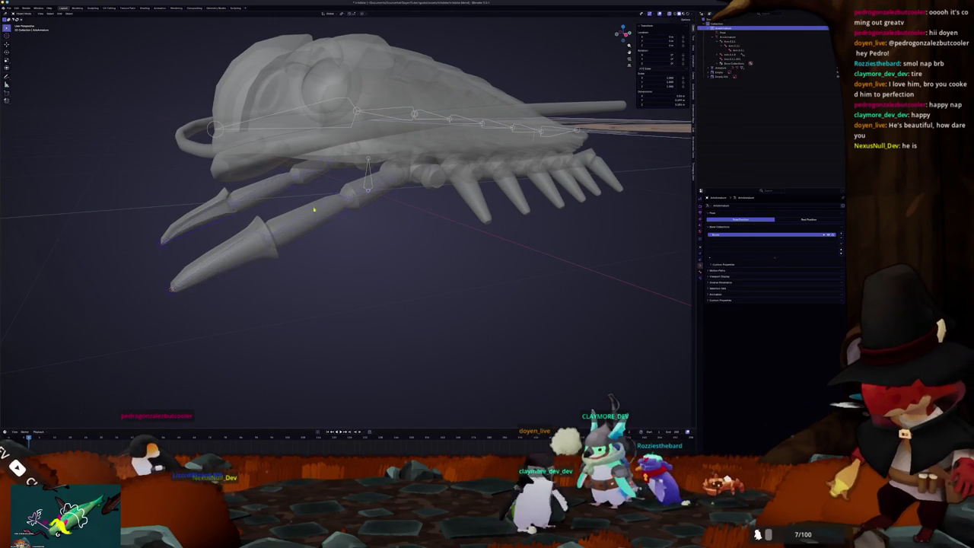
{"action": "scroll", "coordinate": [359, 197], "scroll_direction": "up", "scroll_amount": 3}
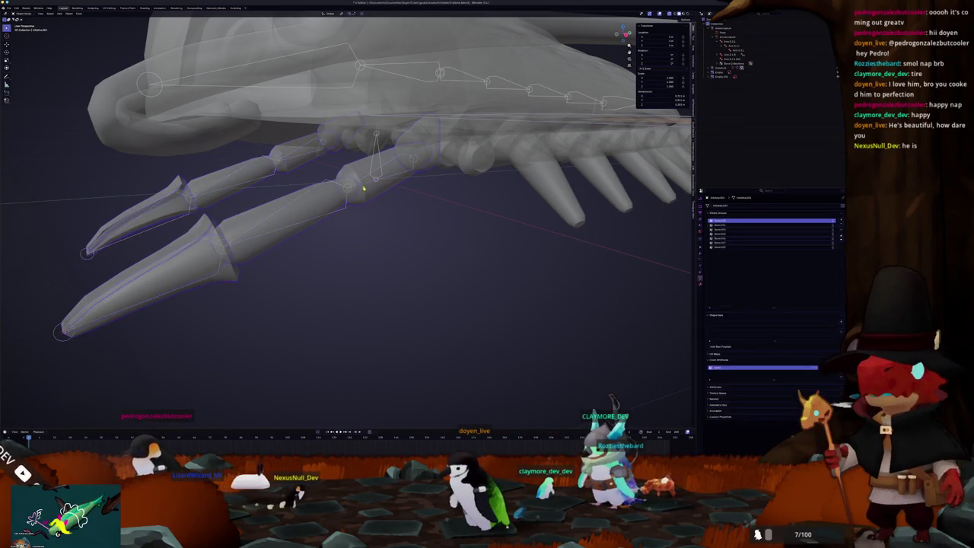
{"action": "left_click", "coordinate": [359, 186]}
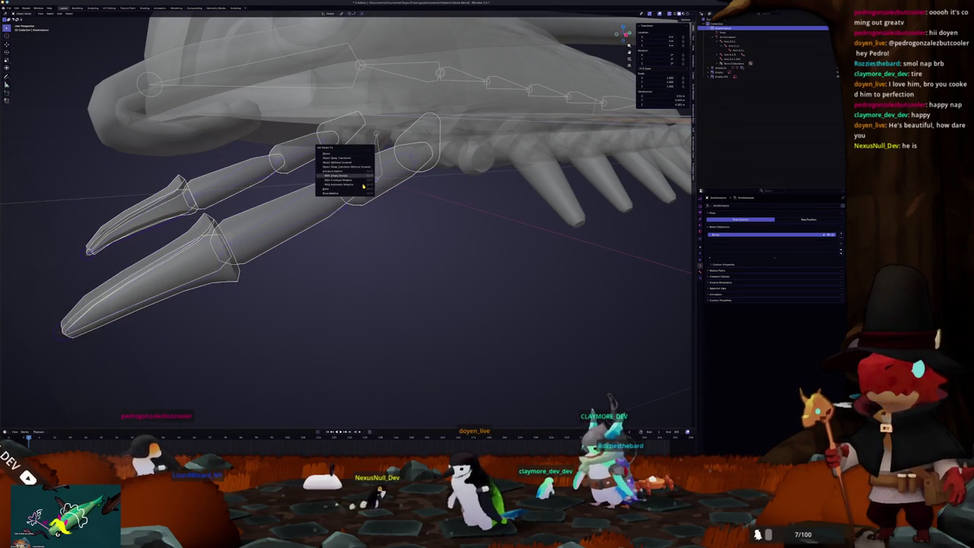
{"action": "key", "text": "Tab"}
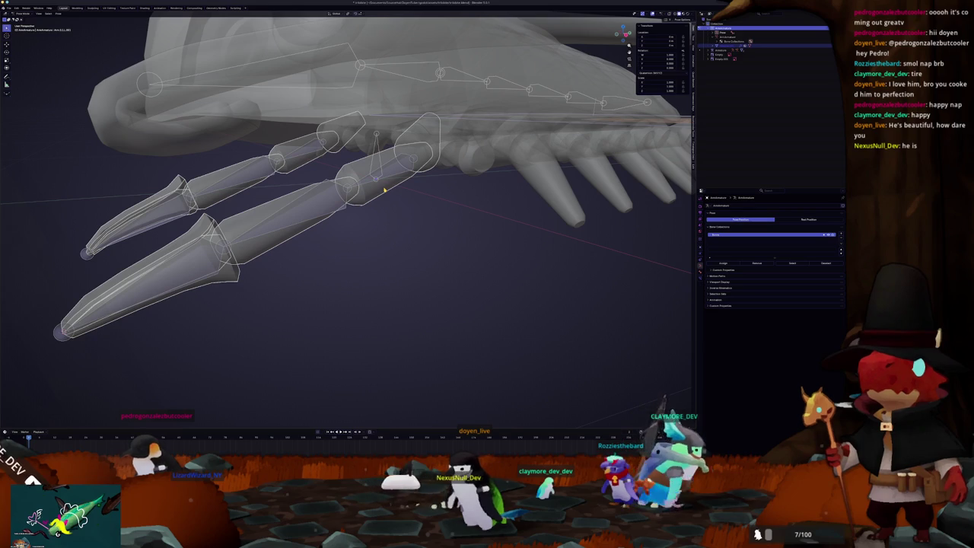
{"action": "left_click", "coordinate": [384, 191]}
- Circle-select an upper appendage segment, assign it to its bone's vertex group, then select the lower claw tip
{"action": "key", "text": "Tab"}
{"action": "key", "text": "c"}
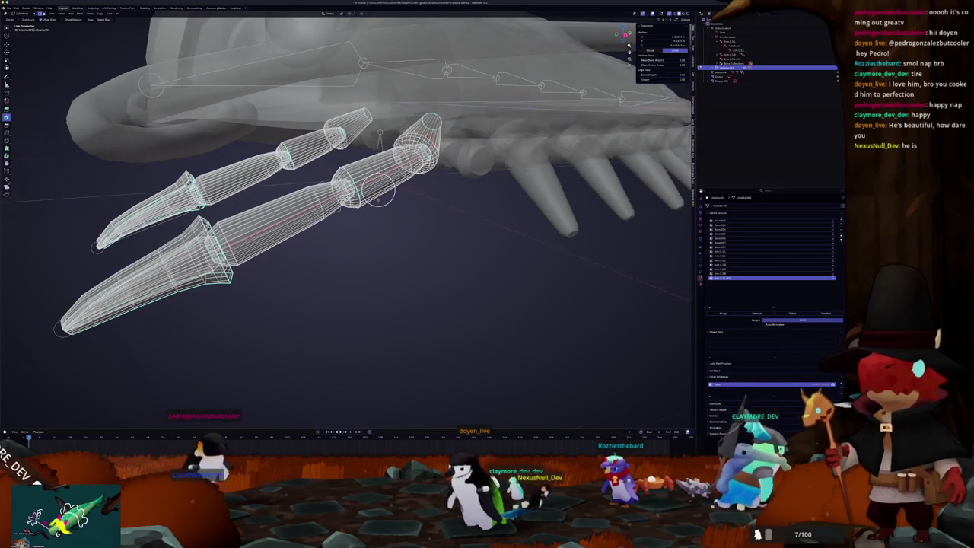
{"action": "left_click_drag", "start_coordinate": [379, 190], "coordinate": [376, 197]}
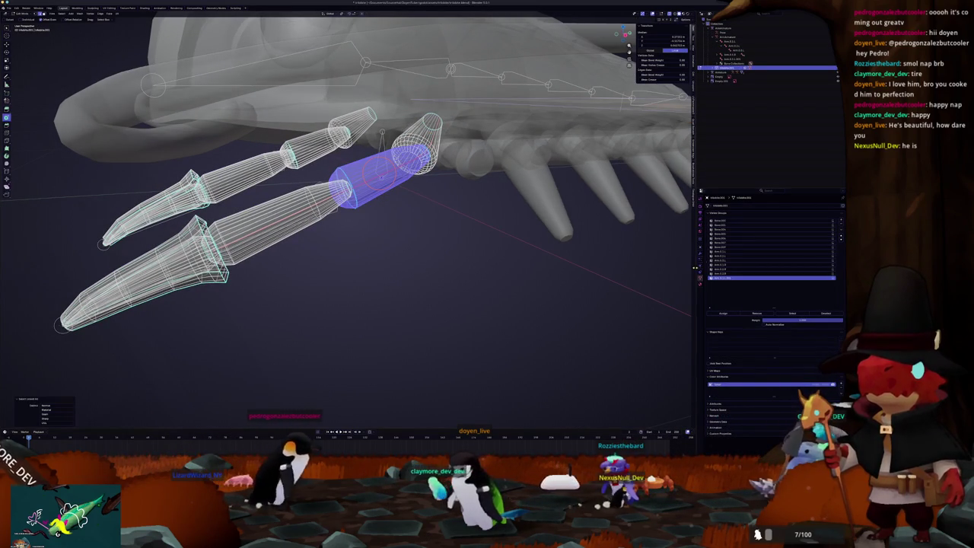
{"action": "left_click", "coordinate": [721, 252]}
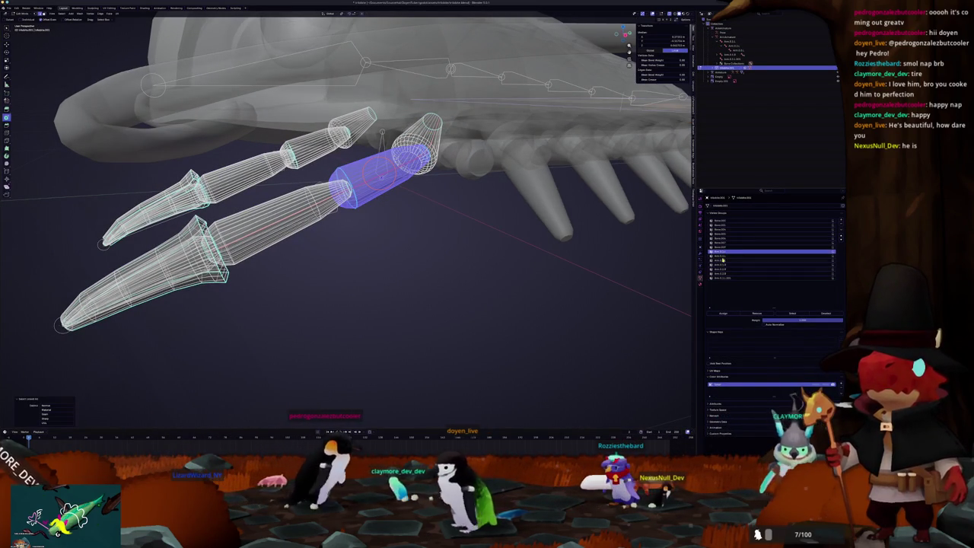
{"action": "left_click", "coordinate": [725, 314]}
{"action": "middle_click_drag", "start_coordinate": [381, 228], "coordinate": [411, 236]}
{"action": "left_click_drag", "start_coordinate": [366, 229], "coordinate": [347, 248]}
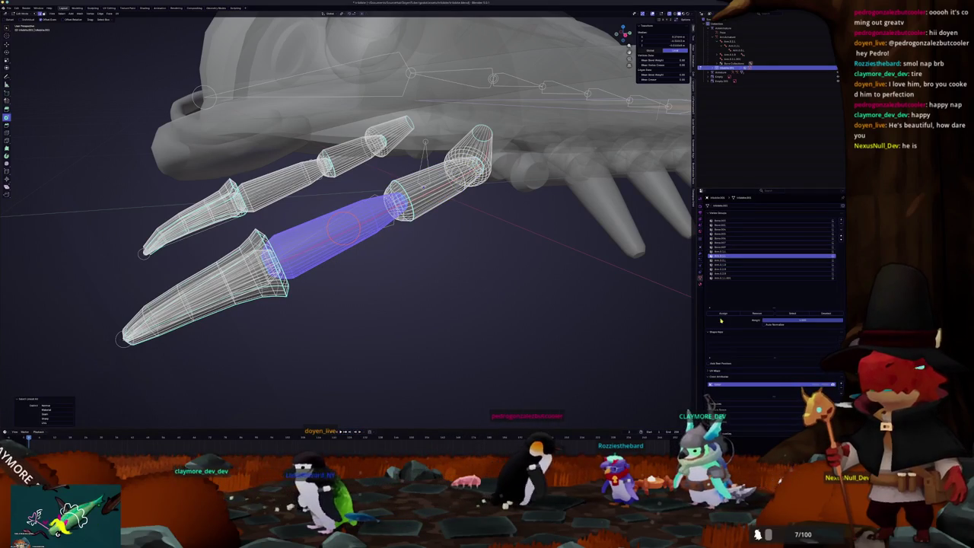
{"action": "middle_click_drag", "start_coordinate": [347, 228], "coordinate": [320, 266]}
{"action": "left_click", "coordinate": [305, 282]}
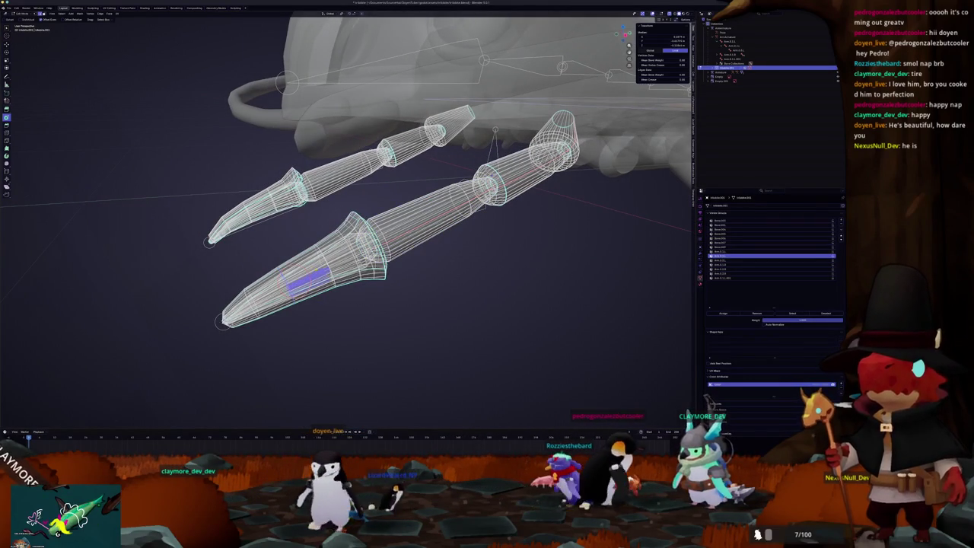
{"action": "key", "text": "ctrl+l"}
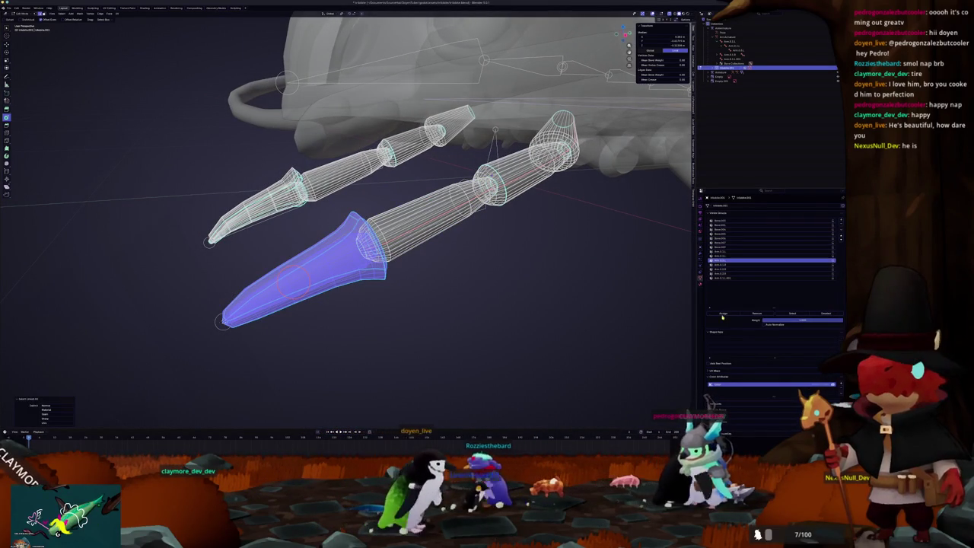
- Select the upper segment, longer segment and claw tip in turn, activating each matching bone's vertex group
{"action": "key", "text": "alt+a"}
{"action": "key", "text": "ctrl+l"}
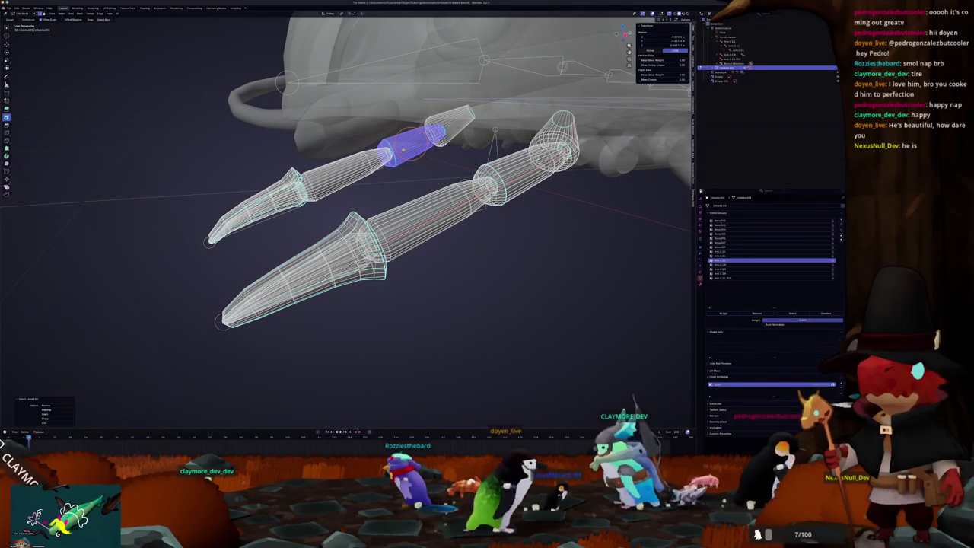
{"action": "left_click", "coordinate": [716, 265]}
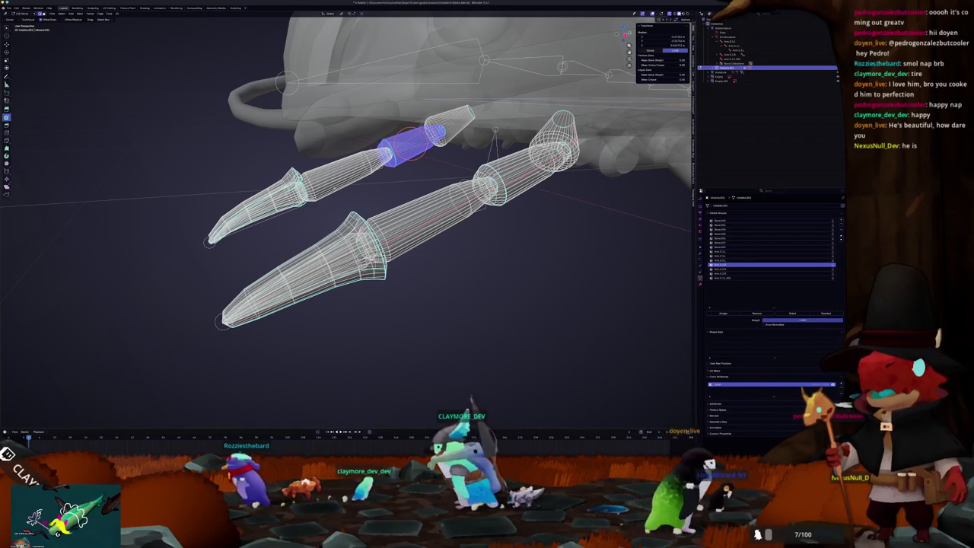
{"action": "left_click", "coordinate": [335, 182]}
{"action": "key", "text": "ctrl+l"}
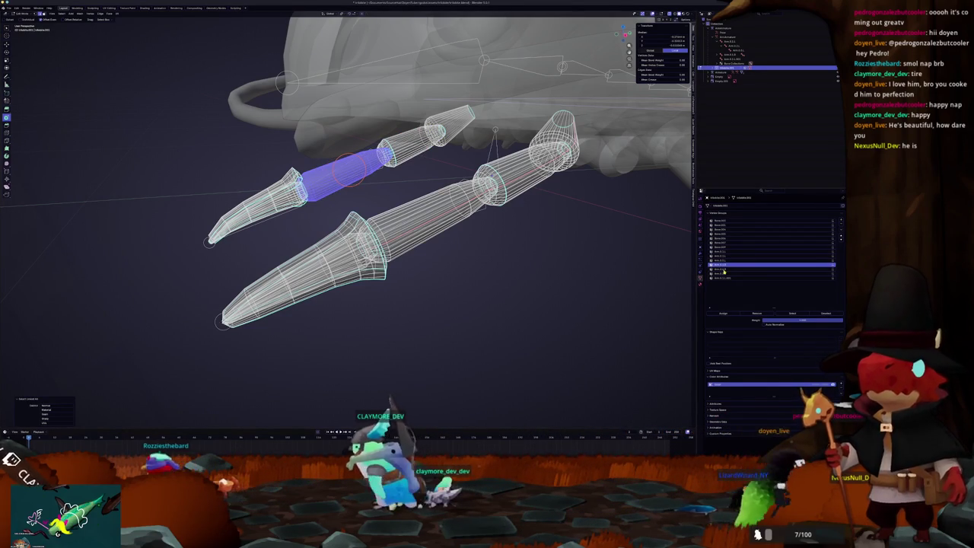
{"action": "left_click", "coordinate": [716, 269]}
{"action": "left_click", "coordinate": [228, 219]}
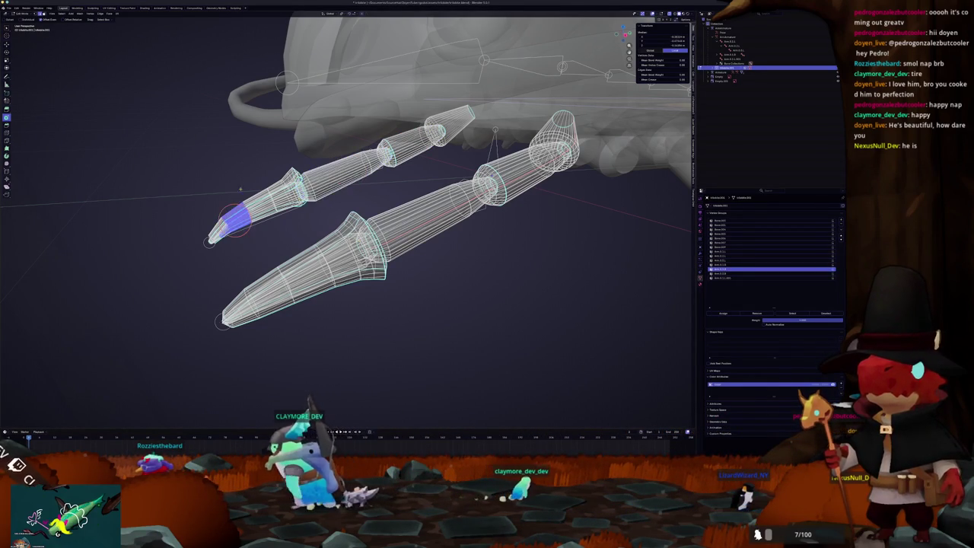
{"action": "key", "text": "ctrl+l"}
{"action": "left_click", "coordinate": [719, 274]}
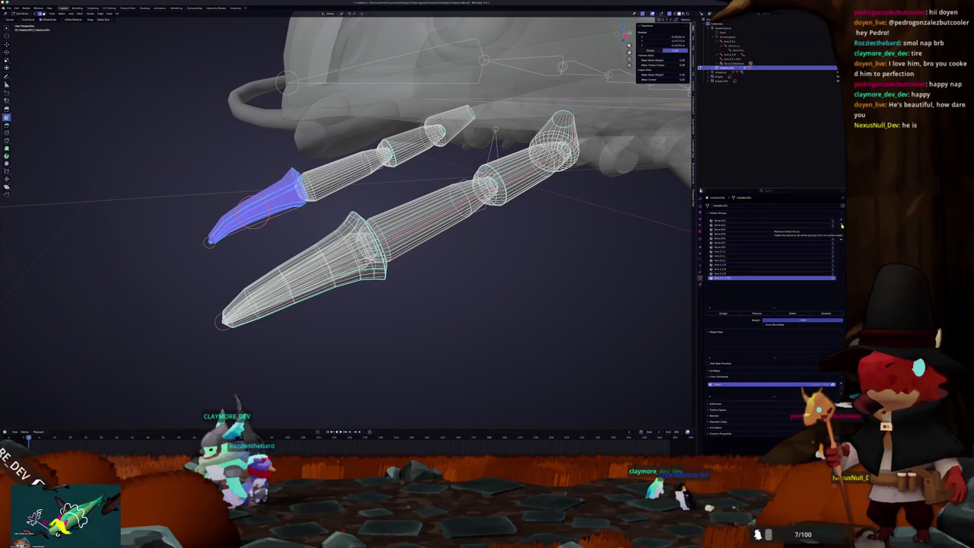
{"action": "middle_click_drag", "start_coordinate": [551, 277], "coordinate": [336, 258]}
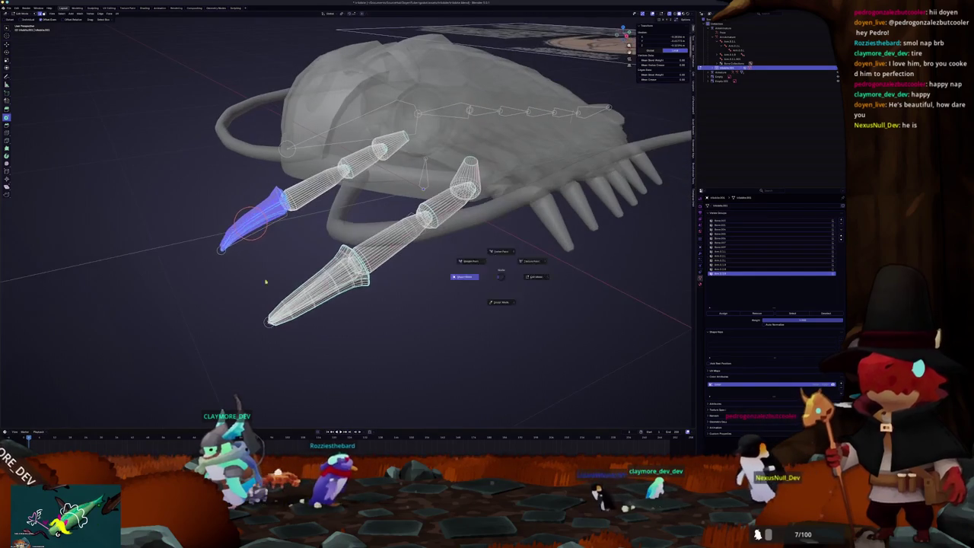
- Return to Object Mode, select an armature bone and rotate the leg bone to test deformation
{"action": "key", "text": "Tab"}
{"action": "scroll", "coordinate": [460, 201], "scroll_direction": "down", "scroll_amount": 3}
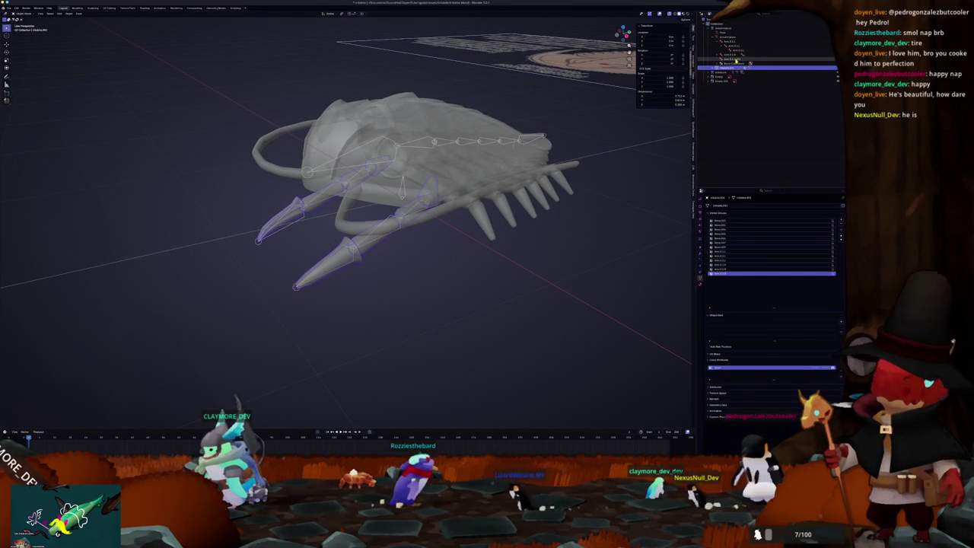
{"action": "left_click", "coordinate": [723, 28]}
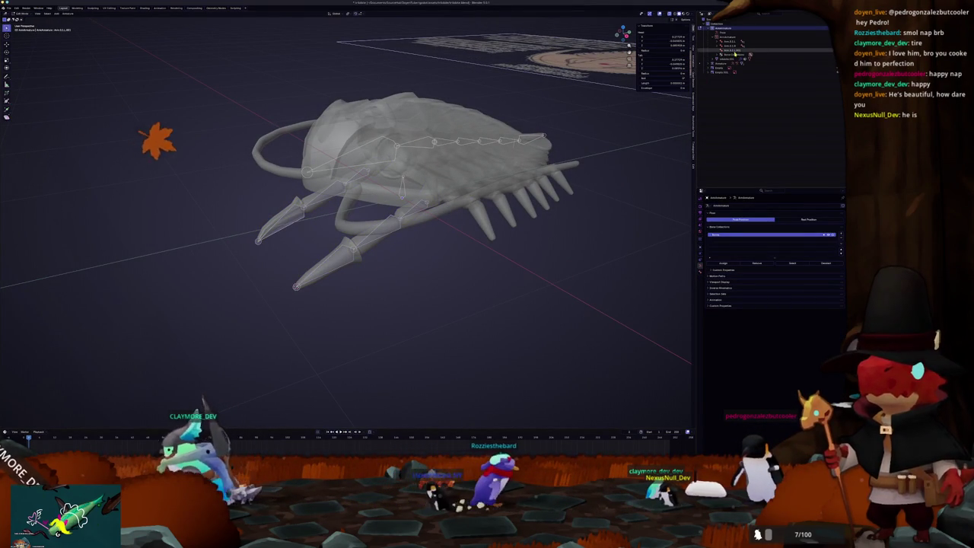
{"action": "left_click", "coordinate": [592, 142]}
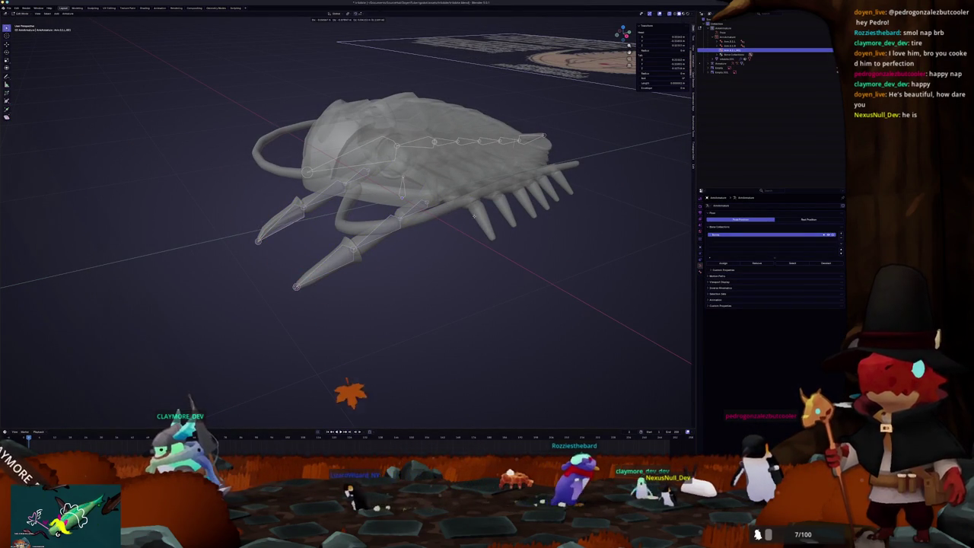
{"action": "scroll", "coordinate": [445, 251], "scroll_direction": "down", "scroll_amount": 5}
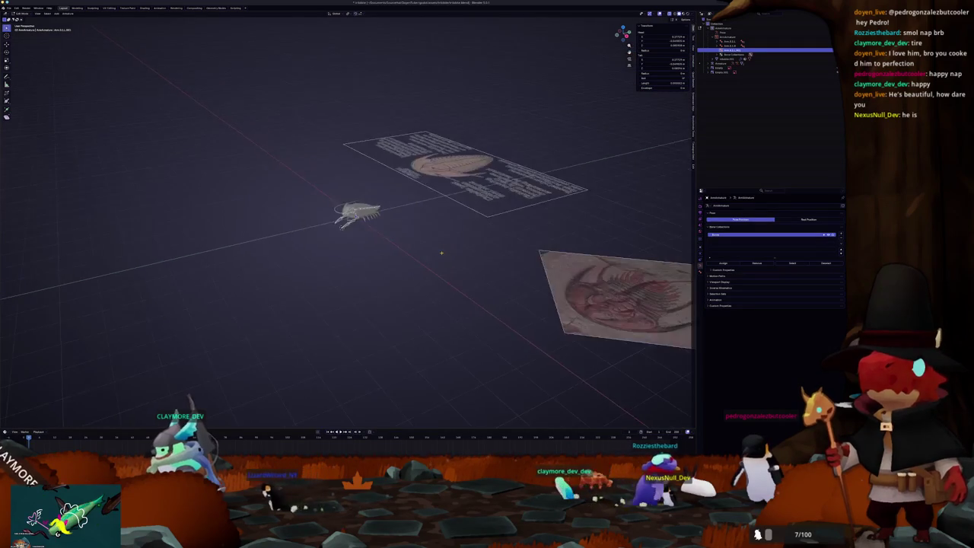
{"action": "scroll", "coordinate": [445, 251], "scroll_direction": "up", "scroll_amount": 6}
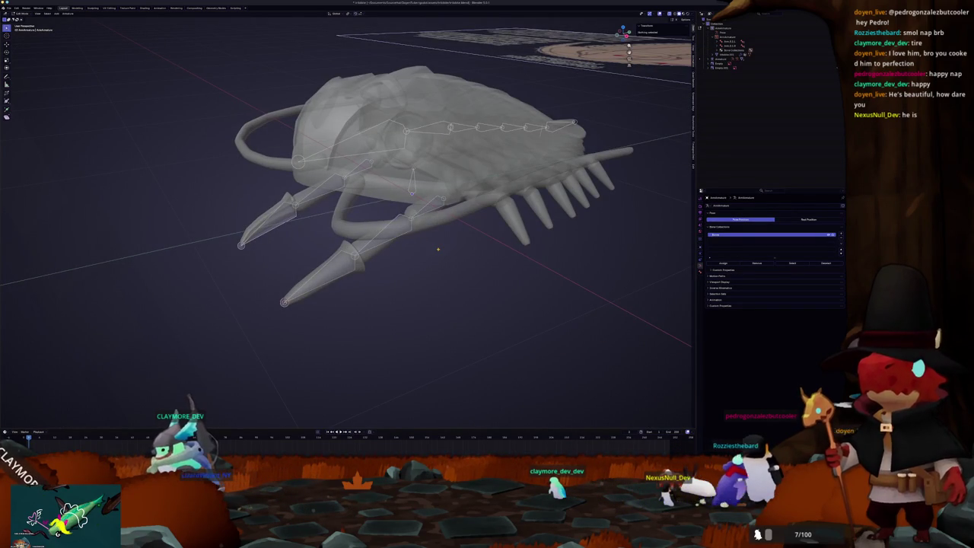
{"action": "middle_click_drag", "start_coordinate": [437, 249], "coordinate": [451, 246]}
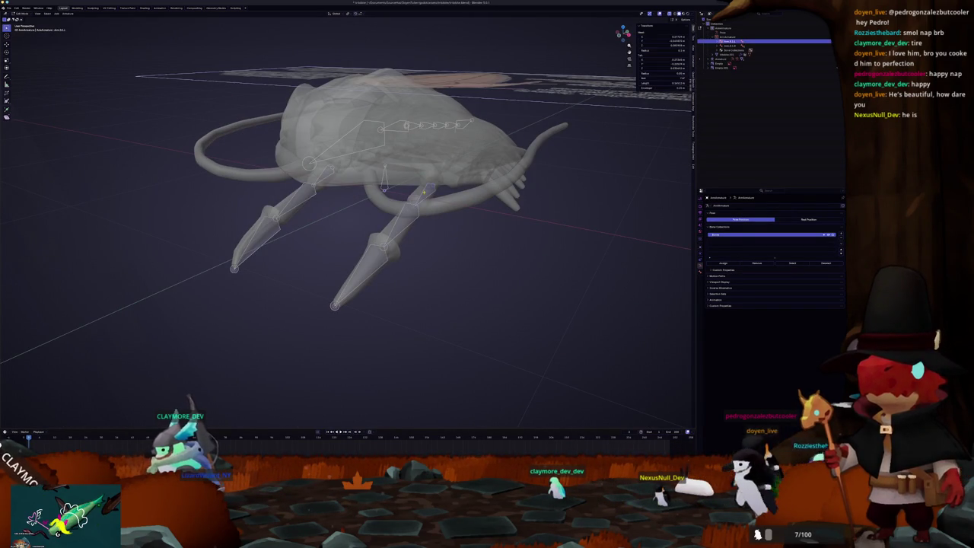
{"action": "key", "text": "r"}
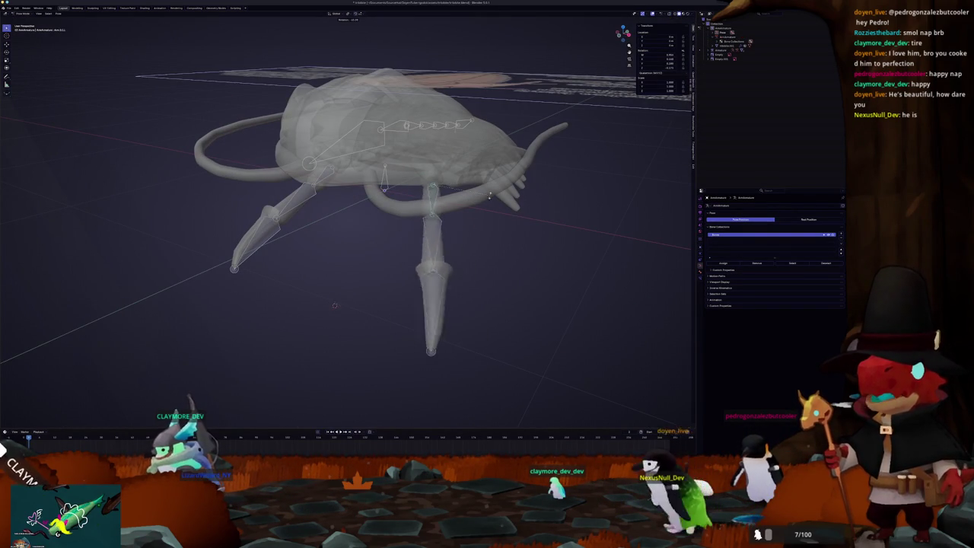
{"action": "left_click", "coordinate": [419, 282]}
- Rotate the front-left leg bone, cancel back to its rest pose, and select the whole armature
{"action": "left_click", "coordinate": [301, 202]}
{"action": "key", "text": "r"}
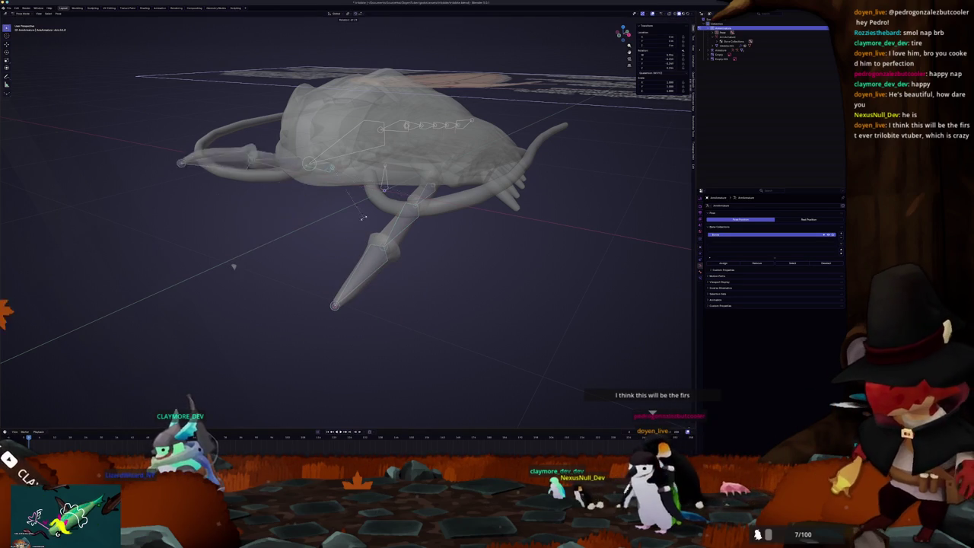
{"action": "key", "text": "Escape"}
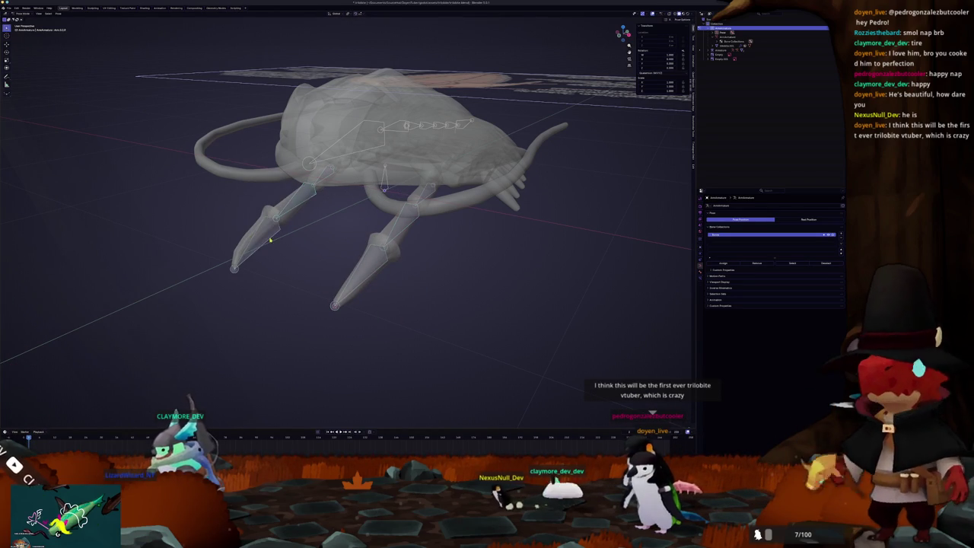
{"action": "middle_click_drag", "start_coordinate": [399, 259], "coordinate": [315, 217]}
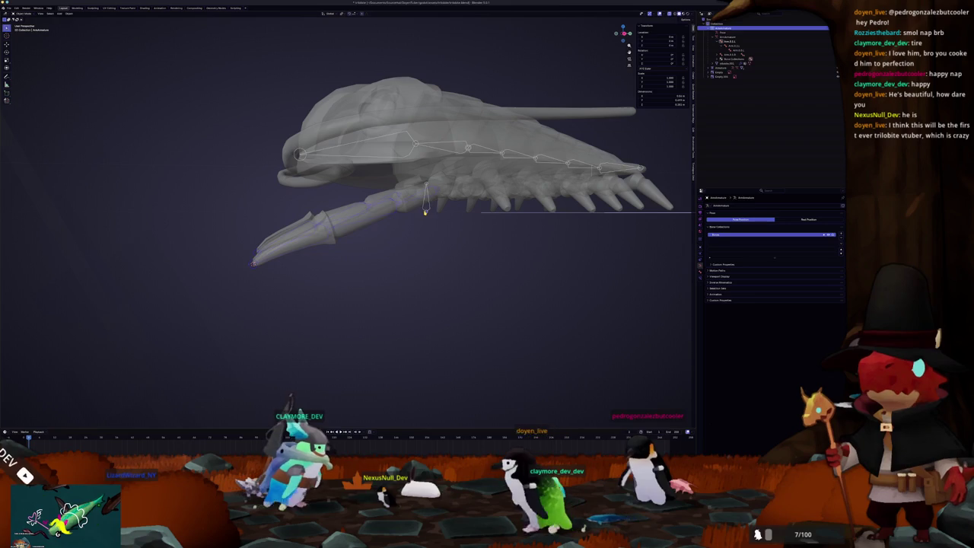
{"action": "key", "text": "a"}
{"action": "mouse_move", "coordinate": [426, 220]}
{"action": "middle_mouse_down"}
{"action": "mouse_move", "coordinate": [451, 206]}
{"action": "mouse_move", "coordinate": [381, 207]}
{"action": "middle_mouse_up"}
- Select the leg mesh, then the head and body mesh, to inspect their bone vertex groups
{"action": "left_click", "coordinate": [381, 207]}
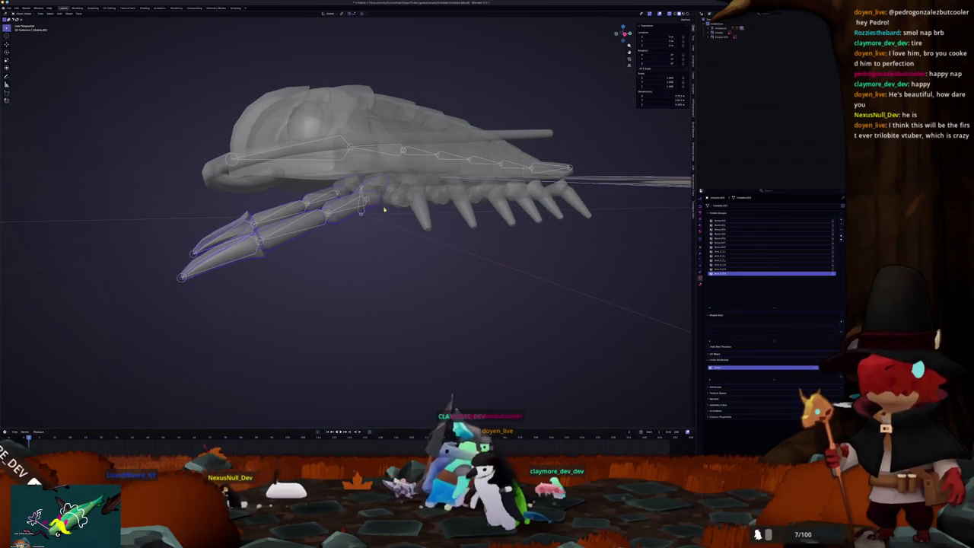
{"action": "left_click", "coordinate": [407, 154]}
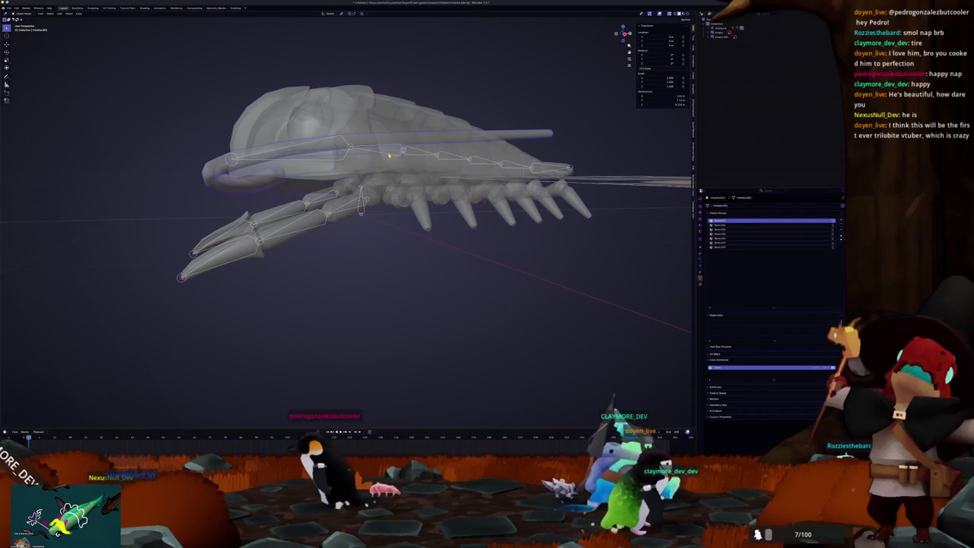
{"action": "left_click", "coordinate": [389, 156]}
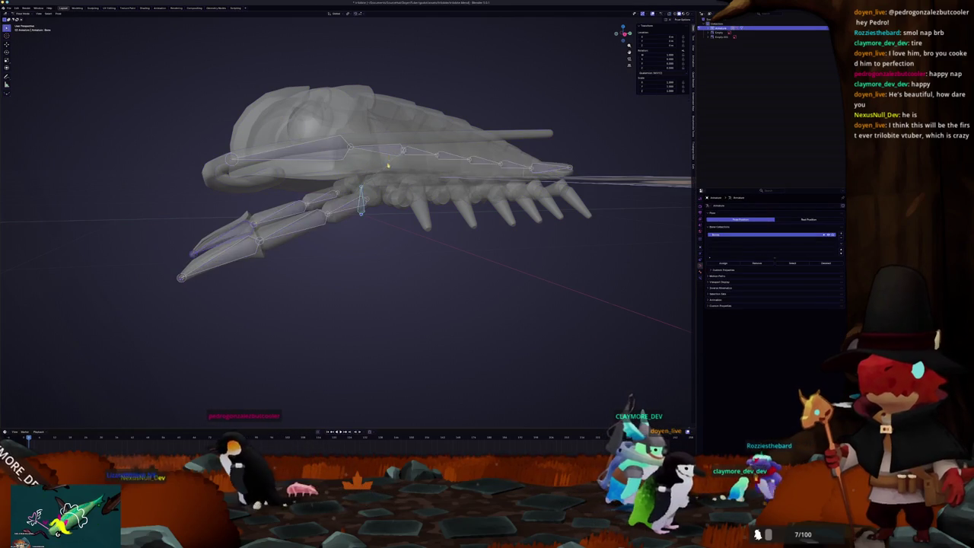
{"action": "middle_click_drag", "start_coordinate": [387, 165], "coordinate": [387, 161]}
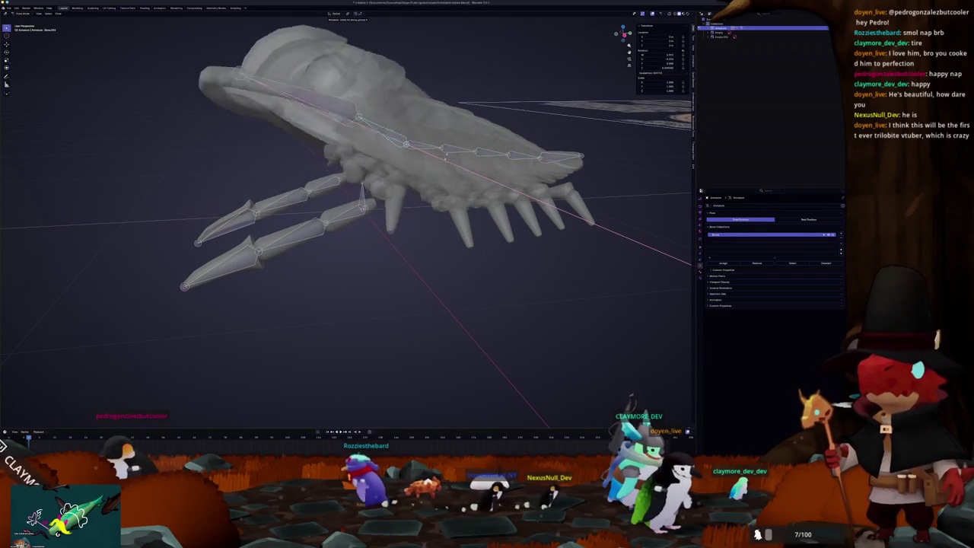
{"action": "left_click", "coordinate": [320, 224]}
{"action": "left_click", "coordinate": [351, 216]}
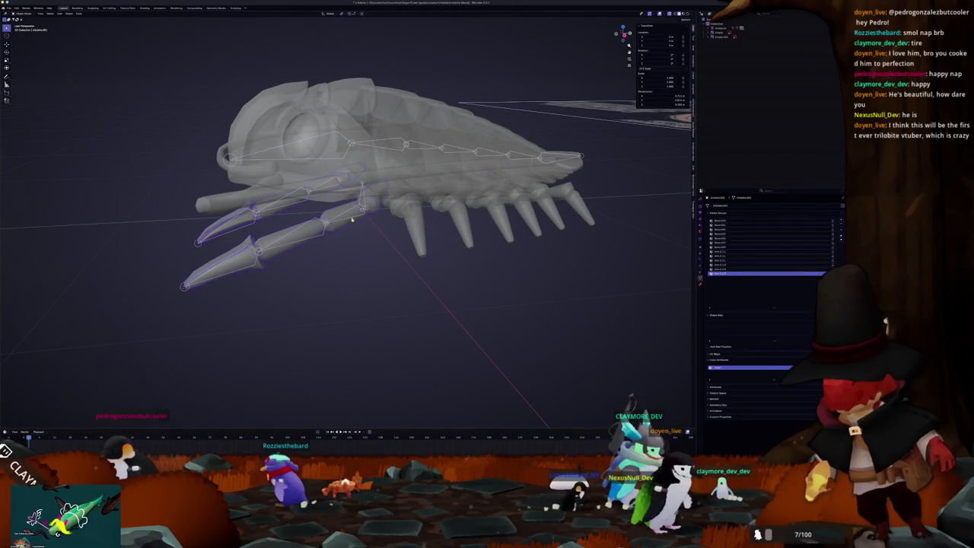
{"action": "left_click", "coordinate": [382, 222]}
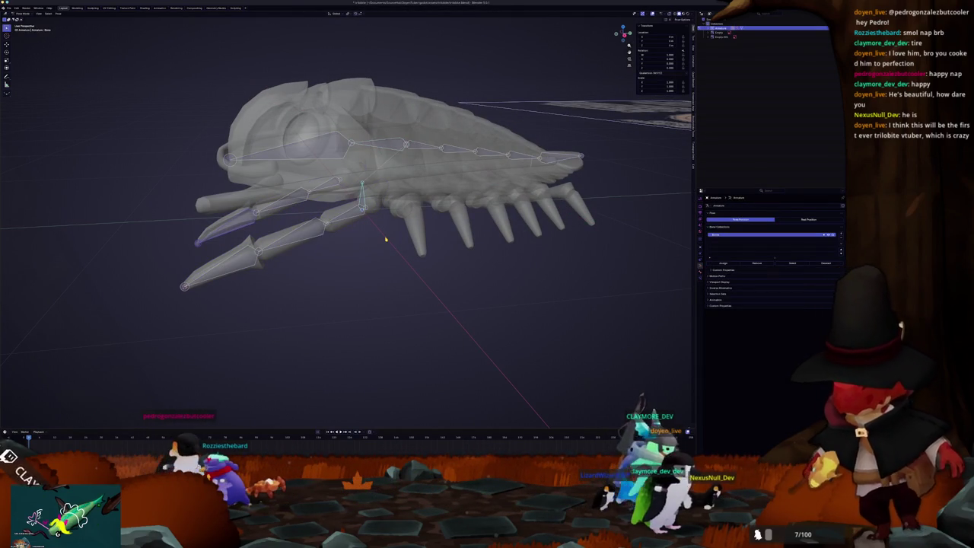
{"action": "left_click", "coordinate": [385, 237], "text": "shift"}
- Check the leg weights in Weight Paint, then enter and leave the armature's Edit Mode
{"action": "key", "text": "ctrl+Tab"}
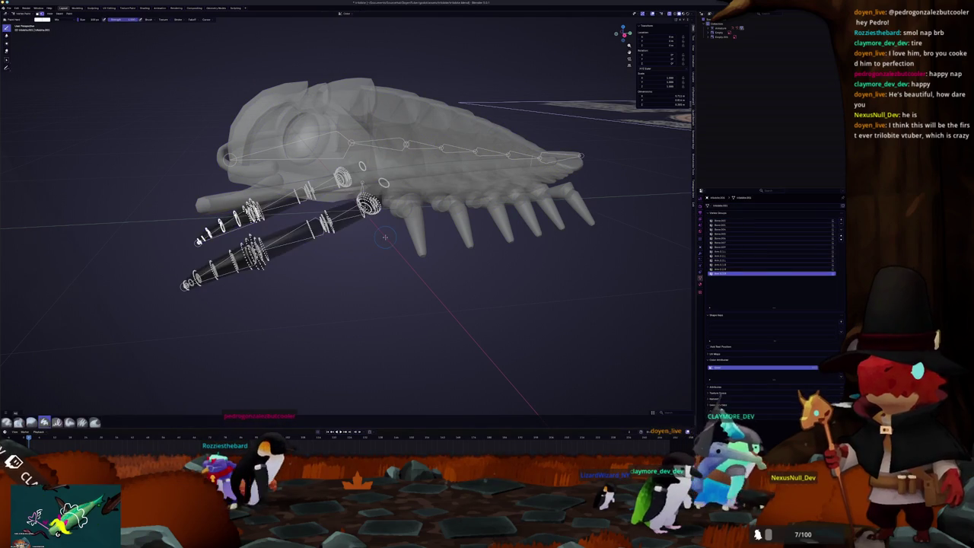
{"action": "key", "text": "ctrl+Tab"}
{"action": "scroll", "coordinate": [353, 250], "scroll_direction": "up", "scroll_amount": 2}
{"action": "left_click", "coordinate": [353, 215]}
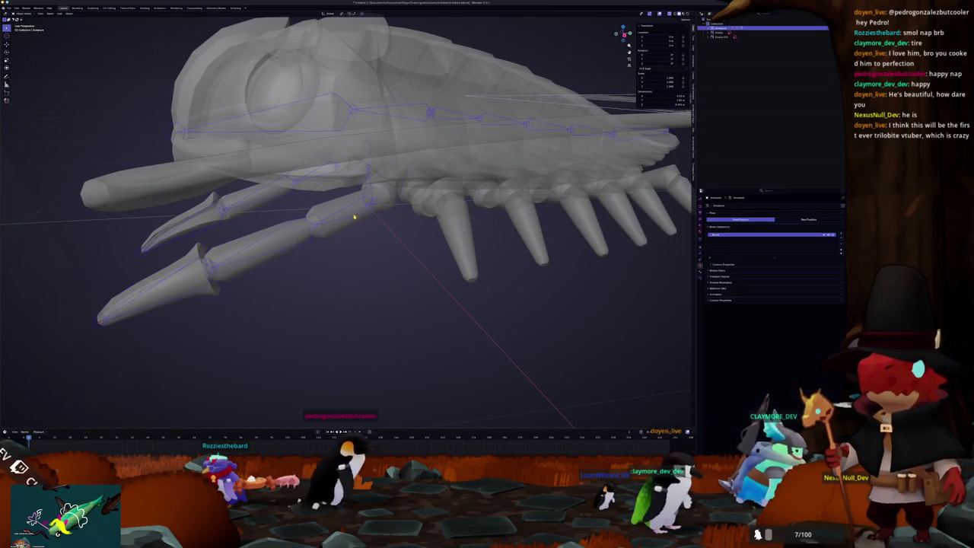
{"action": "key", "text": "Tab"}
{"action": "mouse_move", "coordinate": [355, 214]}
{"action": "middle_mouse_down"}
{"action": "mouse_move", "coordinate": [334, 193]}
{"action": "mouse_move", "coordinate": [324, 212]}
{"action": "middle_mouse_up"}
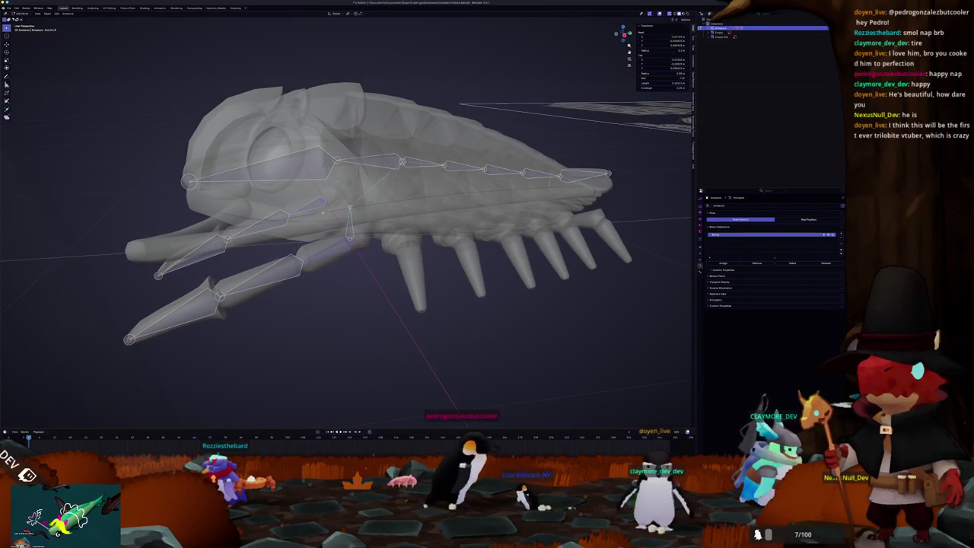
{"action": "key", "text": "Tab"}
{"action": "left_click", "coordinate": [347, 307]}
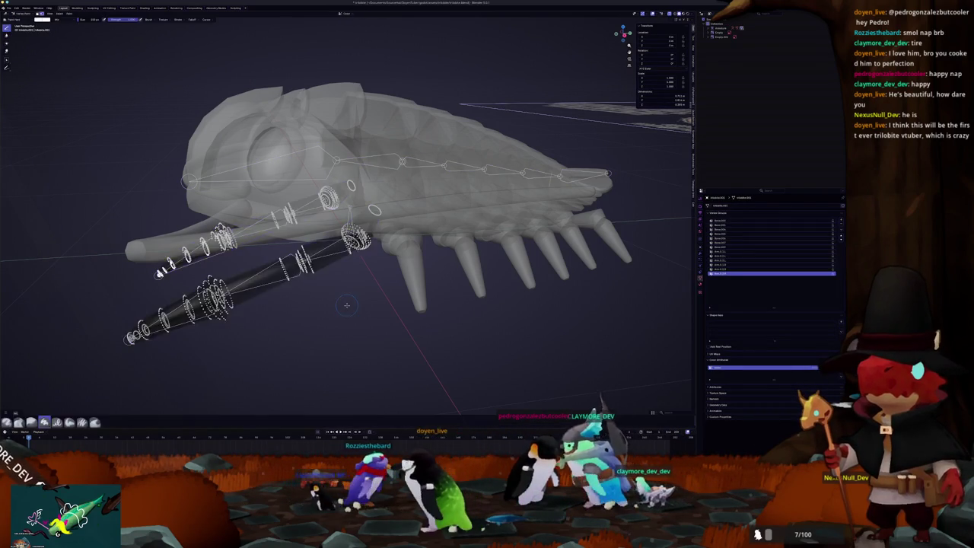
{"action": "left_click", "coordinate": [347, 307]}
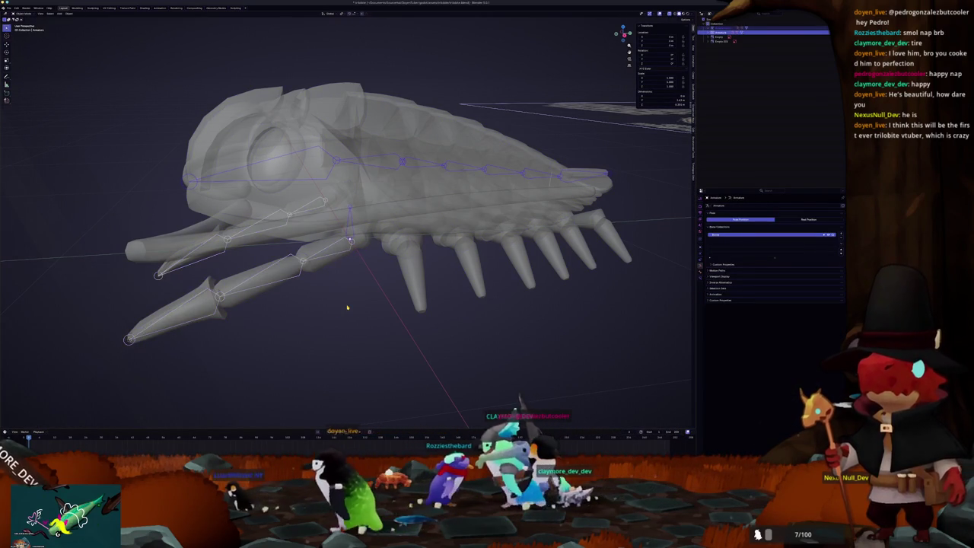
{"action": "left_click", "coordinate": [335, 256]}
- In the armature's Edit Mode, switch to top view and extrude a new bone from the joint
{"action": "left_click", "coordinate": [334, 256]}
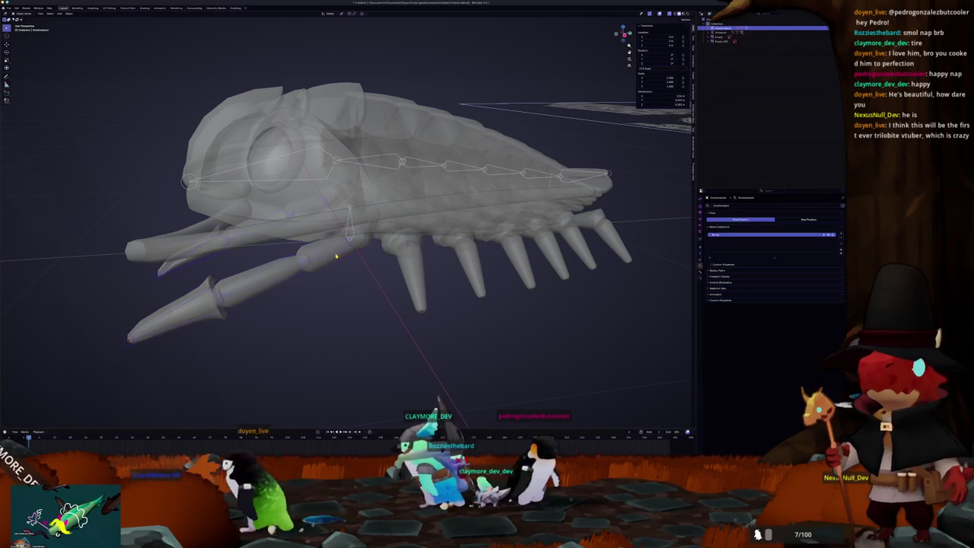
{"action": "key", "text": "Tab"}
{"action": "scroll", "coordinate": [357, 261], "scroll_direction": "up", "scroll_amount": 4}
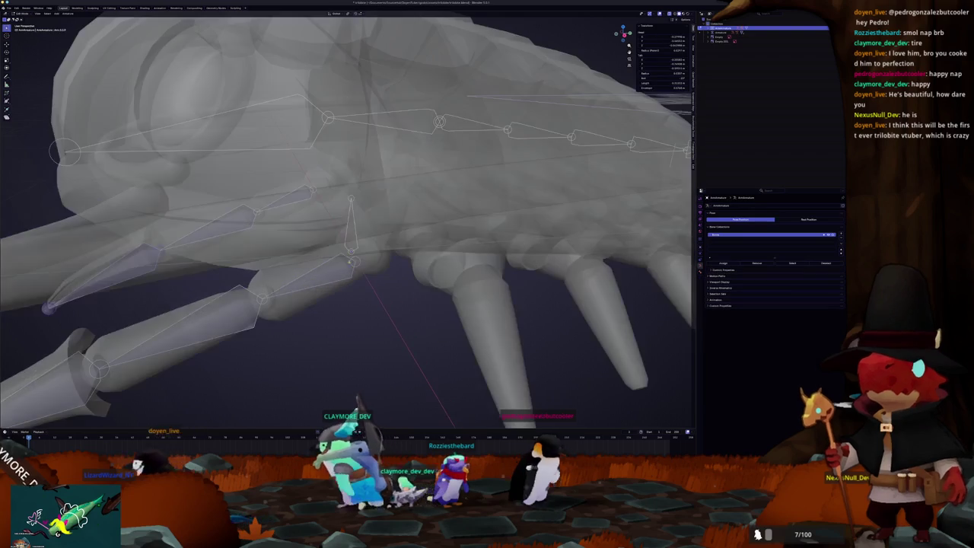
{"action": "key", "text": "KP_7"}
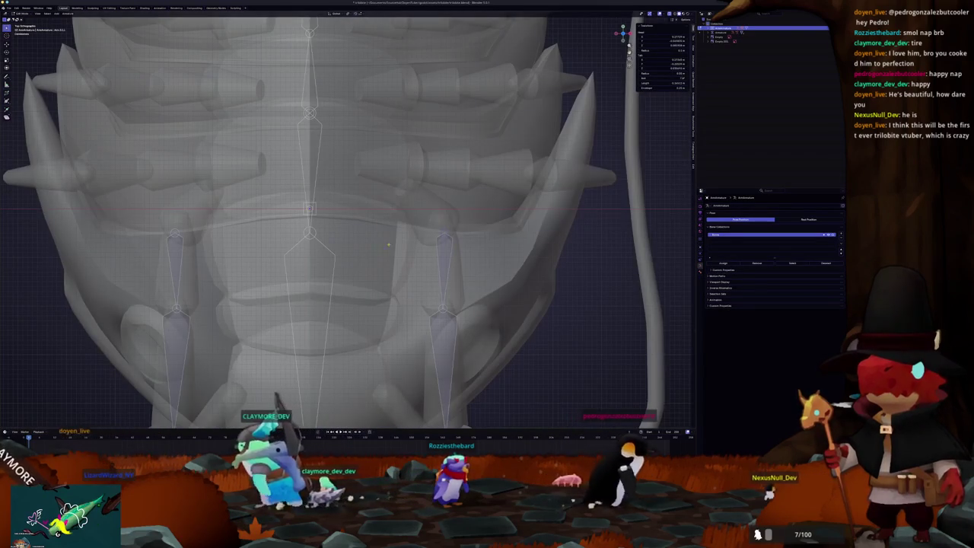
{"action": "key", "text": "y"}
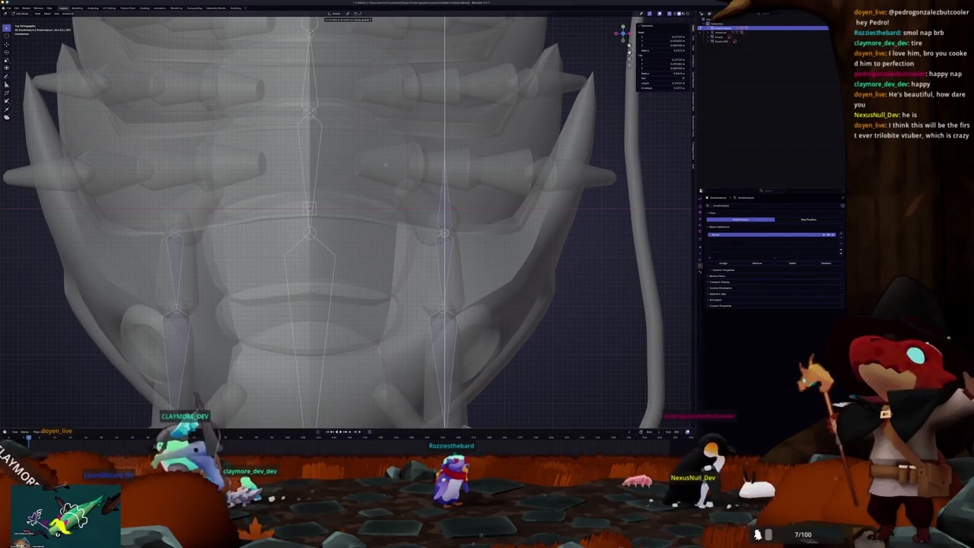
{"action": "left_click", "coordinate": [381, 171]}
- Parent the new bone with Keep Offset, name it leg.L, and save the file
{"action": "mouse_move", "coordinate": [438, 233]}
{"action": "middle_mouse_down"}
{"action": "mouse_move", "coordinate": [369, 232]}
{"action": "mouse_move", "coordinate": [385, 230]}
{"action": "middle_mouse_up"}
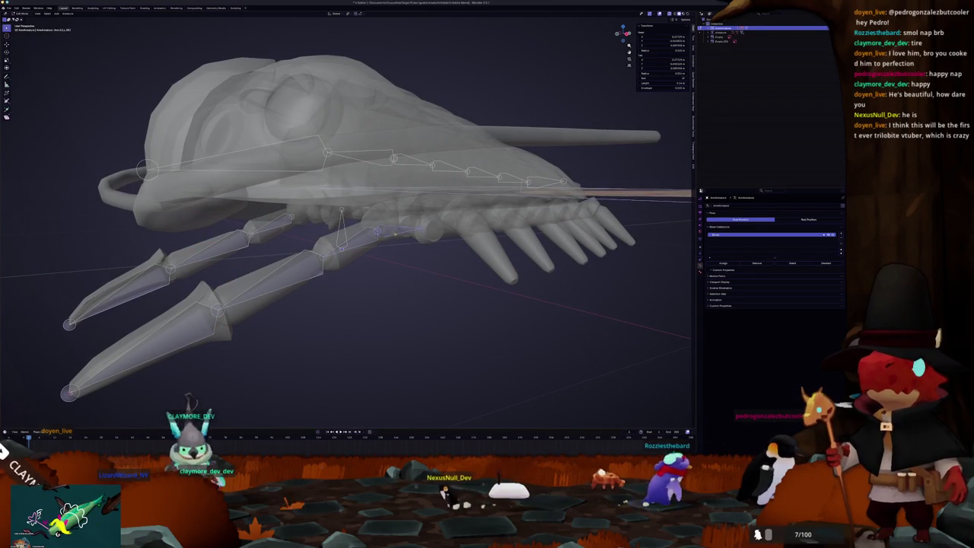
{"action": "key", "text": "ctrl+p"}
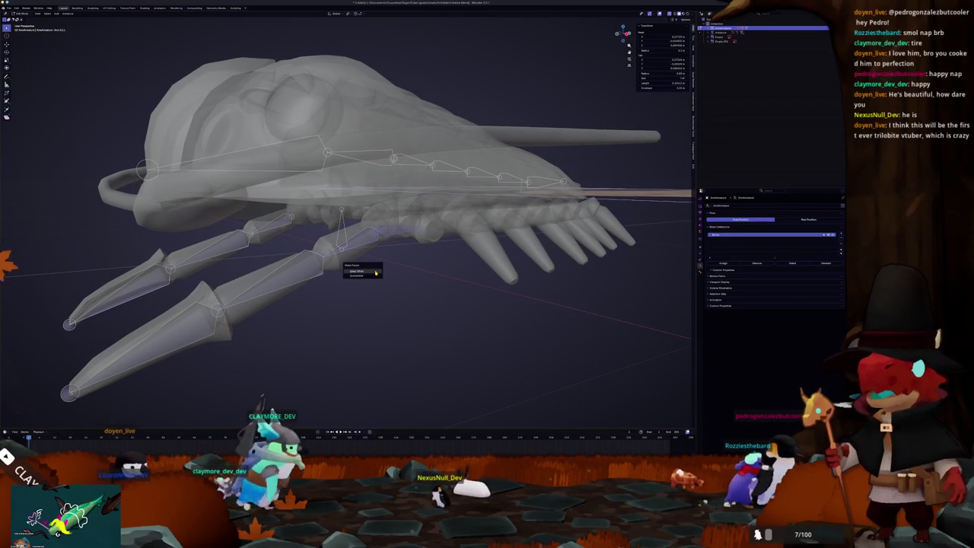
{"action": "left_click", "coordinate": [375, 271]}
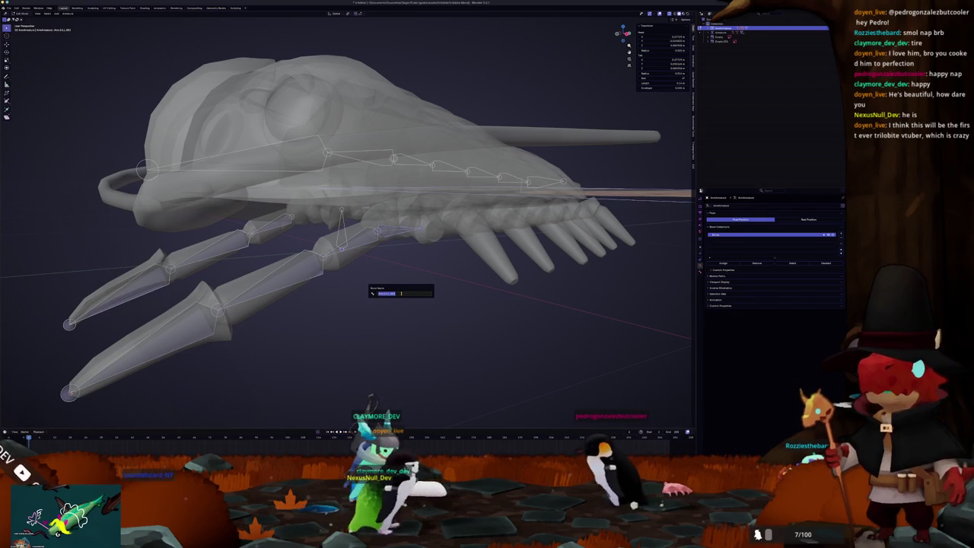
{"action": "type", "text": "leg.L"}
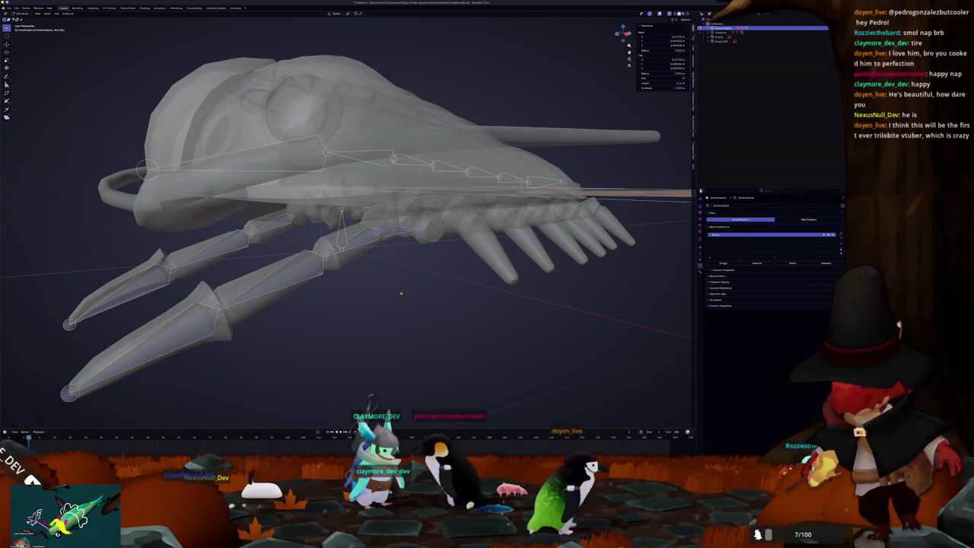
{"action": "key", "text": "Return"}
{"action": "key", "text": "ctrl+s"}
{"action": "mouse_move", "coordinate": [401, 293]}
{"action": "middle_mouse_down"}
{"action": "mouse_move", "coordinate": [330, 198]}
{"action": "mouse_move", "coordinate": [388, 218]}
{"action": "mouse_move", "coordinate": [411, 190]}
{"action": "mouse_move", "coordinate": [441, 205]}
{"action": "mouse_move", "coordinate": [427, 228]}
{"action": "mouse_move", "coordinate": [426, 190]}
{"action": "mouse_move", "coordinate": [440, 216]}
{"action": "middle_mouse_up"}
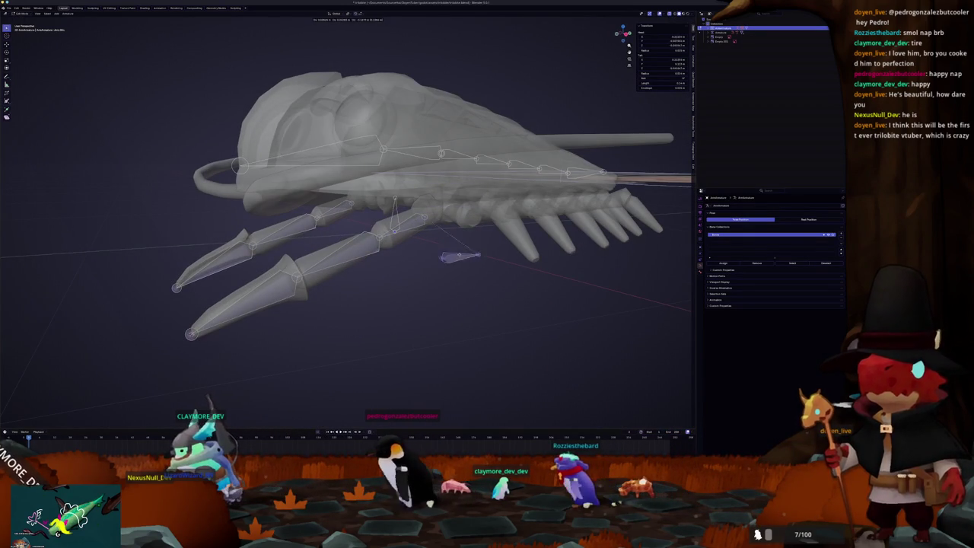
{"action": "middle_click_drag", "start_coordinate": [440, 216], "coordinate": [433, 240]}
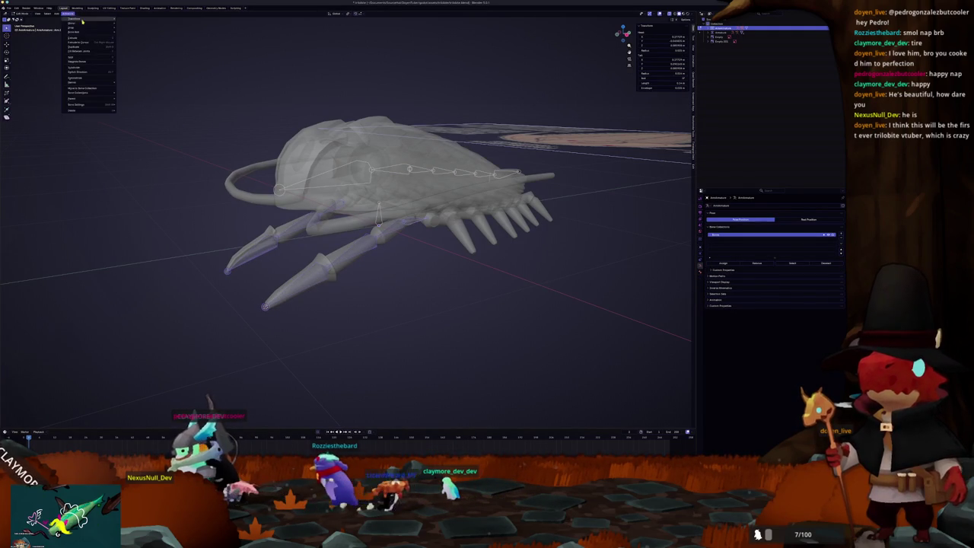
- Symmetrize the new bones to the armature's other side and check the active bone's properties
{"action": "left_click", "coordinate": [84, 78]}
{"action": "scroll", "coordinate": [381, 214], "scroll_direction": "up", "scroll_amount": 1}
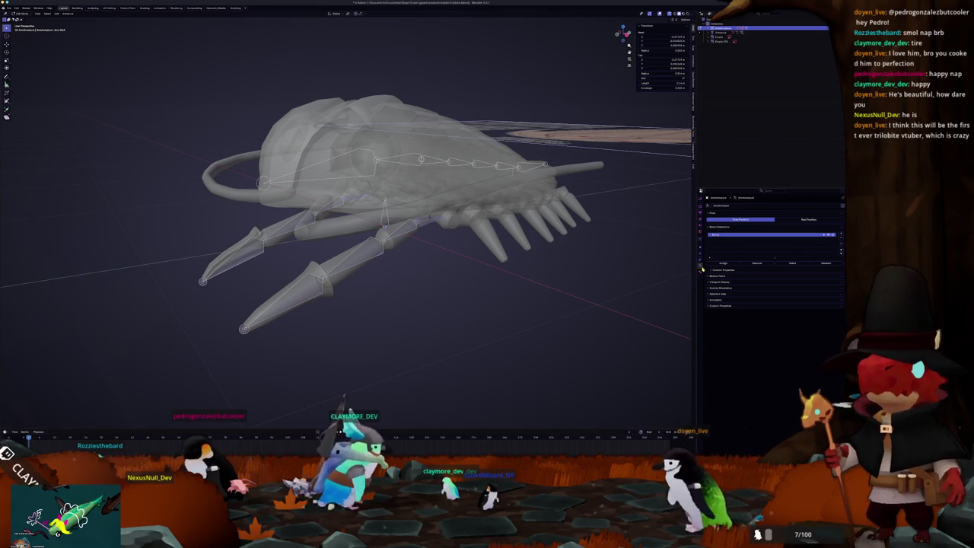
{"action": "left_click", "coordinate": [701, 268]}
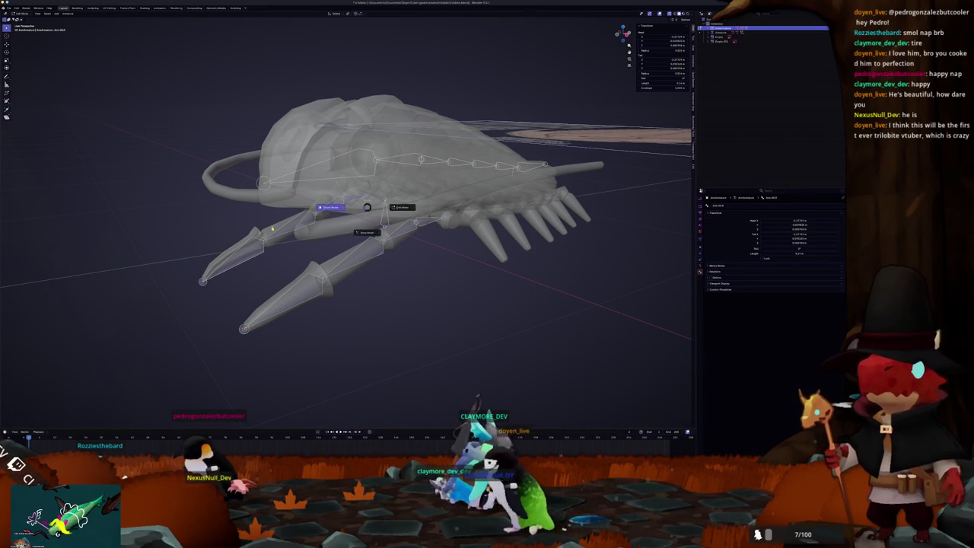
{"action": "left_click", "coordinate": [432, 226]}
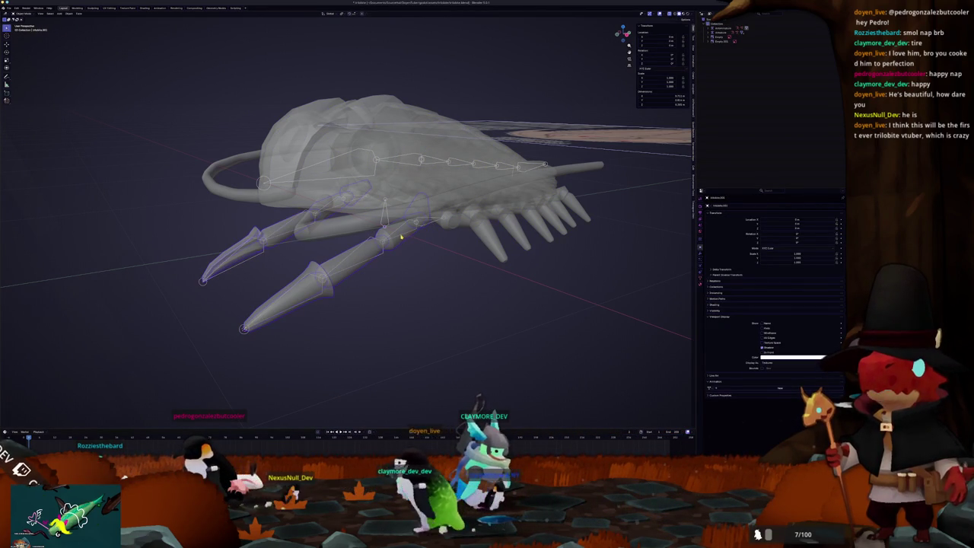
{"action": "left_click", "coordinate": [396, 233]}
- In Pose Mode, rotate a bone to test deformation and show the mesh solid
{"action": "key", "text": "ctrl+Tab"}
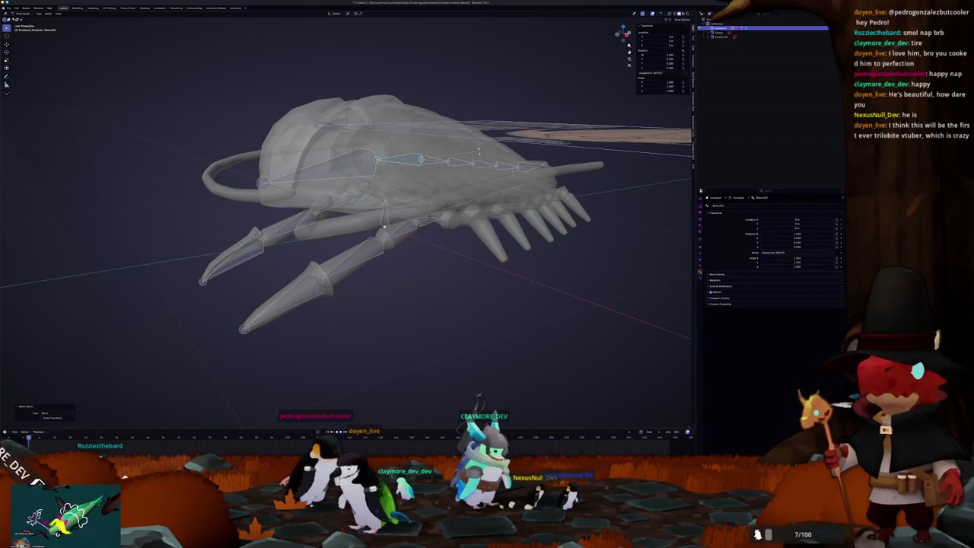
{"action": "key", "text": "r"}
{"action": "left_click", "coordinate": [203, 279]}
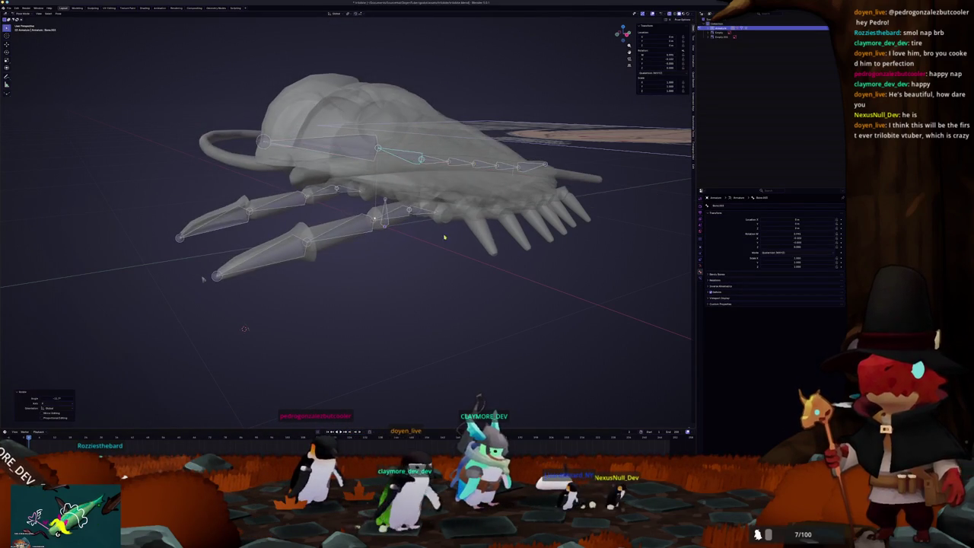
{"action": "key", "text": "alt+z"}
{"action": "mouse_move", "coordinate": [203, 279]}
{"action": "middle_mouse_down"}
{"action": "mouse_move", "coordinate": [408, 236]}
{"action": "mouse_move", "coordinate": [167, 287]}
{"action": "mouse_move", "coordinate": [406, 233]}
{"action": "middle_mouse_up"}
{"action": "scroll", "coordinate": [195, 278], "scroll_direction": "up", "scroll_amount": 5}
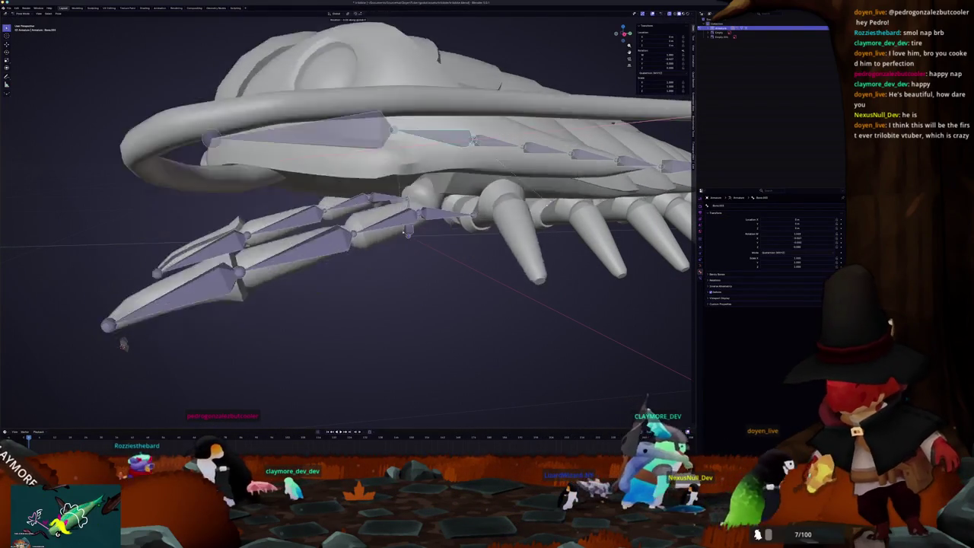
- Return to Object Mode and rotate the armature with the skull about the global X axis
{"action": "middle_click_drag", "start_coordinate": [123, 344], "coordinate": [656, 260]}
{"action": "key", "text": "ctrl+Tab"}
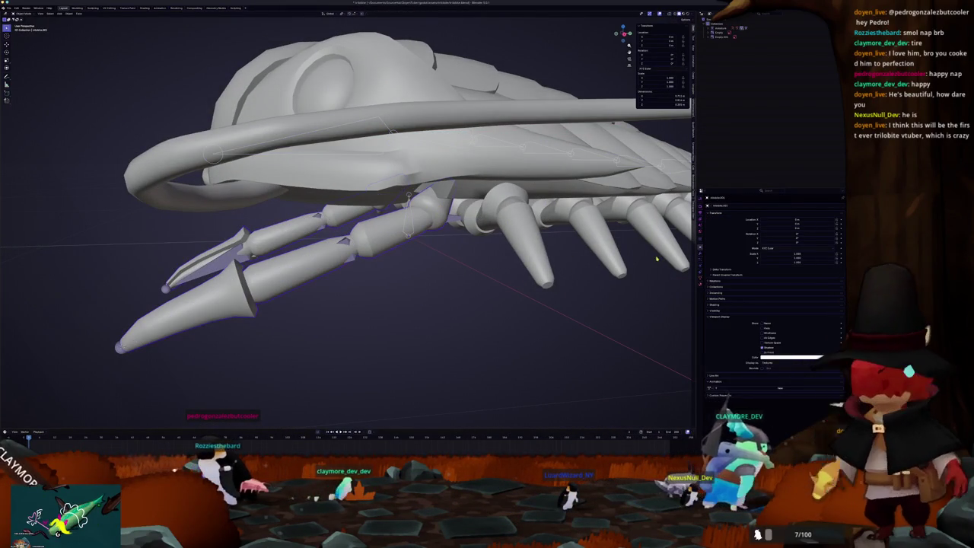
{"action": "left_click", "coordinate": [701, 273]}
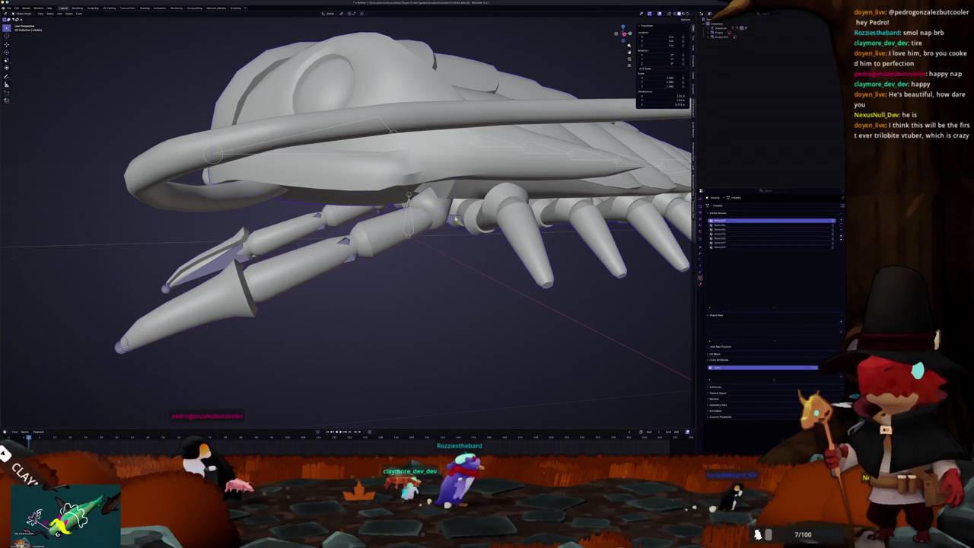
{"action": "left_click", "coordinate": [457, 148]}
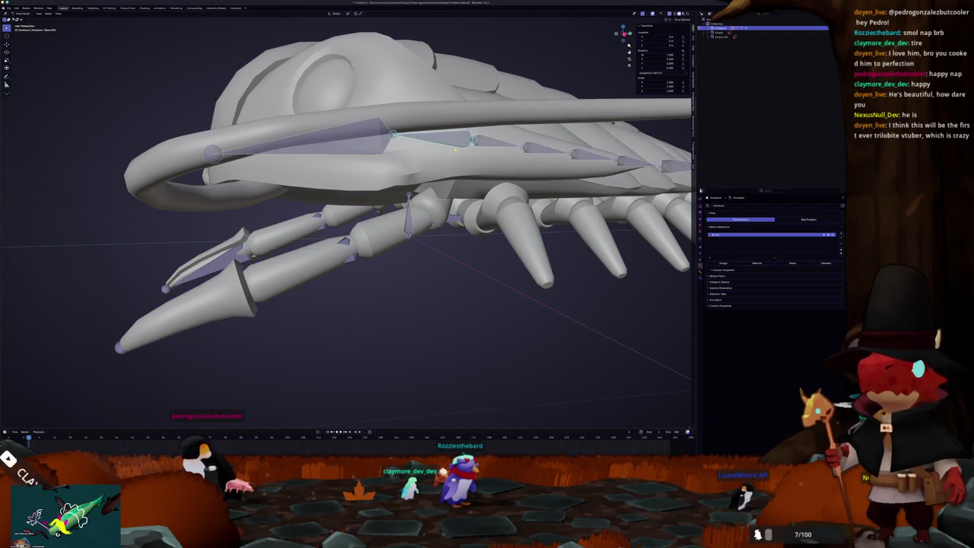
{"action": "key", "text": "r"}
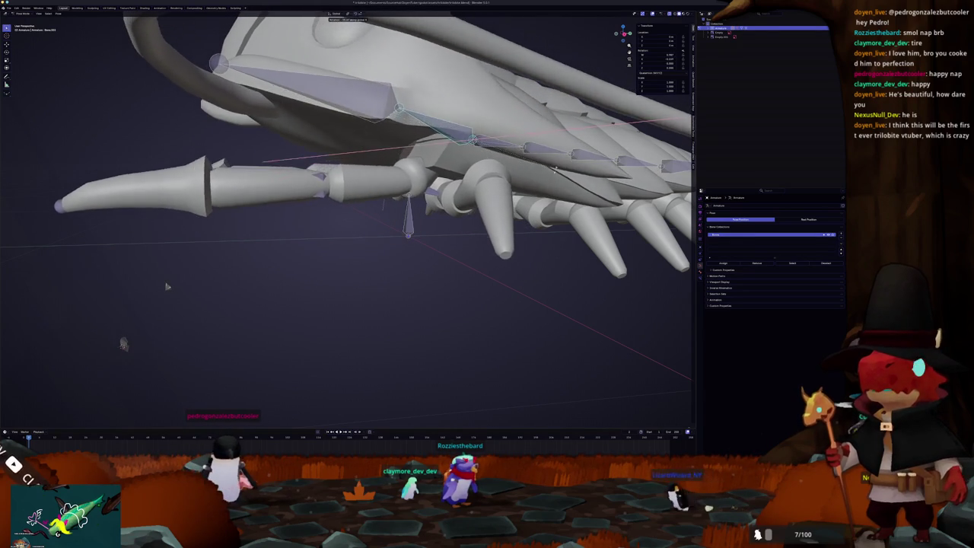
{"action": "scroll", "coordinate": [167, 286], "scroll_direction": "down", "scroll_amount": 5}
{"action": "key", "text": "r"}
{"action": "key", "text": "x"}
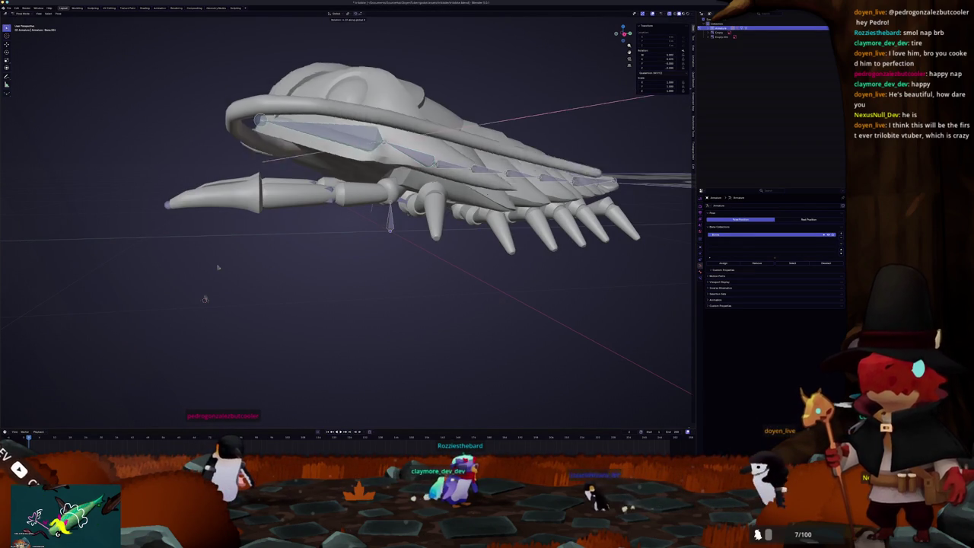
{"action": "left_click", "coordinate": [218, 267]}
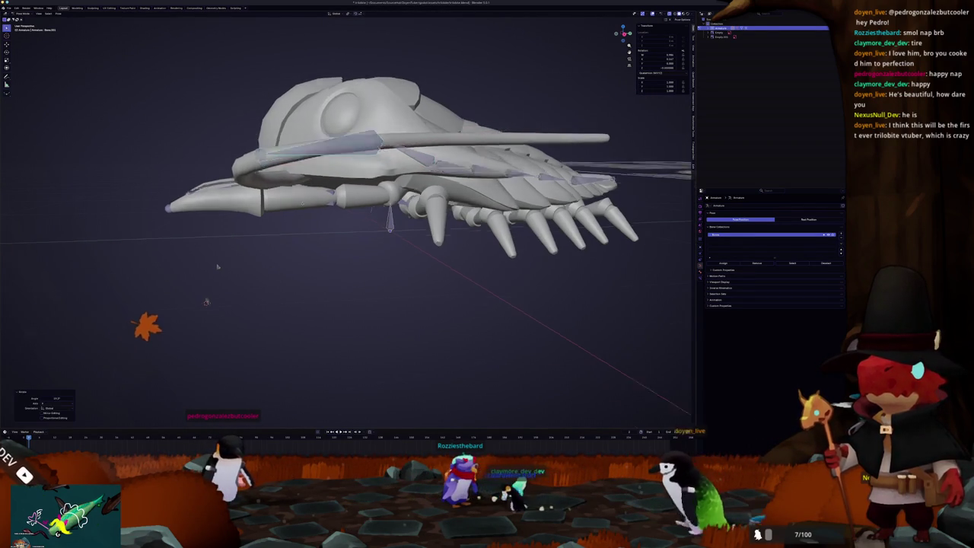
{"action": "mouse_move", "coordinate": [218, 267]}
{"action": "middle_mouse_down"}
{"action": "mouse_move", "coordinate": [199, 283]}
{"action": "mouse_move", "coordinate": [212, 269]}
{"action": "middle_mouse_up"}
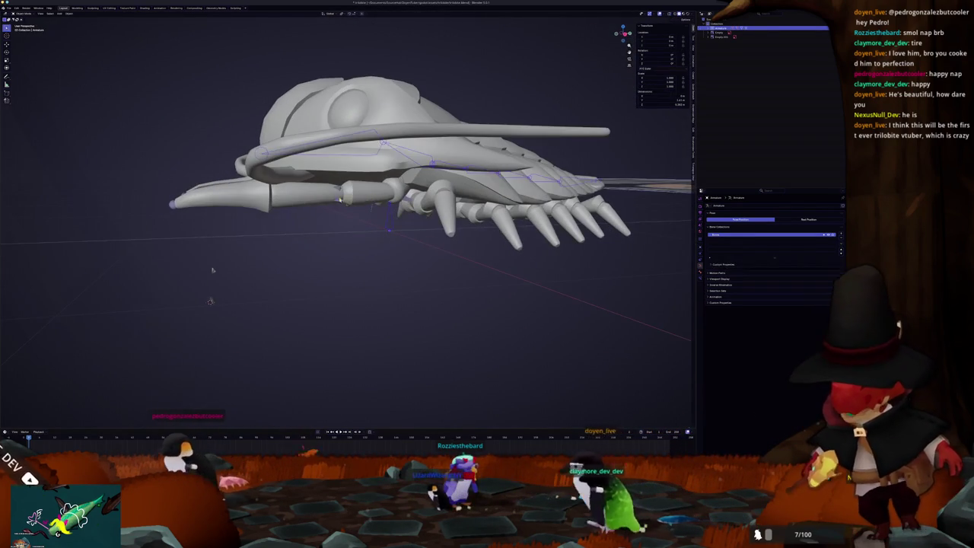
- In Pose Mode, rotate the bone chain 45 degrees about X in right-side view
{"action": "key", "text": "ctrl+Tab"}
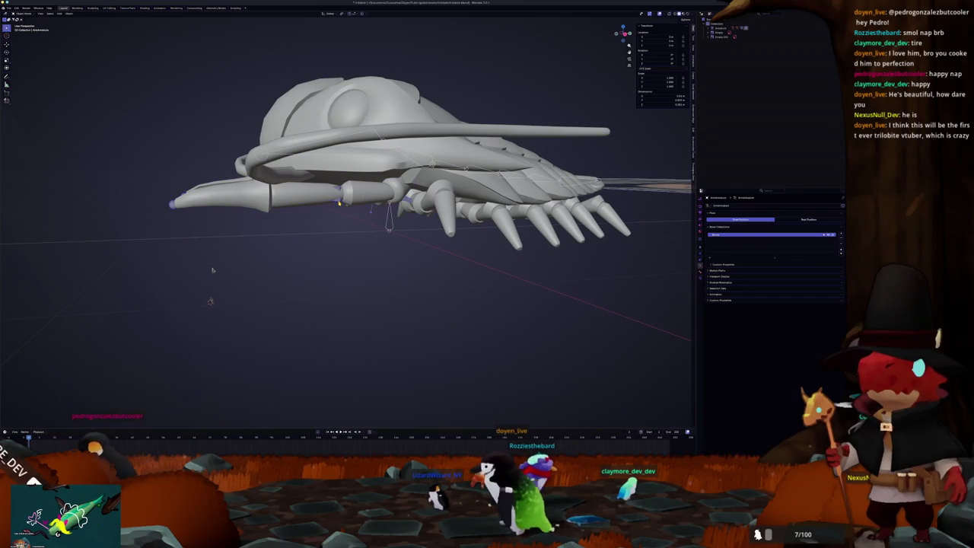
{"action": "key", "text": "r"}
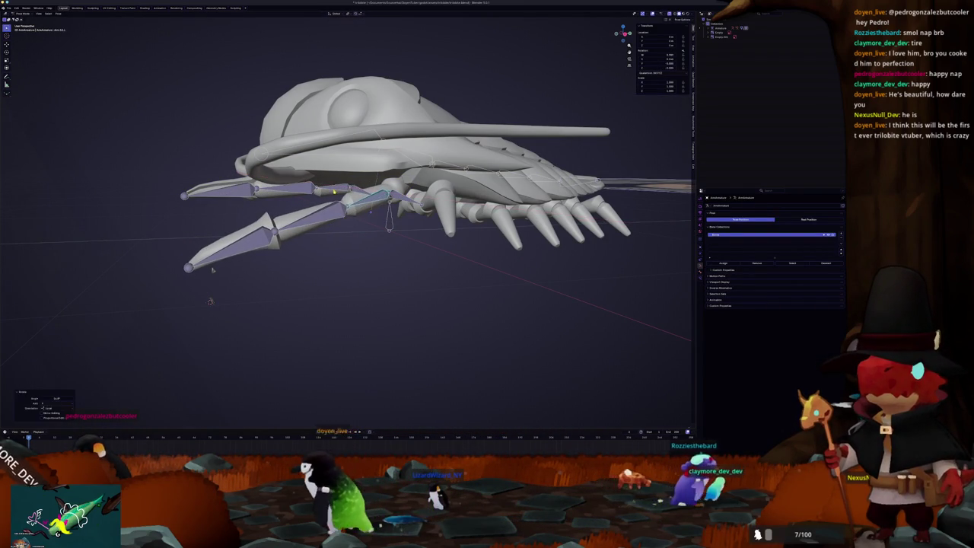
{"action": "key", "text": "x"}
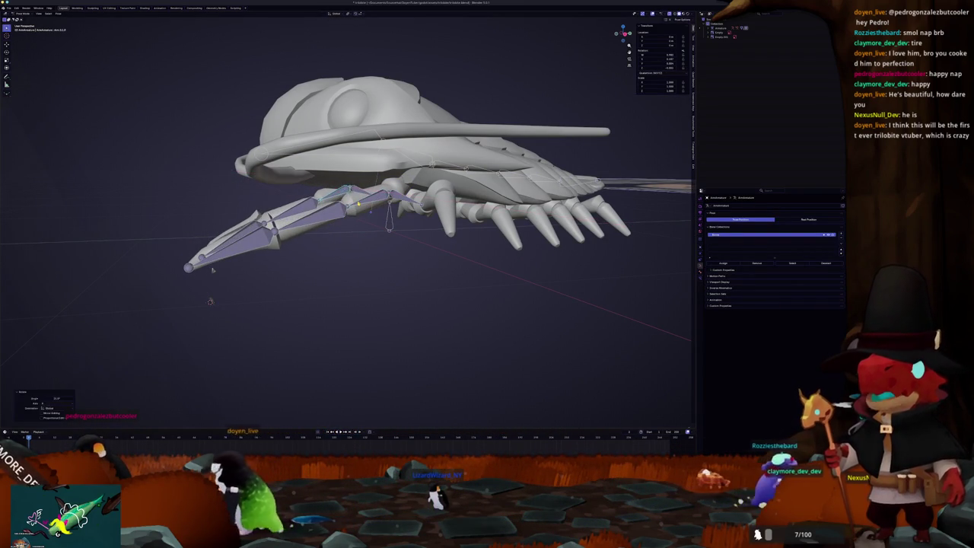
{"action": "key", "text": "Escape"}
{"action": "key", "text": "KP_3"}
{"action": "scroll", "coordinate": [157, 301], "scroll_direction": "up", "scroll_amount": 2}
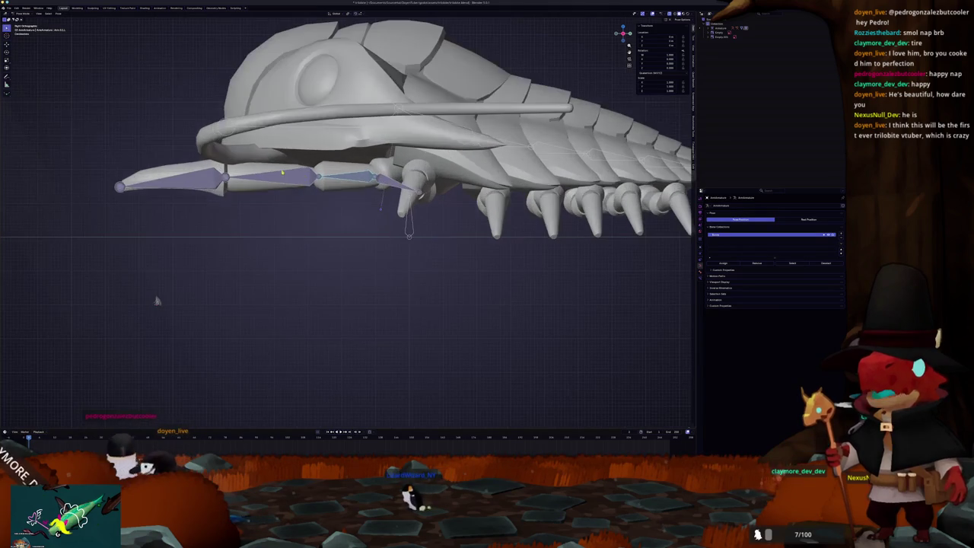
{"action": "key", "text": "r"}
{"action": "key", "text": "x"}
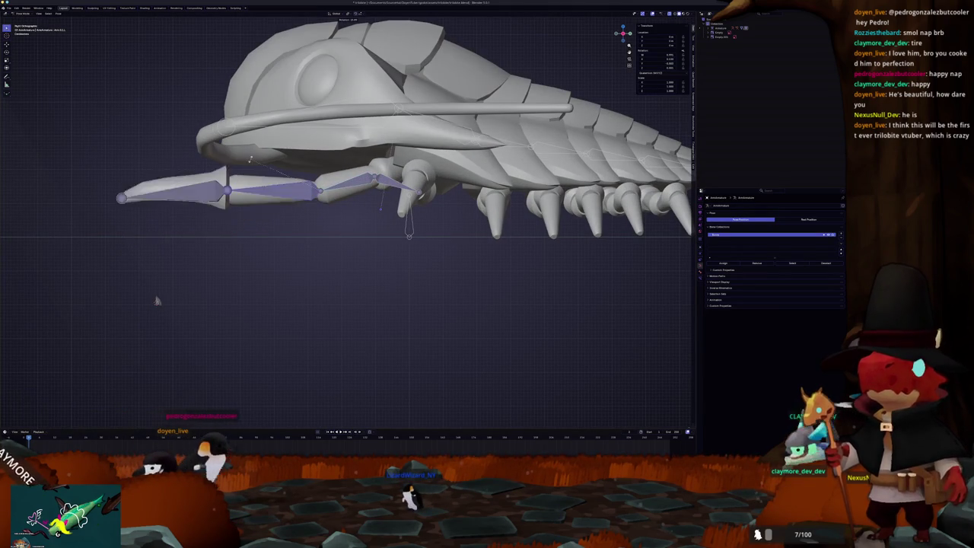
{"action": "type", "text": "45"}
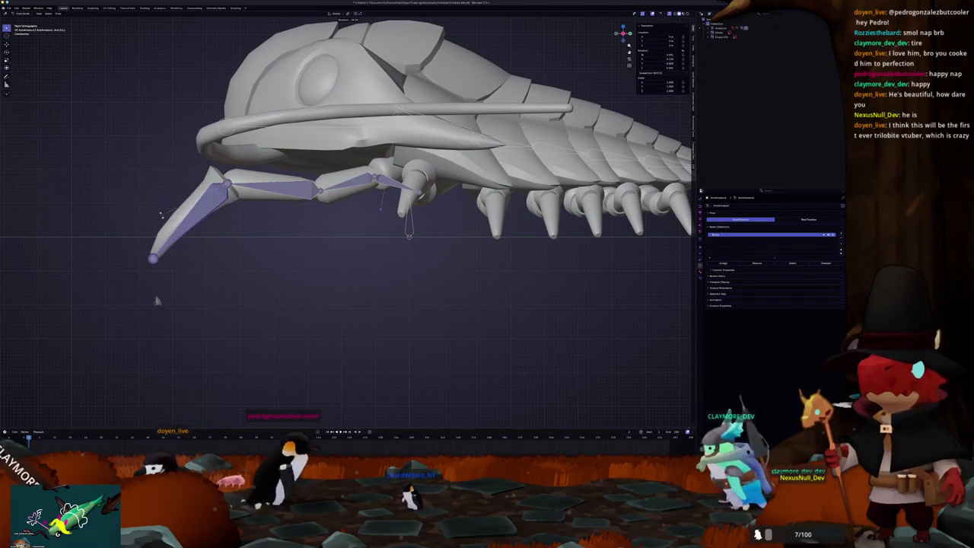
{"action": "key", "text": "Return"}
- Swing the leg bones further left with several Z-axis rotations
{"action": "mouse_move", "coordinate": [156, 300]}
{"action": "middle_mouse_down"}
{"action": "mouse_move", "coordinate": [134, 310]}
{"action": "mouse_move", "coordinate": [236, 341]}
{"action": "middle_mouse_up"}
{"action": "key", "text": "r"}
{"action": "key", "text": "z"}
{"action": "key", "text": "Return"}
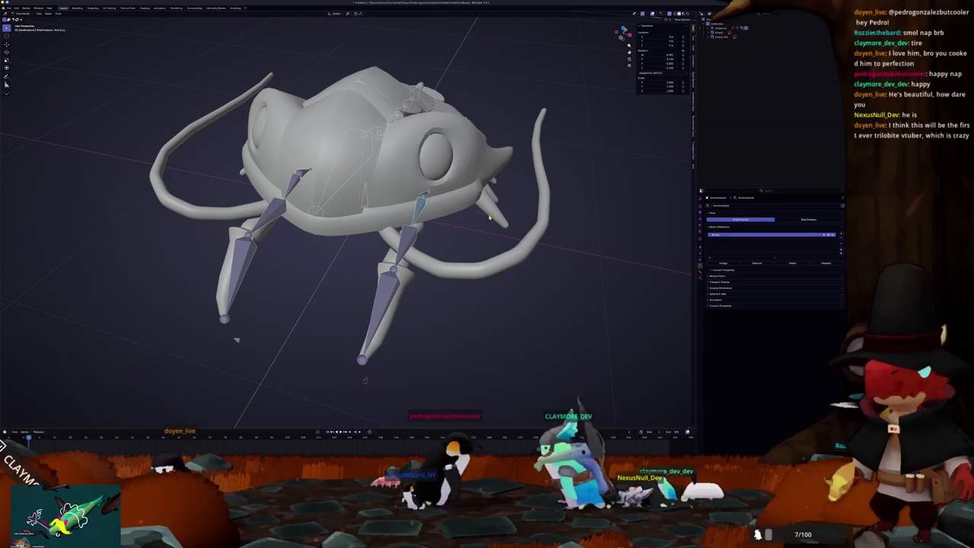
{"action": "key", "text": "r"}
{"action": "key", "text": "z"}
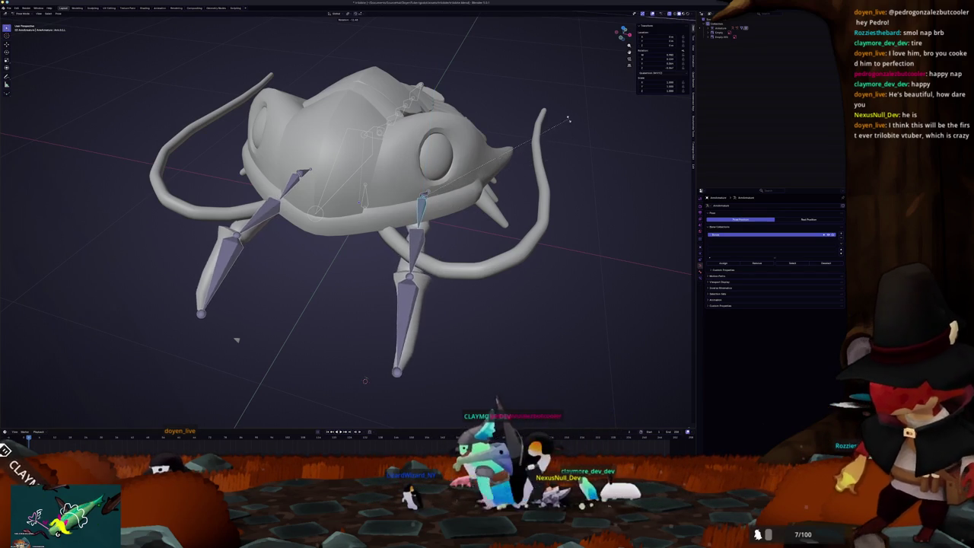
{"action": "key", "text": "Return"}
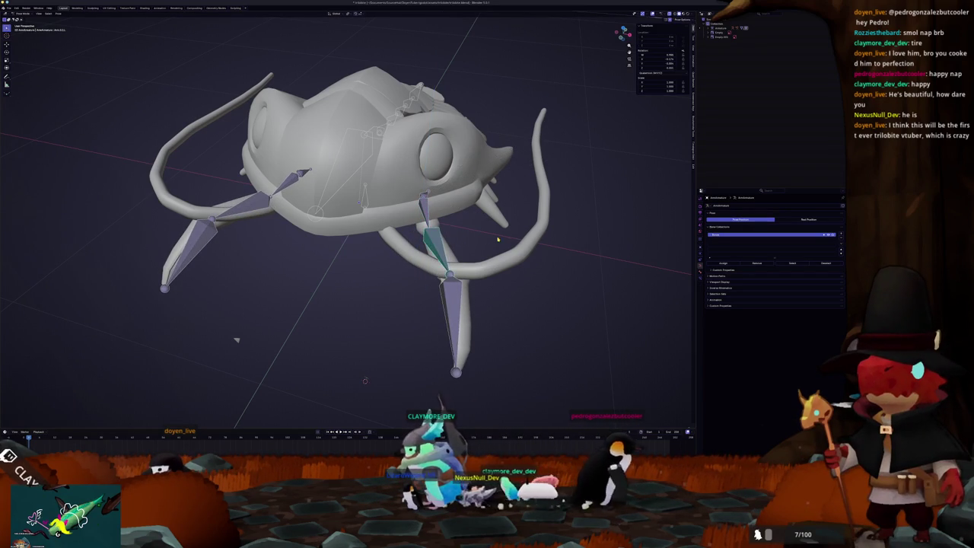
{"action": "key", "text": "r"}
{"action": "key", "text": "z"}
{"action": "key", "text": "Return"}
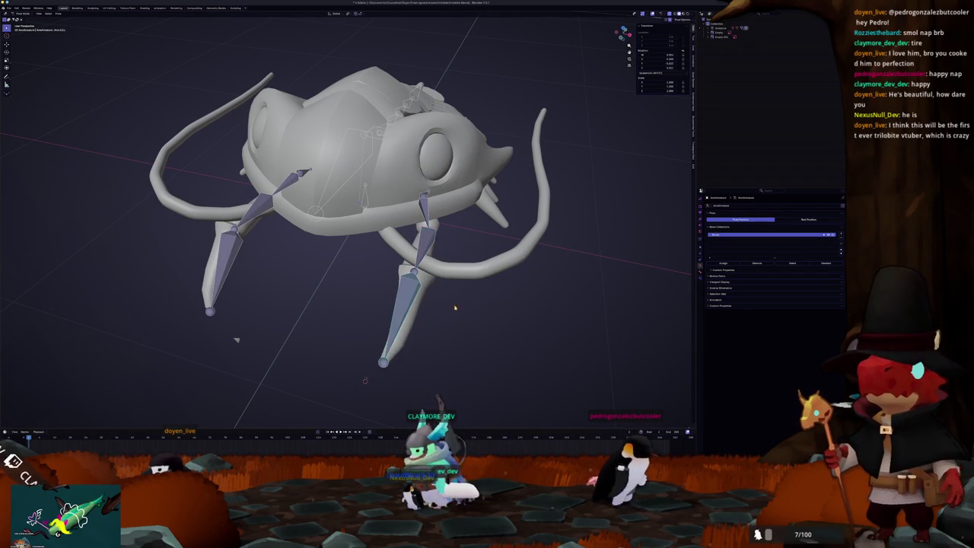
{"action": "key", "text": "r"}
{"action": "key", "text": "z"}
- Rotate the front leg bone upward in the right-side orthographic view
{"action": "middle_click_drag", "start_coordinate": [395, 328], "coordinate": [214, 268]}
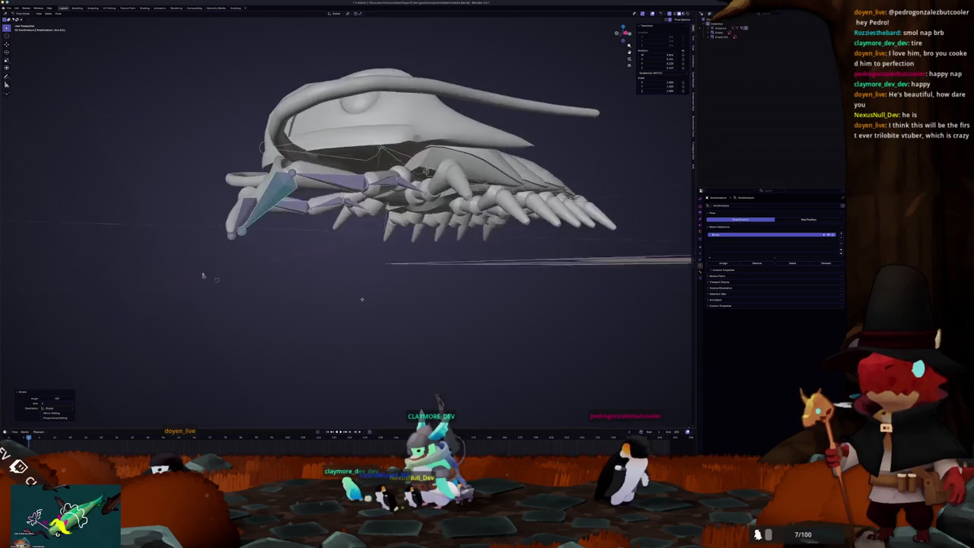
{"action": "key", "text": "KP_3"}
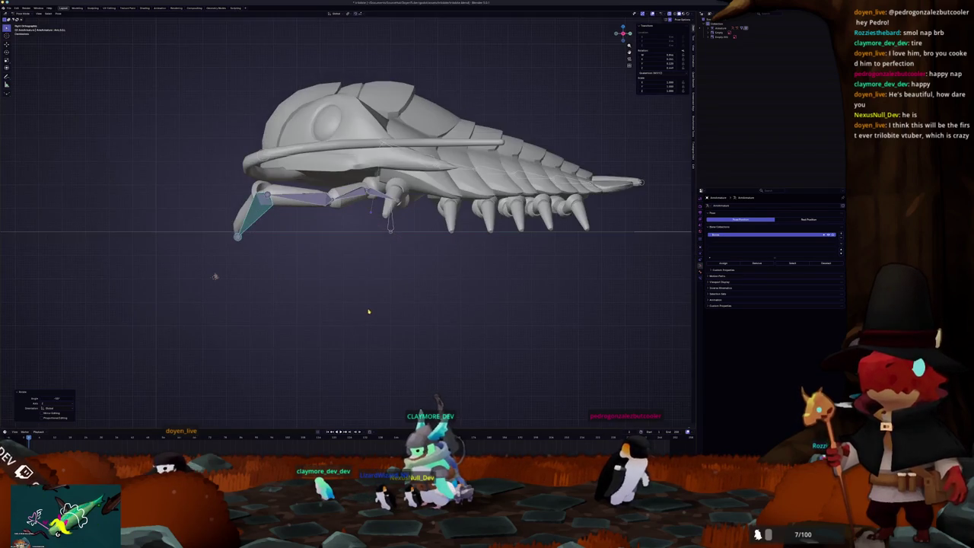
{"action": "scroll", "coordinate": [71, 335], "scroll_direction": "up", "scroll_amount": 3}
{"action": "scroll", "coordinate": [126, 374], "scroll_direction": "up", "scroll_amount": 2}
{"action": "scroll", "coordinate": [126, 375], "scroll_direction": "up", "scroll_amount": 1}
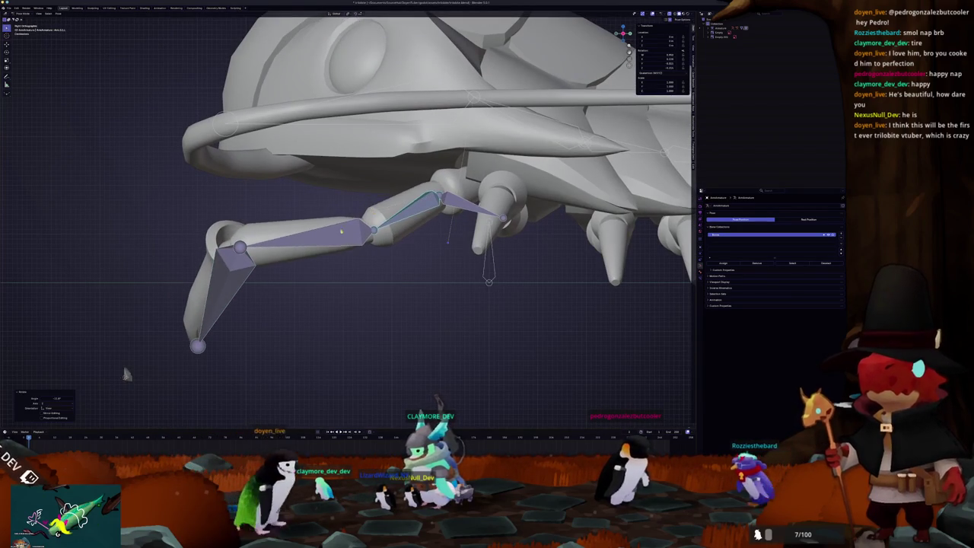
{"action": "key", "text": "r"}
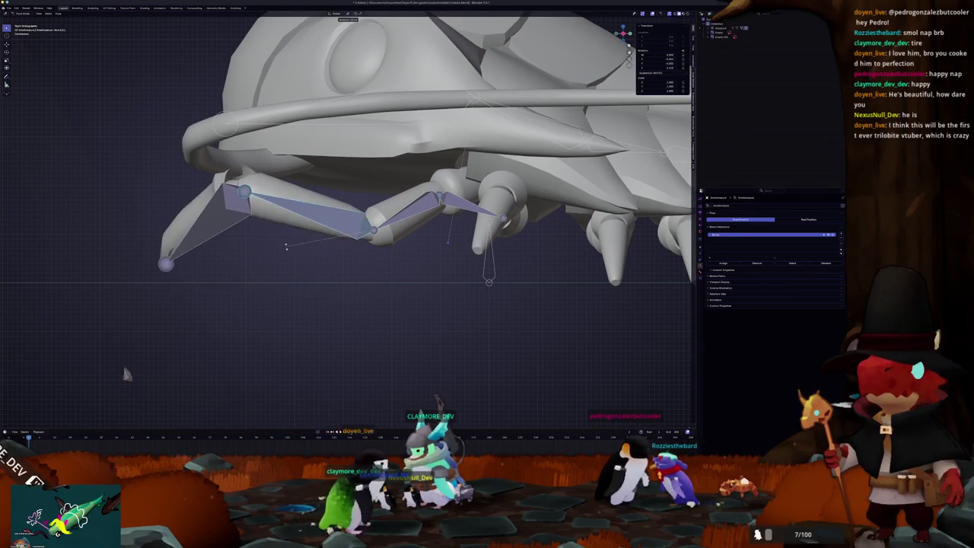
{"action": "left_click", "coordinate": [283, 257]}
- Inspect the posed rig from the front and side in X-ray, briefly checking the whisker meshes
{"action": "middle_click_drag", "start_coordinate": [165, 334], "coordinate": [360, 350]}
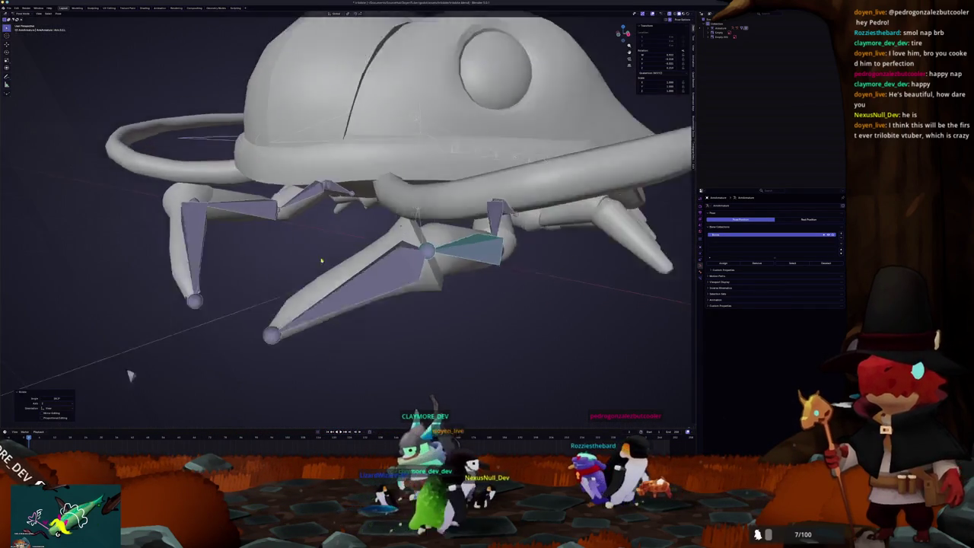
{"action": "key", "text": "KP_1"}
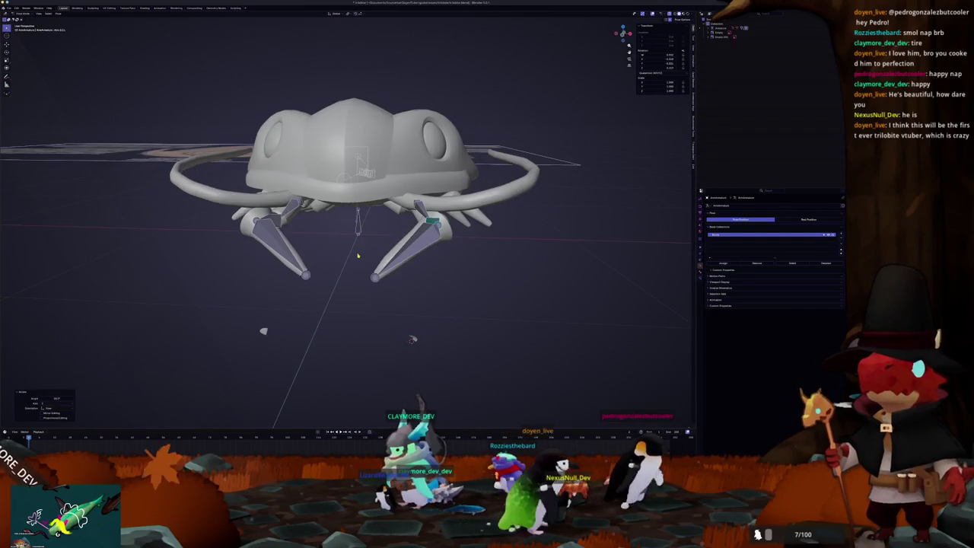
{"action": "scroll", "coordinate": [356, 256], "scroll_direction": "up", "scroll_amount": 3}
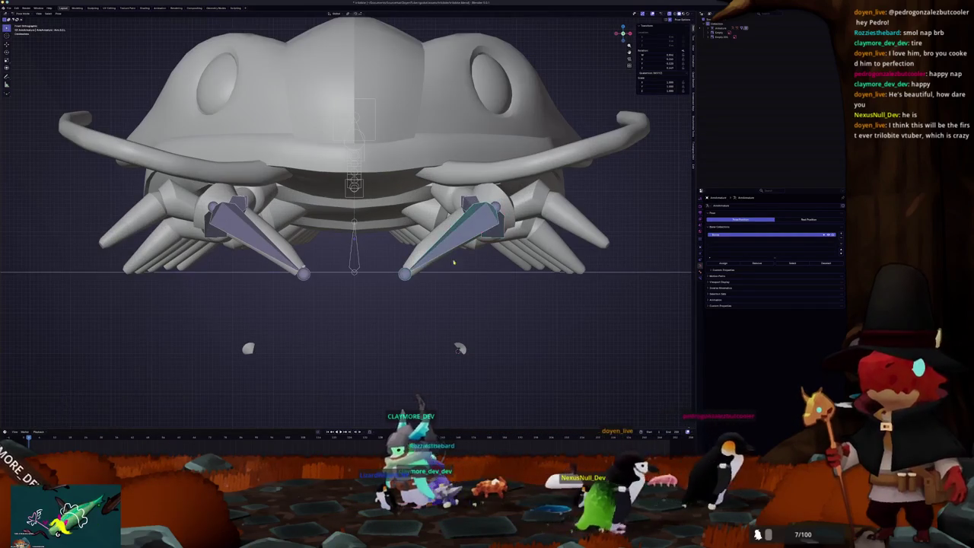
{"action": "mouse_move", "coordinate": [452, 274]}
{"action": "middle_mouse_down"}
{"action": "mouse_move", "coordinate": [354, 272]}
{"action": "mouse_move", "coordinate": [392, 281]}
{"action": "middle_mouse_up"}
{"action": "key", "text": "alt+z"}
{"action": "key", "text": "alt+z"}
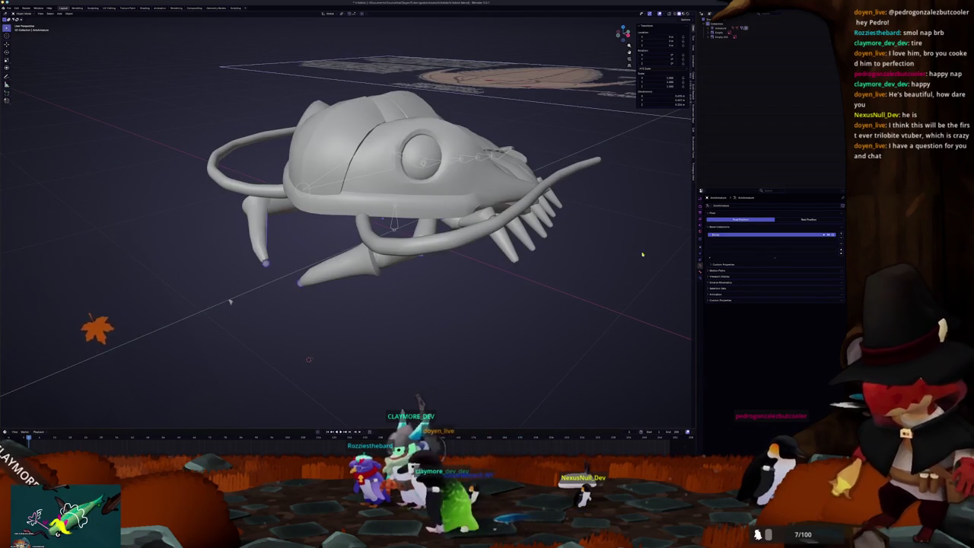
{"action": "left_click", "coordinate": [702, 241]}
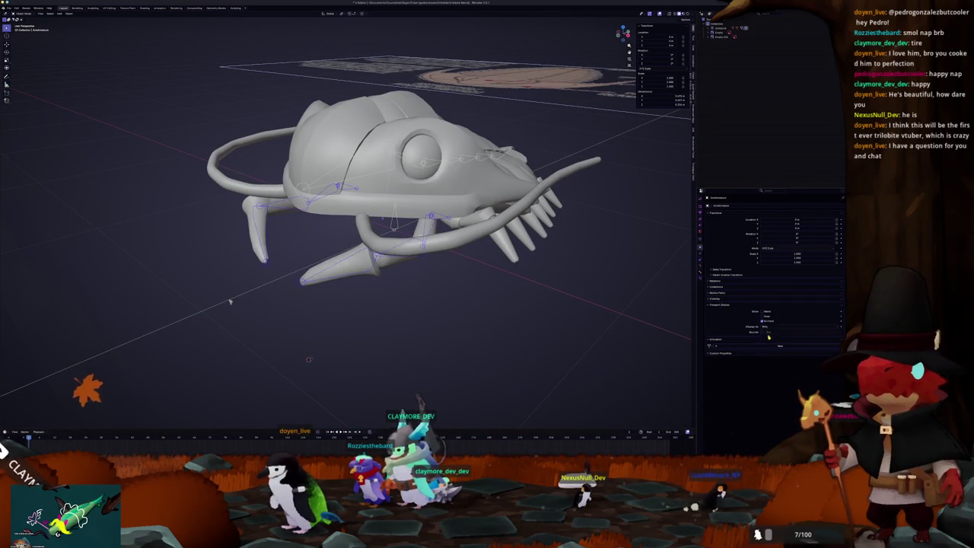
{"action": "mouse_move", "coordinate": [560, 303]}
{"action": "middle_mouse_down"}
{"action": "mouse_move", "coordinate": [572, 300]}
{"action": "mouse_move", "coordinate": [526, 299]}
{"action": "middle_mouse_up"}
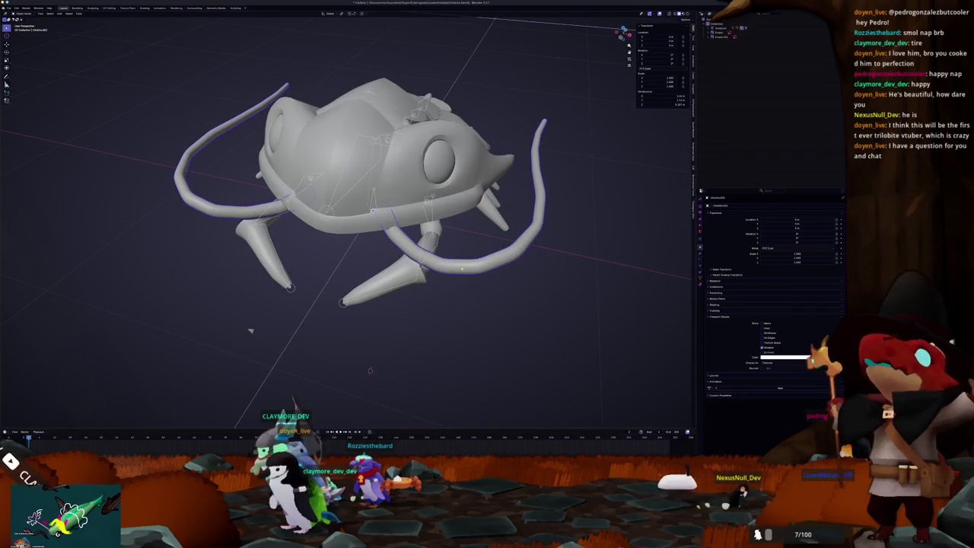
{"action": "mouse_move", "coordinate": [251, 330]}
{"action": "middle_mouse_down"}
{"action": "mouse_move", "coordinate": [477, 245]}
{"action": "mouse_move", "coordinate": [440, 266]}
{"action": "mouse_move", "coordinate": [440, 252]}
{"action": "mouse_move", "coordinate": [456, 301]}
{"action": "middle_mouse_up"}
{"action": "key", "text": "Tab"}
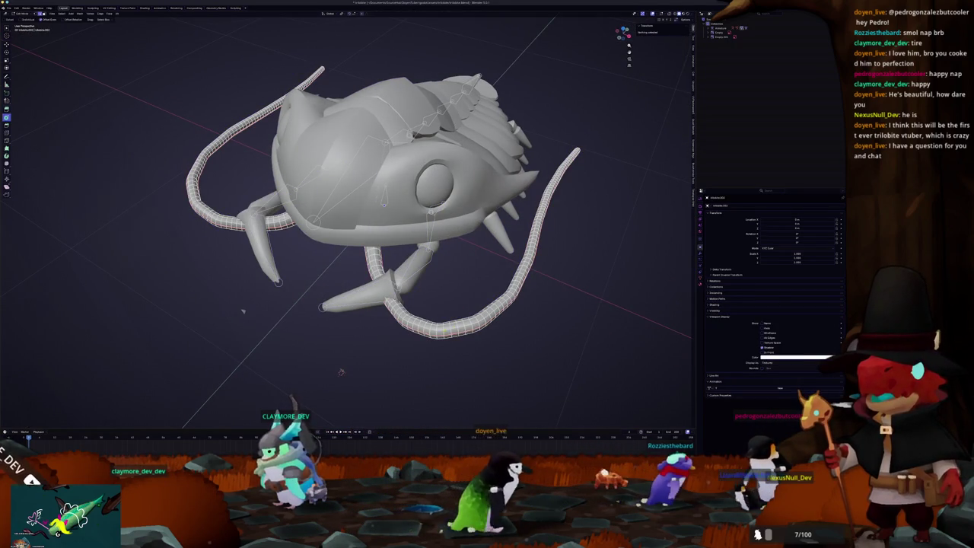
{"action": "key", "text": "Tab"}
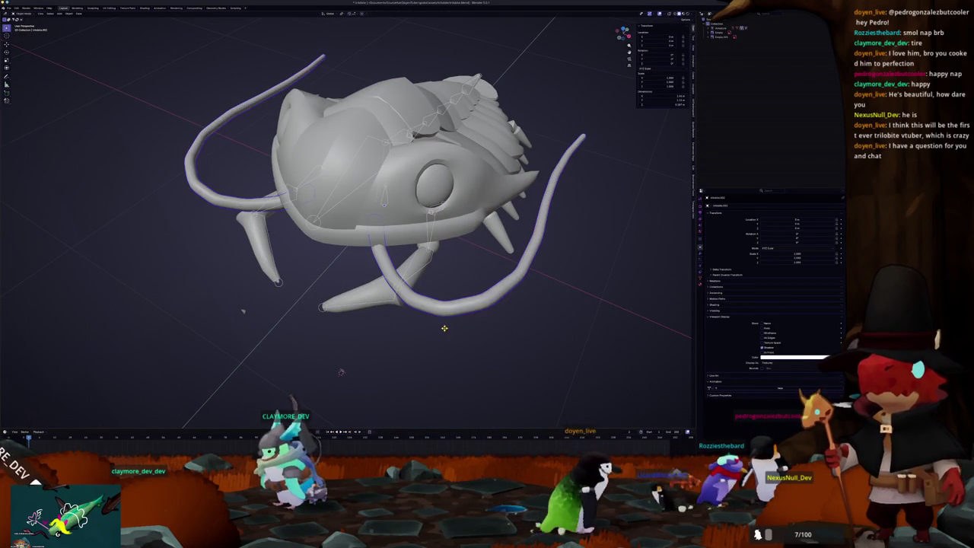
{"action": "mouse_move", "coordinate": [440, 299]}
{"action": "middle_mouse_down"}
{"action": "mouse_move", "coordinate": [392, 219]}
{"action": "mouse_move", "coordinate": [384, 238]}
{"action": "middle_mouse_up"}
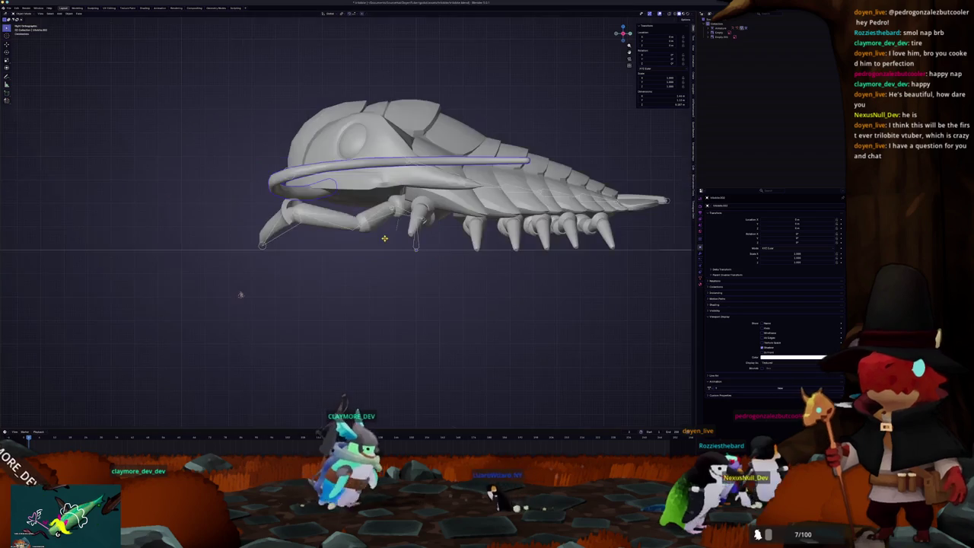
- Test the existing armature by swinging a front leg, then deselect it in Object Mode
{"action": "key", "text": "shift+a"}
{"action": "left_click", "coordinate": [365, 238]}
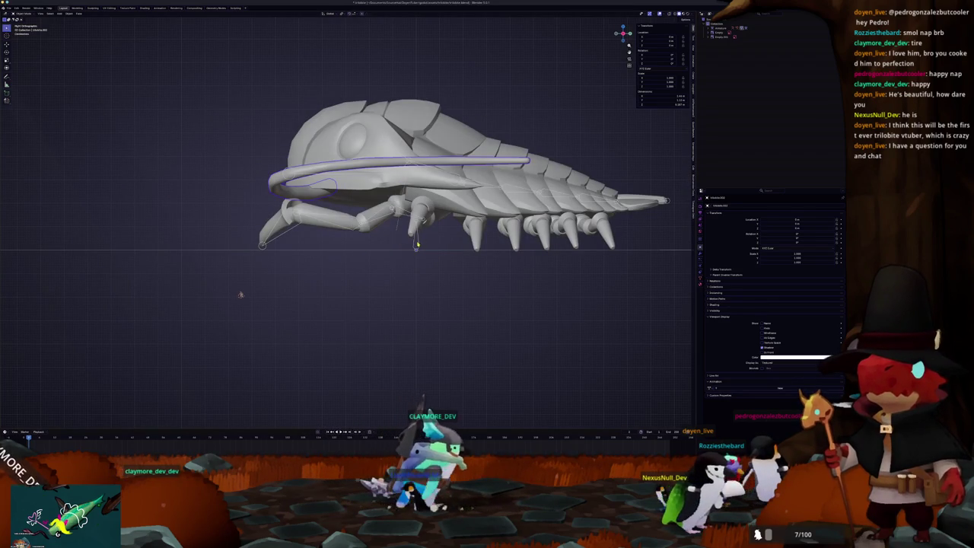
{"action": "left_click_drag", "start_coordinate": [417, 244], "coordinate": [422, 254]}
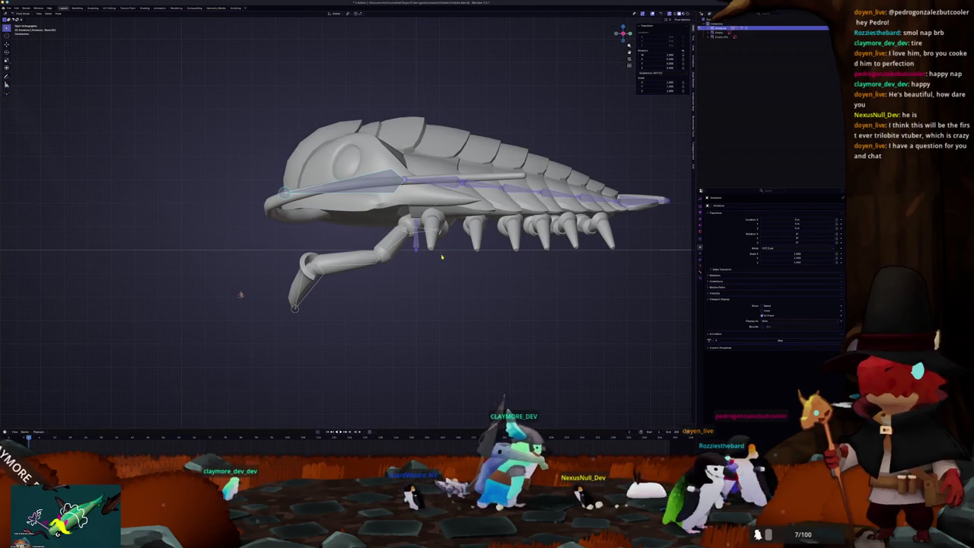
{"action": "key", "text": "ctrl+Tab"}
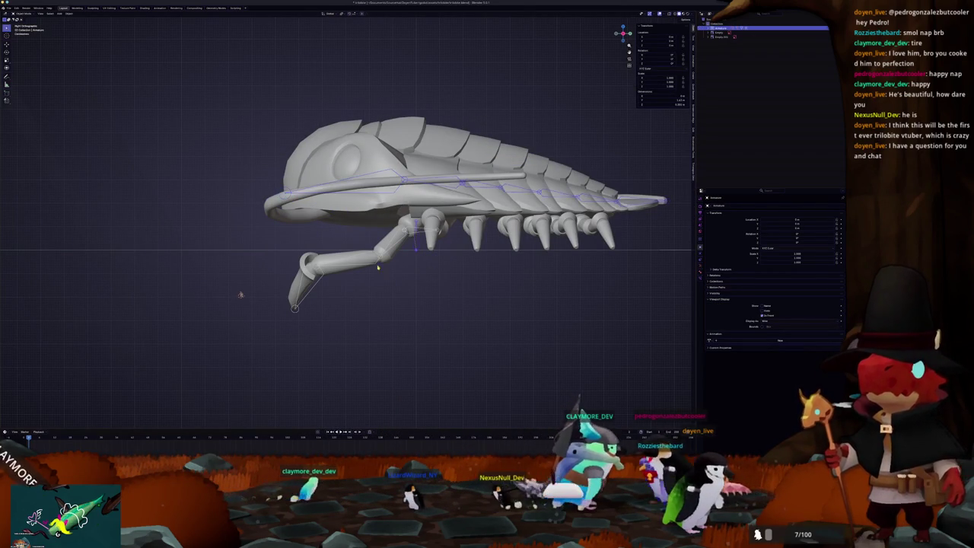
{"action": "key", "text": "Tab"}
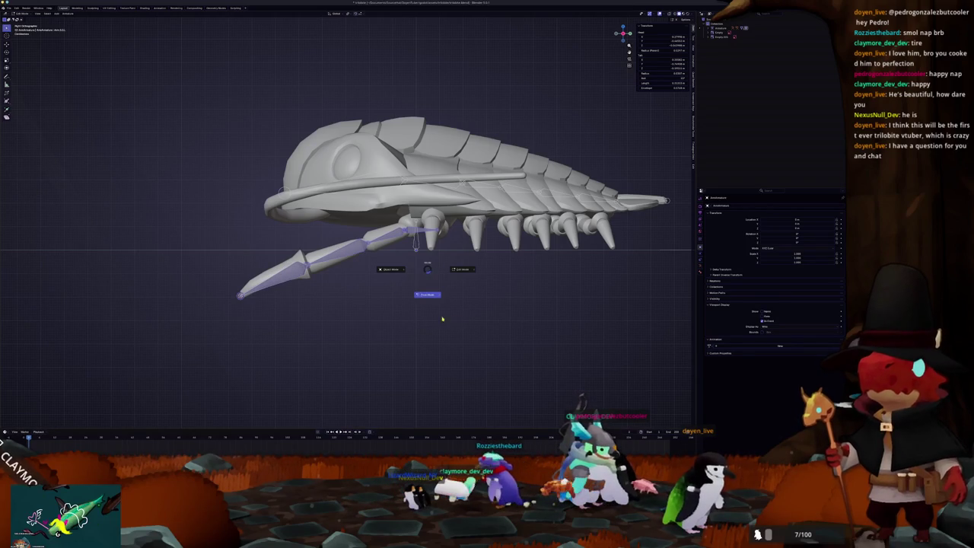
{"action": "left_click", "coordinate": [442, 319]}
{"action": "key", "text": "ctrl+Tab"}
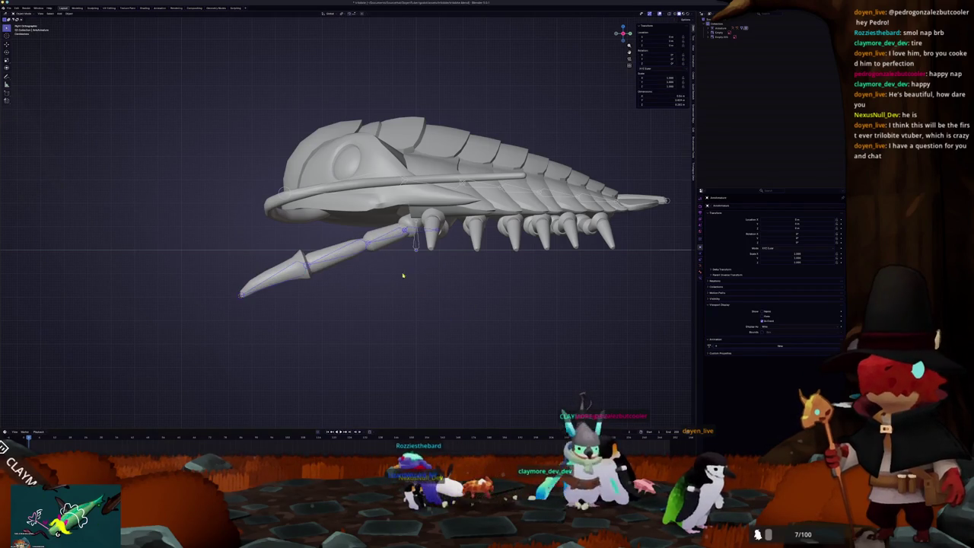
{"action": "left_click", "coordinate": [419, 284]}
- Add a new single-bone armature and move its bone over the front of the head
{"action": "key", "text": "shift+a"}
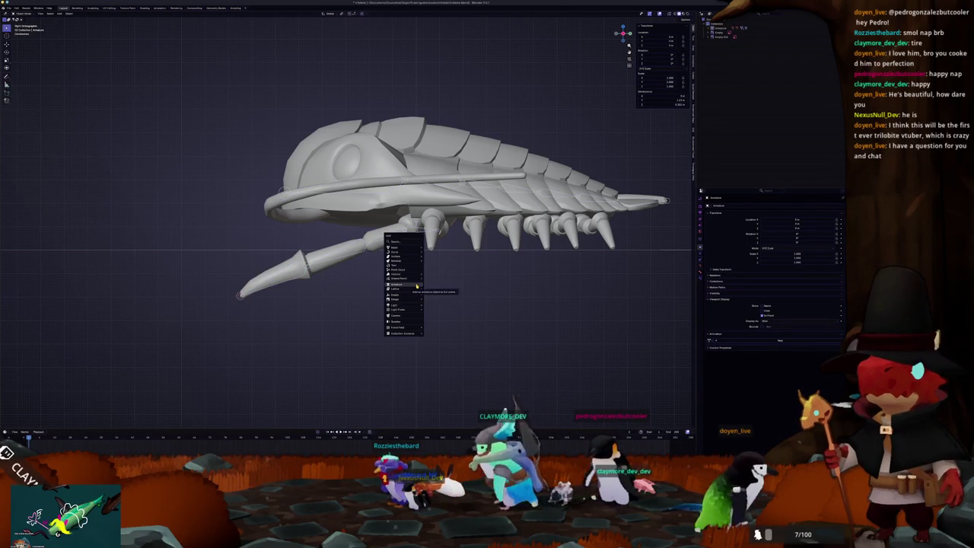
{"action": "left_click", "coordinate": [417, 285]}
{"action": "key", "text": "g"}
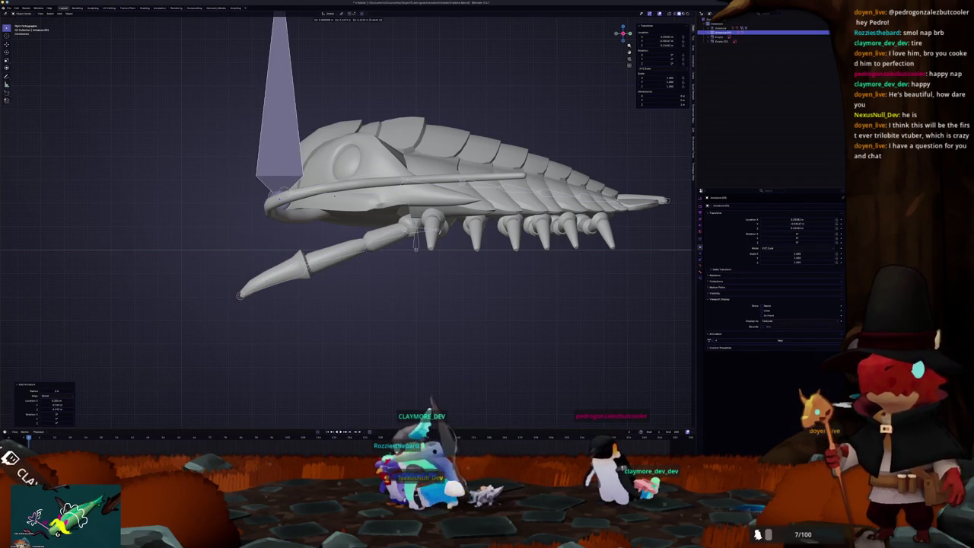
{"action": "left_click", "coordinate": [239, 295]}
{"action": "key", "text": "Tab"}
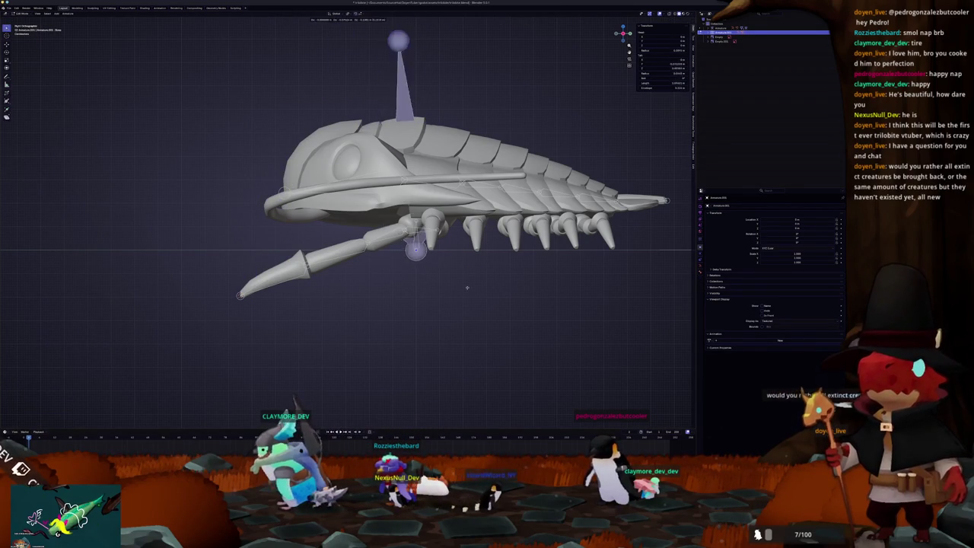
{"action": "key", "text": "g"}
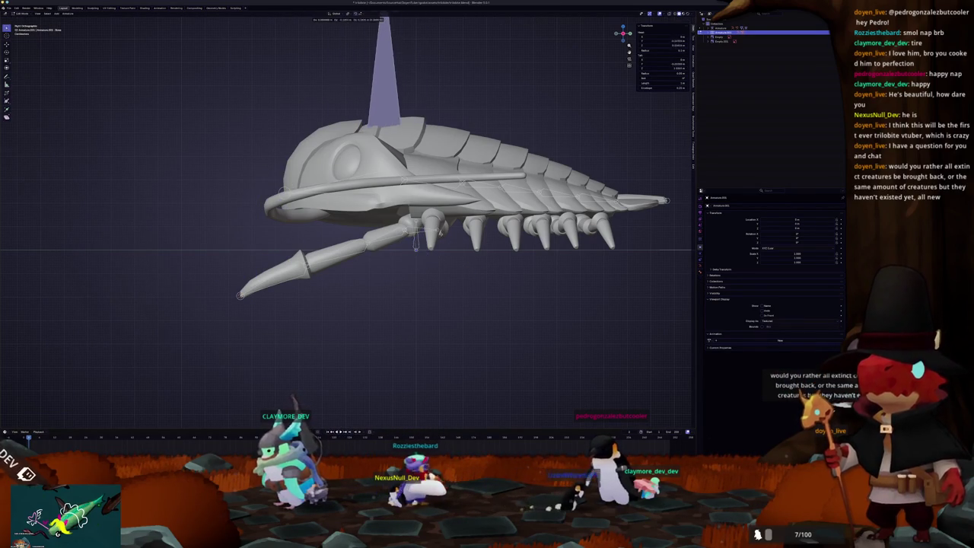
{"action": "left_click", "coordinate": [319, 231]}
- Inspect the antenna mesh and bones from the front view with see-through display on
{"action": "key", "text": "KP_1"}
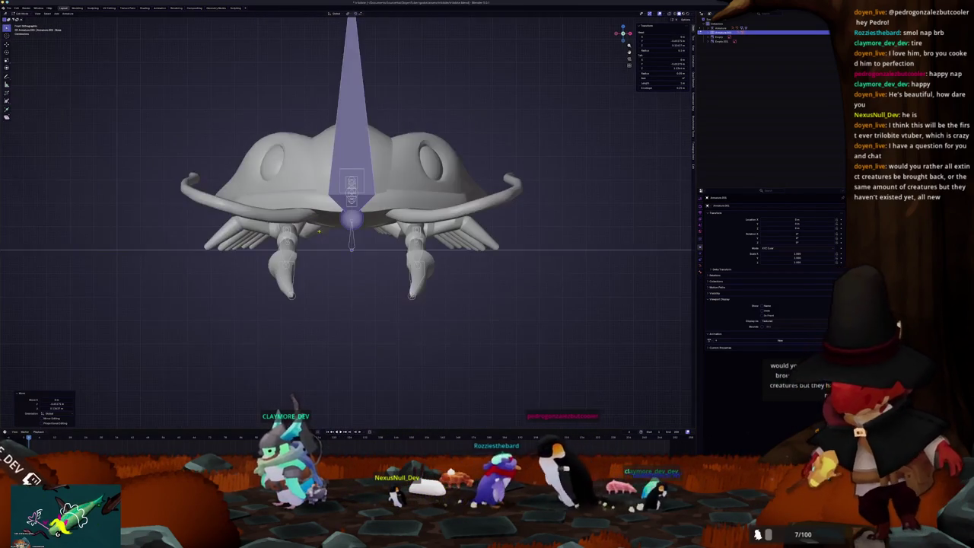
{"action": "scroll", "coordinate": [389, 235], "scroll_direction": "up", "scroll_amount": 3}
{"action": "left_click", "coordinate": [449, 218]}
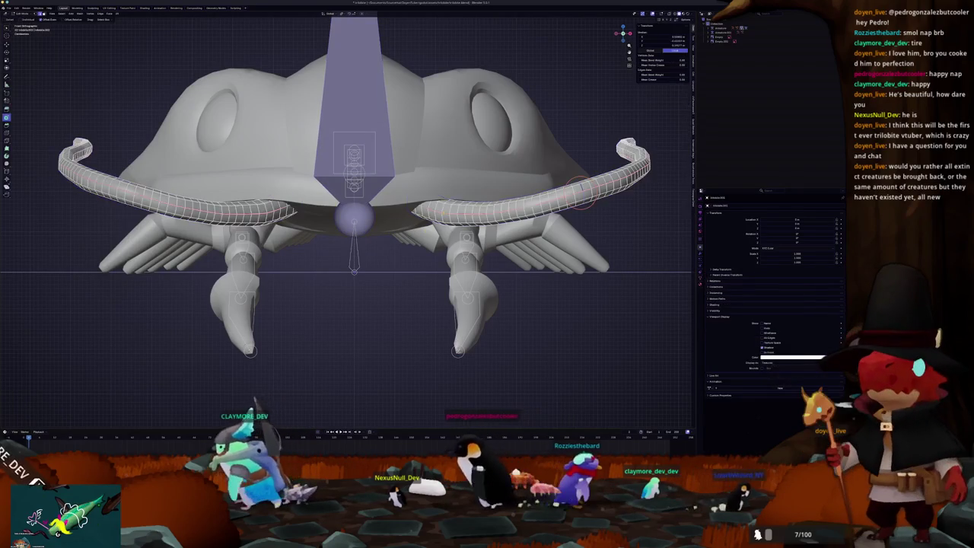
{"action": "key", "text": "alt+z"}
{"action": "mouse_move", "coordinate": [449, 219]}
{"action": "middle_mouse_down"}
{"action": "mouse_move", "coordinate": [665, 319]}
{"action": "mouse_move", "coordinate": [460, 256]}
{"action": "middle_mouse_up"}
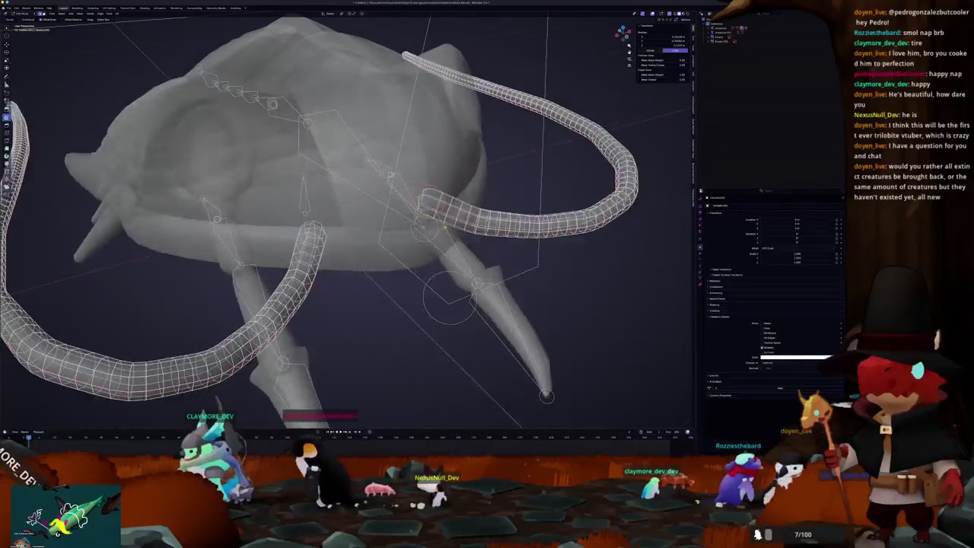
{"action": "key", "text": "ctrl+Tab"}
{"action": "left_click", "coordinate": [410, 265]}
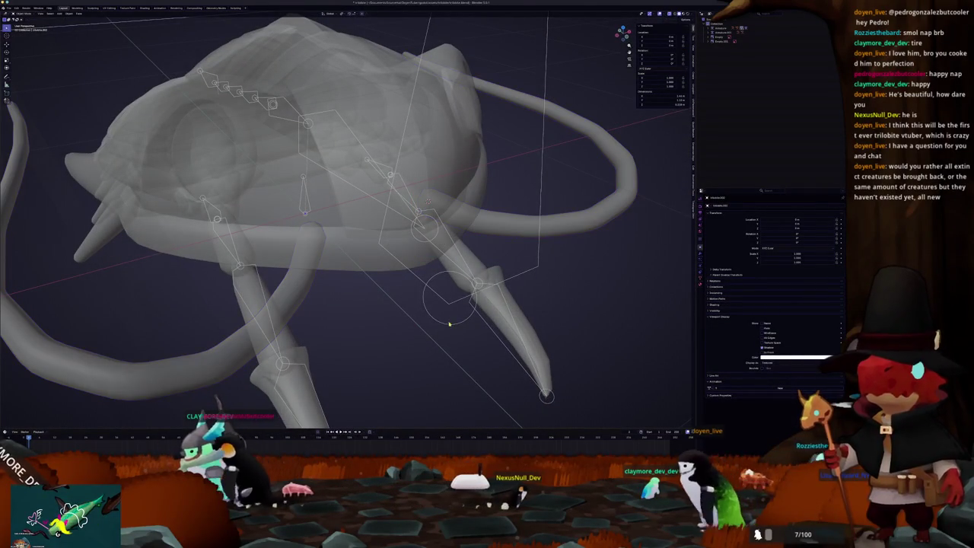
{"action": "middle_click_drag", "start_coordinate": [447, 315], "coordinate": [435, 232]}
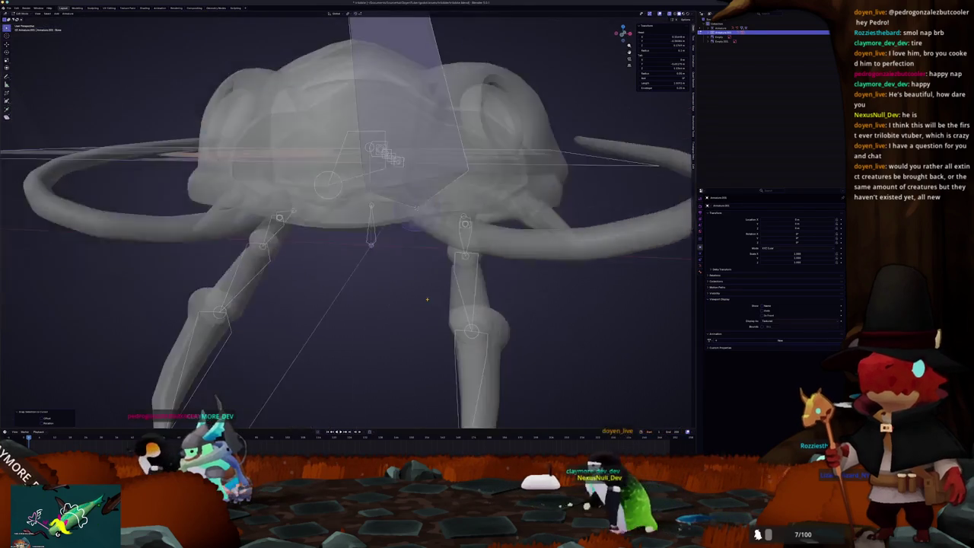
{"action": "scroll", "coordinate": [435, 232], "scroll_direction": "down", "scroll_amount": 4}
- Snap the 3D cursor to the antenna tip and reselect the new antenna armature
{"action": "left_click", "coordinate": [436, 232]}
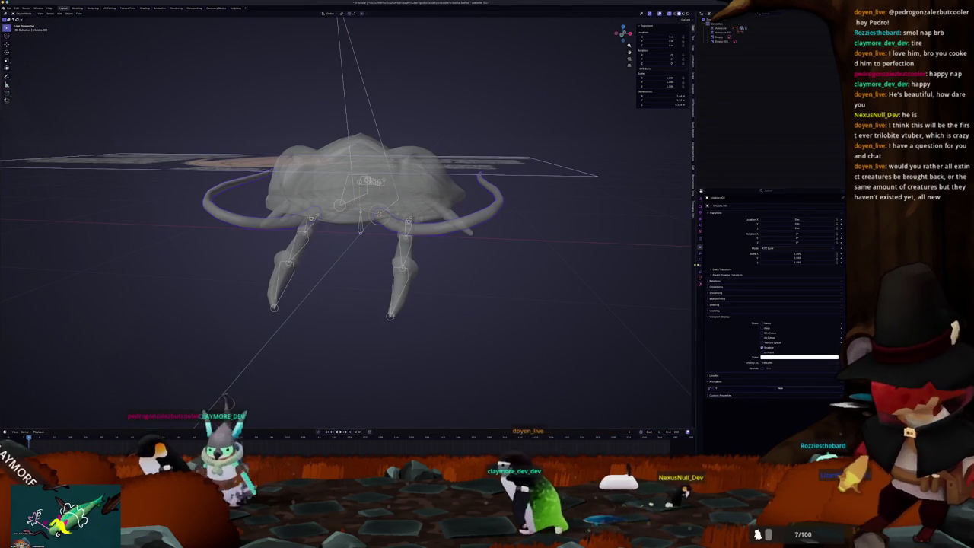
{"action": "left_click", "coordinate": [701, 278]}
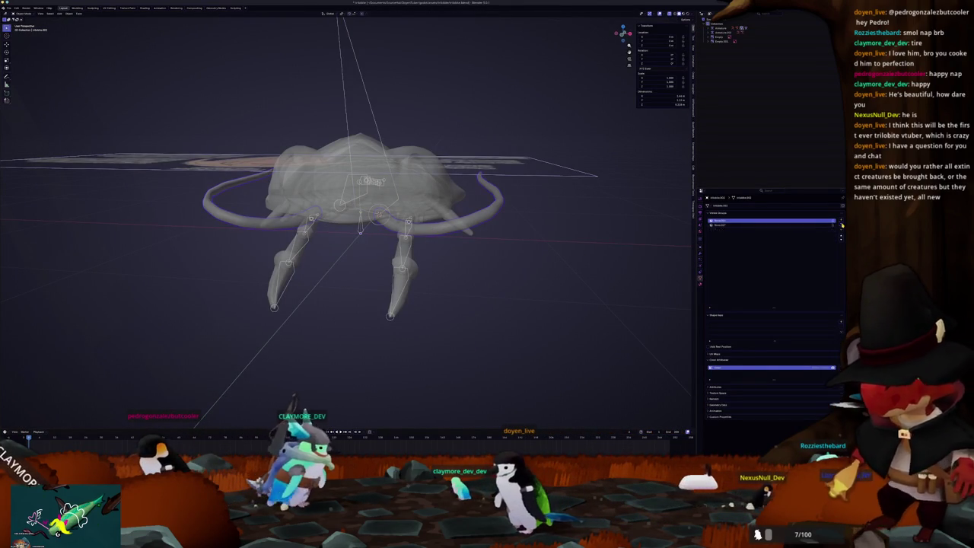
{"action": "scroll", "coordinate": [420, 237], "scroll_direction": "up", "scroll_amount": 3}
{"action": "mouse_move", "coordinate": [420, 236]}
{"action": "middle_mouse_down"}
{"action": "mouse_move", "coordinate": [396, 320]}
{"action": "mouse_move", "coordinate": [452, 298]}
{"action": "middle_mouse_up"}
{"action": "key", "text": "Tab"}
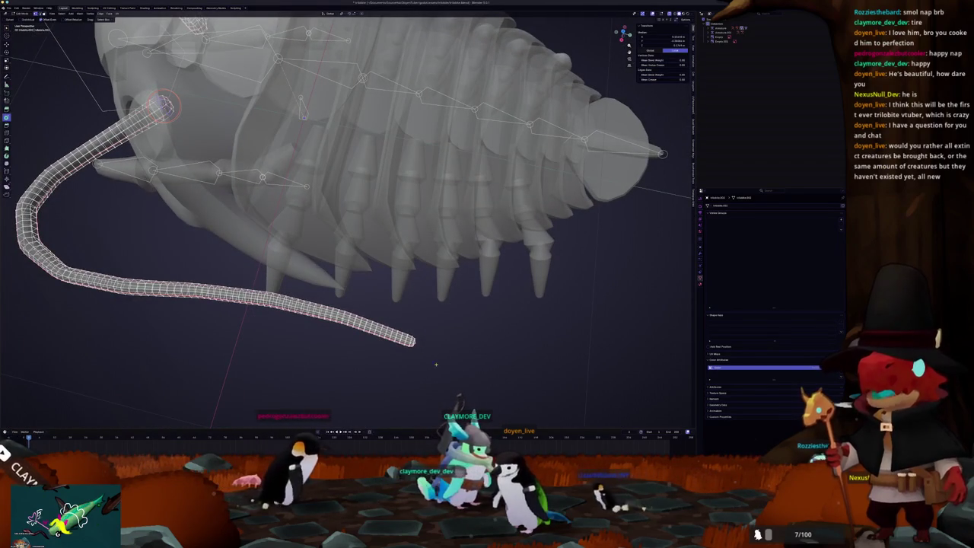
{"action": "right_click", "coordinate": [416, 342], "text": "shift"}
{"action": "middle_click_drag", "start_coordinate": [419, 343], "coordinate": [448, 350]}
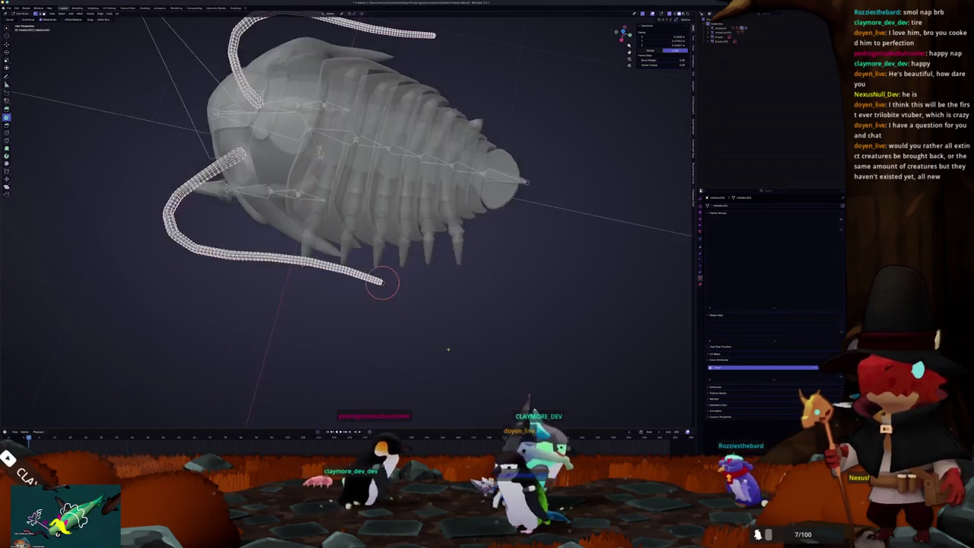
{"action": "key", "text": "Tab"}
{"action": "scroll", "coordinate": [449, 350], "scroll_direction": "down", "scroll_amount": 3}
{"action": "left_click", "coordinate": [270, 126]}
- Subdivide the antenna bone from the top view and preview the antenna's weights
{"action": "key", "text": "Tab"}
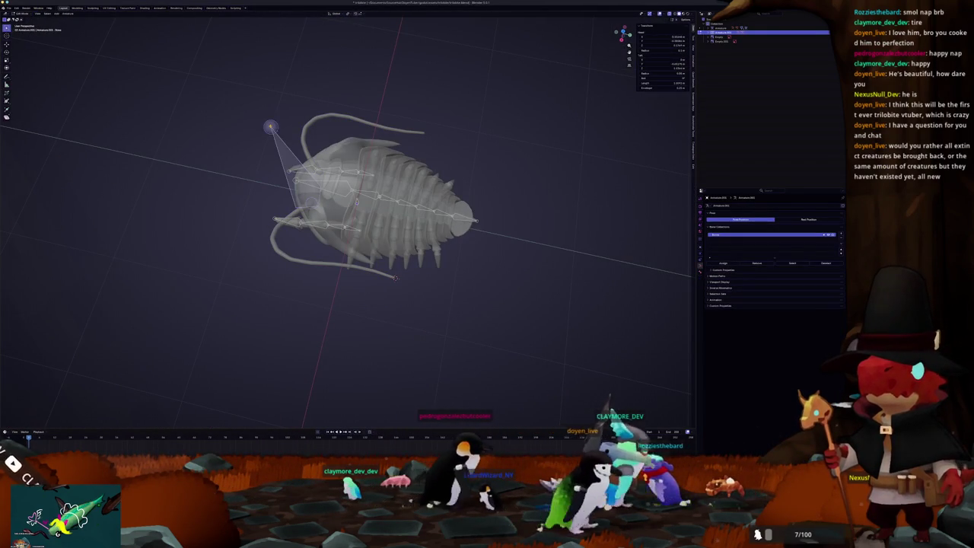
{"action": "key", "text": "KP_7"}
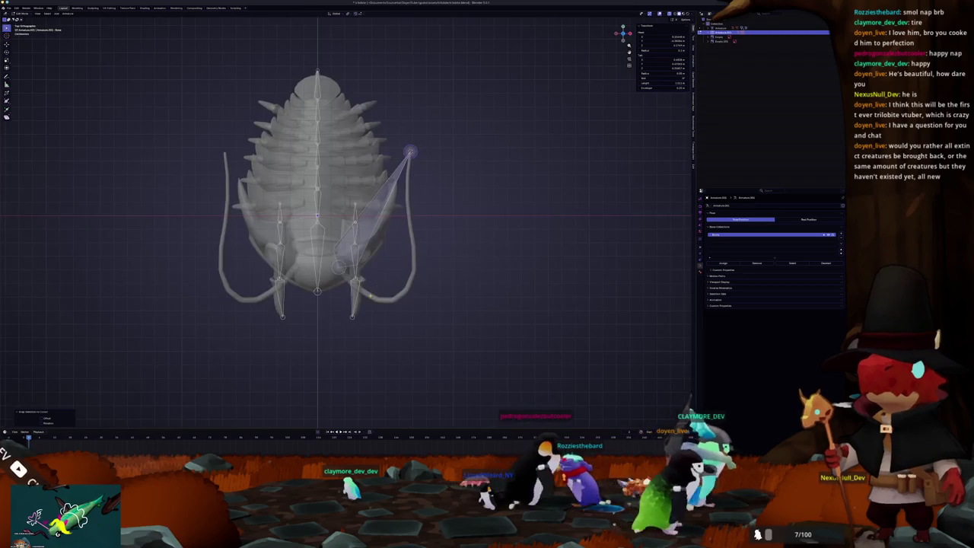
{"action": "right_click", "coordinate": [374, 213]}
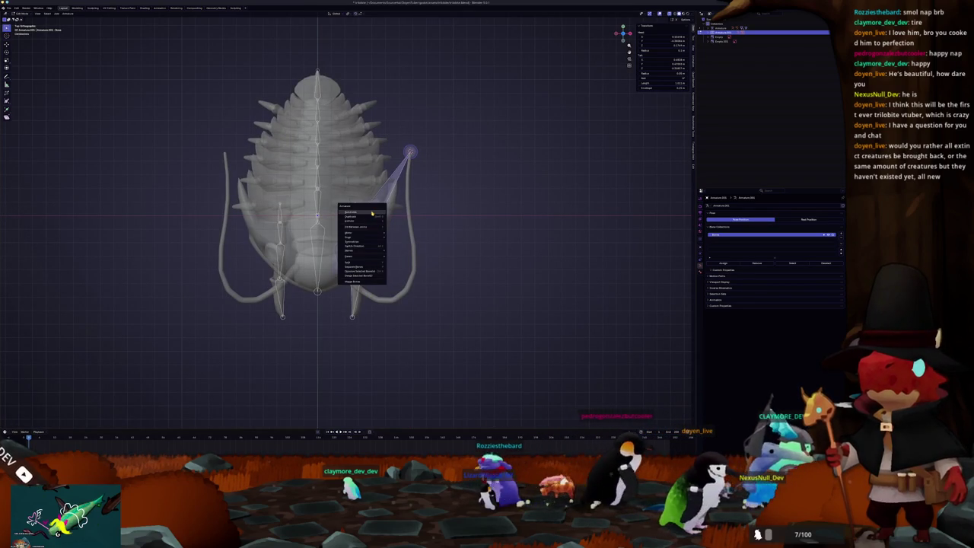
{"action": "left_click", "coordinate": [372, 213]}
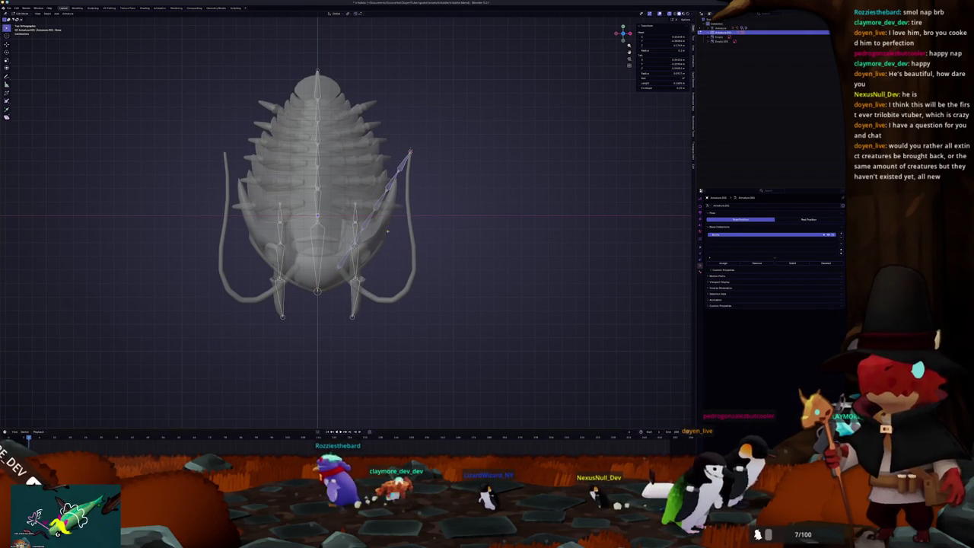
{"action": "key", "text": "ctrl+Tab"}
{"action": "scroll", "coordinate": [502, 51], "scroll_direction": "up", "scroll_amount": 5}
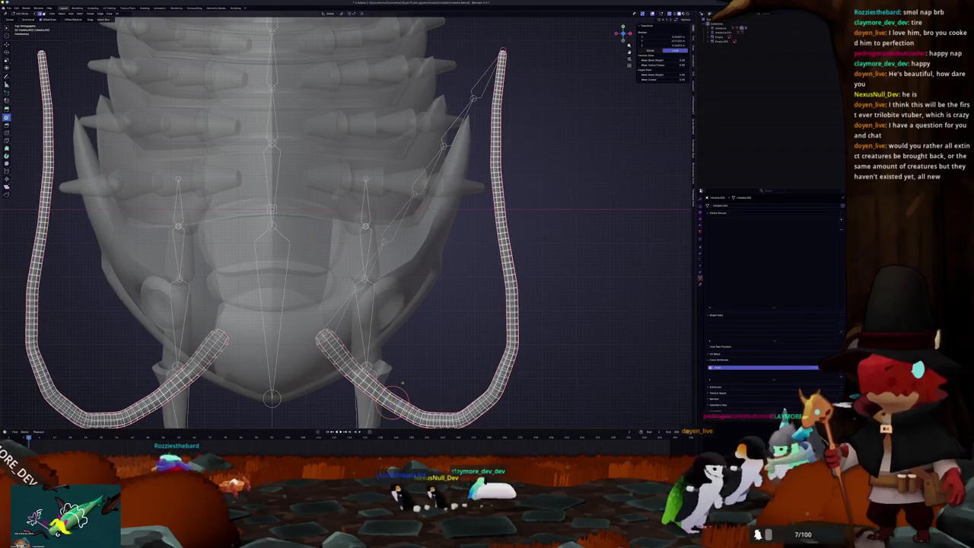
{"action": "key", "text": "ctrl+Tab"}
{"action": "scroll", "coordinate": [342, 252], "scroll_direction": "down", "scroll_amount": 2}
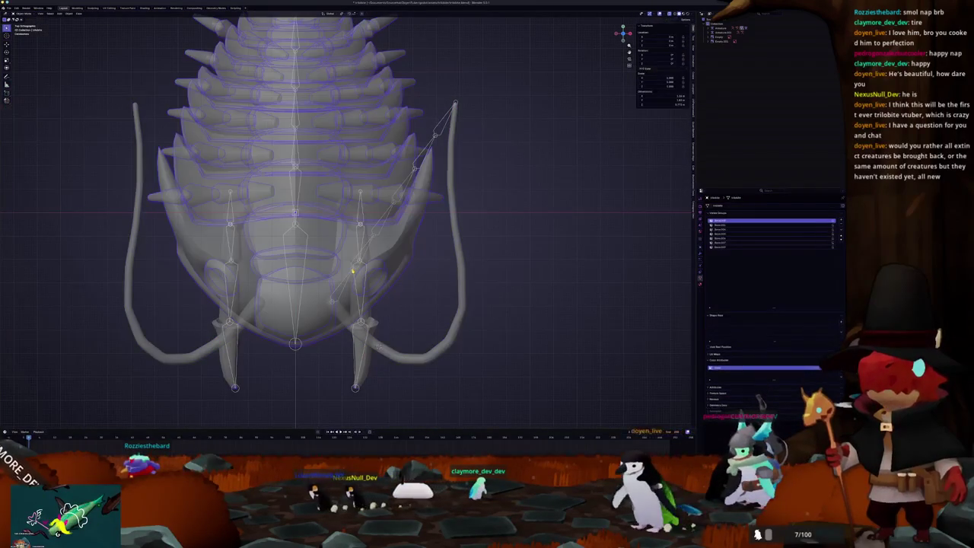
- Select a bone in the antenna chain and inspect the right antenna's weights
{"action": "left_click", "coordinate": [351, 268]}
{"action": "middle_click_drag", "start_coordinate": [352, 268], "coordinate": [319, 213], "text": "shift"}
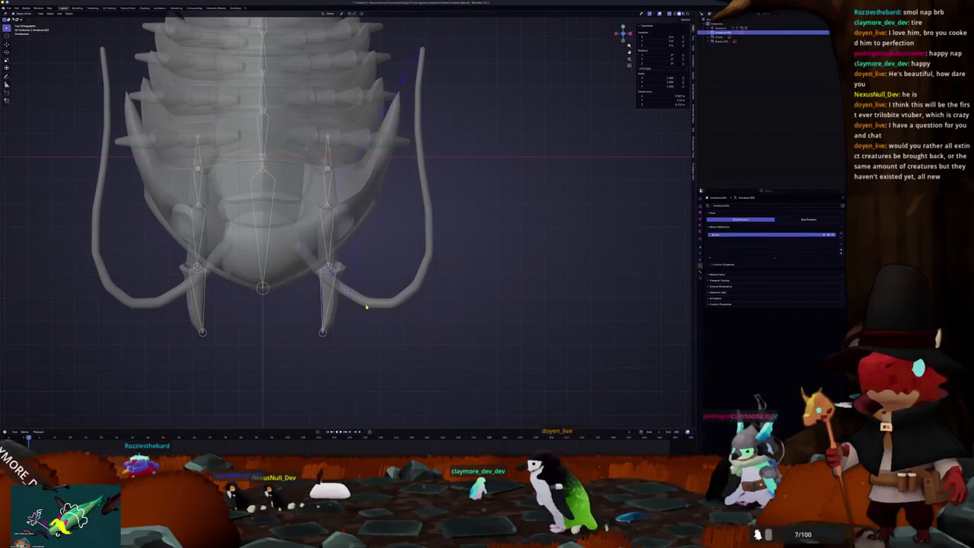
{"action": "key", "text": "ctrl+Tab"}
{"action": "key", "text": "ctrl+Tab"}
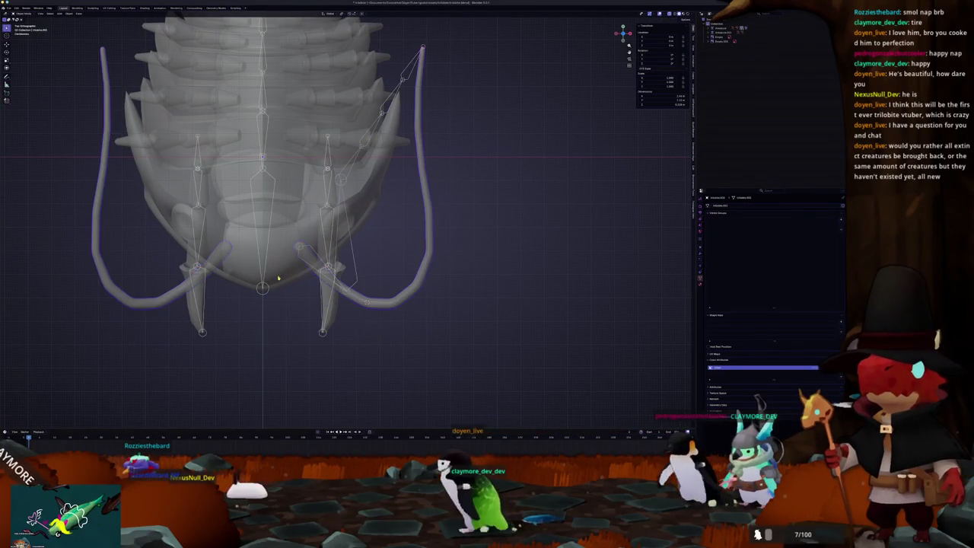
{"action": "left_click", "coordinate": [354, 249]}
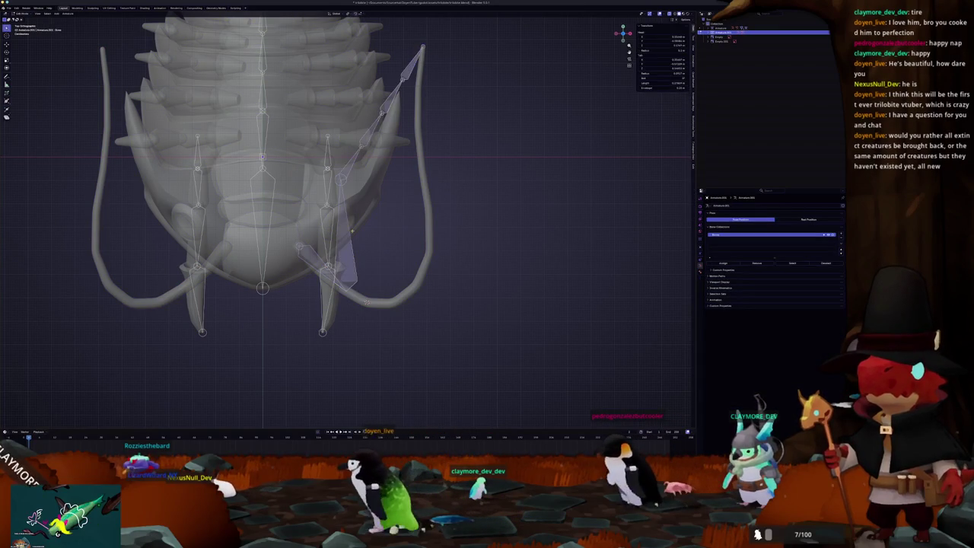
{"action": "scroll", "coordinate": [393, 285], "scroll_direction": "up", "scroll_amount": 1}
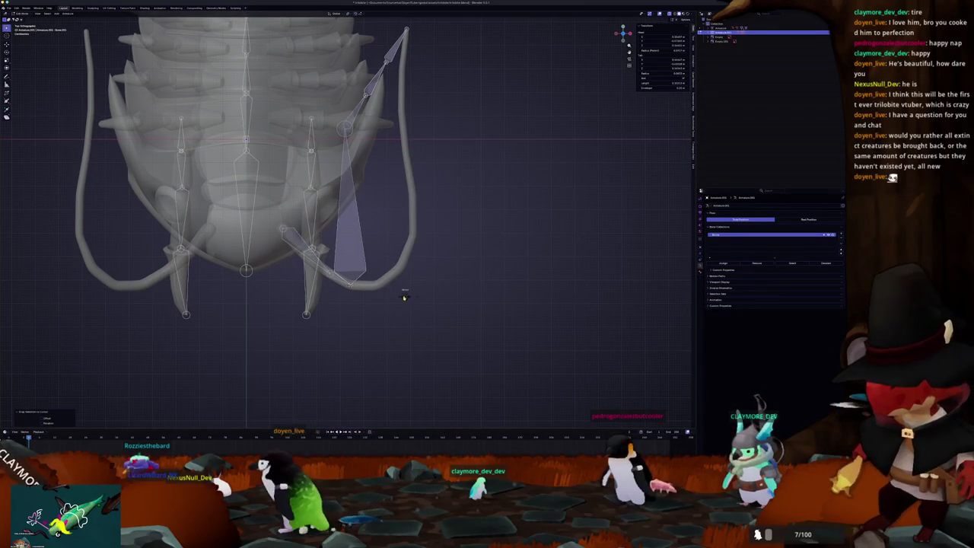
{"action": "key", "text": "Tab"}
{"action": "scroll", "coordinate": [385, 325], "scroll_direction": "up", "scroll_amount": 2}
{"action": "key", "text": "ctrl+Tab"}
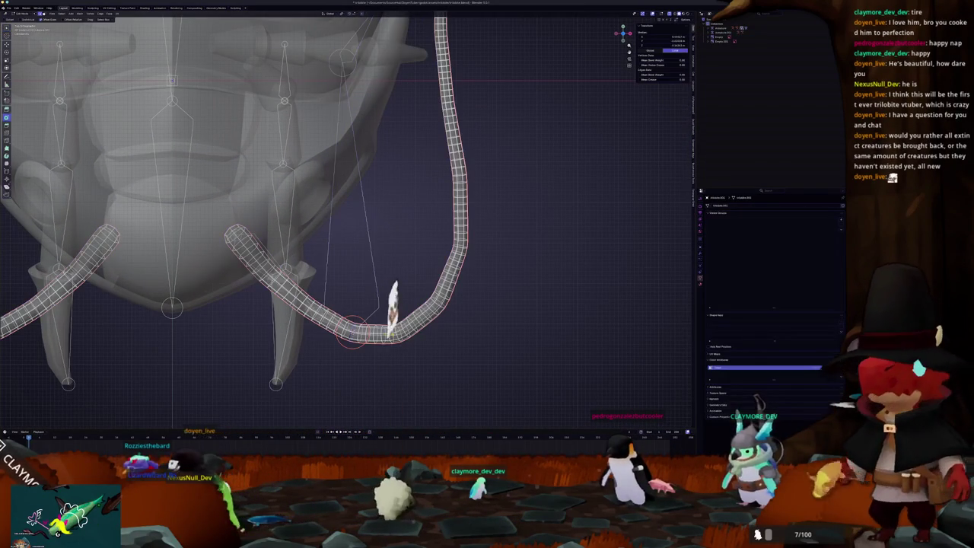
{"action": "key", "text": "ctrl+Tab"}
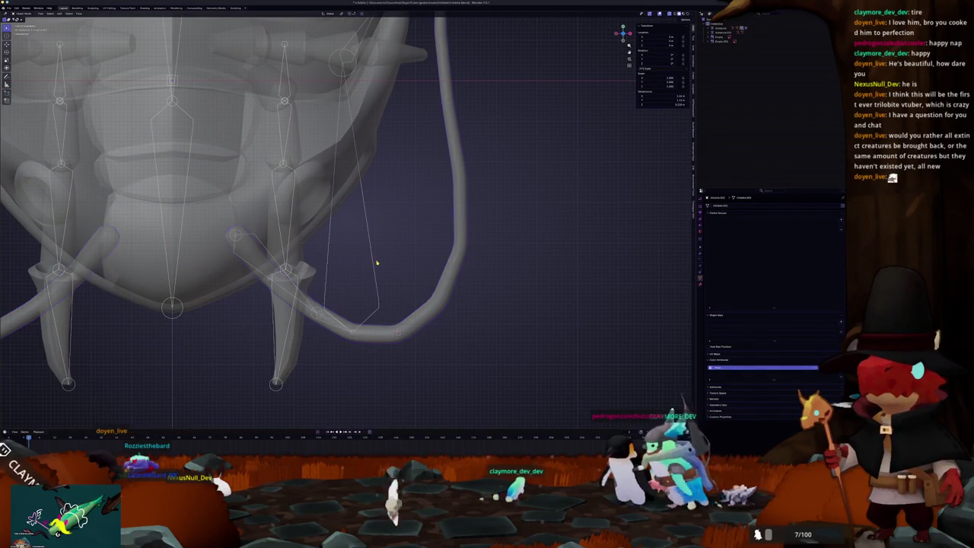
- Recheck the right antenna mesh's bone weights from the top view
{"action": "left_click", "coordinate": [373, 263]}
{"action": "key", "text": "Tab"}
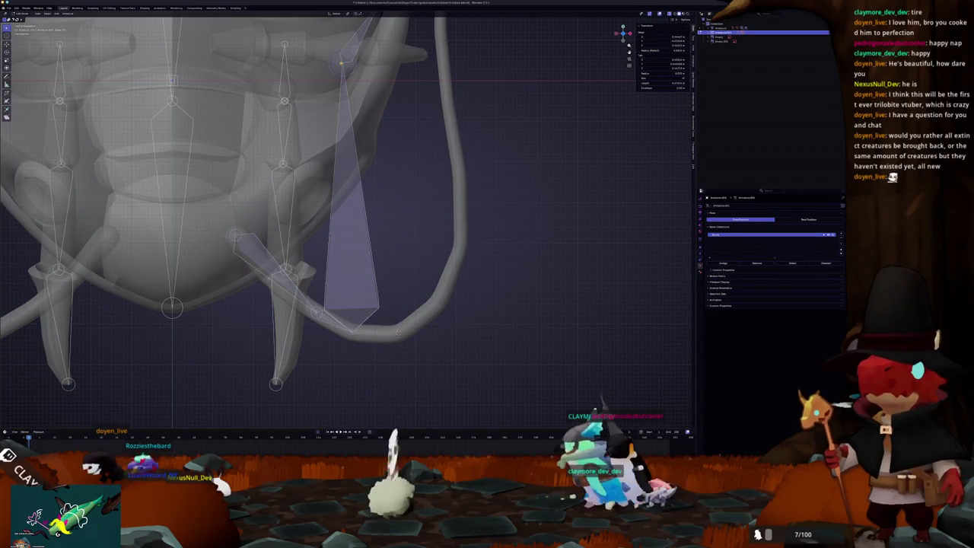
{"action": "middle_click_drag", "start_coordinate": [398, 332], "coordinate": [357, 340], "text": "shift"}
{"action": "key", "text": "Tab"}
{"action": "key", "text": "ctrl+Tab"}
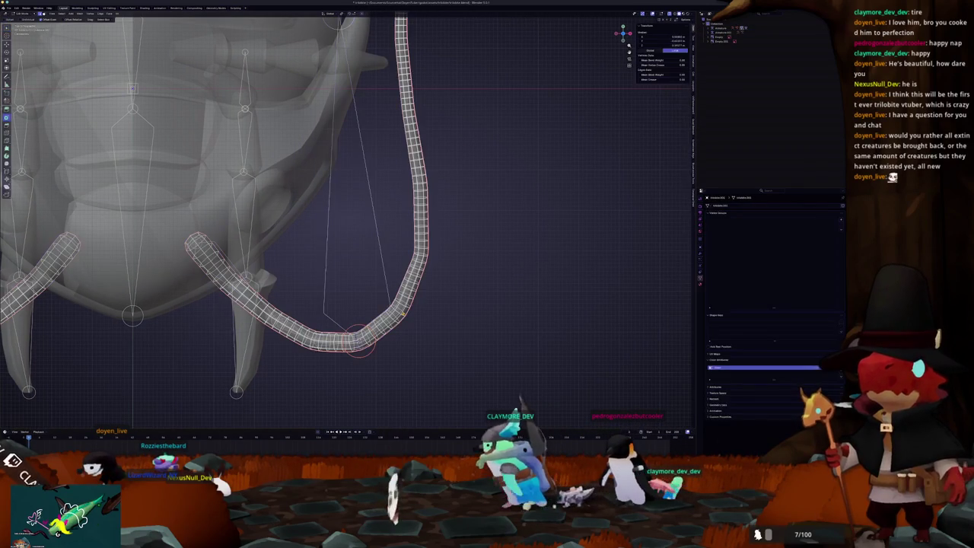
{"action": "key", "text": "ctrl+Tab"}
{"action": "key", "text": "KP_7"}
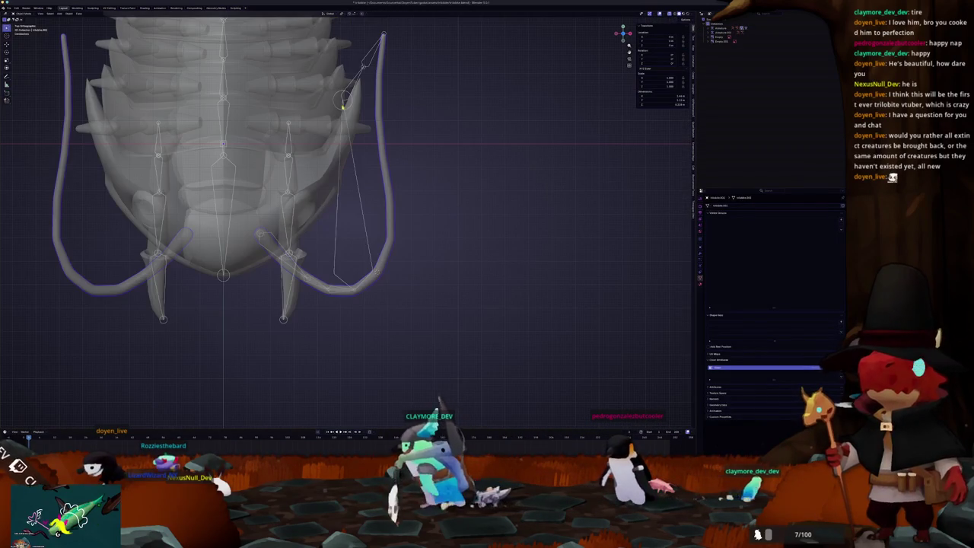
{"action": "left_click", "coordinate": [343, 106]}
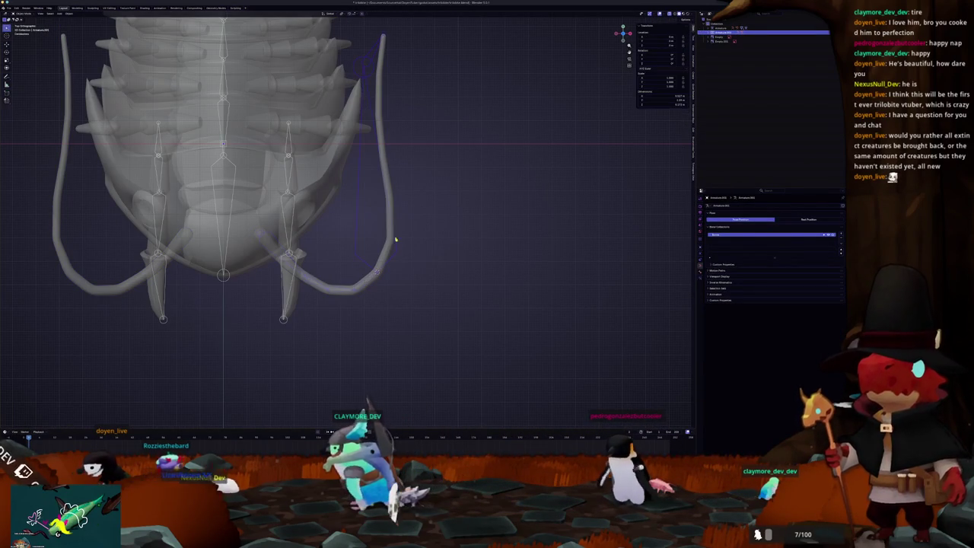
{"action": "left_click", "coordinate": [392, 228], "text": "shift"}
{"action": "key", "text": "ctrl+Tab"}
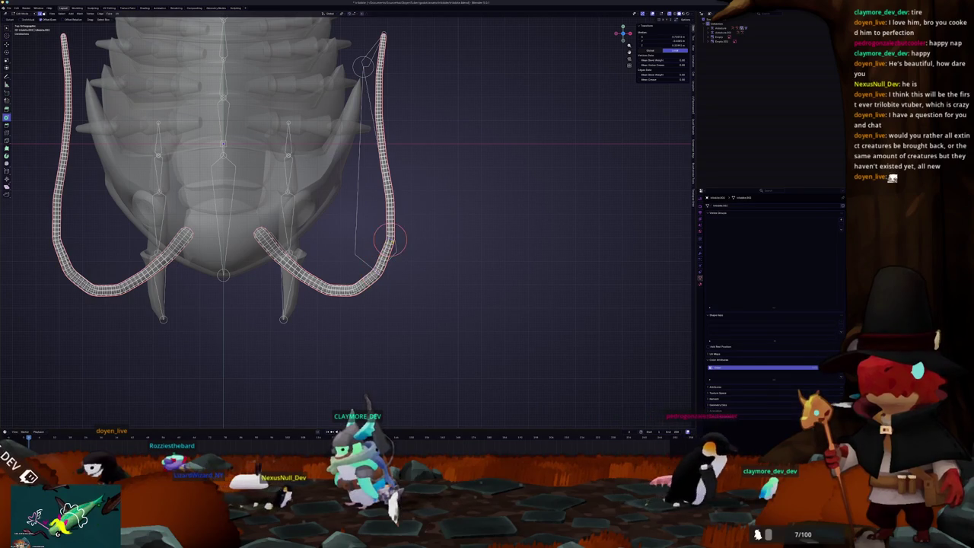
{"action": "key", "text": "ctrl+Tab"}
- Clear the right antenna bone's rotation and subdivide it into two bones
{"action": "left_click", "coordinate": [359, 178]}
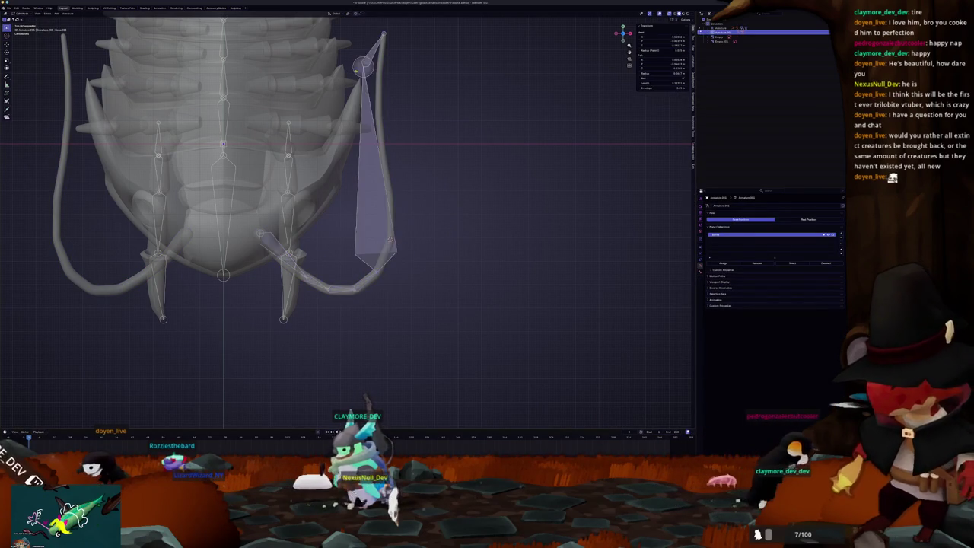
{"action": "key", "text": "alt+r"}
{"action": "right_click", "coordinate": [404, 187]}
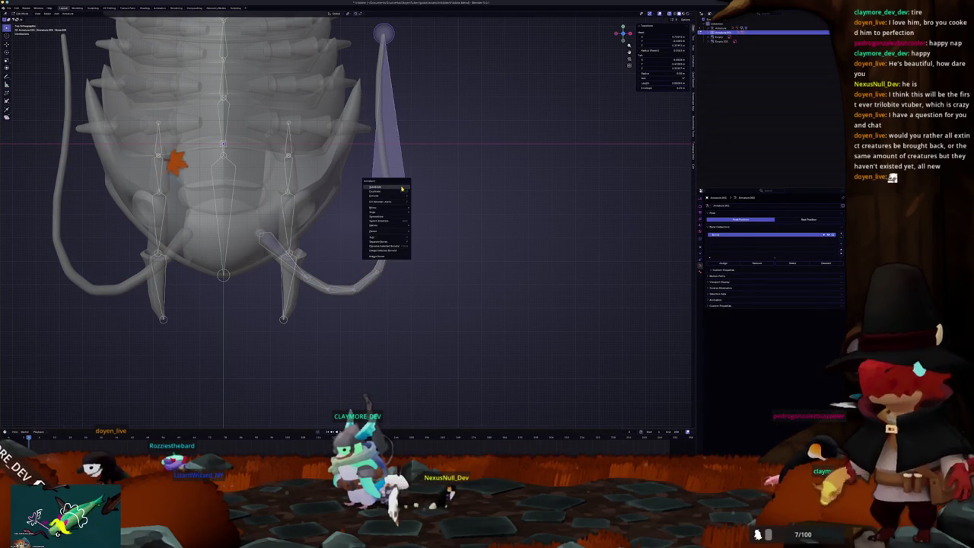
{"action": "left_click", "coordinate": [401, 188]}
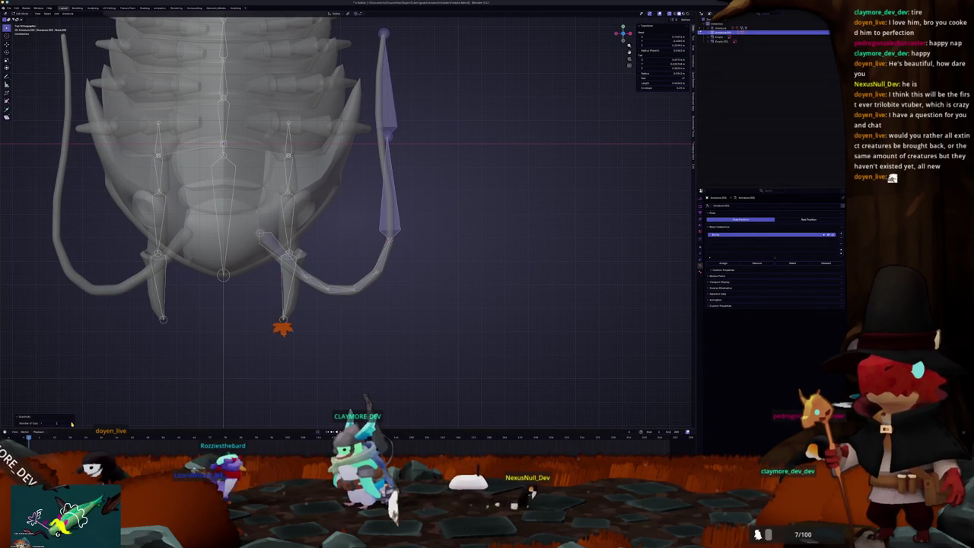
{"action": "key", "text": "Tab"}
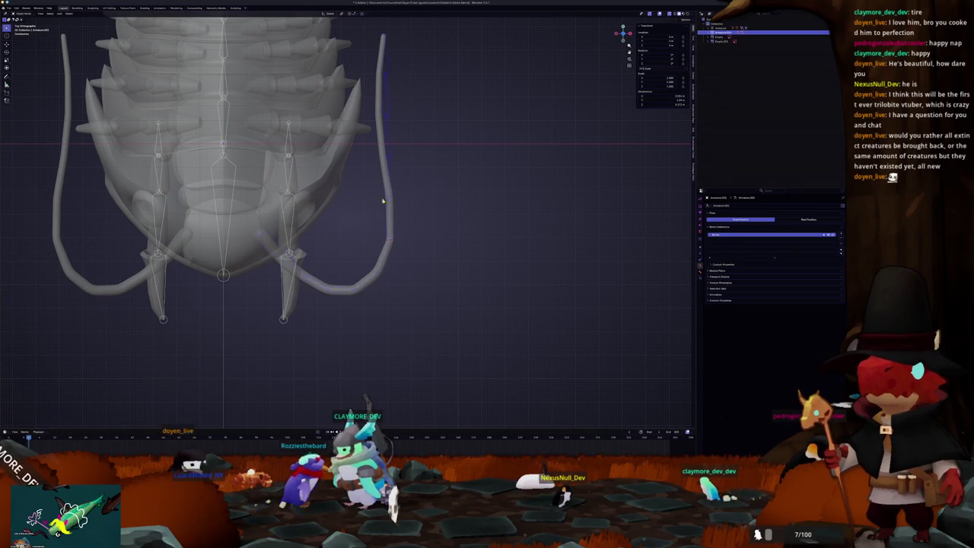
{"action": "scroll", "coordinate": [395, 204], "scroll_direction": "up", "scroll_amount": 3}
- Compare the right antenna mesh's weights against its new bone chain
{"action": "left_click", "coordinate": [420, 253]}
{"action": "key", "text": "ctrl+Tab"}
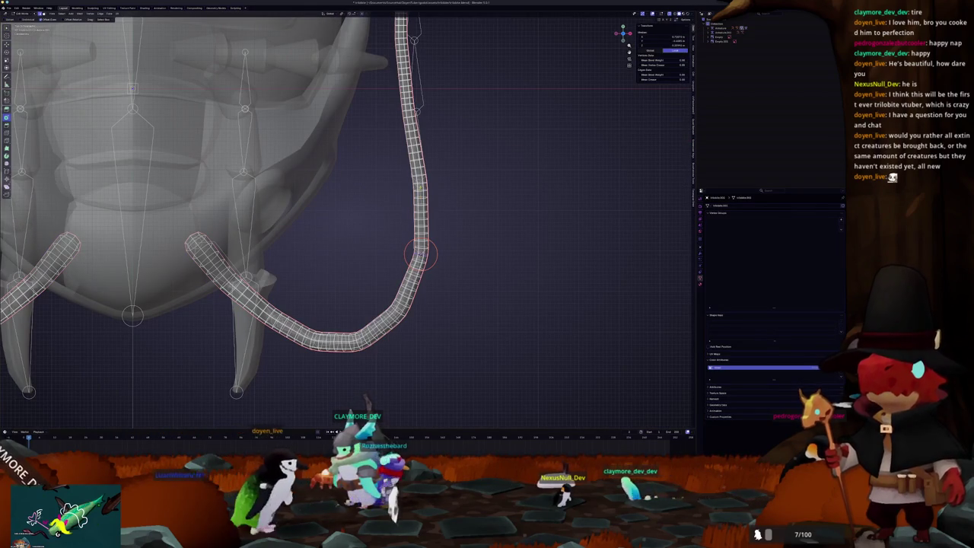
{"action": "key", "text": "ctrl+Tab"}
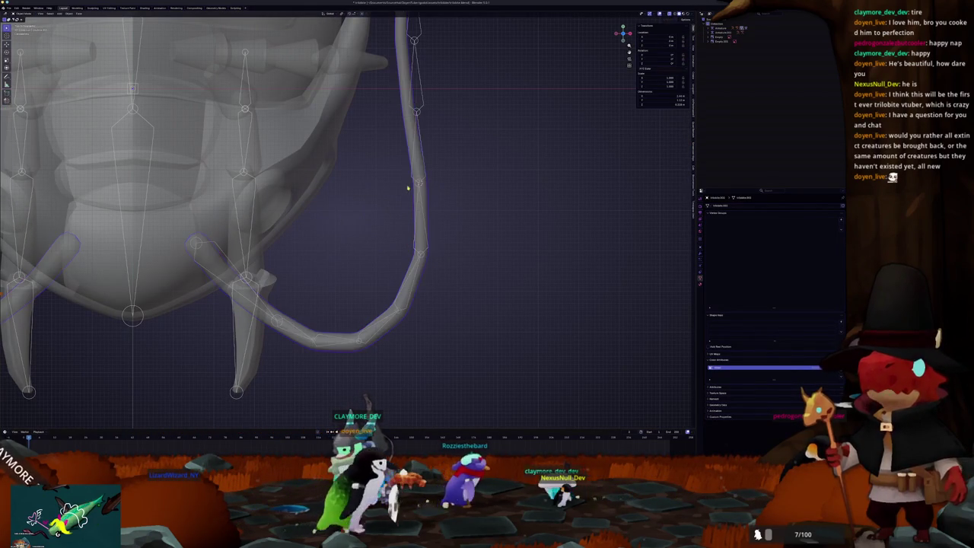
{"action": "left_click", "coordinate": [415, 183]}
{"action": "left_click", "coordinate": [414, 191], "text": "shift"}
{"action": "key", "text": "ctrl+Tab"}
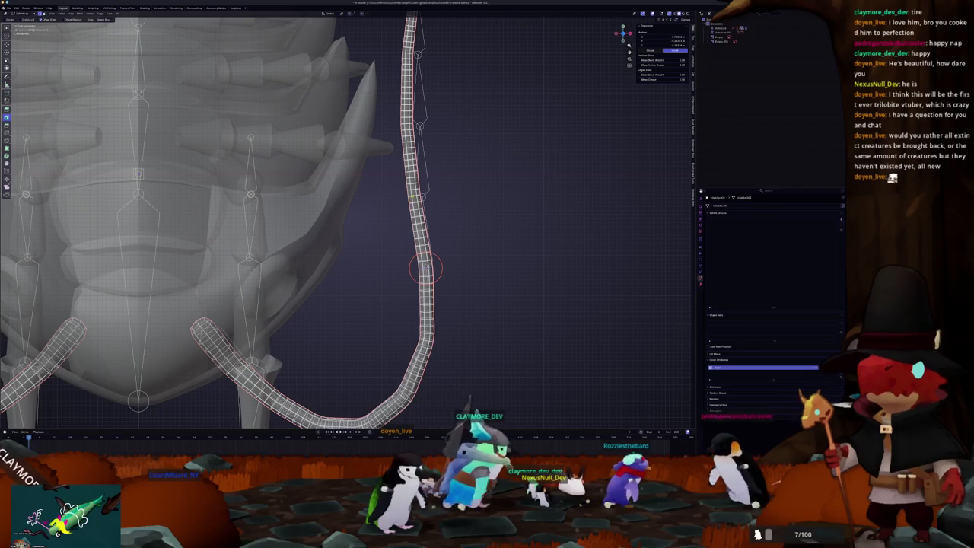
{"action": "key", "text": "ctrl+Tab"}
- Orbit around the right antenna checking its weights once more, then frame the whole trilobite
{"action": "left_click", "coordinate": [424, 197]}
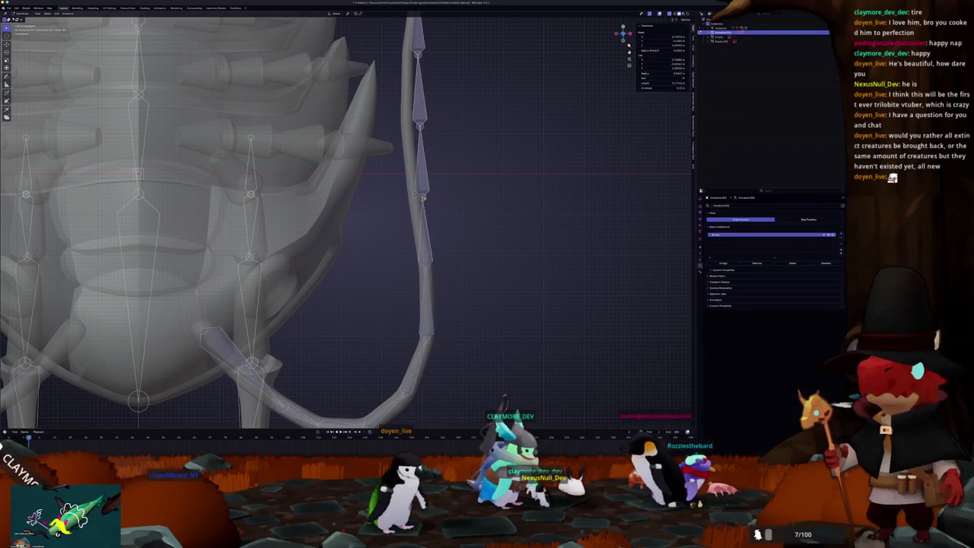
{"action": "middle_click_drag", "start_coordinate": [428, 185], "coordinate": [409, 219]}
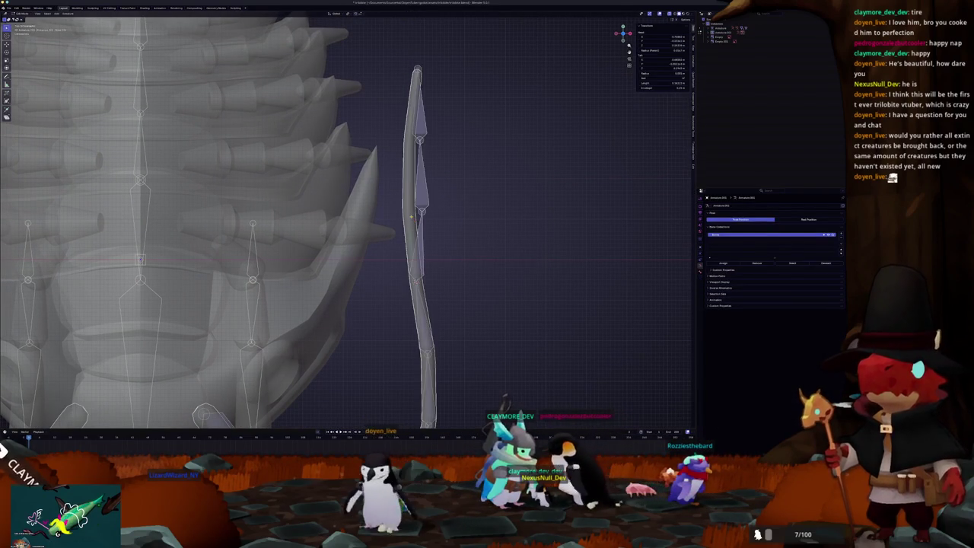
{"action": "key", "text": "ctrl+Tab"}
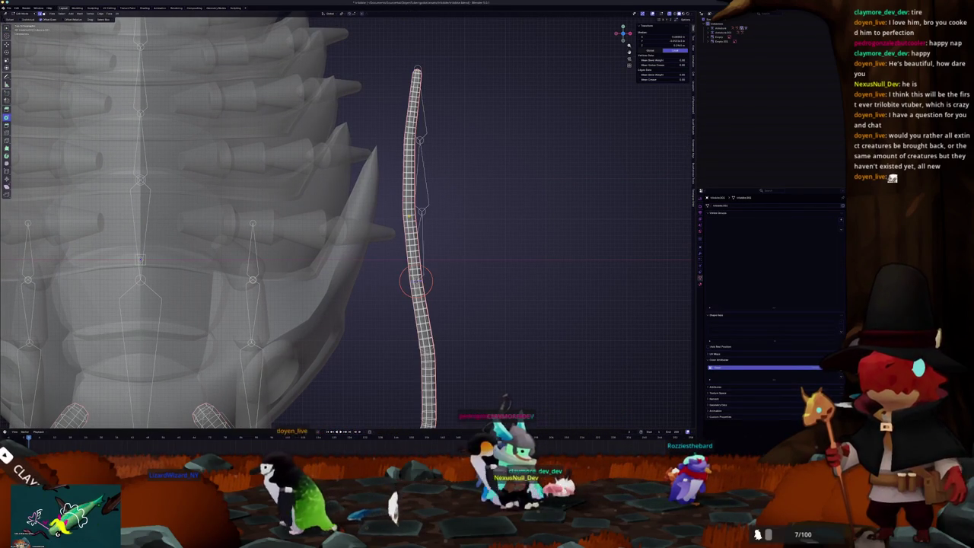
{"action": "key", "text": "ctrl+Tab"}
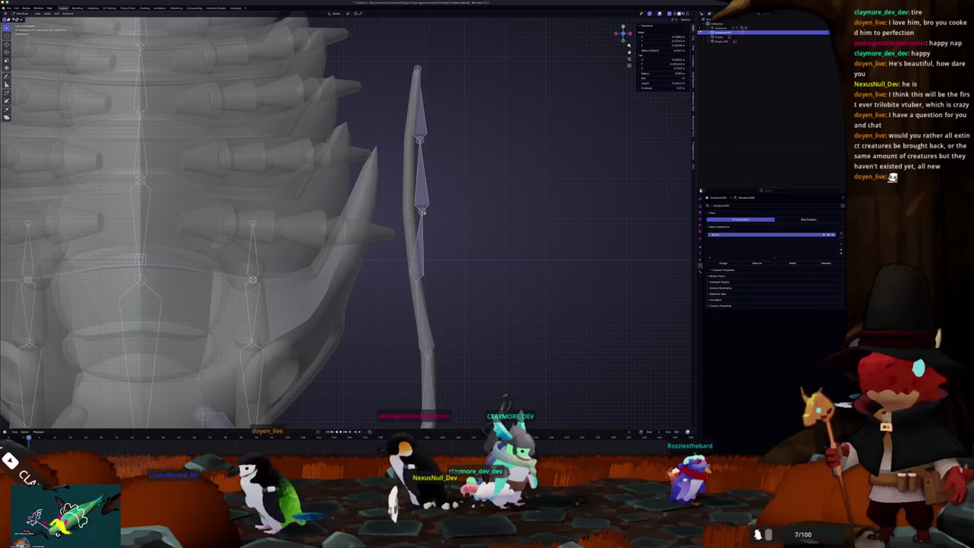
{"action": "left_click", "coordinate": [424, 213]}
{"action": "middle_click_drag", "start_coordinate": [424, 212], "coordinate": [424, 214]}
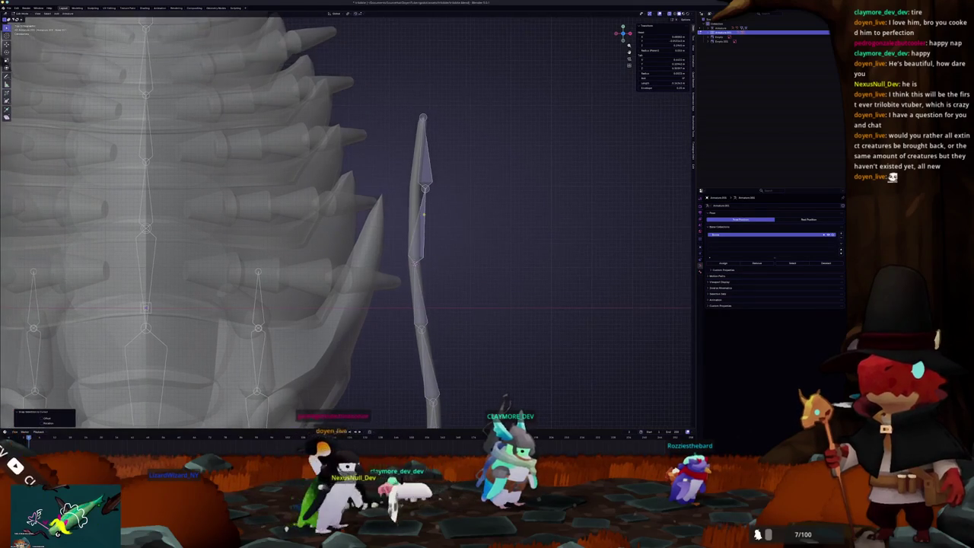
{"action": "key", "text": "ctrl+Tab"}
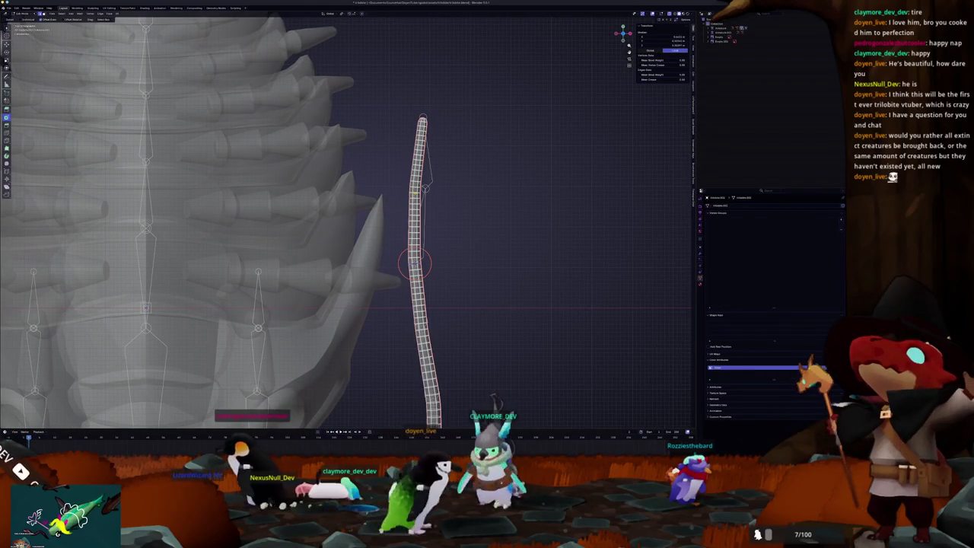
{"action": "key", "text": "ctrl+Tab"}
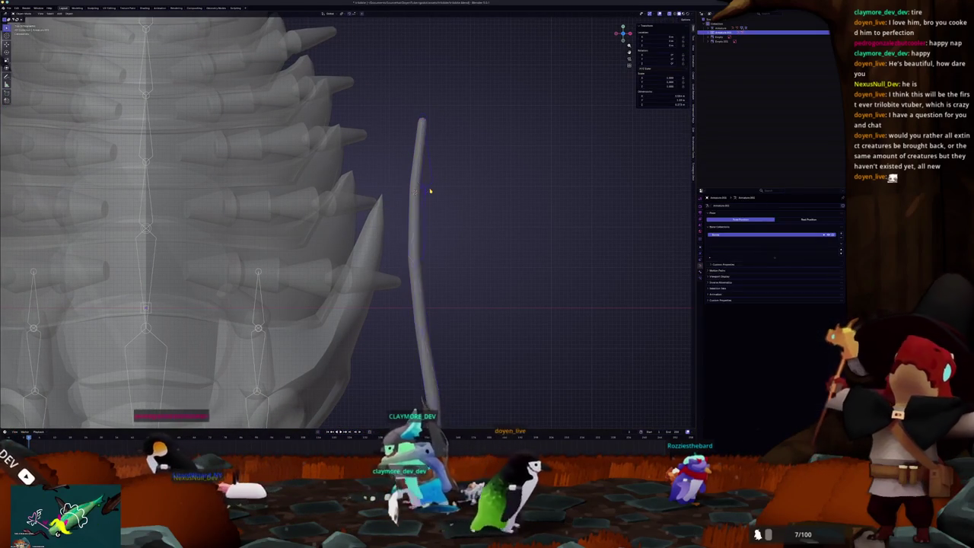
{"action": "key", "text": "Home"}
- Orbit beneath the creature and step through the armature's bone hierarchy in the Outliner
{"action": "mouse_move", "coordinate": [386, 294]}
{"action": "middle_mouse_down"}
{"action": "mouse_move", "coordinate": [389, 256]}
{"action": "mouse_move", "coordinate": [409, 257]}
{"action": "middle_mouse_up"}
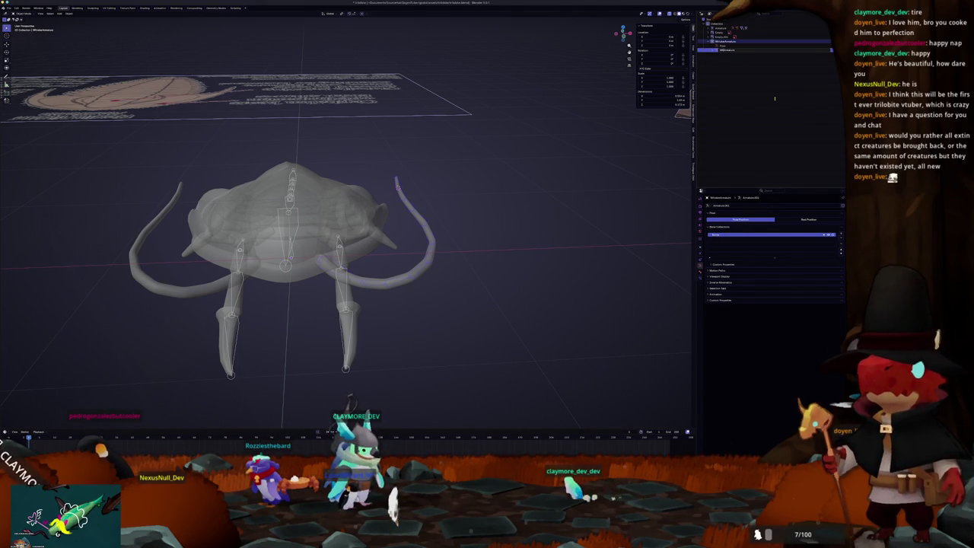
{"action": "key", "text": "Down"}
{"action": "key", "text": "Right"}
{"action": "key", "text": "Down"}
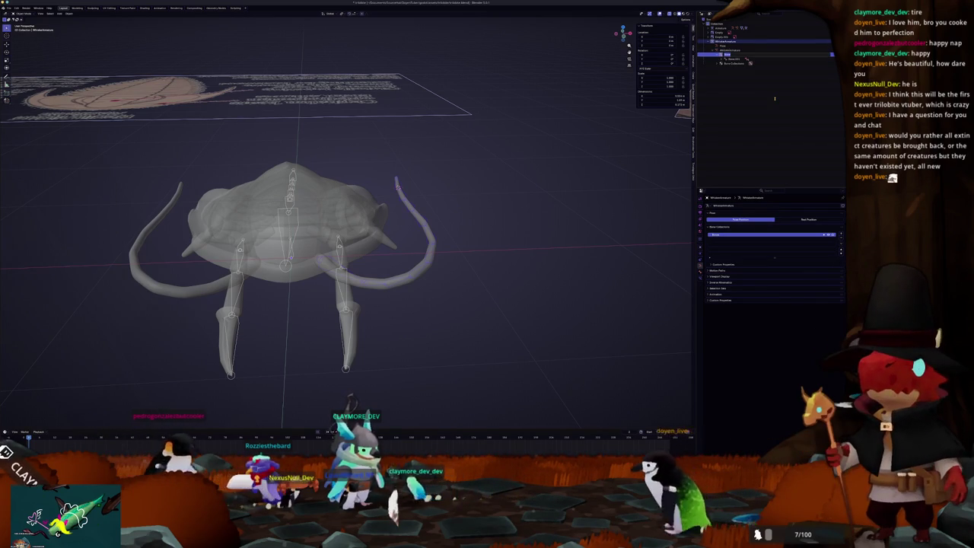
{"action": "key", "text": "Up"}
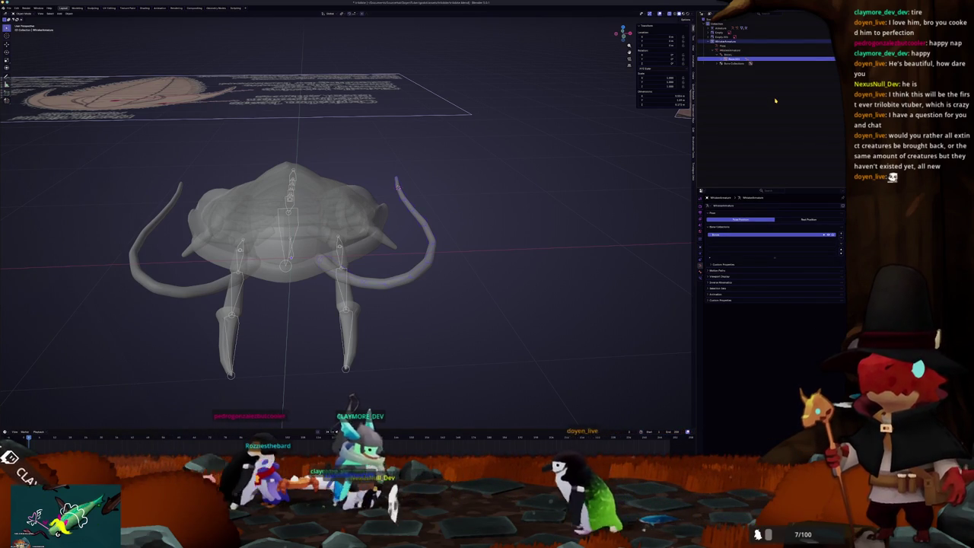
{"action": "key", "text": "Down"}
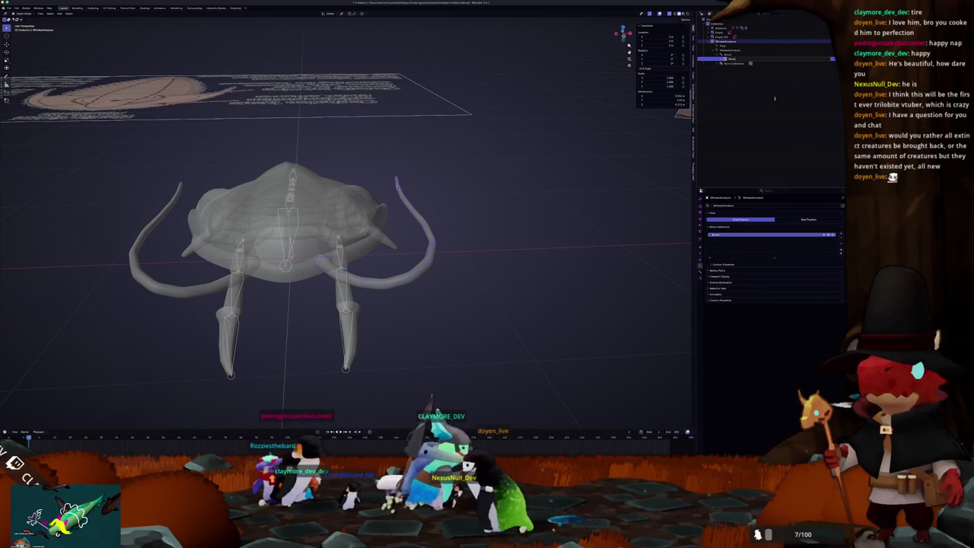
- Rename the antenna chain's bones one after another down the hierarchy
{"action": "key", "text": "F2"}
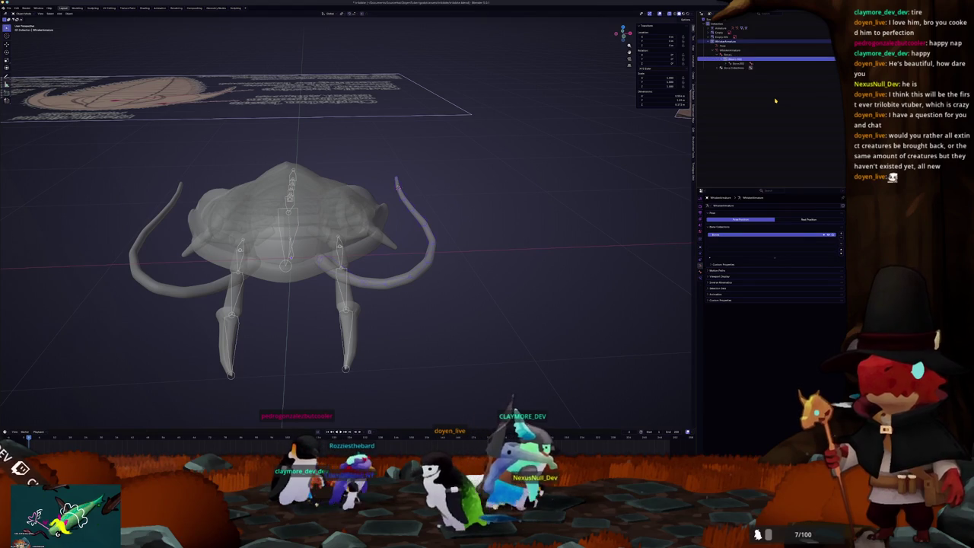
{"action": "key", "text": "Return"}
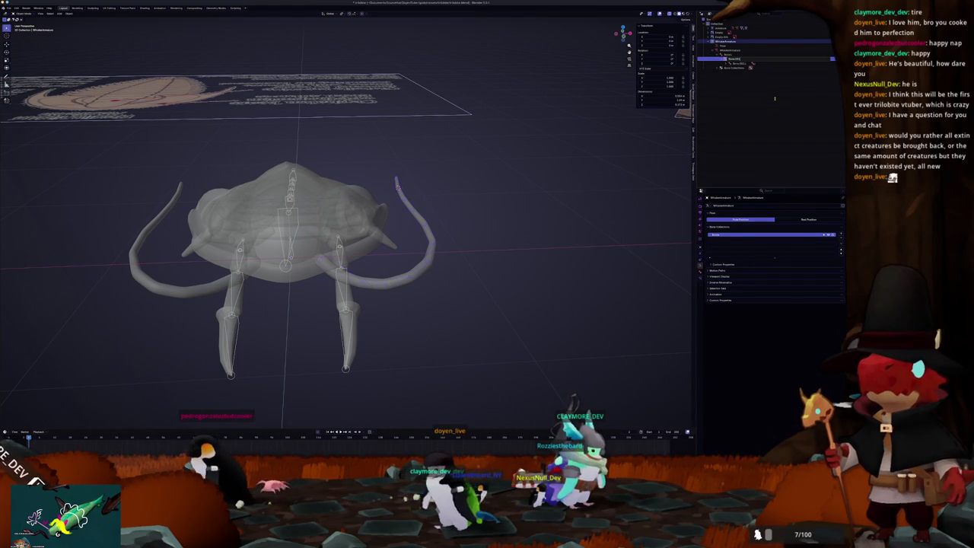
{"action": "key", "text": "Return"}
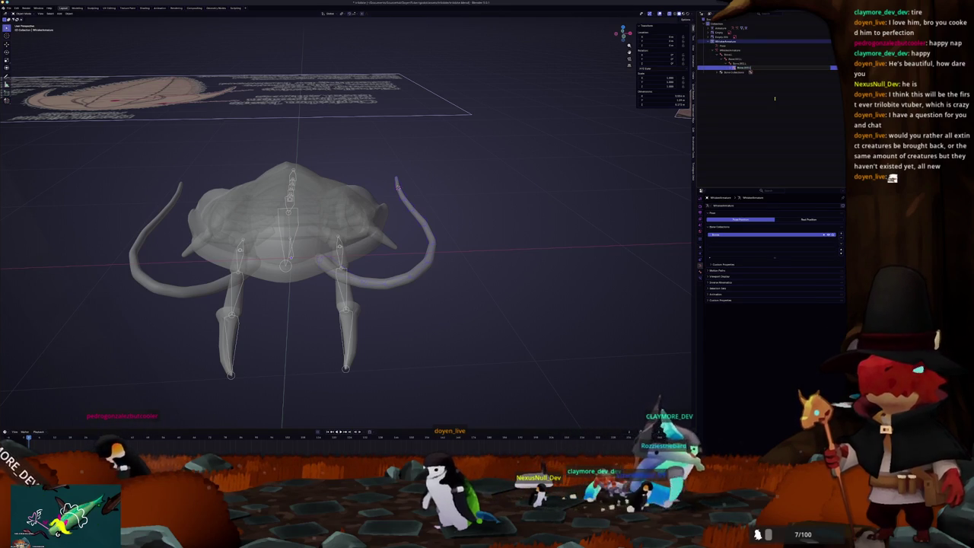
{"action": "key", "text": "Return"}
{"action": "key", "text": "F2"}
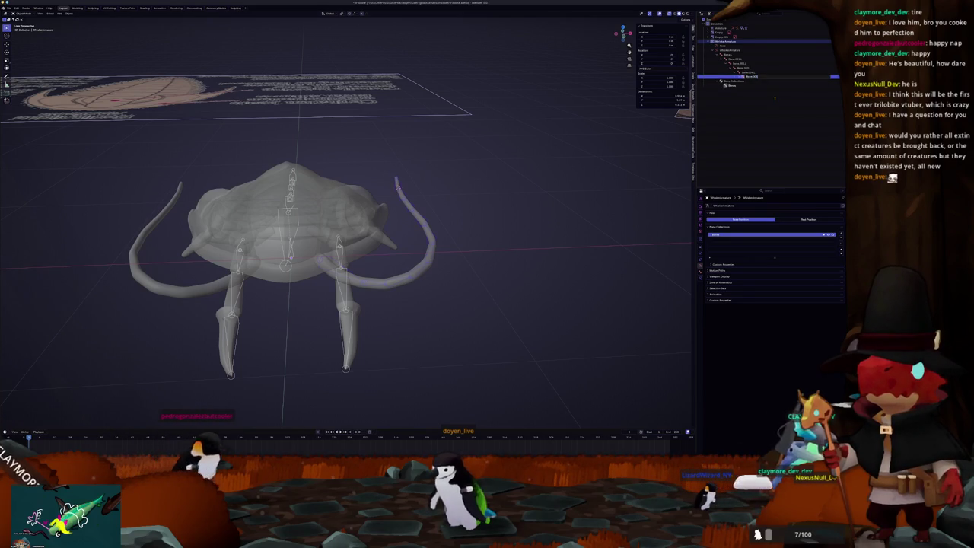
{"action": "key", "text": "Return"}
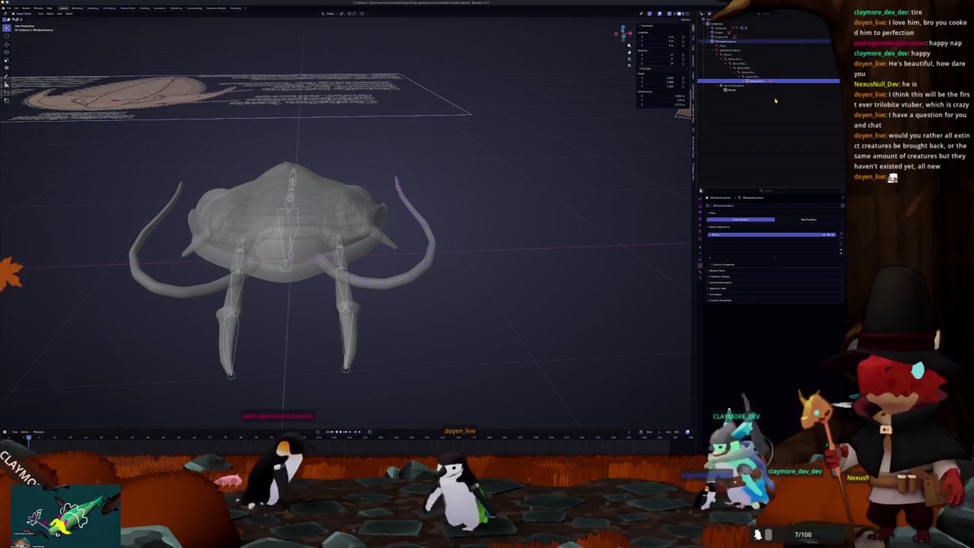
{"action": "key", "text": "Down"}
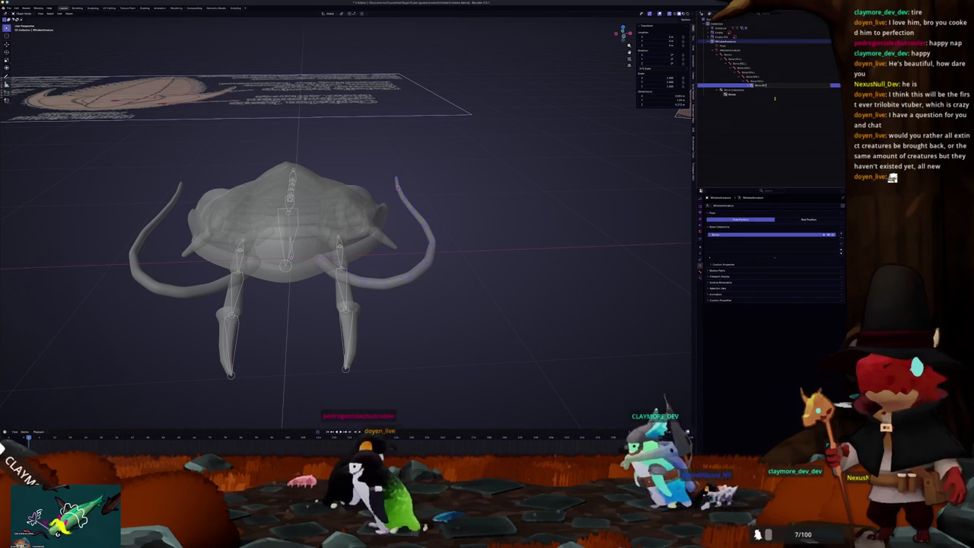
{"action": "key", "text": "e"}
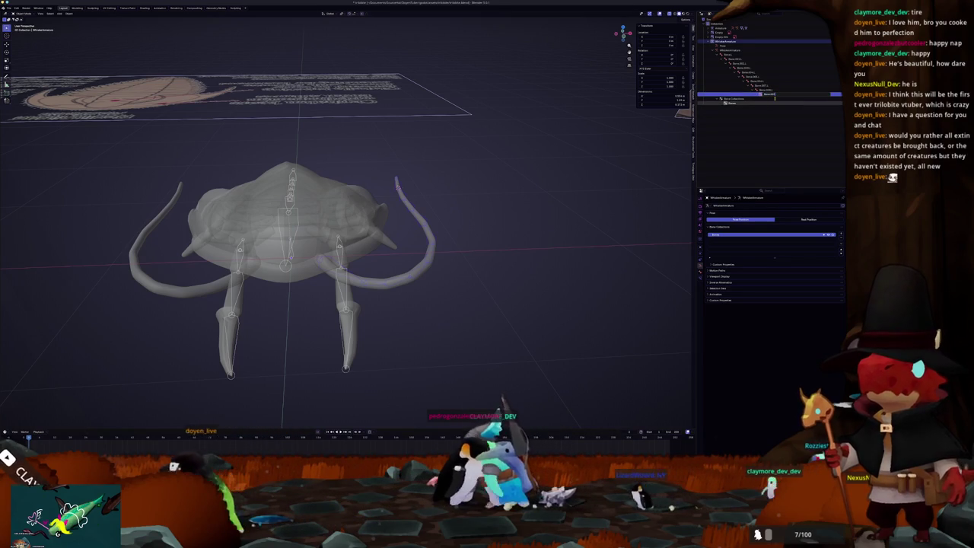
- Extrude one more antenna bone and symmetrize the chain onto the left antenna
{"action": "key", "text": "e"}
{"action": "middle_click_drag", "start_coordinate": [548, 164], "coordinate": [513, 130]}
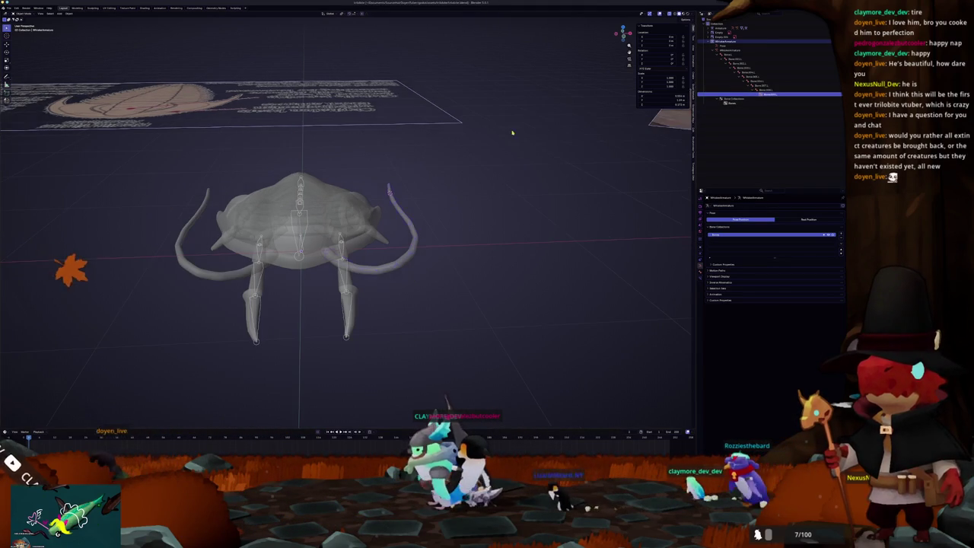
{"action": "left_click", "coordinate": [68, 13]}
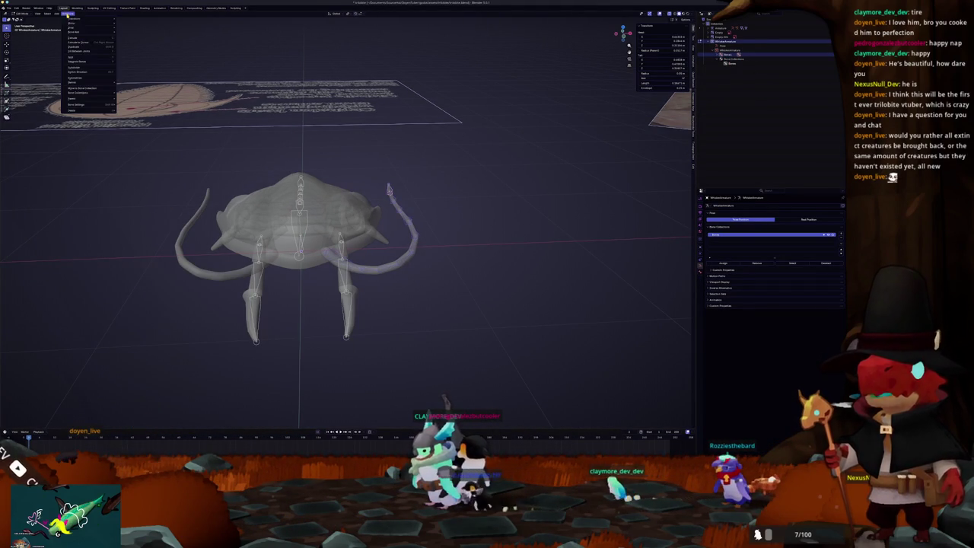
{"action": "left_click", "coordinate": [78, 73]}
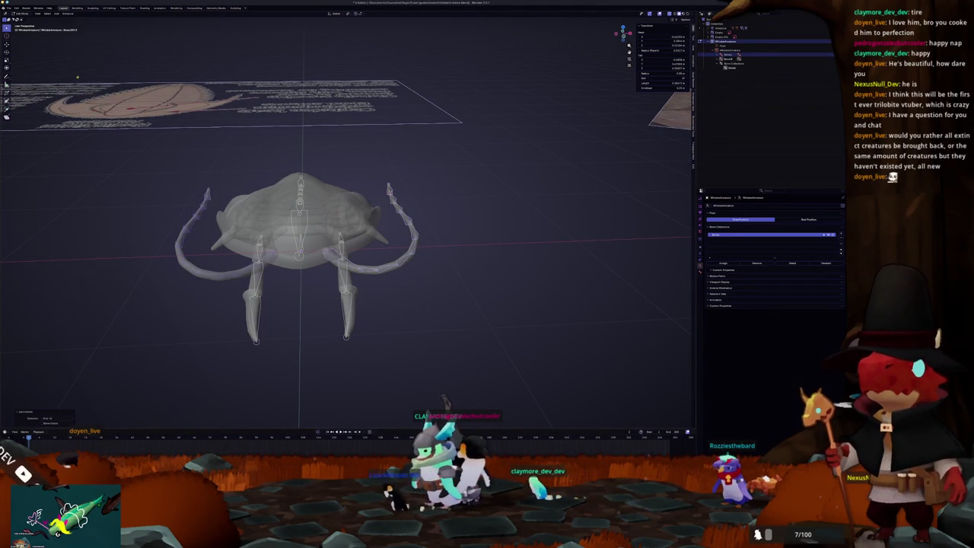
- Parent the antenna mesh to the armature With Automatic Weights
{"action": "key", "text": "Tab"}
{"action": "scroll", "coordinate": [404, 320], "scroll_direction": "up", "scroll_amount": 4}
{"action": "key", "text": "Tab"}
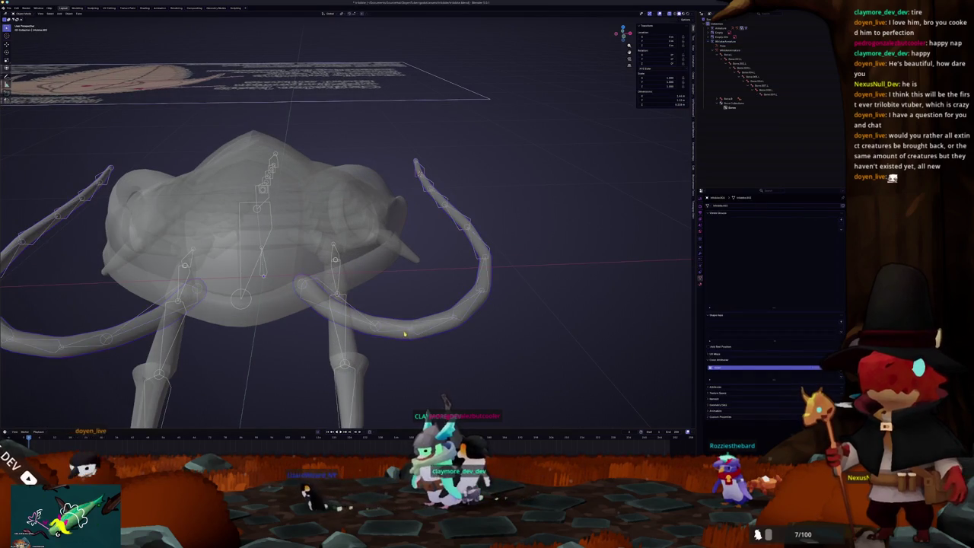
{"action": "left_click", "coordinate": [404, 333]}
{"action": "key", "text": "ctrl+p"}
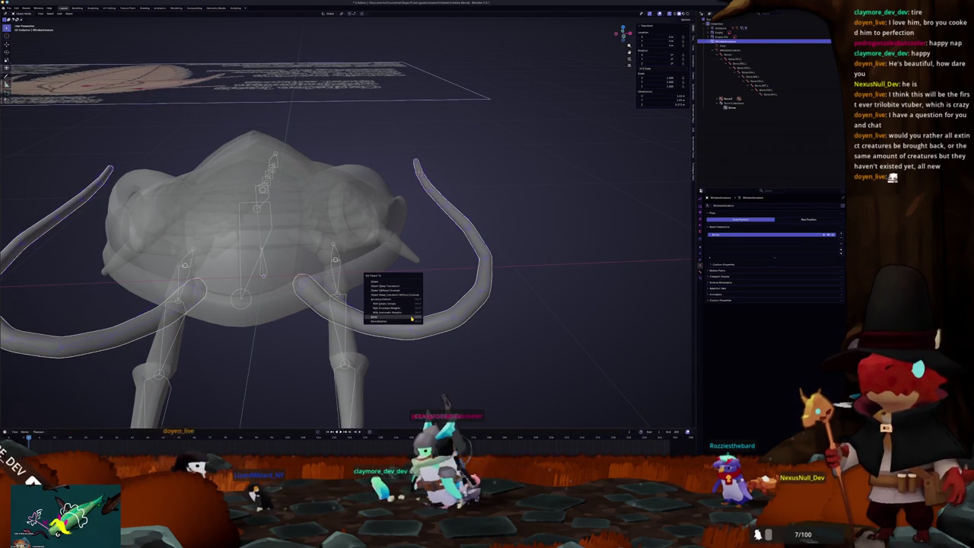
{"action": "left_click", "coordinate": [411, 319]}
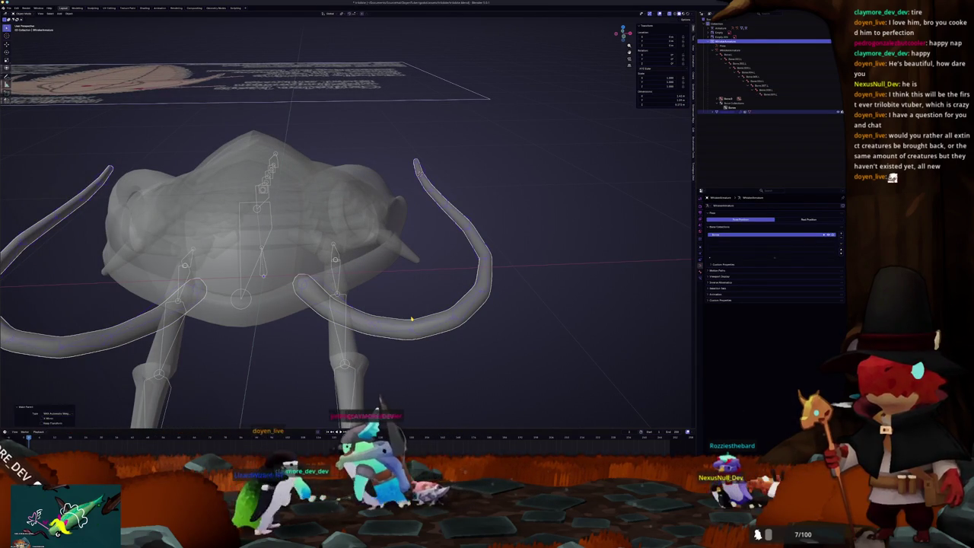
- Rotate the right antenna bones to test that the mesh deforms
{"action": "key", "text": "r"}
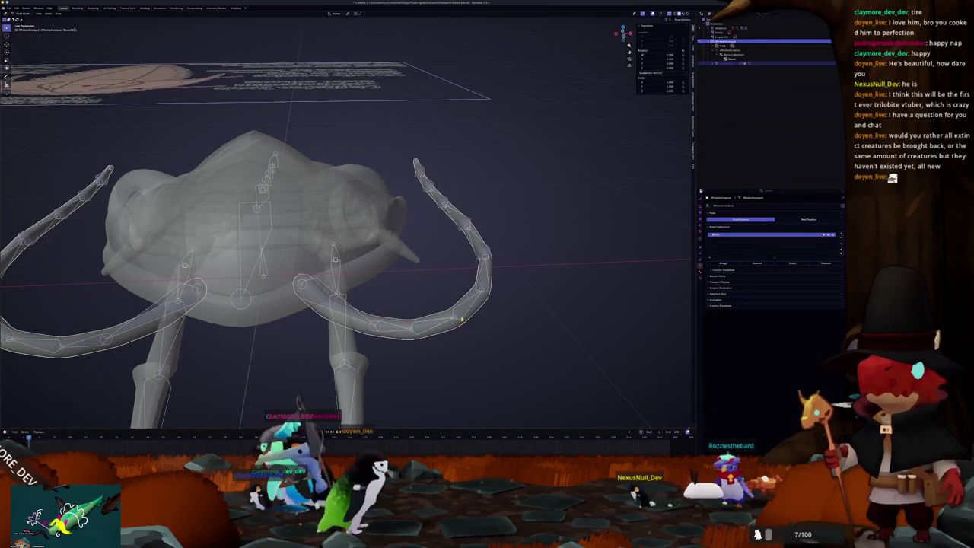
{"action": "left_click", "coordinate": [488, 313]}
{"action": "scroll", "coordinate": [472, 305], "scroll_direction": "down", "scroll_amount": 1}
{"action": "scroll", "coordinate": [449, 293], "scroll_direction": "down", "scroll_amount": 2}
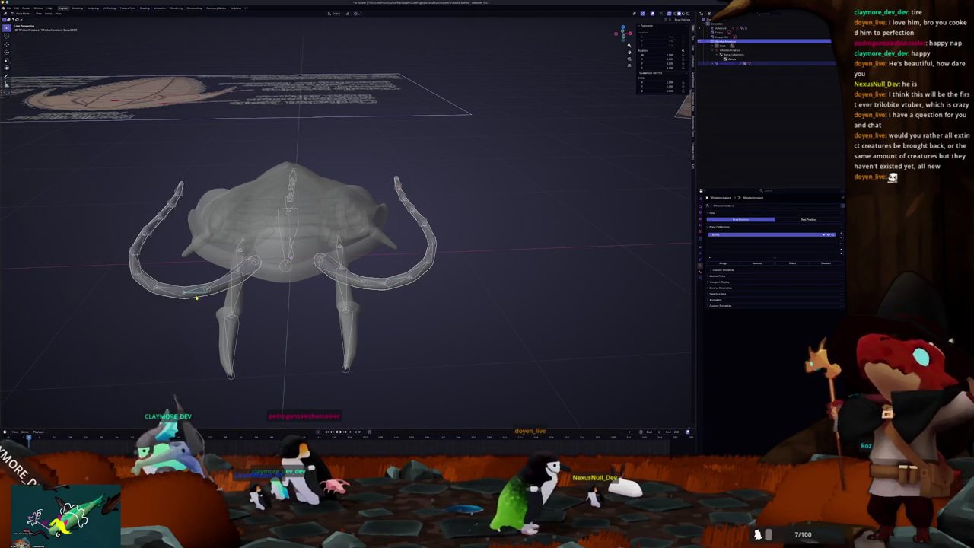
- Parent the first selected mesh part to the active armature bone
{"action": "scroll", "coordinate": [434, 295], "scroll_direction": "down", "scroll_amount": 2}
{"action": "middle_click_drag", "start_coordinate": [436, 299], "coordinate": [380, 286]}
{"action": "scroll", "coordinate": [350, 278], "scroll_direction": "up", "scroll_amount": 3}
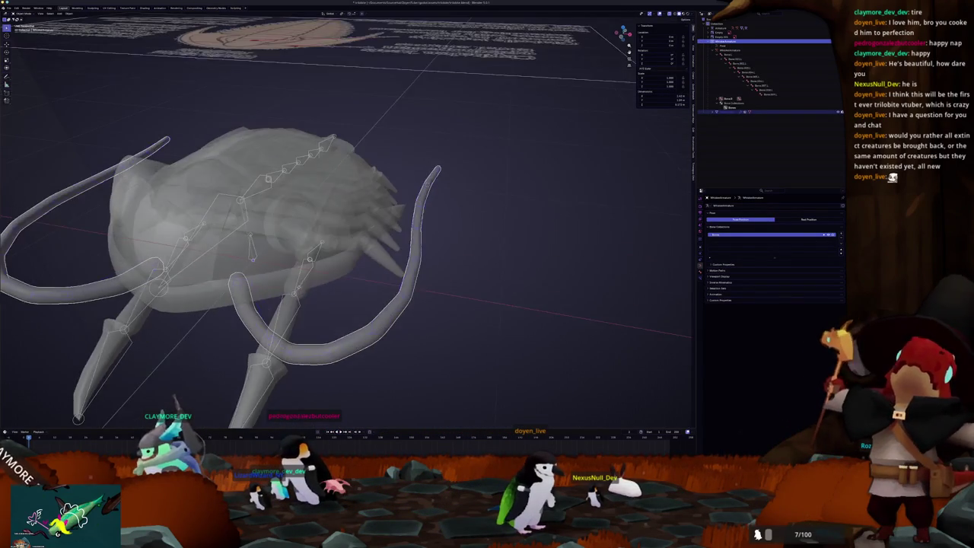
{"action": "scroll", "coordinate": [318, 272], "scroll_direction": "up", "scroll_amount": 3}
{"action": "middle_click_drag", "start_coordinate": [318, 272], "coordinate": [306, 286]}
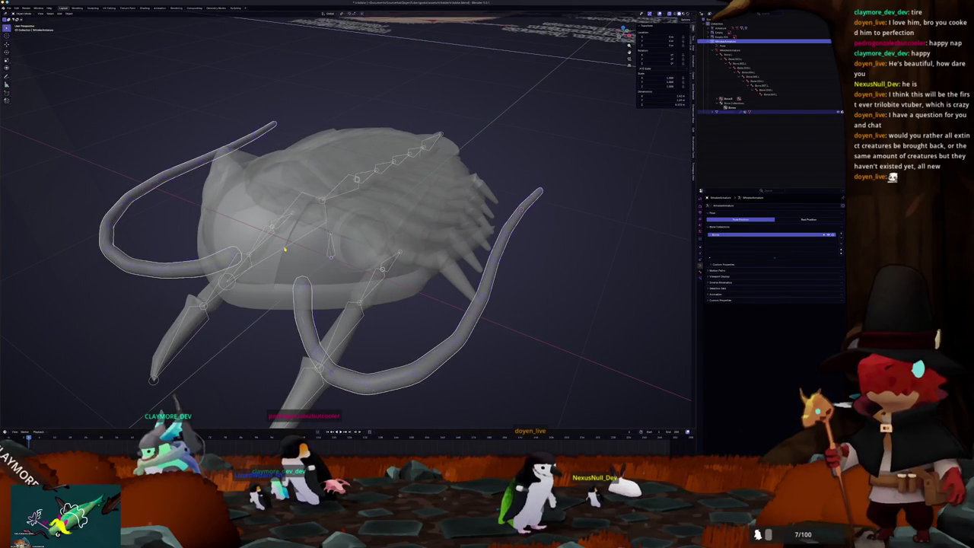
{"action": "key", "text": "Tab"}
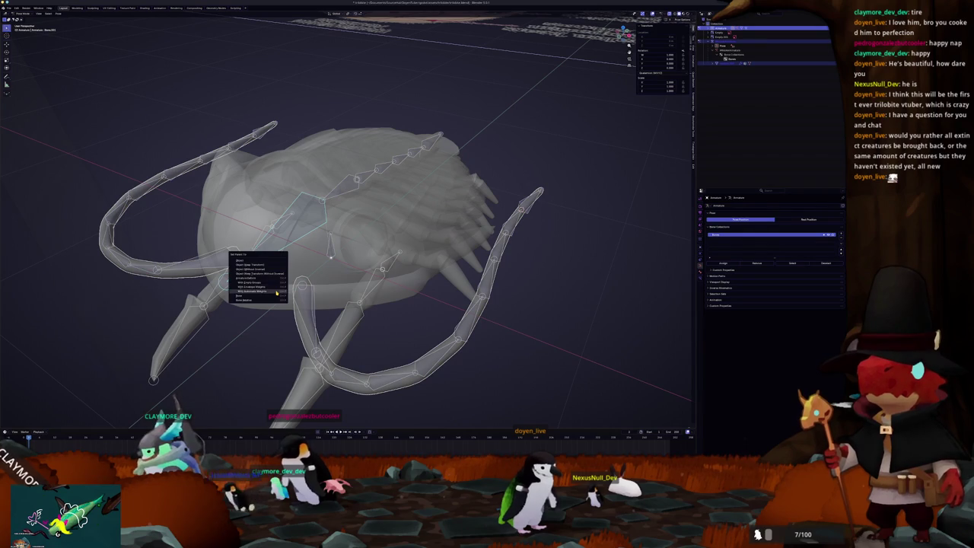
{"action": "left_click", "coordinate": [277, 294]}
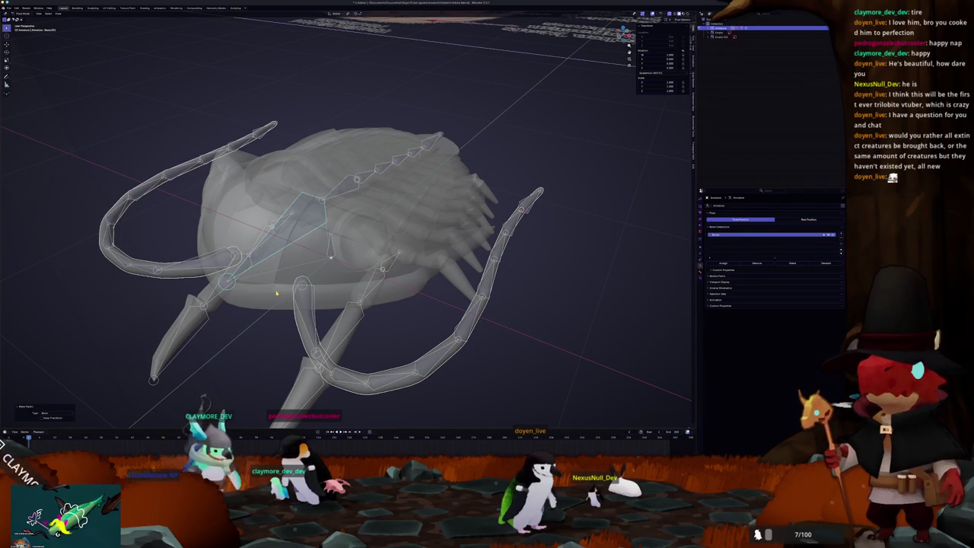
- Parent the next mesh part to its chosen bone via Ctrl+P > Bone
{"action": "mouse_move", "coordinate": [391, 290]}
{"action": "middle_mouse_down"}
{"action": "mouse_move", "coordinate": [322, 287]}
{"action": "mouse_move", "coordinate": [334, 302]}
{"action": "middle_mouse_up"}
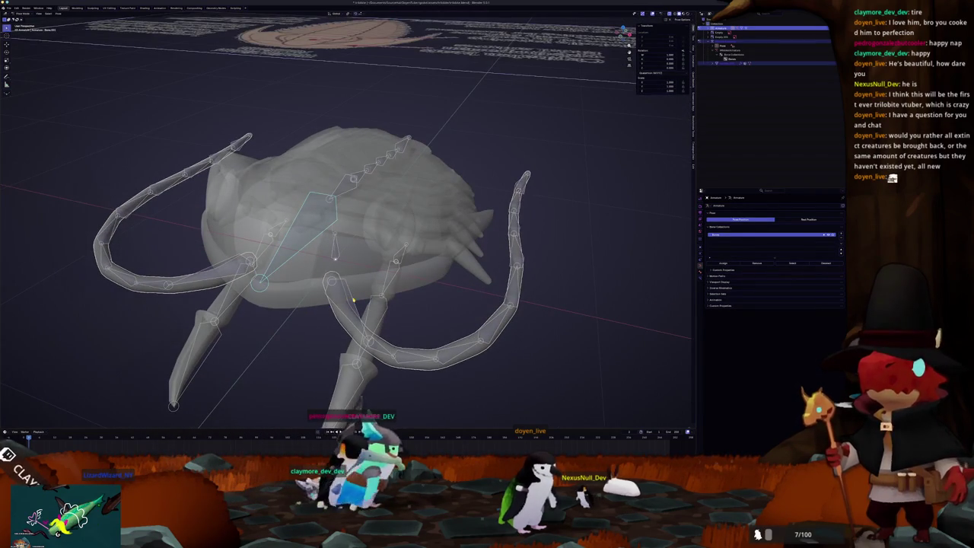
{"action": "left_click", "coordinate": [354, 301]}
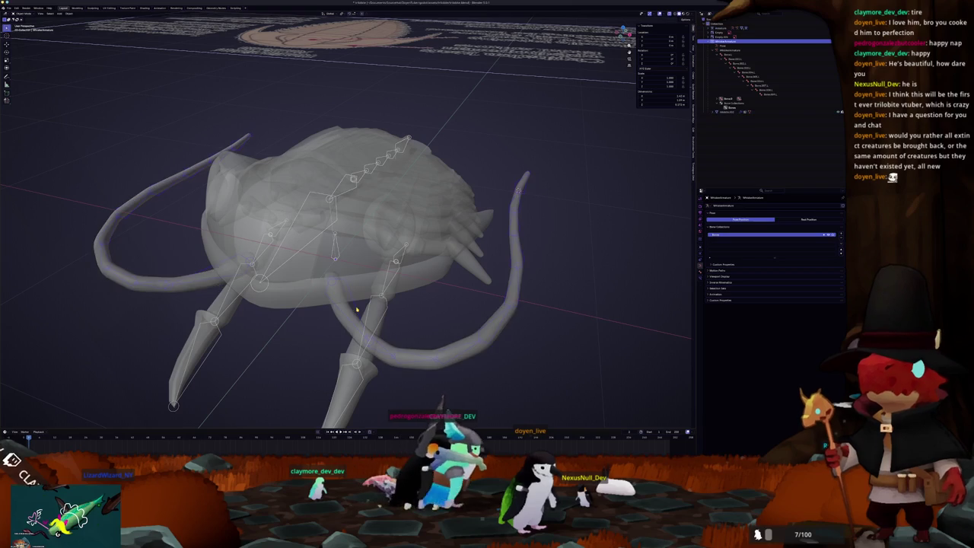
{"action": "key", "text": "ctrl+Tab"}
{"action": "left_click", "coordinate": [312, 226]}
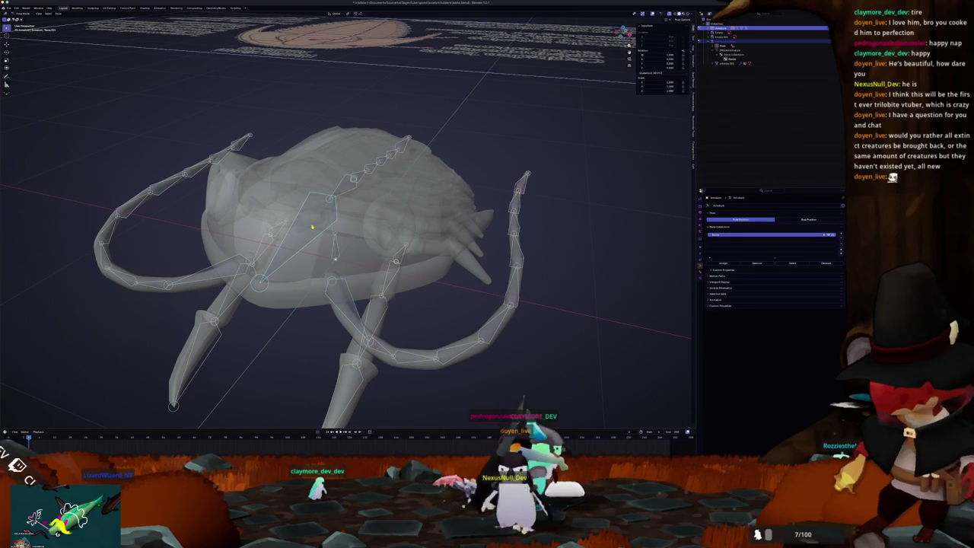
{"action": "key", "text": "ctrl+p"}
{"action": "left_click", "coordinate": [312, 226]}
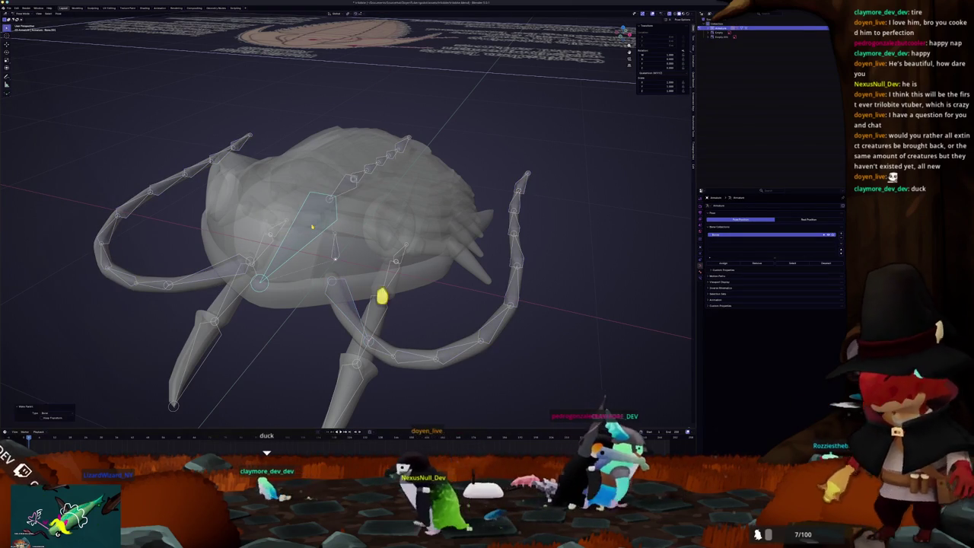
{"action": "middle_click_drag", "start_coordinate": [312, 226], "coordinate": [337, 191]}
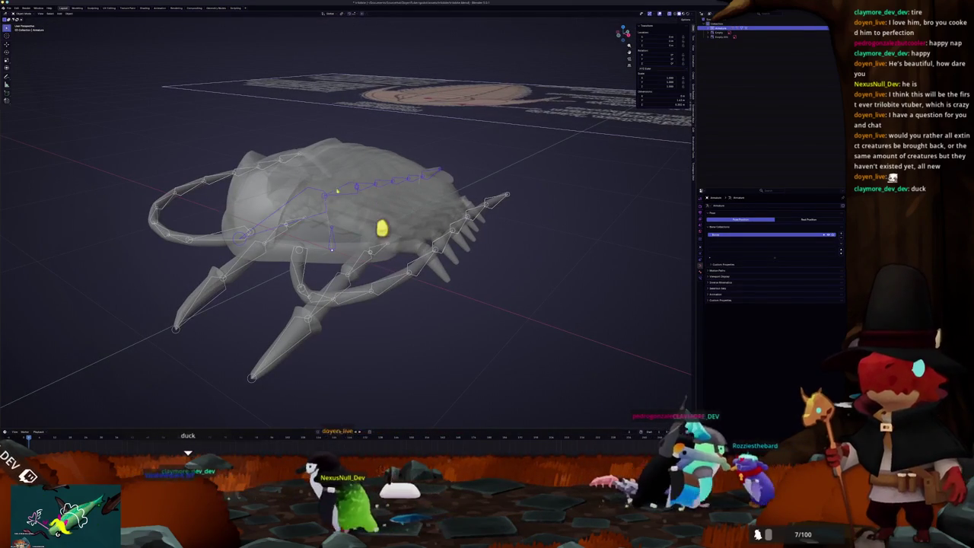
- Rotate the head bones upward in Right Ortho view to check the mesh follows
{"action": "key", "text": "KP_3"}
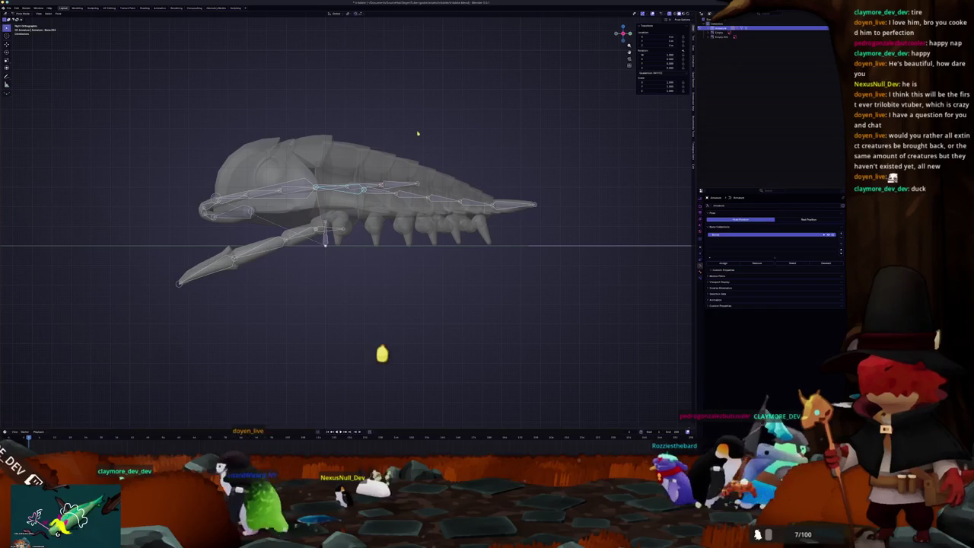
{"action": "key", "text": "r"}
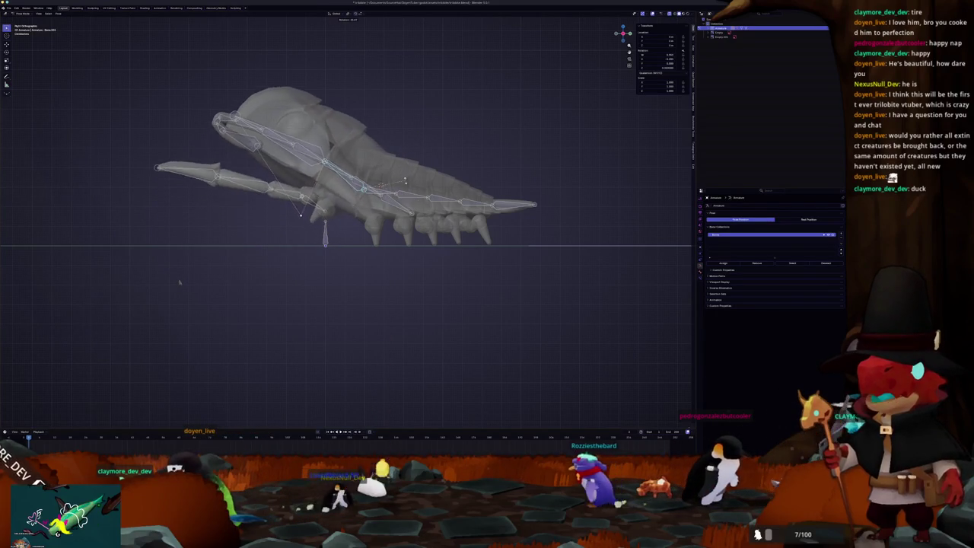
{"action": "left_click", "coordinate": [398, 164]}
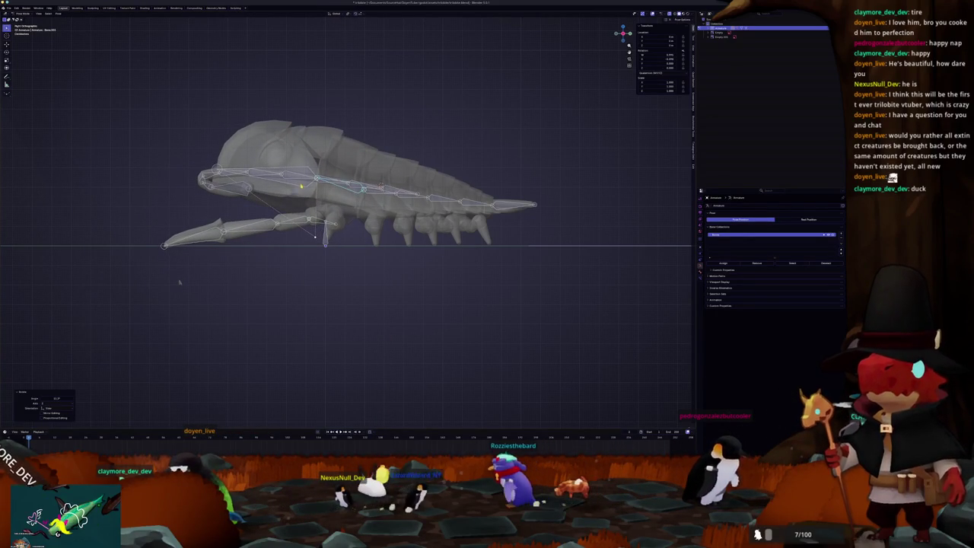
{"action": "scroll", "coordinate": [180, 282], "scroll_direction": "up", "scroll_amount": 3}
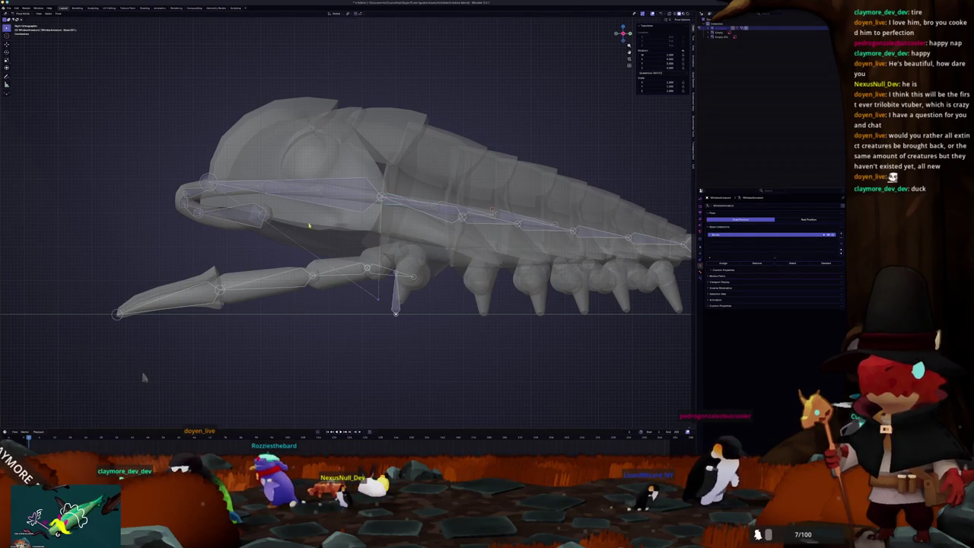
{"action": "mouse_move", "coordinate": [142, 376]}
{"action": "middle_mouse_down", "text": "shift"}
{"action": "mouse_move", "coordinate": [186, 373]}
{"action": "mouse_move", "coordinate": [189, 427]}
{"action": "middle_mouse_up", "text": "shift"}
{"action": "scroll", "coordinate": [371, 258], "scroll_direction": "down", "scroll_amount": 5}
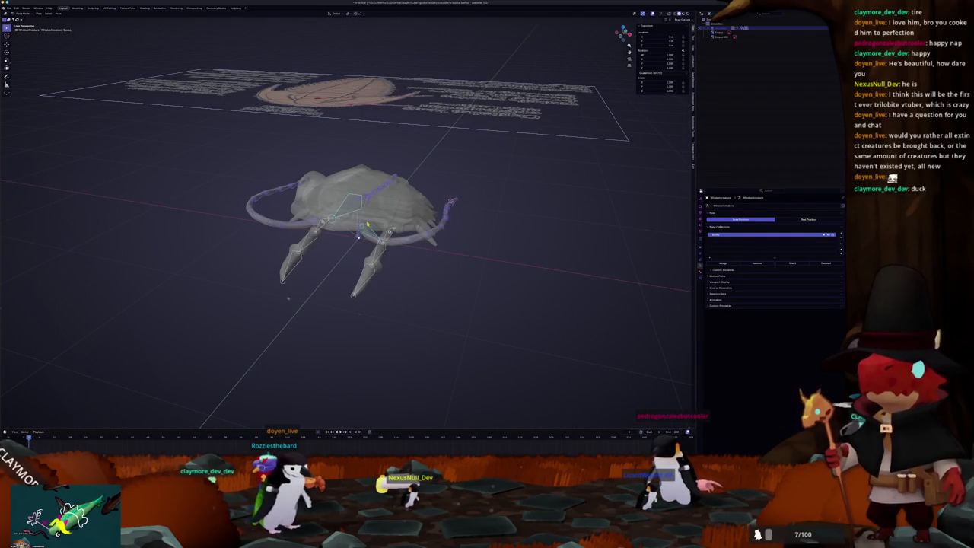
- Clear the test rotation back to rest pose and reselect the armature in the Outliner
{"action": "key", "text": "r"}
{"action": "middle_click_drag", "start_coordinate": [471, 301], "coordinate": [440, 299]}
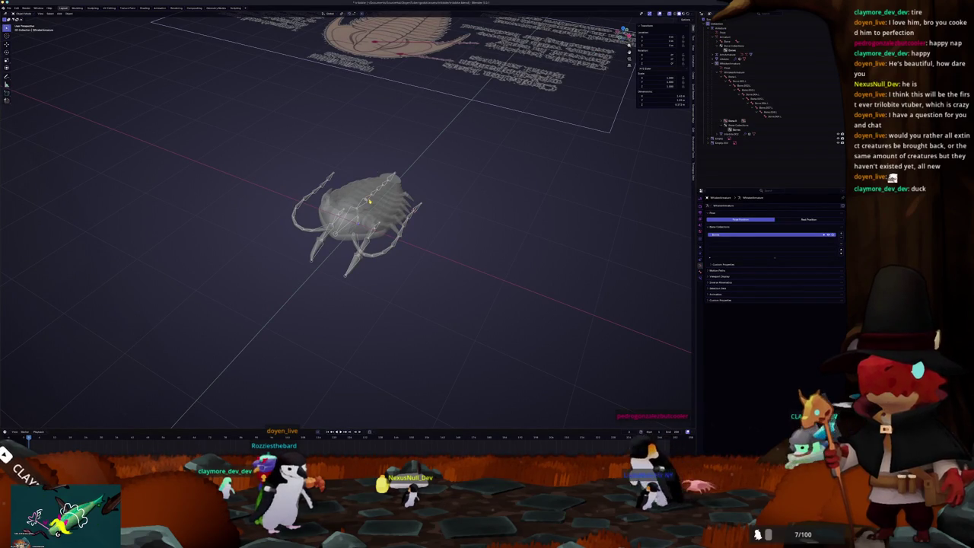
{"action": "scroll", "coordinate": [358, 228], "scroll_direction": "up", "scroll_amount": 3}
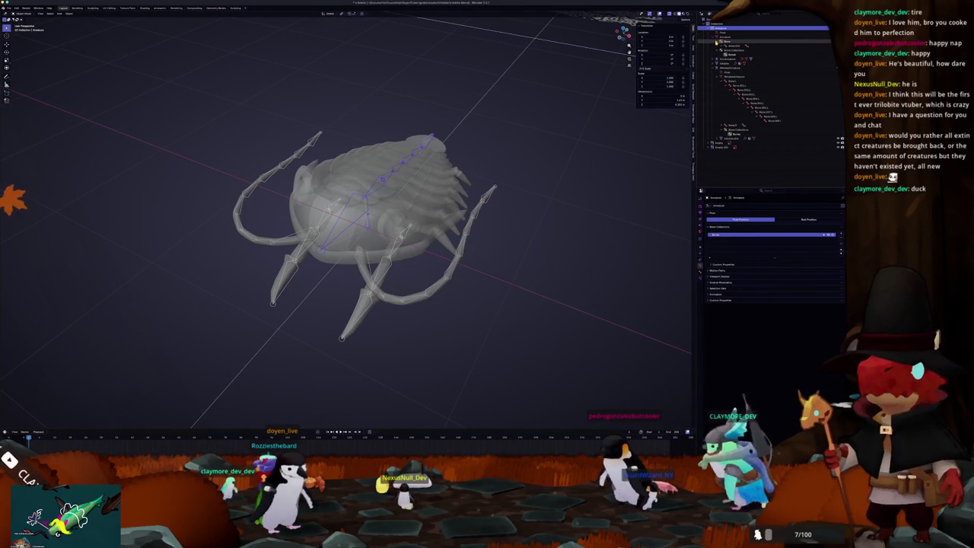
{"action": "mouse_move", "coordinate": [525, 198]}
{"action": "middle_mouse_down"}
{"action": "mouse_move", "coordinate": [545, 182]}
{"action": "mouse_move", "coordinate": [543, 195]}
{"action": "middle_mouse_up"}
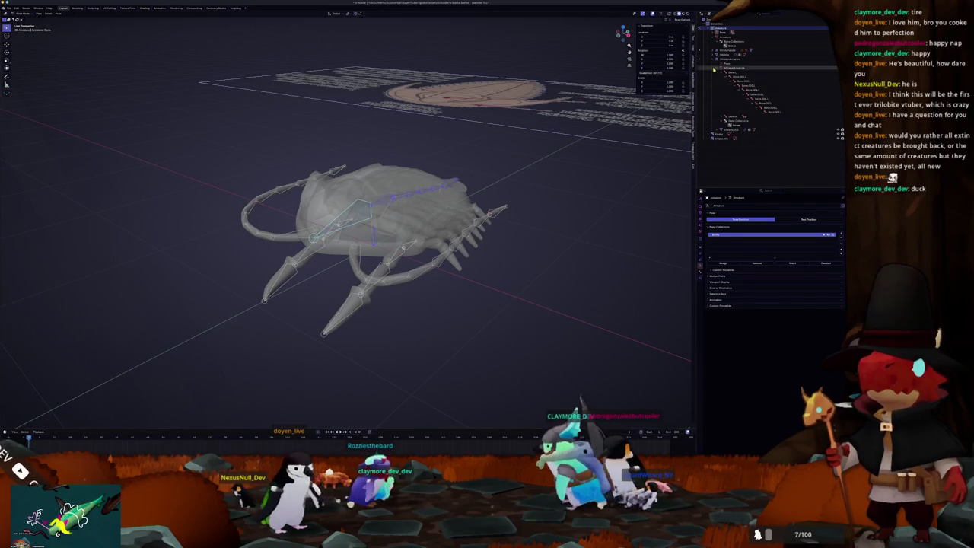
{"action": "left_click", "coordinate": [729, 35]}
{"action": "left_click", "coordinate": [728, 36]}
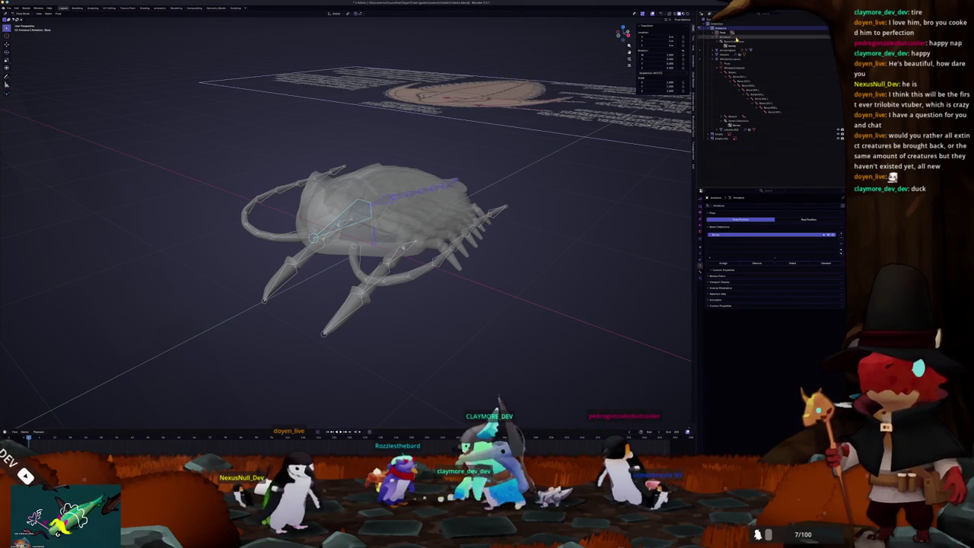
{"action": "left_click", "coordinate": [734, 67]}
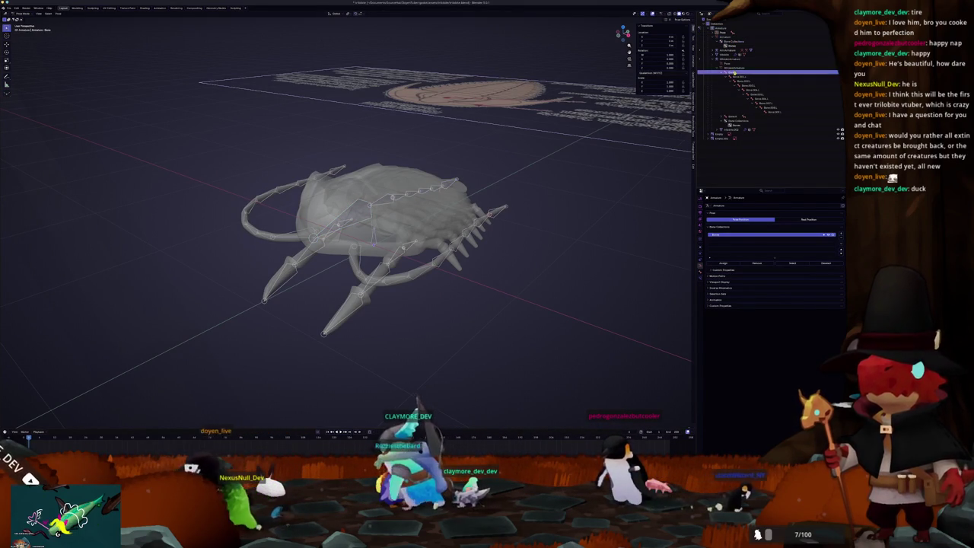
{"action": "left_click", "coordinate": [727, 36]}
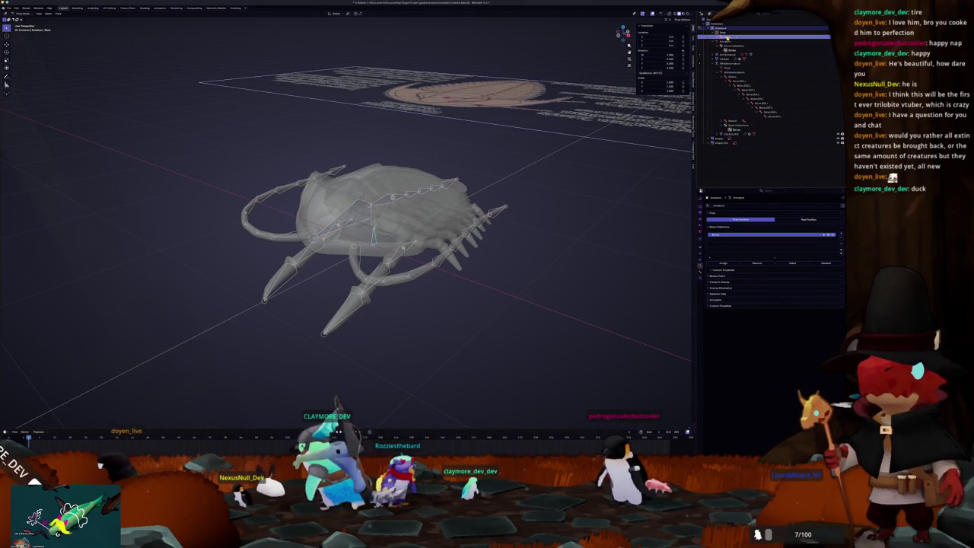
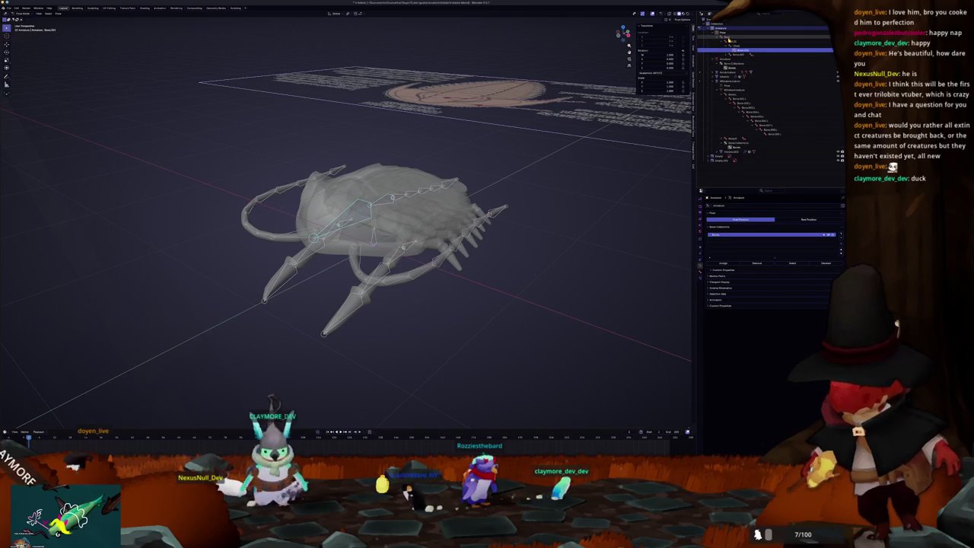
- Select each trilobite armature bone in turn, following the chain along its back toward the tail
{"action": "left_click", "coordinate": [335, 217]}
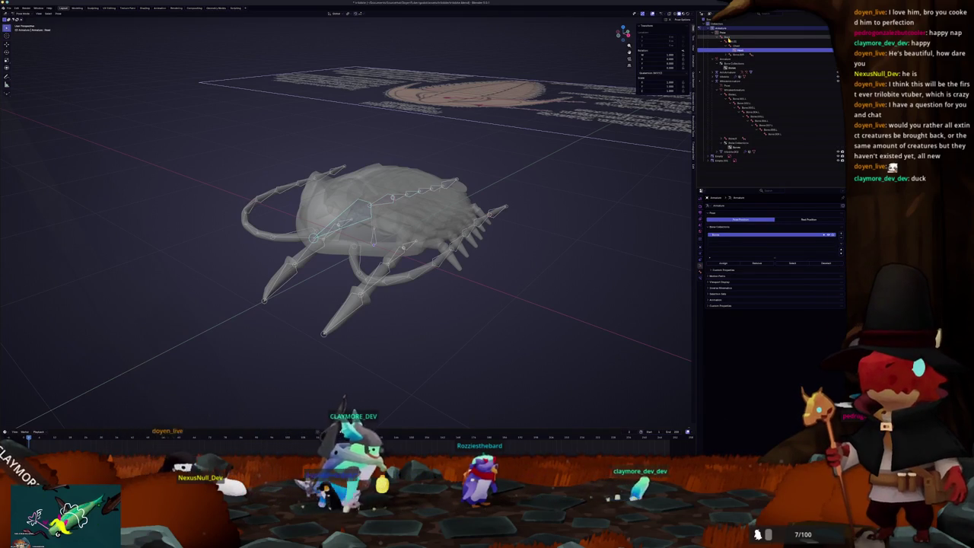
{"action": "left_click", "coordinate": [426, 191]}
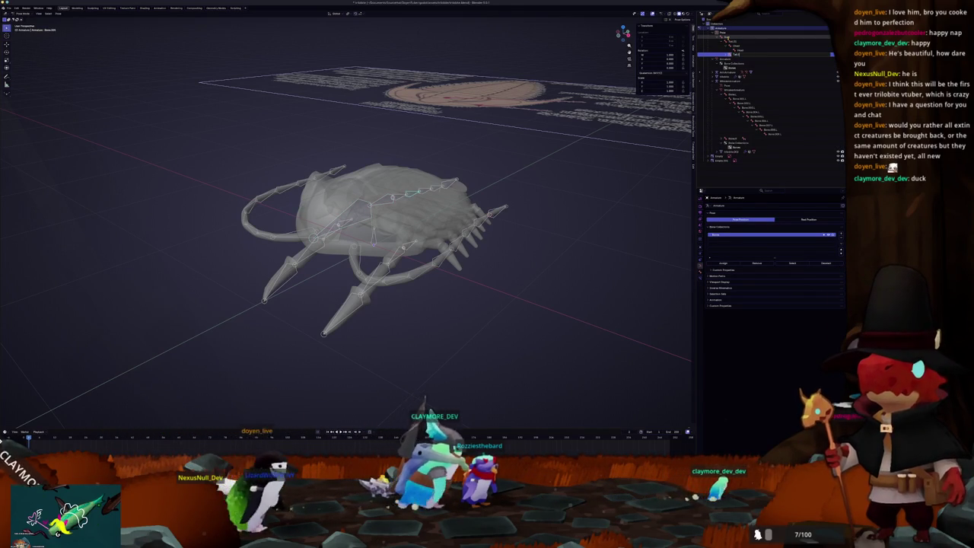
{"action": "left_click", "coordinate": [727, 38]}
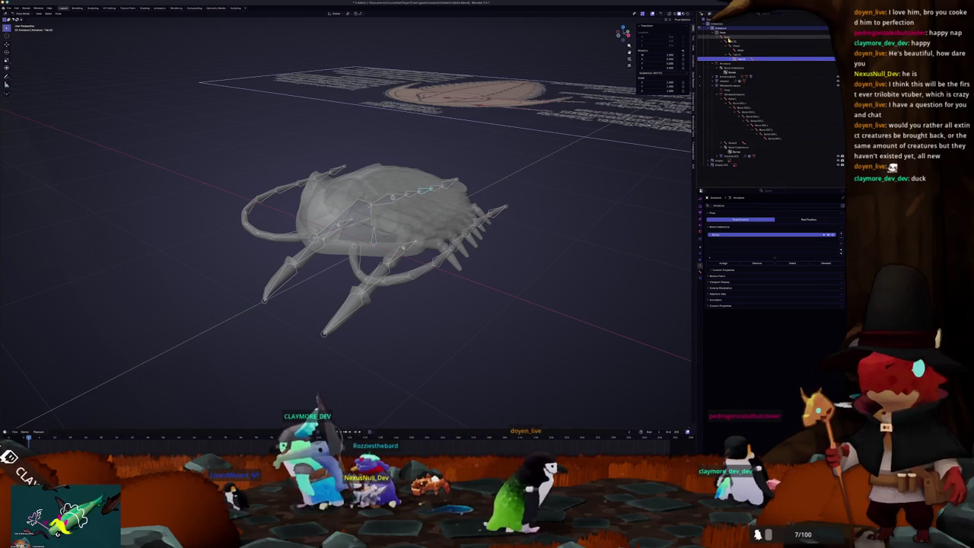
{"action": "left_click", "coordinate": [727, 38]}
{"action": "left_click", "coordinate": [728, 39]}
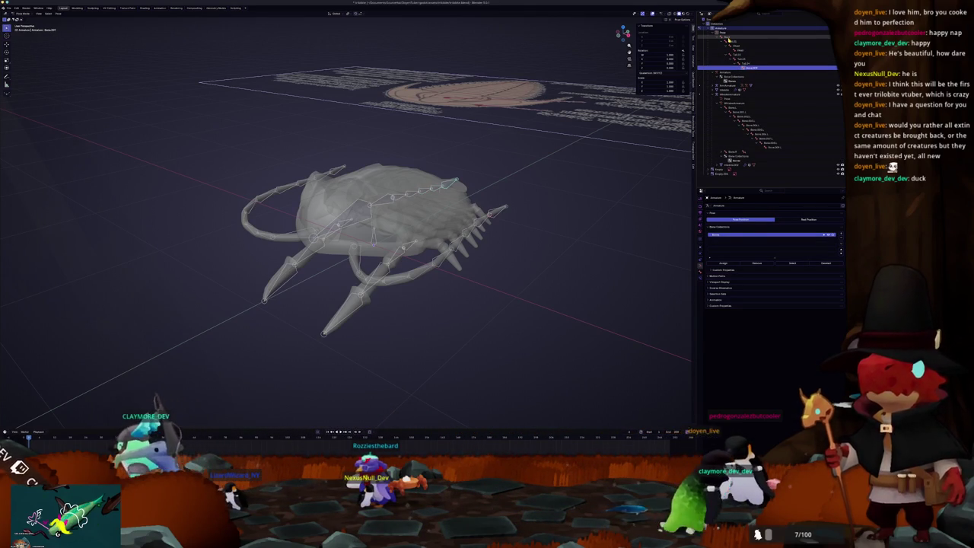
{"action": "left_click", "coordinate": [727, 38]}
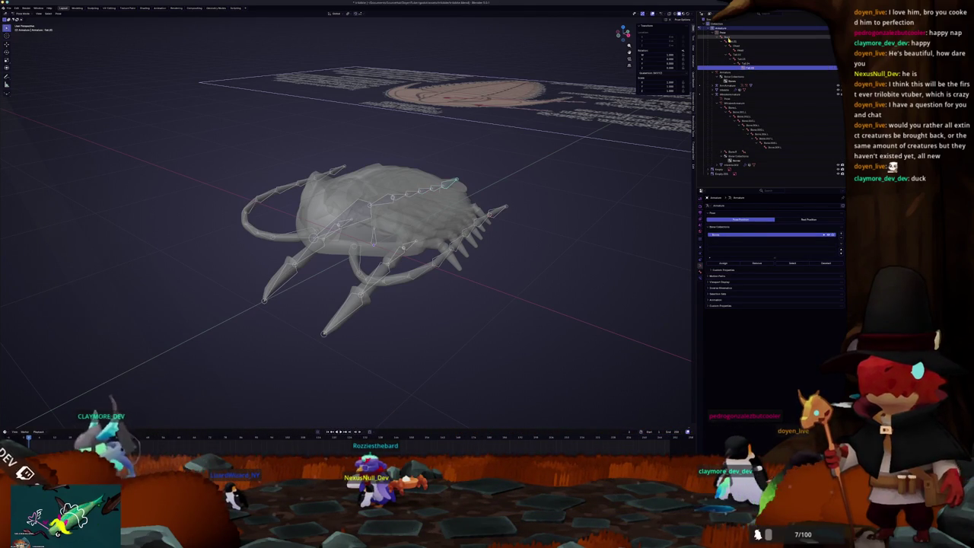
- Select the whole trilobite, save the Blender file, and return to solid shading
{"action": "middle_click_drag", "start_coordinate": [456, 228], "coordinate": [343, 213]}
{"action": "left_click_drag", "start_coordinate": [510, 318], "coordinate": [262, 172]}
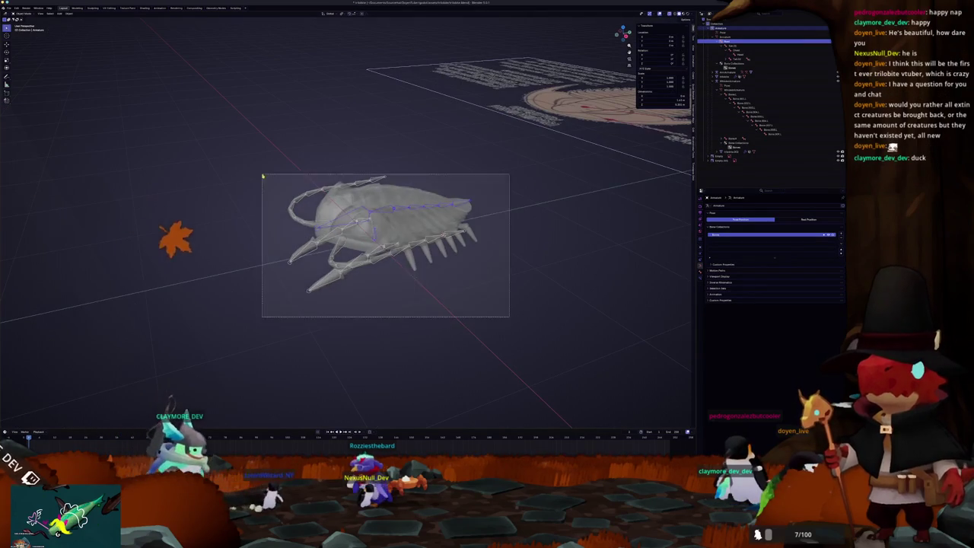
{"action": "key", "text": "ctrl+s"}
{"action": "left_click", "coordinate": [9, 8]}
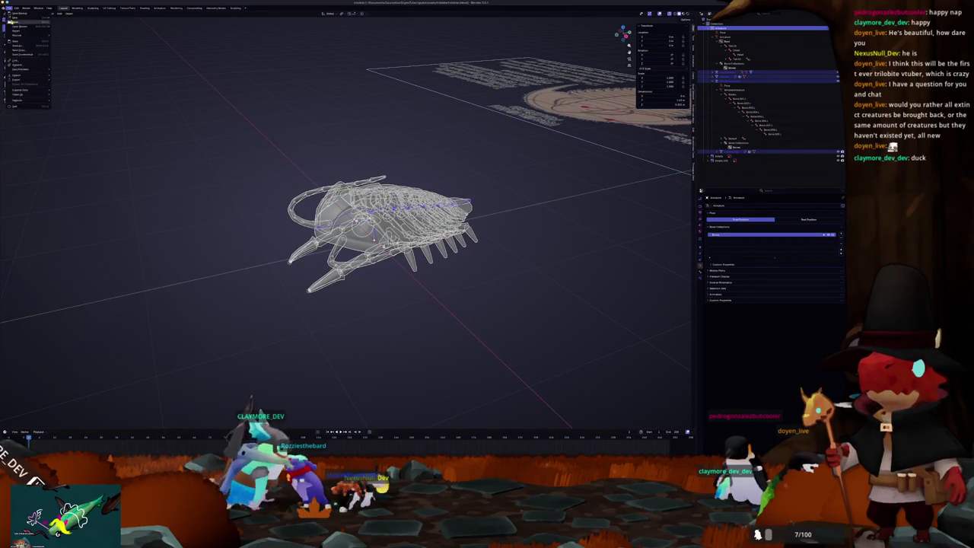
{"action": "key", "text": "shift+z"}
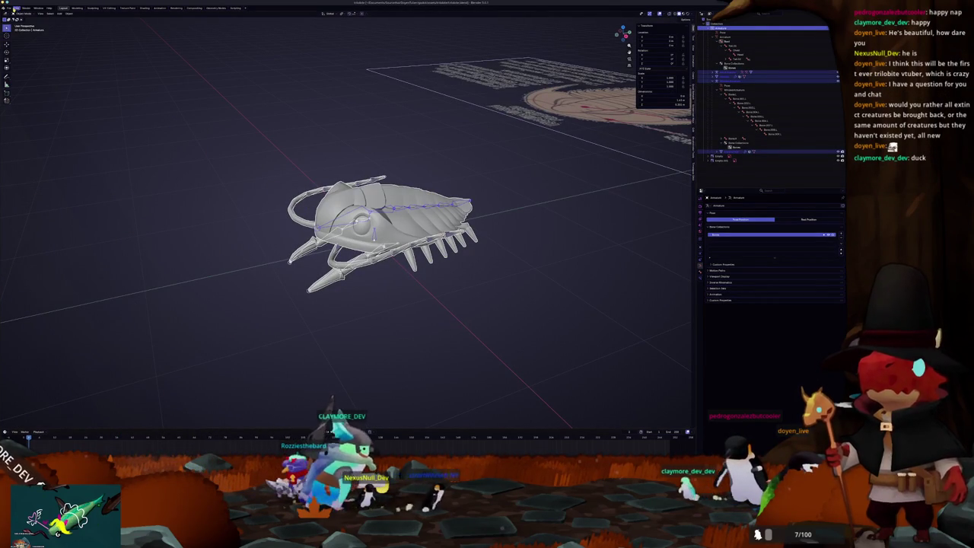
- Export the trilobite as glTF 2.0, setting the Include and Material image options
{"action": "left_click", "coordinate": [8, 9]}
{"action": "mouse_move", "coordinate": [16, 79]}
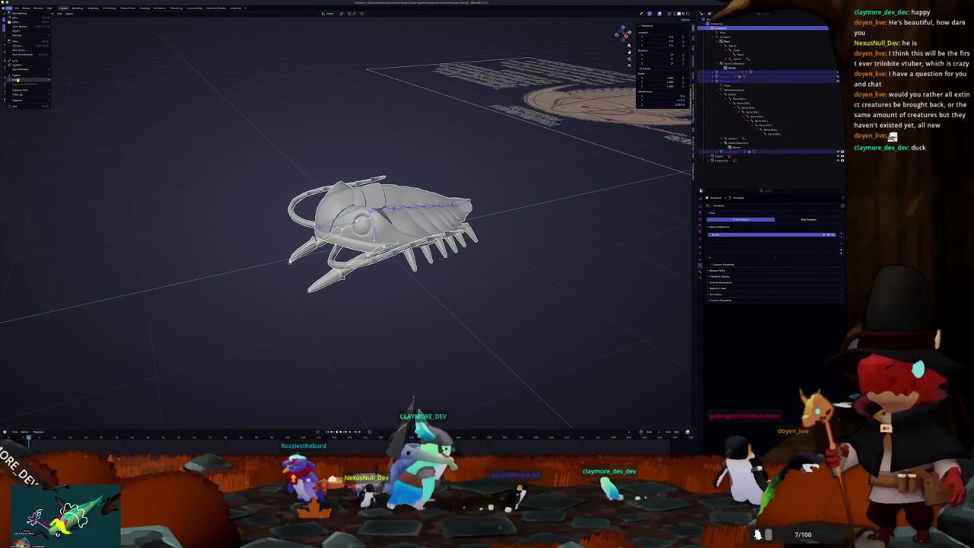
{"action": "left_click", "coordinate": [71, 119]}
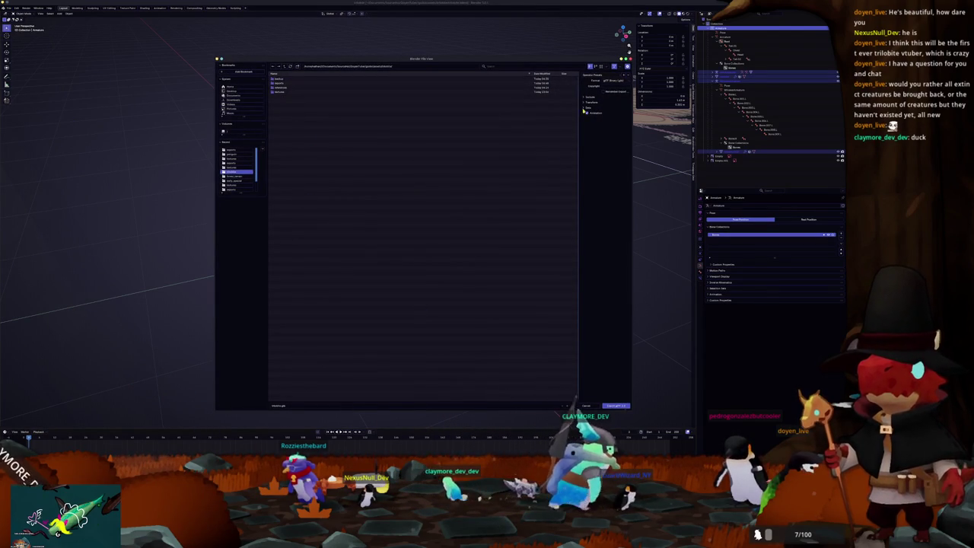
{"action": "left_click", "coordinate": [592, 98]}
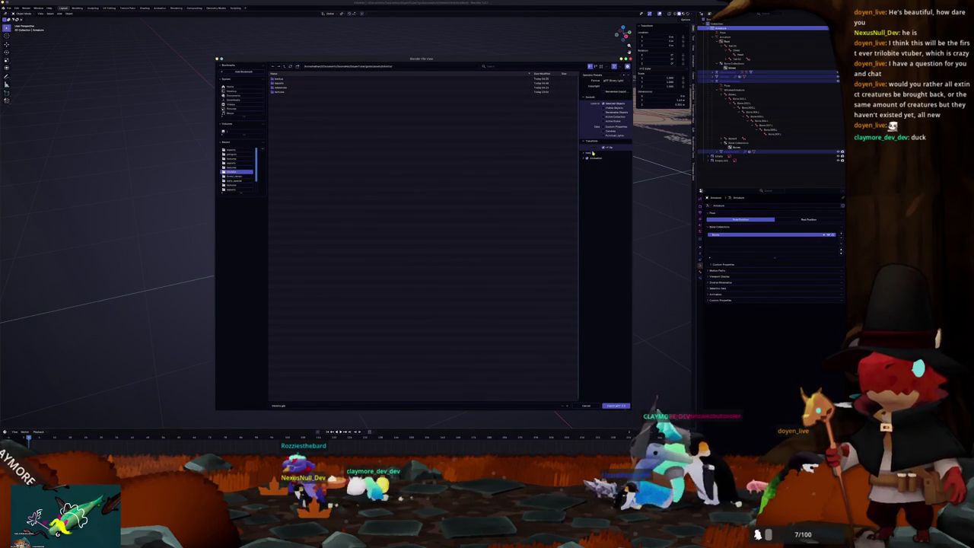
{"action": "left_click", "coordinate": [587, 146]}
{"action": "left_click", "coordinate": [590, 163]}
{"action": "left_click", "coordinate": [613, 176]}
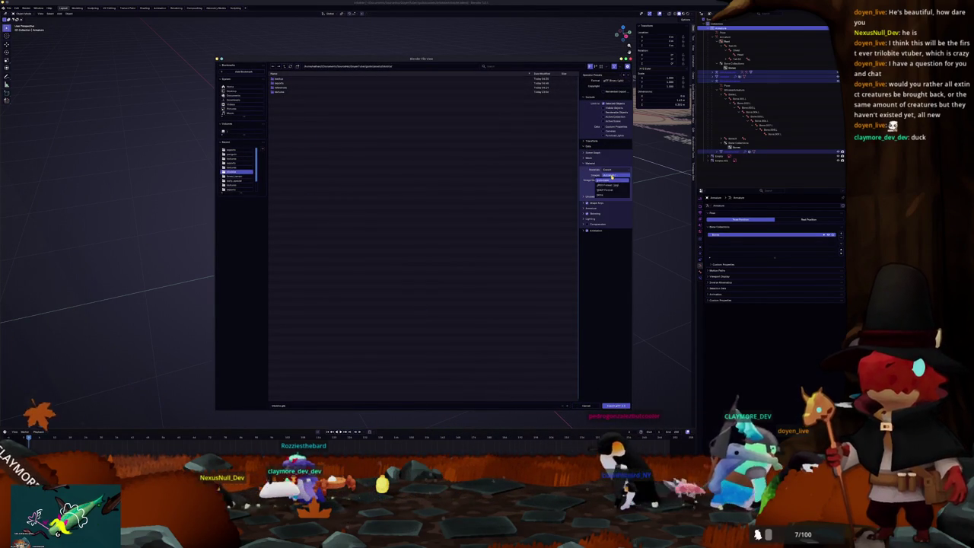
{"action": "left_click", "coordinate": [607, 406]}
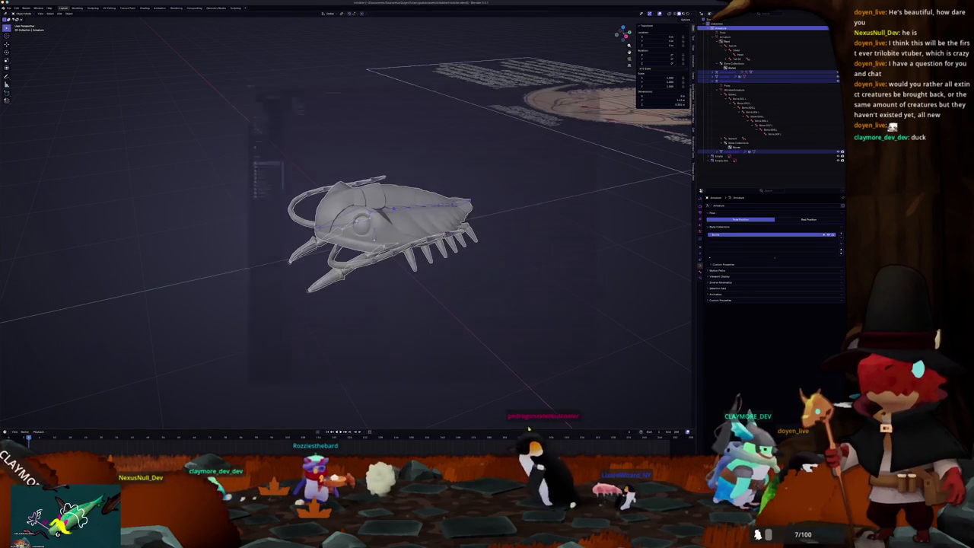
{"action": "key", "text": "alt+Tab"}
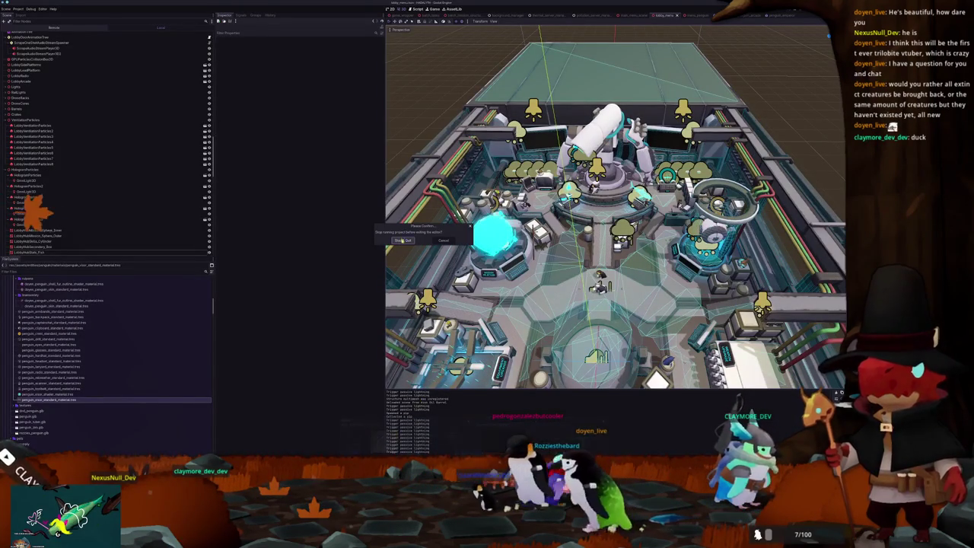
- Stop and quit the lobby project, then open the other project from the Project Manager
{"action": "left_click", "coordinate": [403, 239]}
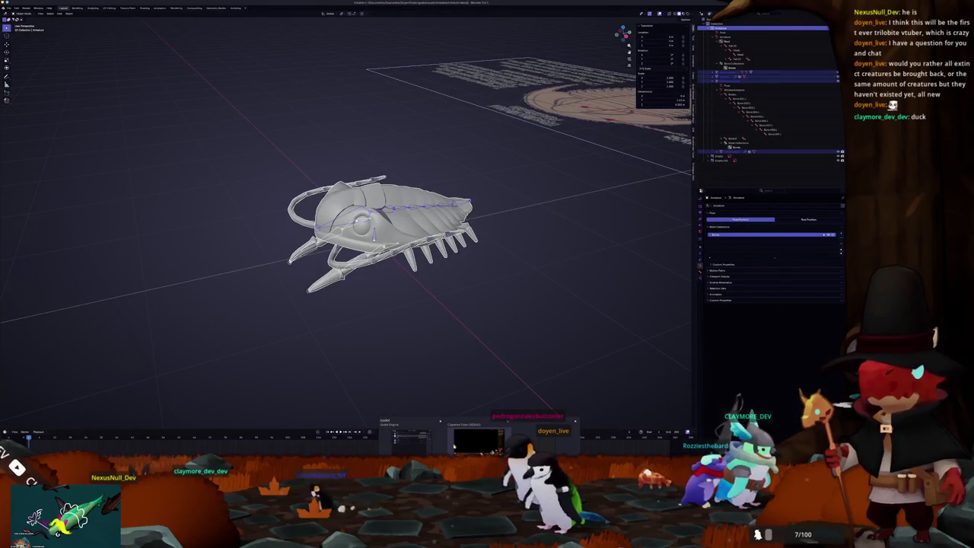
{"action": "left_click", "coordinate": [413, 445]}
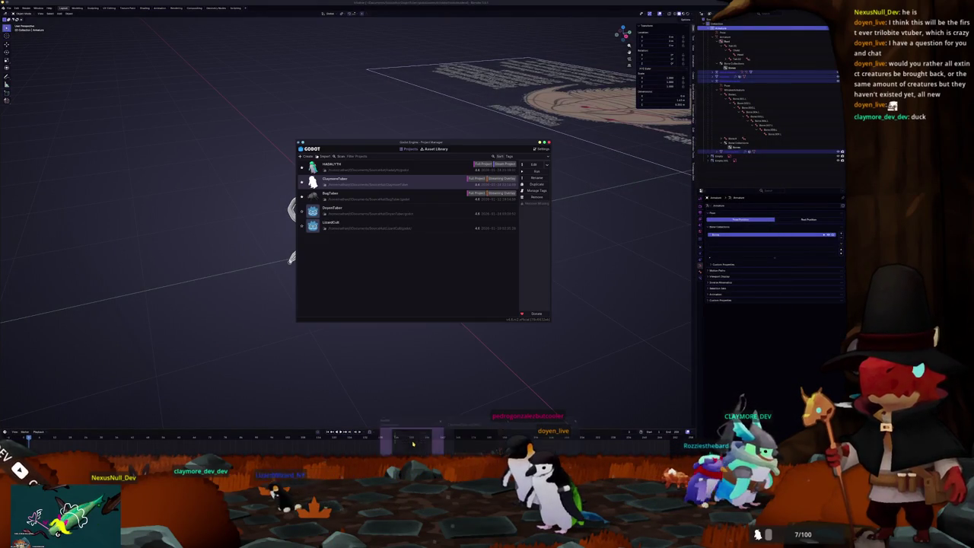
{"action": "left_click", "coordinate": [382, 211]}
{"action": "left_click", "coordinate": [527, 165]}
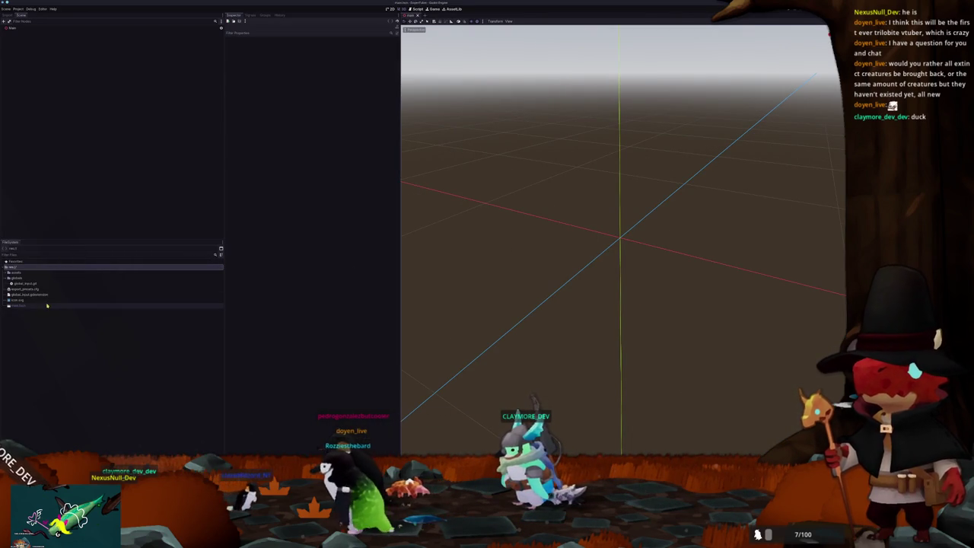
- Drag assets/trilobite/trilobite.glb onto the Main scene and select its three mesh nodes
{"action": "left_click", "coordinate": [207, 305]}
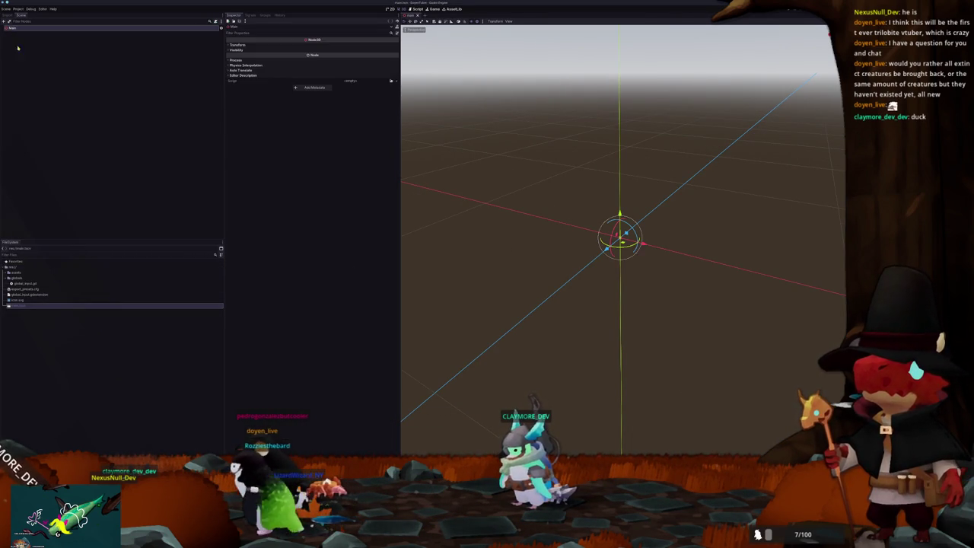
{"action": "double_click", "coordinate": [17, 272]}
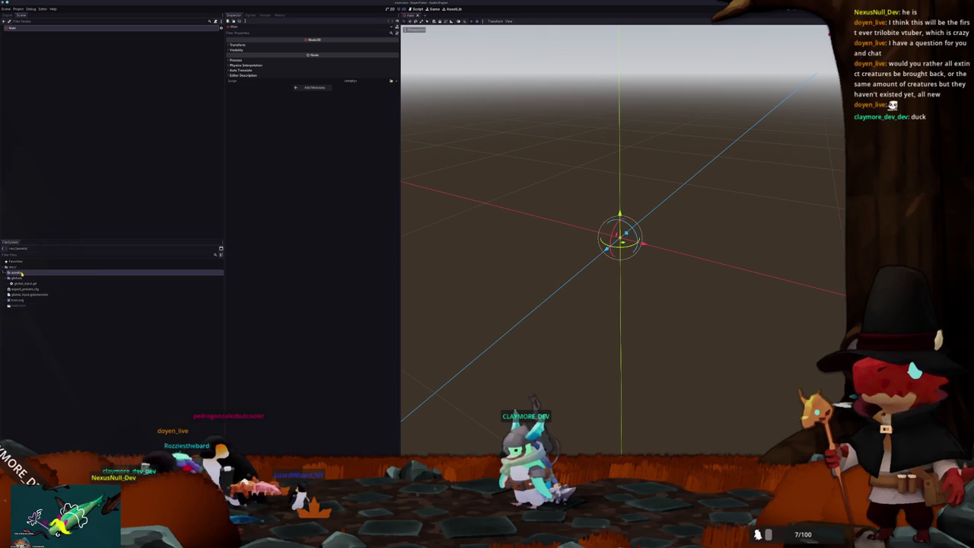
{"action": "left_click", "coordinate": [25, 305]}
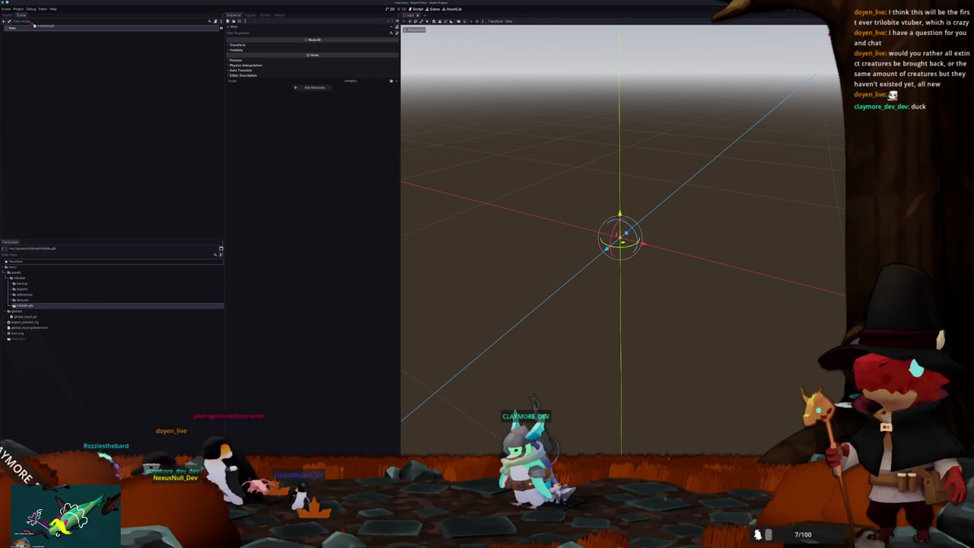
{"action": "left_click_drag", "start_coordinate": [28, 29], "coordinate": [30, 32]}
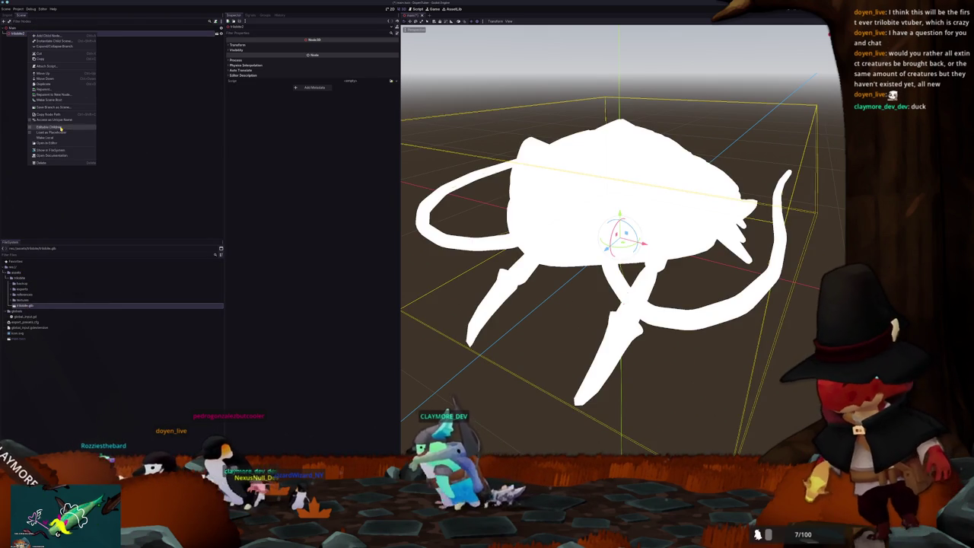
{"action": "middle_click_drag", "start_coordinate": [429, 166], "coordinate": [115, 87]}
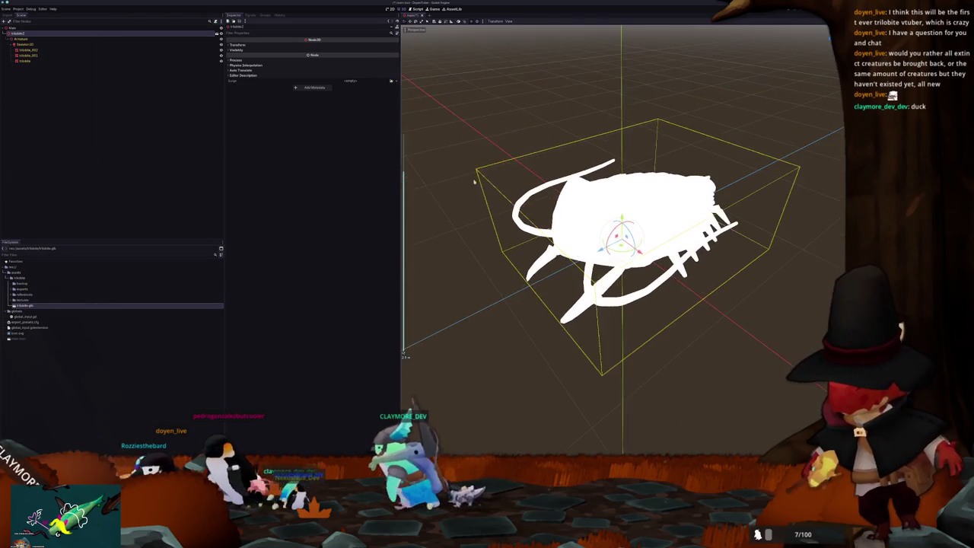
{"action": "left_click", "coordinate": [31, 61]}
{"action": "left_click", "coordinate": [39, 50], "text": "shift"}
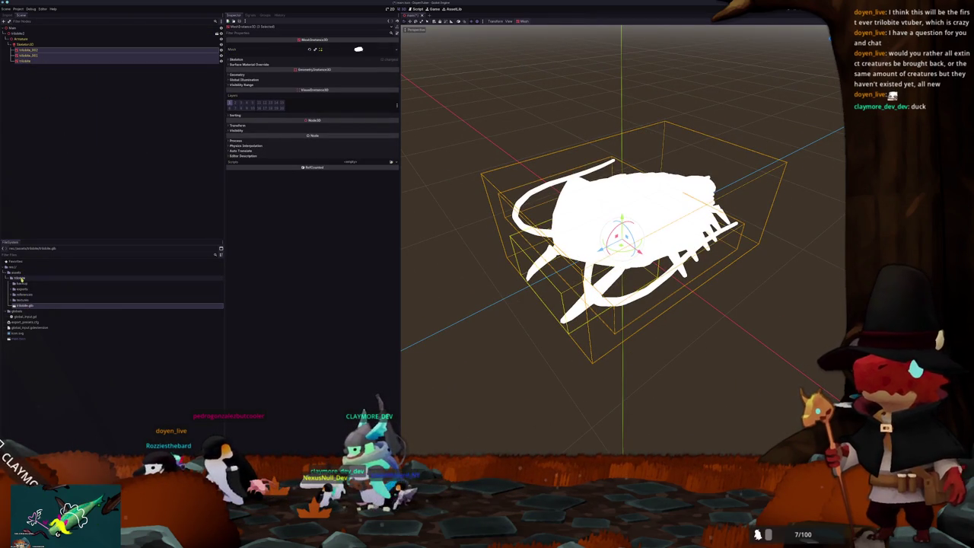
- Create a materials folder with a new StandardMaterial3D resource saved as 'material'
{"action": "left_click", "coordinate": [90, 282]}
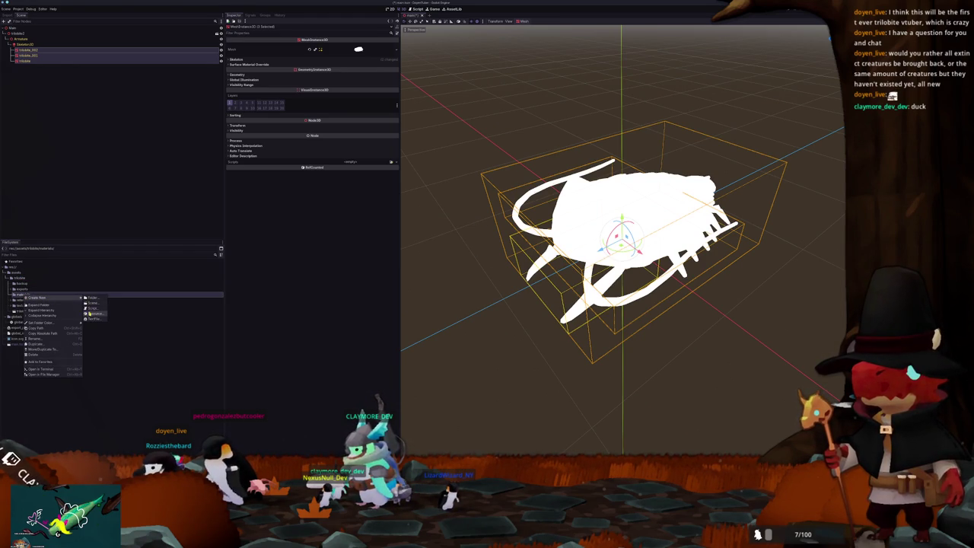
{"action": "left_click", "coordinate": [92, 313]}
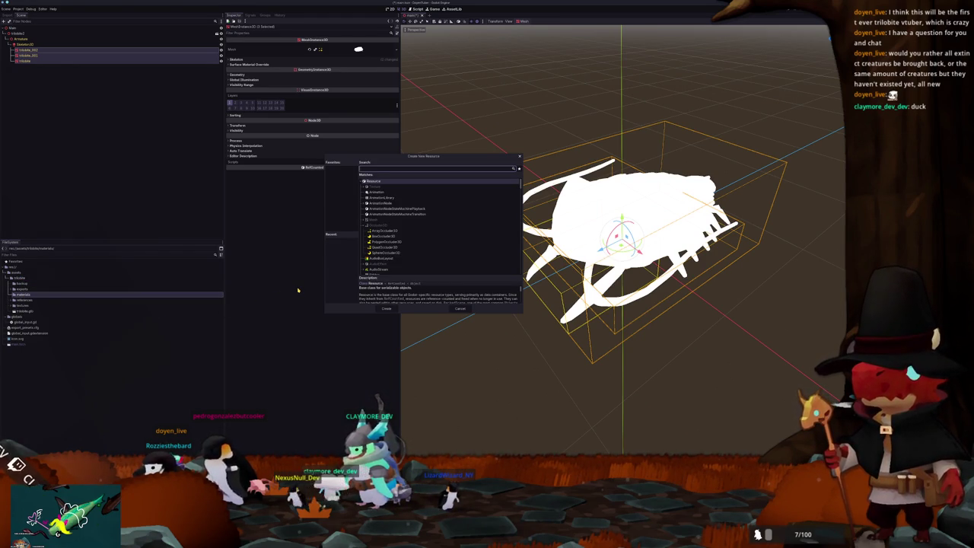
{"action": "type", "text": "standard"}
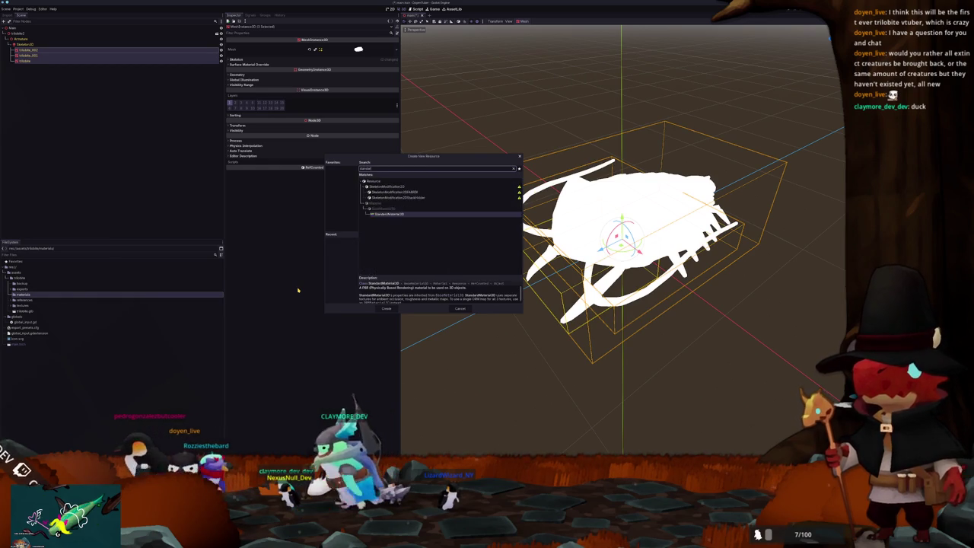
{"action": "key", "text": "Return"}
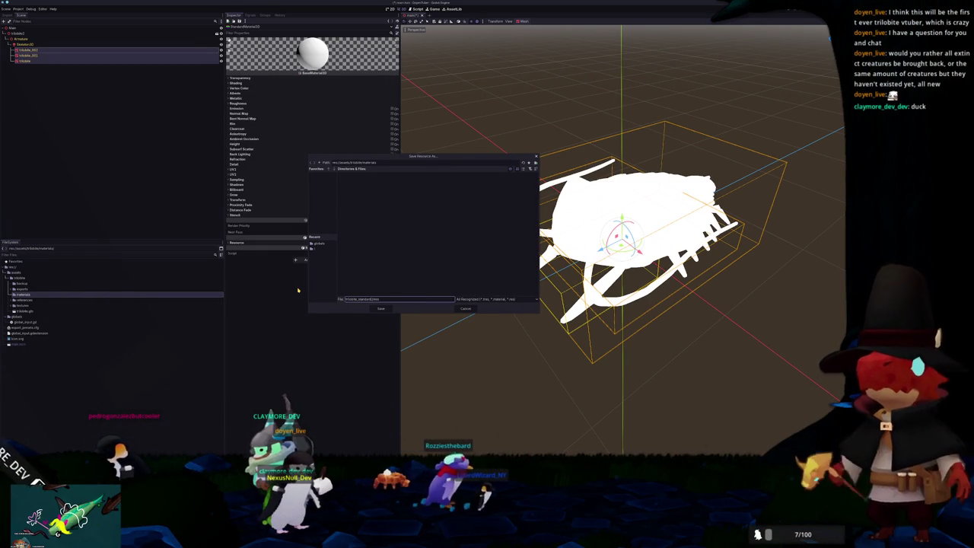
{"action": "type", "text": "material"}
{"action": "key", "text": "Return"}
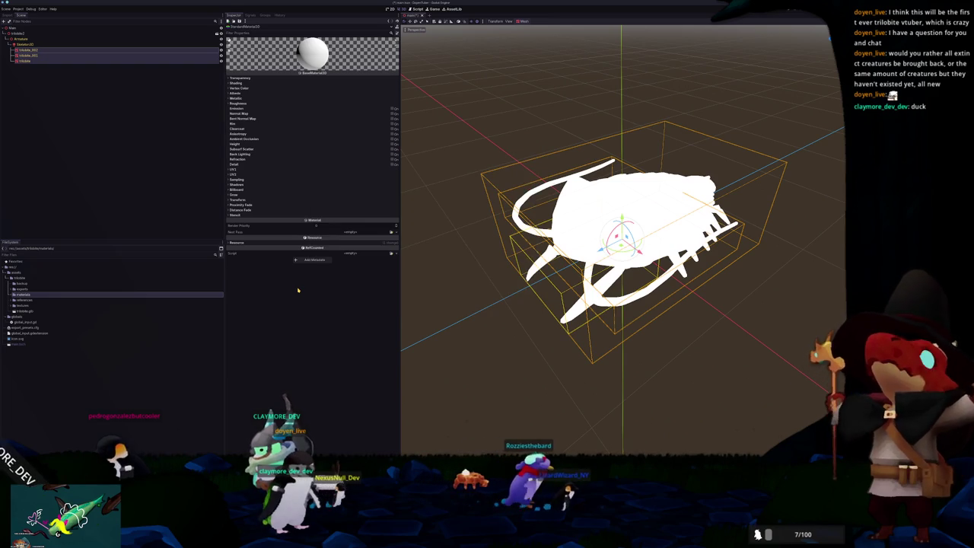
- Set the material's shading mode to Unshaded and its albedo texture to the trilobite texture
{"action": "left_click", "coordinate": [280, 83]}
{"action": "left_click", "coordinate": [354, 89]}
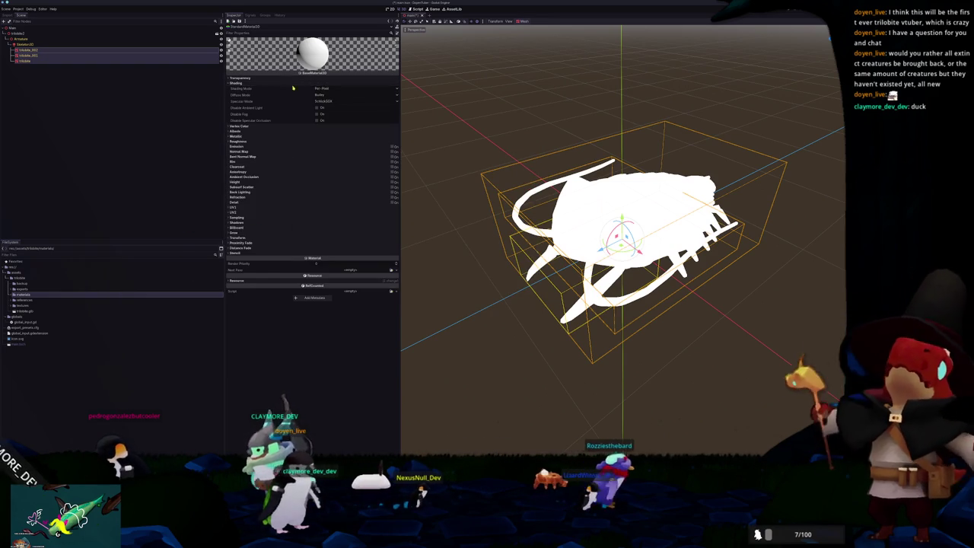
{"action": "left_click", "coordinate": [327, 96]}
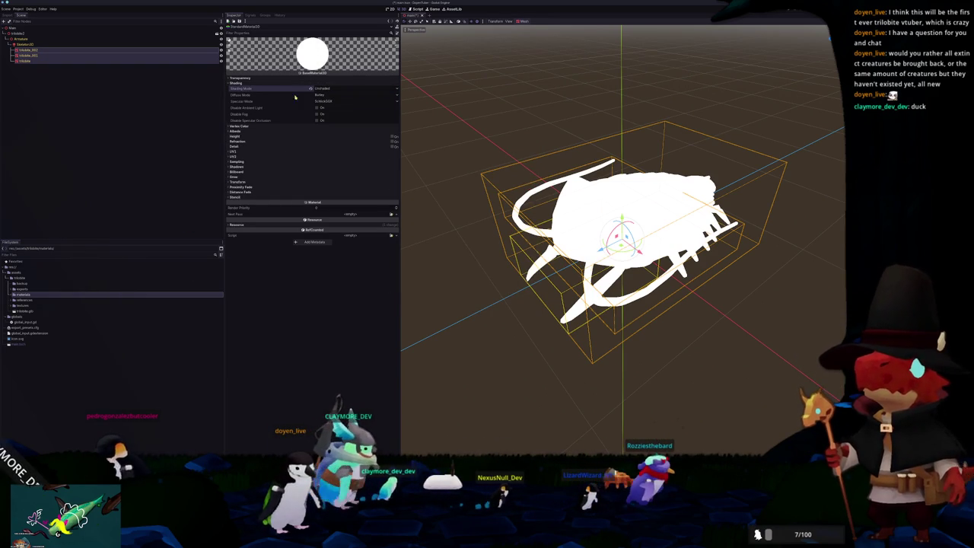
{"action": "left_click", "coordinate": [242, 132]}
{"action": "left_click", "coordinate": [391, 143]}
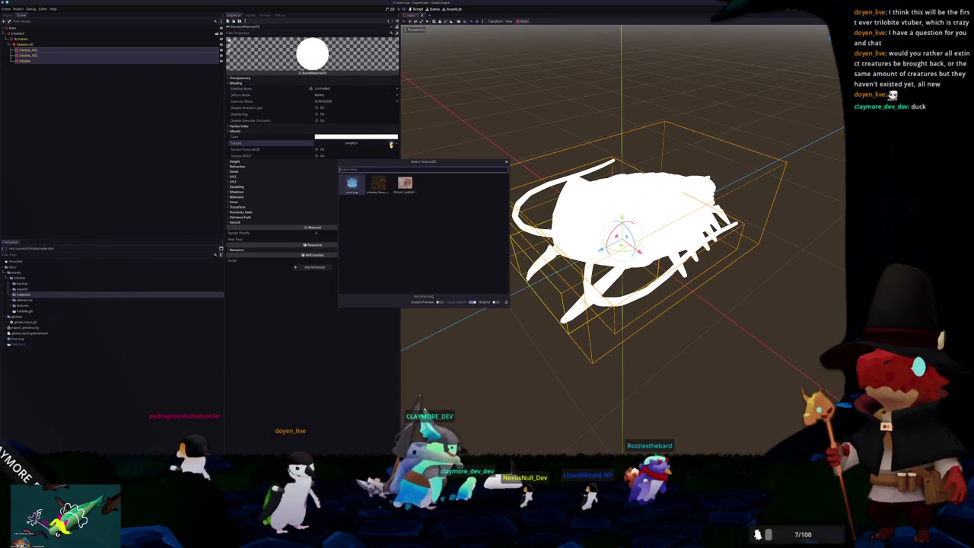
{"action": "type", "text": "tri"}
{"action": "key", "text": "Return"}
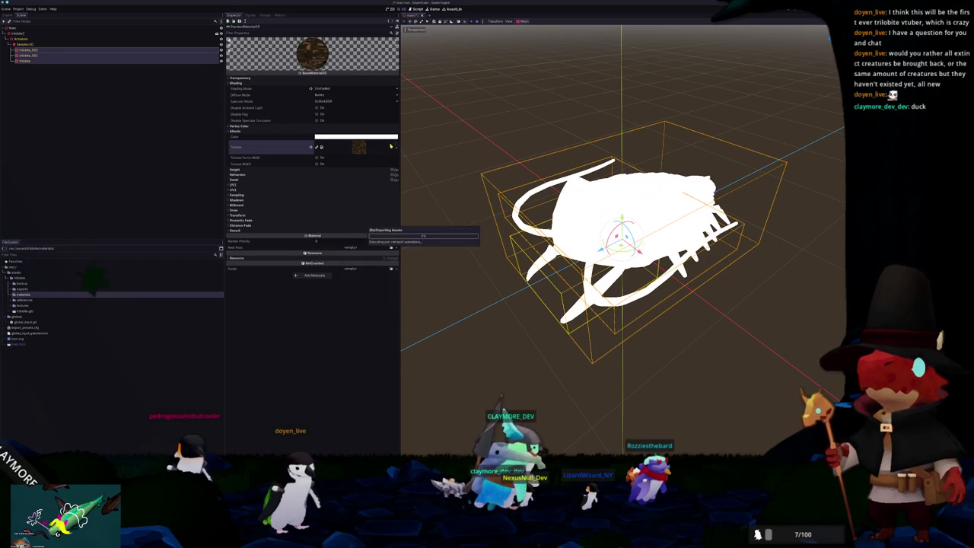
- Apply the trilobite material as the Material Override on both trilobite meshes
{"action": "left_click", "coordinate": [103, 55]}
{"action": "left_click", "coordinate": [263, 74]}
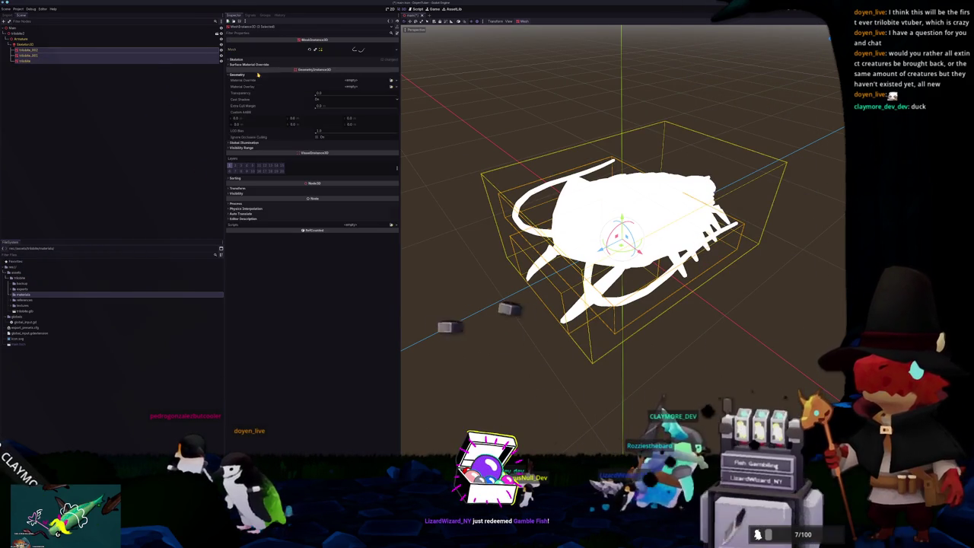
{"action": "left_click", "coordinate": [392, 82]}
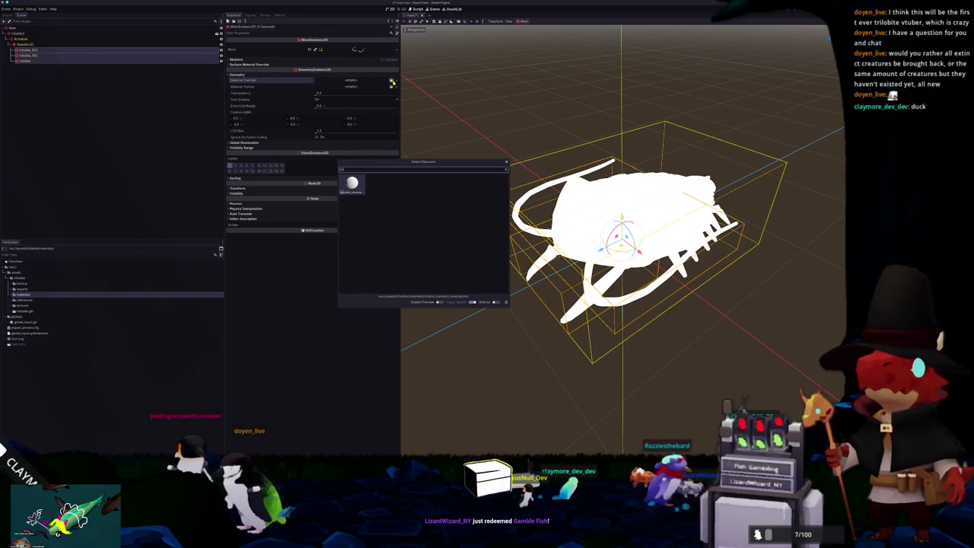
{"action": "key", "text": "Return"}
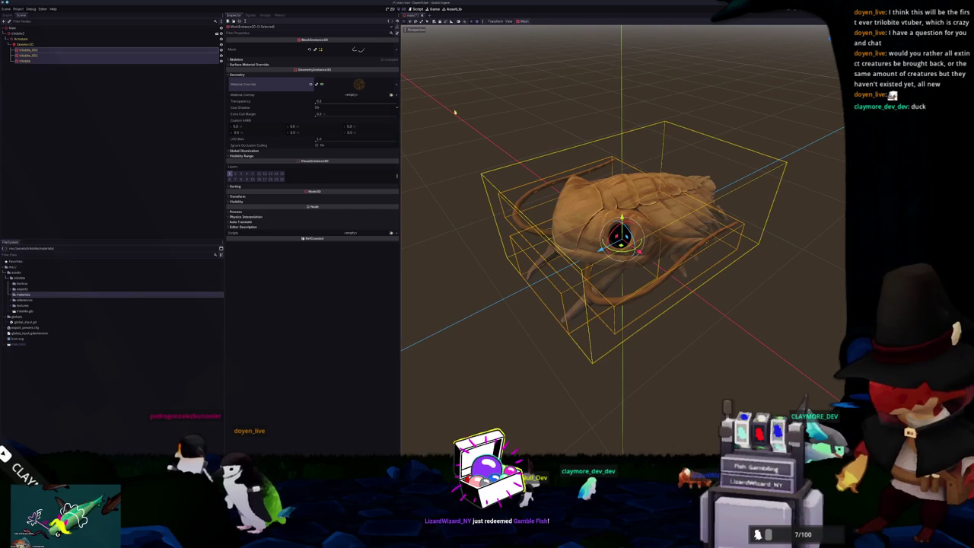
{"action": "left_click", "coordinate": [441, 252]}
- Add a SpringBoneSimulator3D under Skeleton3D and add one spring chain element
{"action": "left_click", "coordinate": [24, 44]}
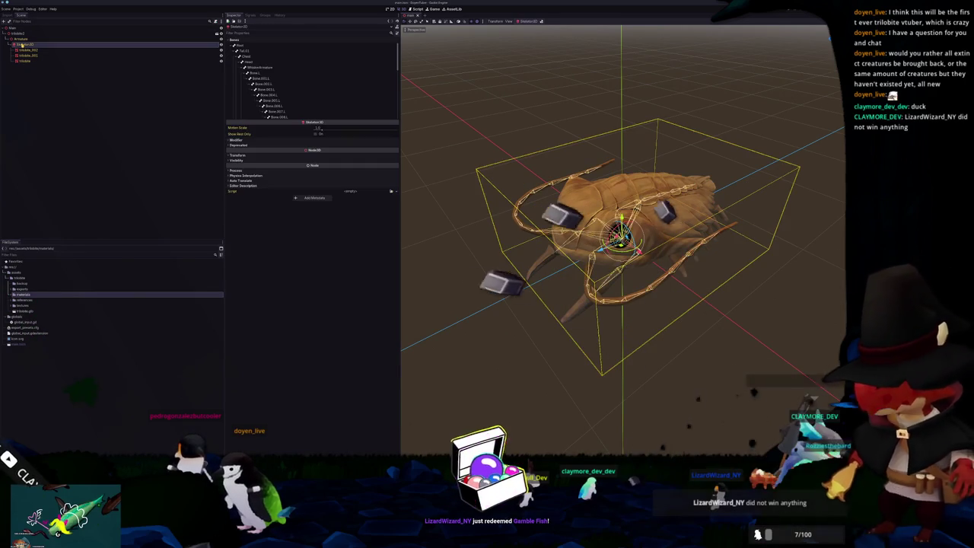
{"action": "middle_click_drag", "start_coordinate": [438, 172], "coordinate": [446, 178]}
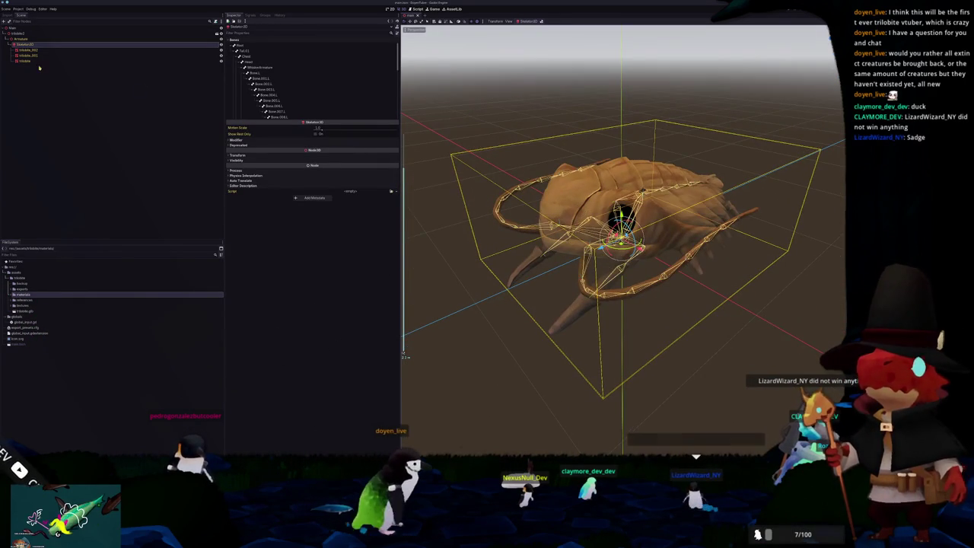
{"action": "right_click", "coordinate": [31, 44]}
{"action": "left_click", "coordinate": [59, 48]}
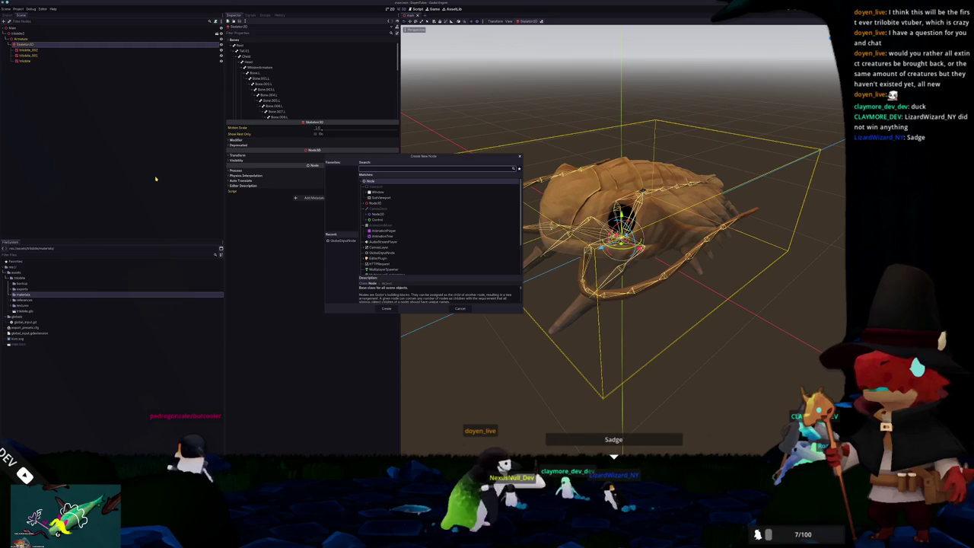
{"action": "type", "text": "spring"}
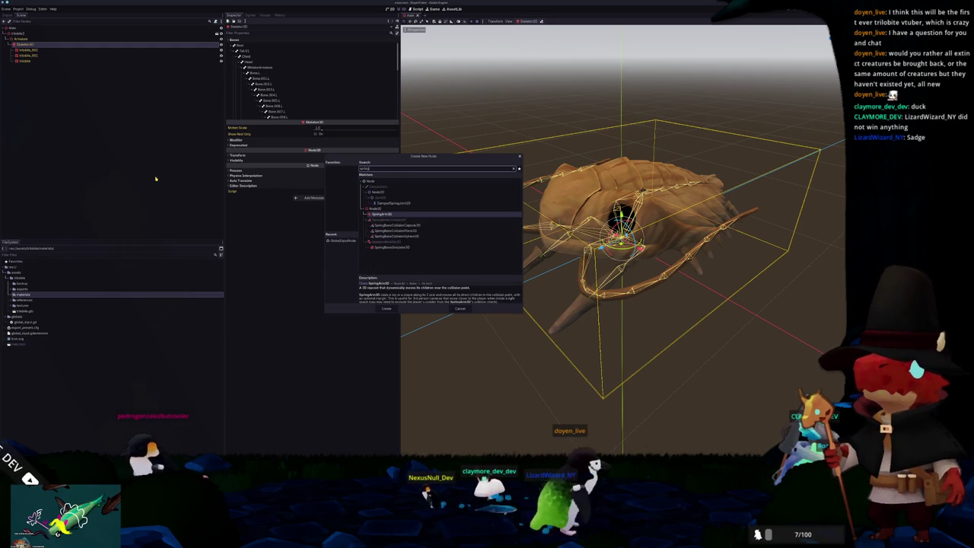
{"action": "key", "text": "Down"}
{"action": "key", "text": "Down"}
{"action": "key", "text": "Down"}
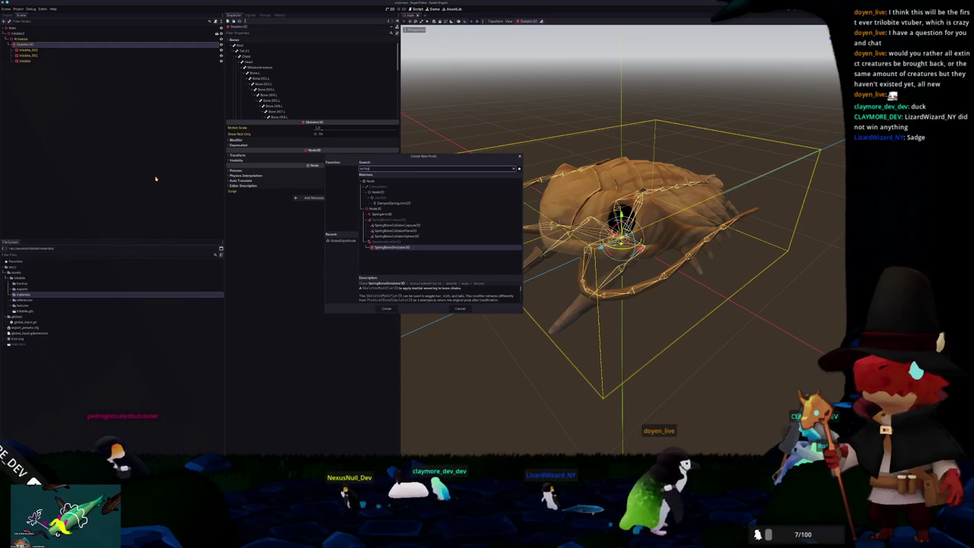
{"action": "key", "text": "Return"}
{"action": "left_click", "coordinate": [235, 64]}
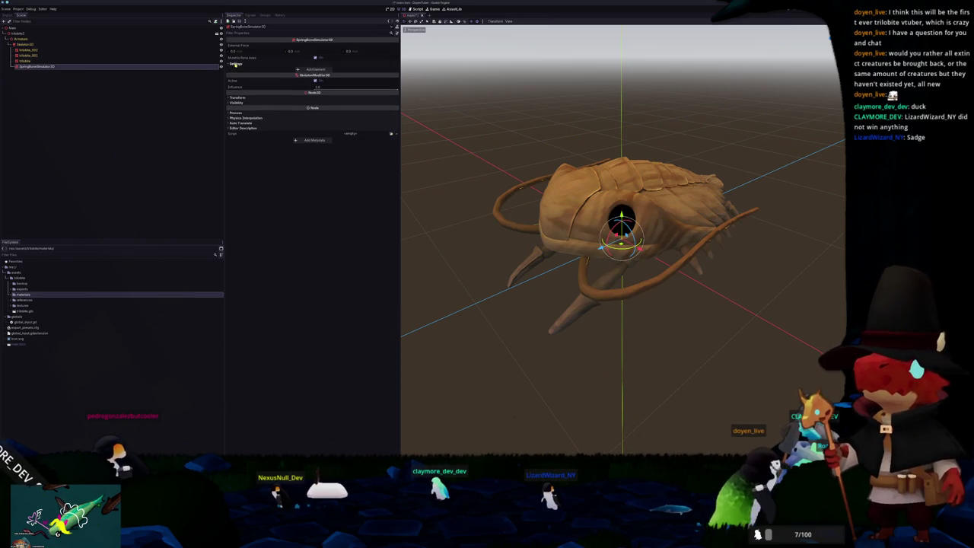
{"action": "left_click", "coordinate": [308, 68]}
{"action": "left_click", "coordinate": [327, 71]}
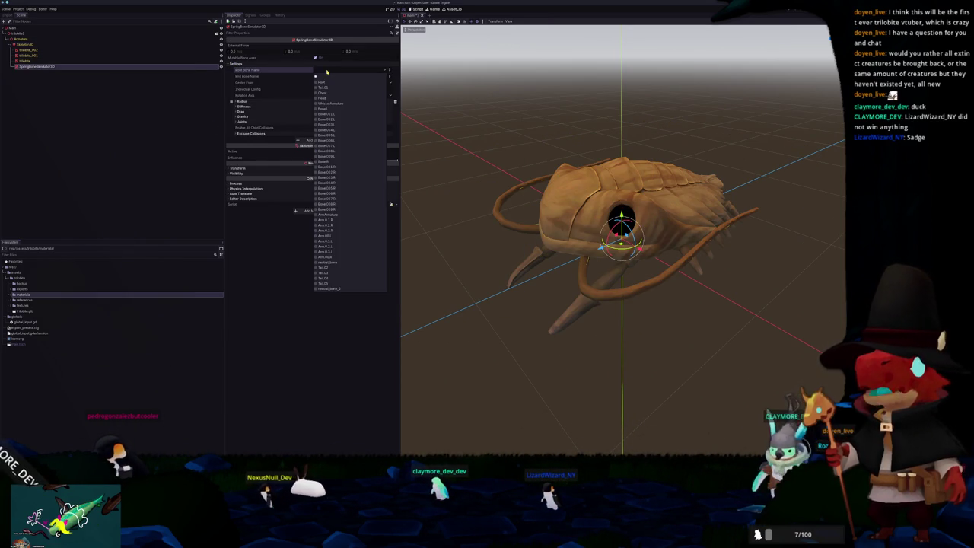
- Give the first chain root bone Bone.003.L and its matching end bone
{"action": "left_click", "coordinate": [334, 124]}
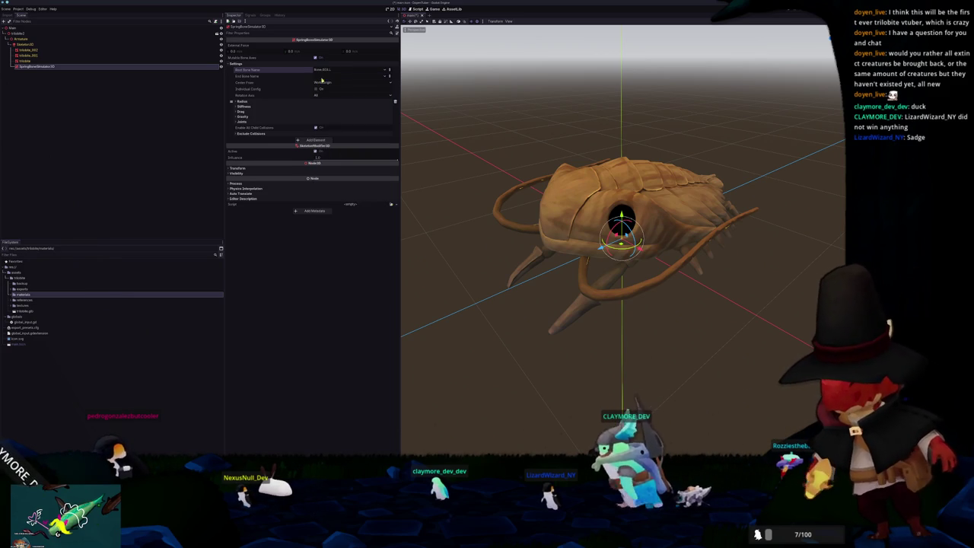
{"action": "left_click", "coordinate": [334, 76]}
{"action": "left_click", "coordinate": [327, 158]}
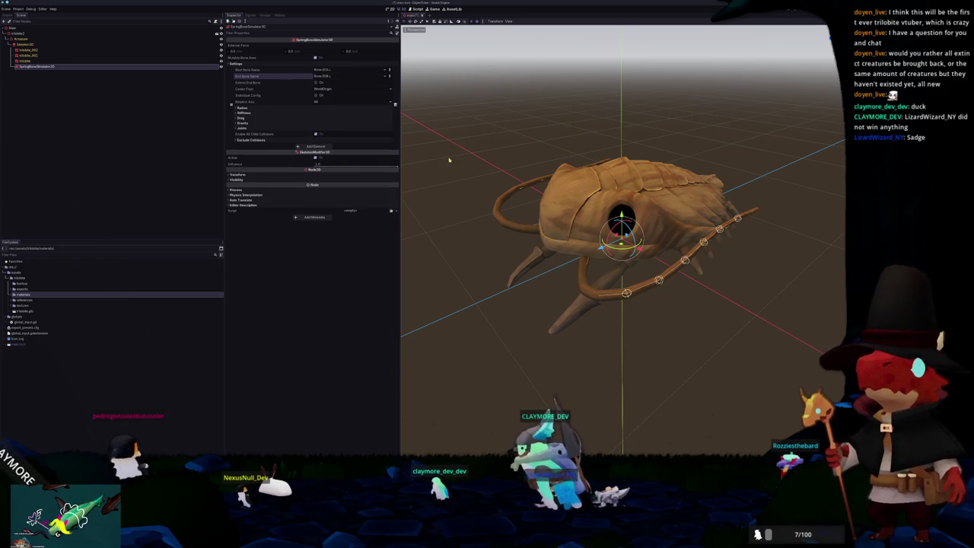
{"action": "middle_click_drag", "start_coordinate": [548, 182], "coordinate": [464, 145]}
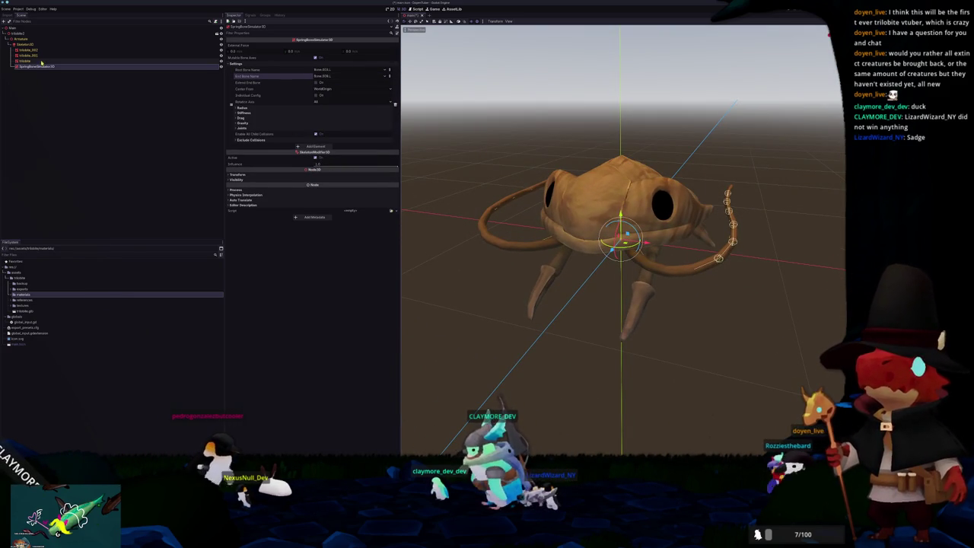
- Add a second chain from a right-side root bone to end bone Bone.008.R
{"action": "left_click", "coordinate": [315, 146]}
{"action": "left_click", "coordinate": [350, 146]}
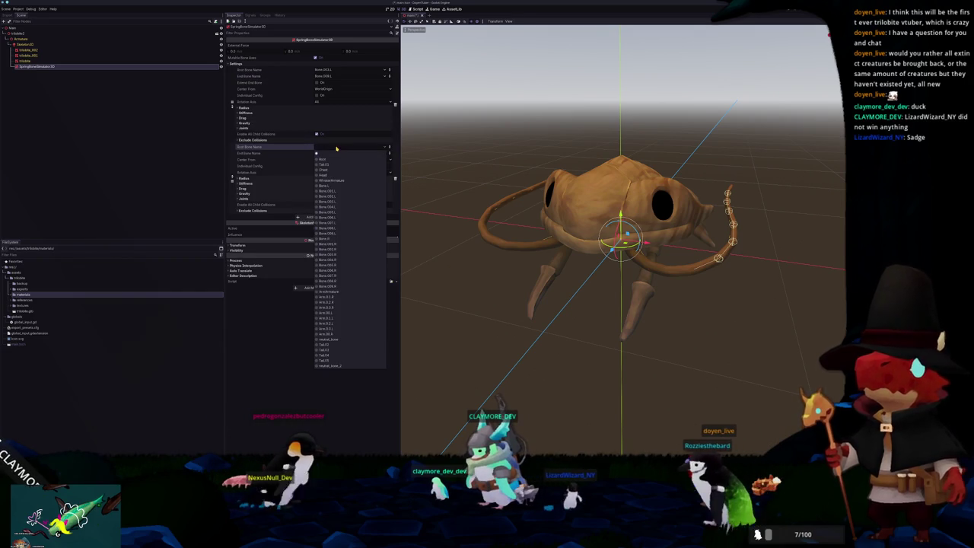
{"action": "left_click", "coordinate": [340, 254]}
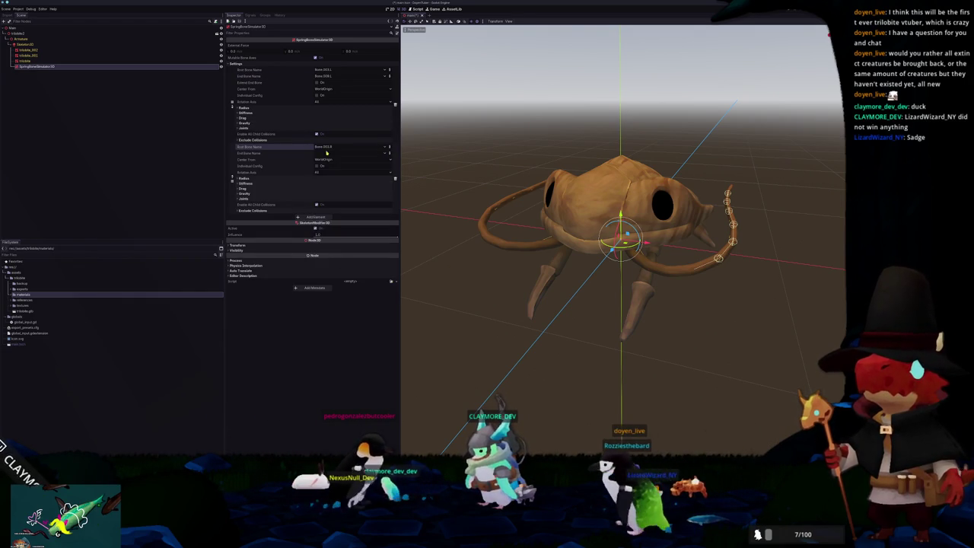
{"action": "left_click", "coordinate": [350, 153]}
{"action": "left_click", "coordinate": [339, 288]}
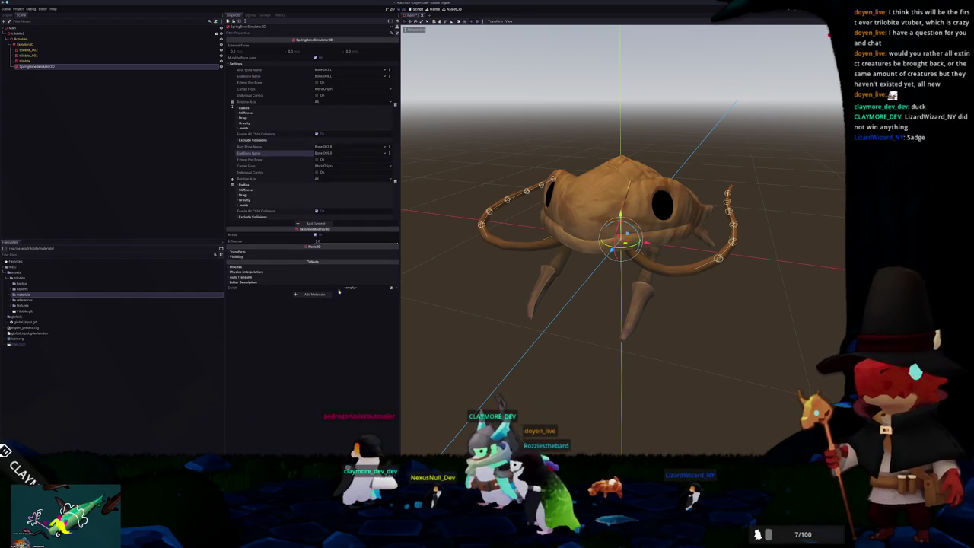
{"action": "left_click", "coordinate": [27, 43]}
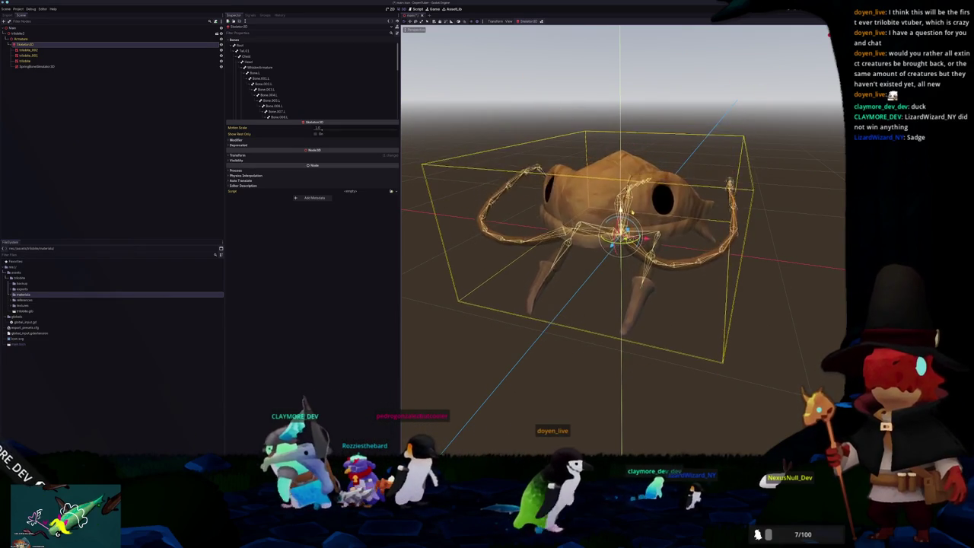
- Add a third spring chain rooted at Tail.03 and ending at a later tail bone
{"action": "scroll", "coordinate": [404, 355], "scroll_direction": "down", "scroll_amount": 3}
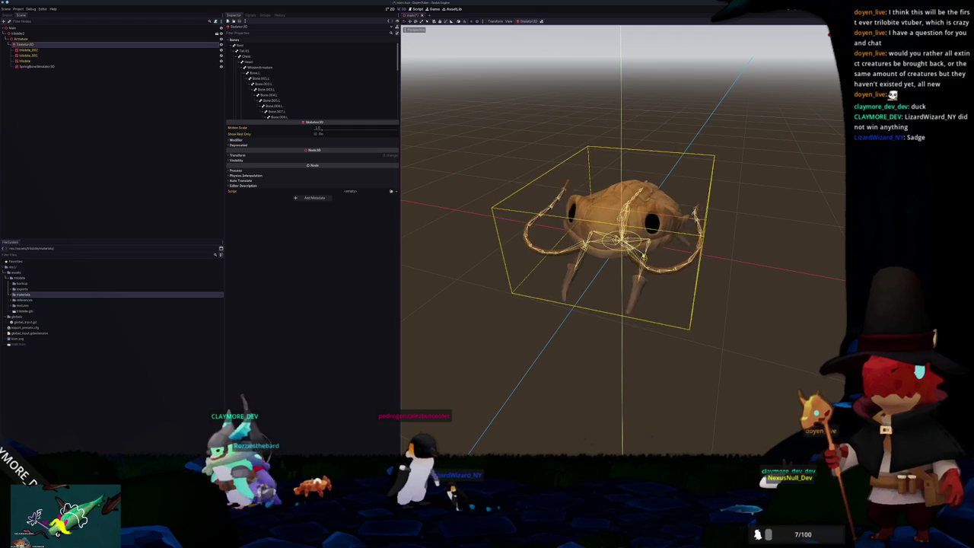
{"action": "middle_click_drag", "start_coordinate": [623, 243], "coordinate": [654, 213]}
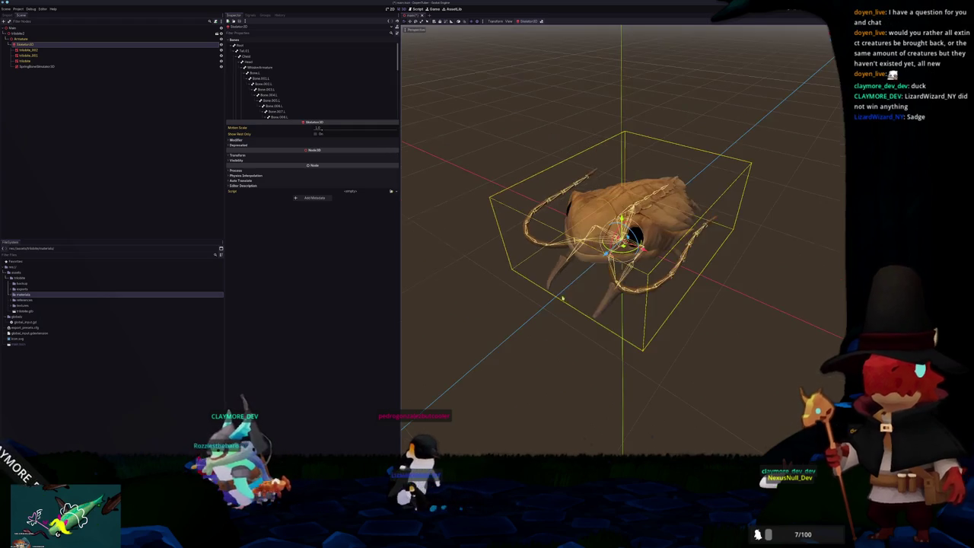
{"action": "left_click", "coordinate": [48, 67]}
{"action": "left_click", "coordinate": [320, 224]}
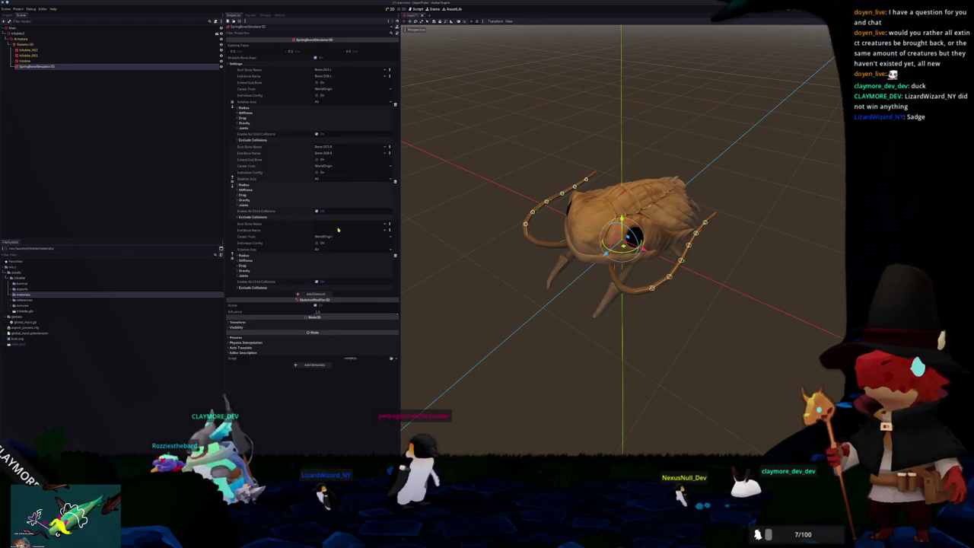
{"action": "left_click", "coordinate": [329, 225]}
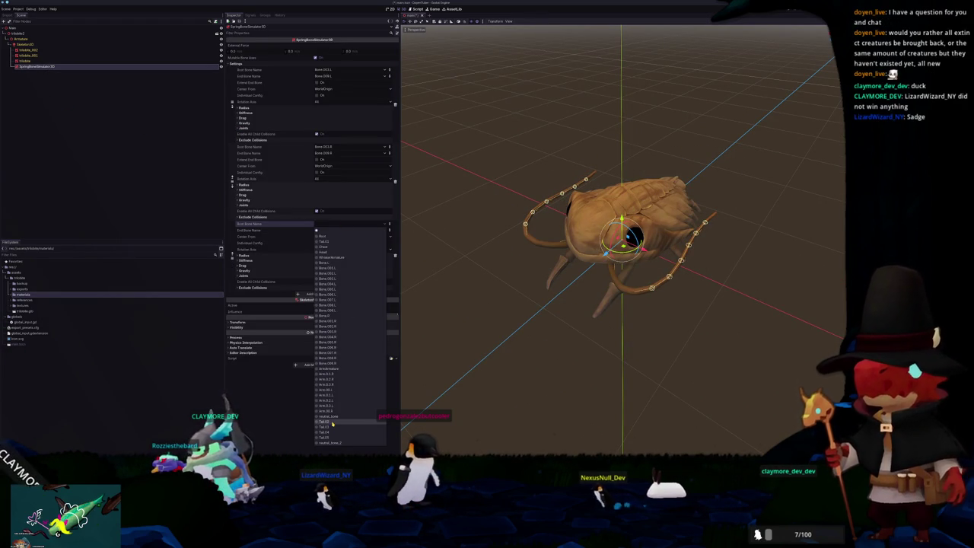
{"action": "left_click", "coordinate": [332, 429]}
{"action": "left_click", "coordinate": [326, 230]}
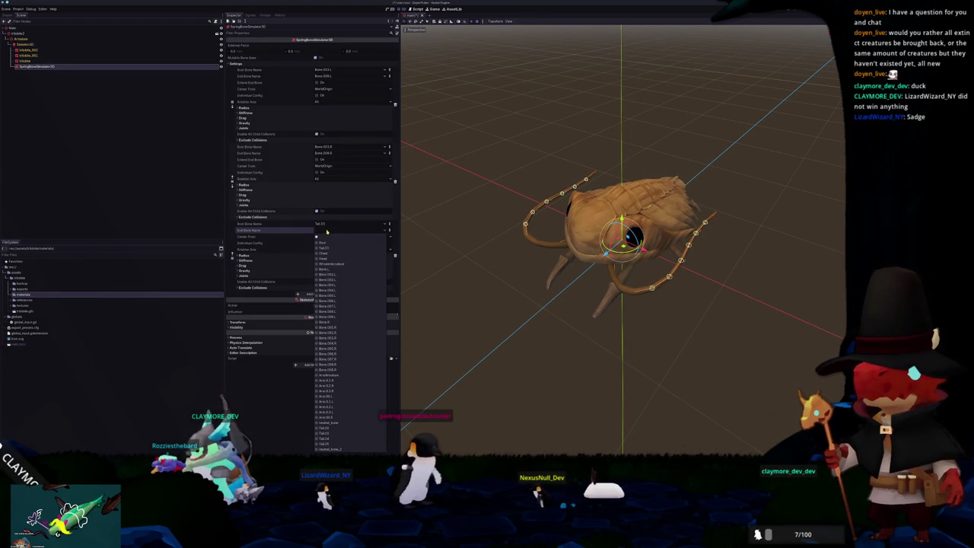
{"action": "left_click", "coordinate": [326, 444]}
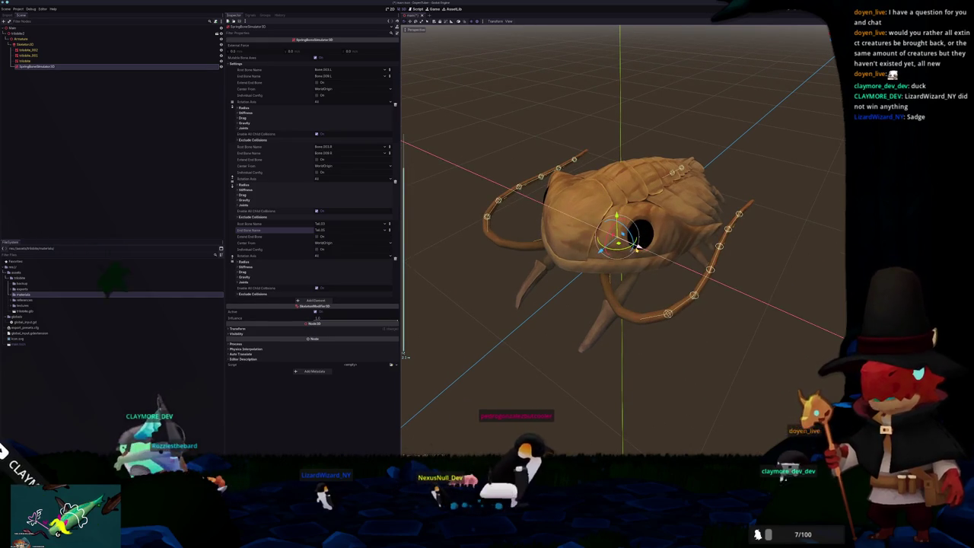
{"action": "left_click", "coordinate": [670, 251]}
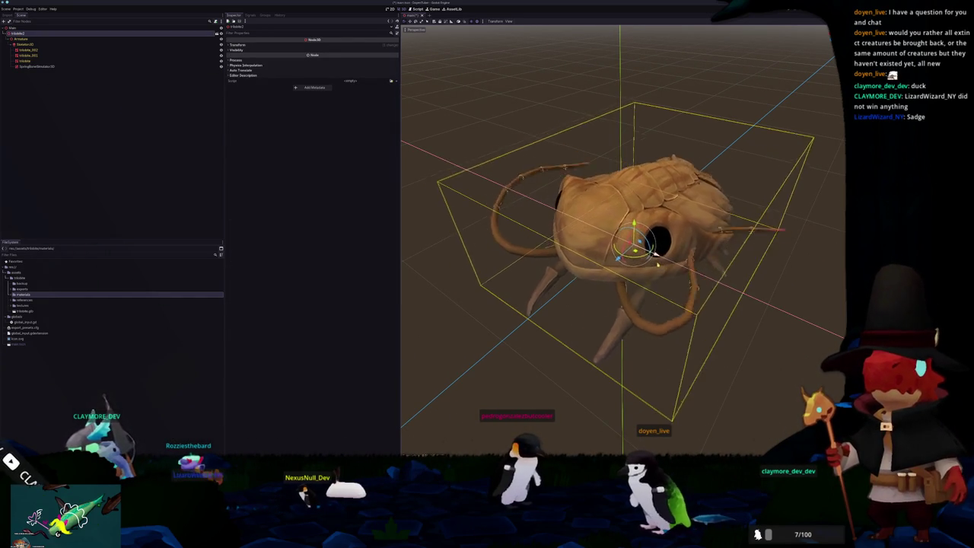
{"action": "middle_click_drag", "start_coordinate": [640, 246], "coordinate": [579, 251]}
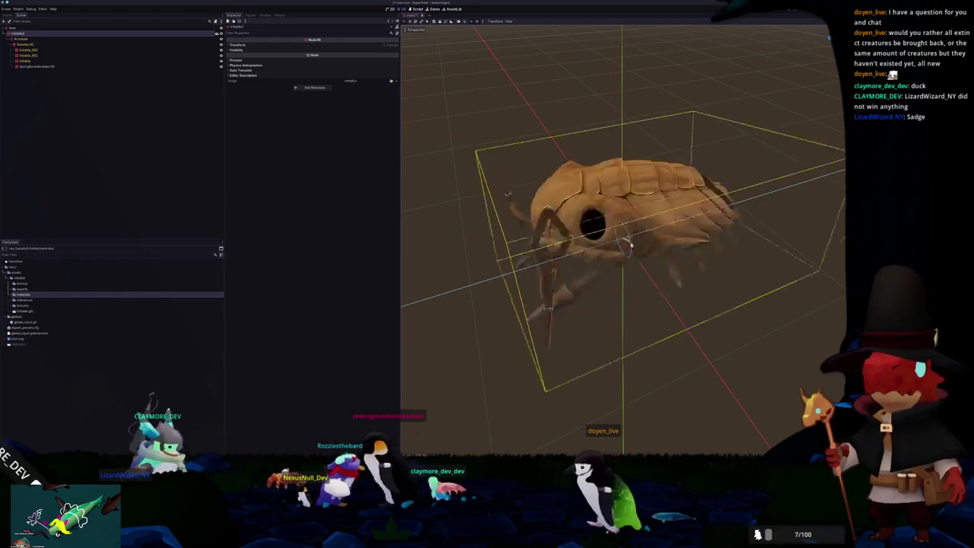
{"action": "middle_click_drag", "start_coordinate": [403, 354], "coordinate": [411, 319]}
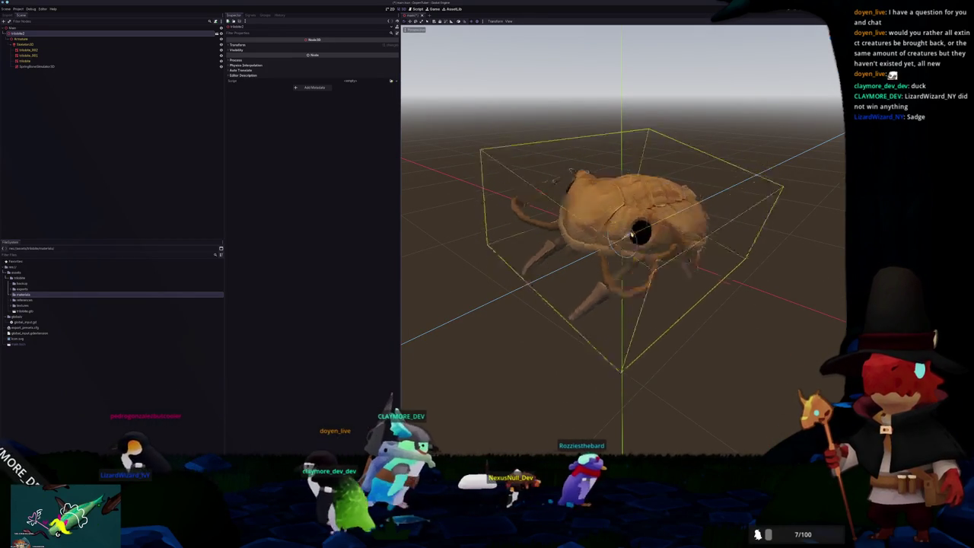
- Search 'ik' among new node types and compare the CCDIK3D and FABRIK3D descriptions
{"action": "right_click", "coordinate": [23, 34]}
{"action": "left_click", "coordinate": [45, 38]}
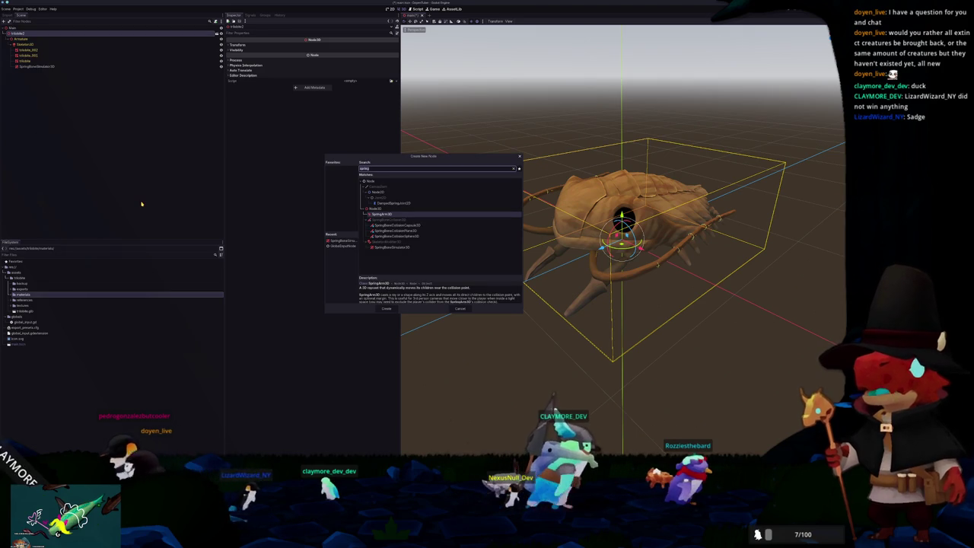
{"action": "type", "text": "ik"}
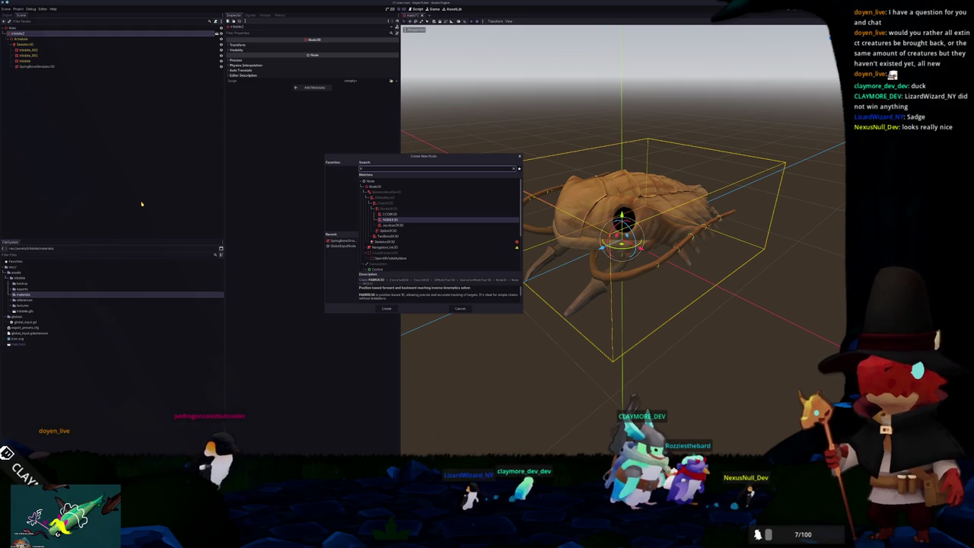
{"action": "key", "text": "Up"}
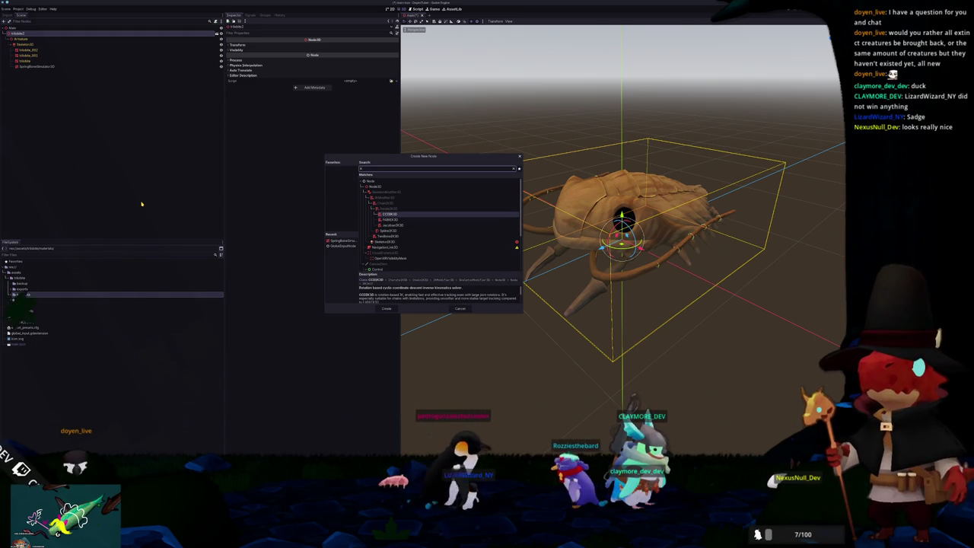
{"action": "key", "text": "Down"}
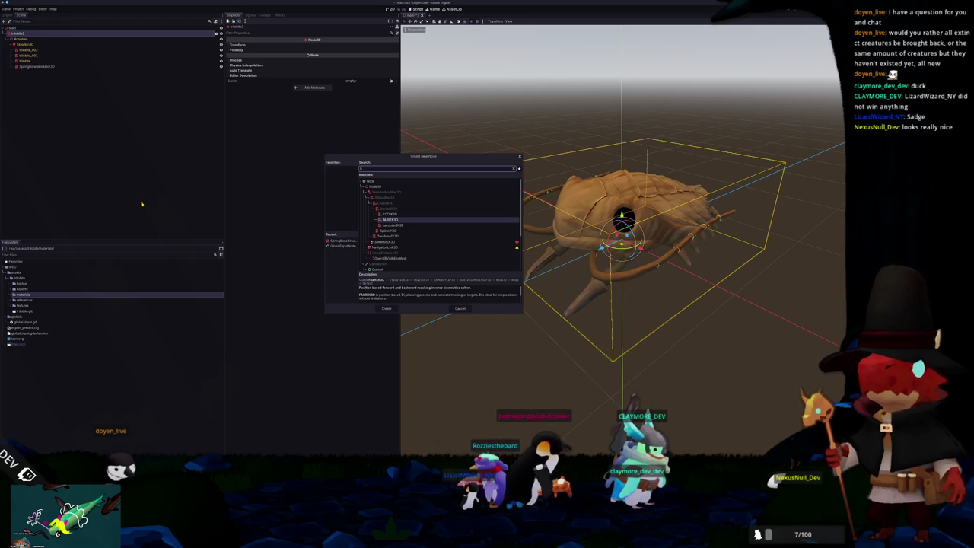
{"action": "key", "text": "Up"}
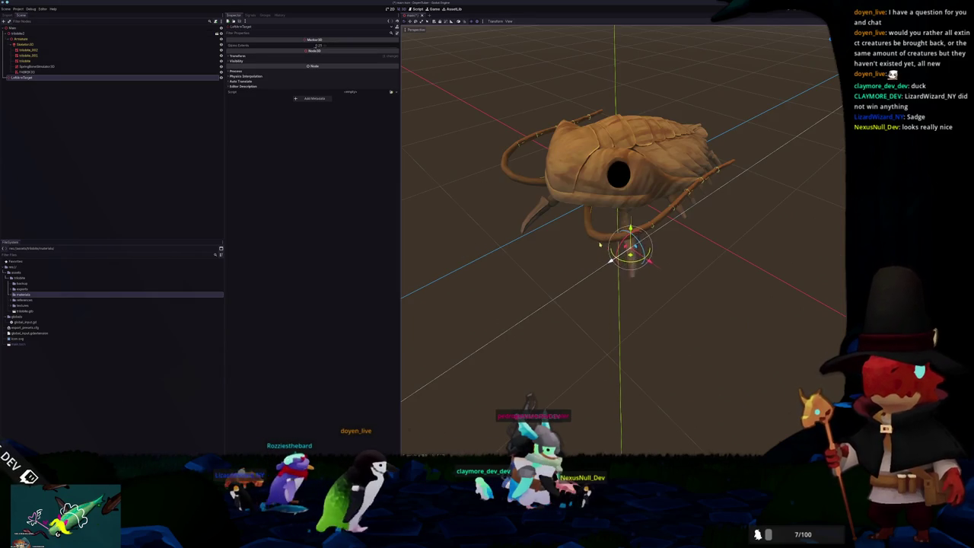
- Enable Extend End Bone on FABRIK3D and set its root bone to Arm.0.1.L
{"action": "middle_click_drag", "start_coordinate": [594, 248], "coordinate": [576, 218]}
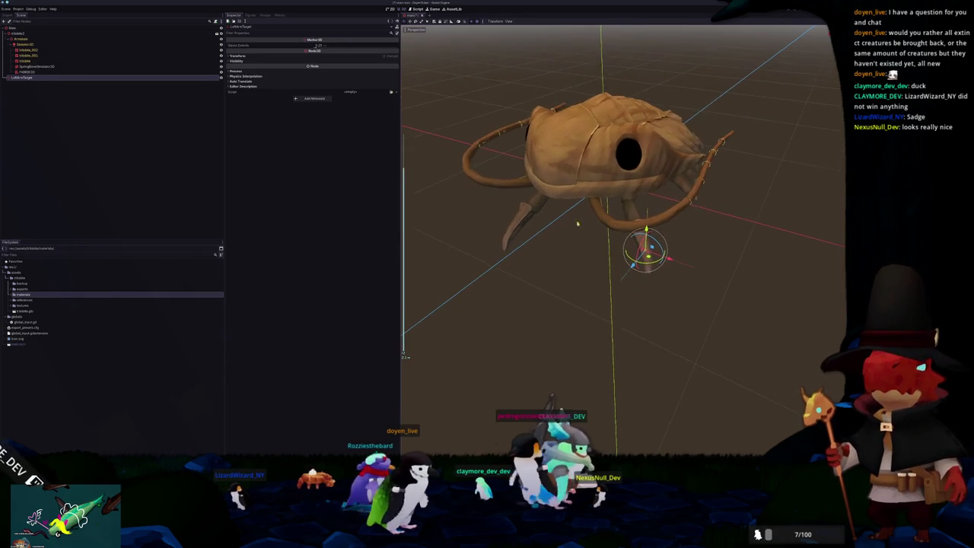
{"action": "left_click", "coordinate": [42, 71]}
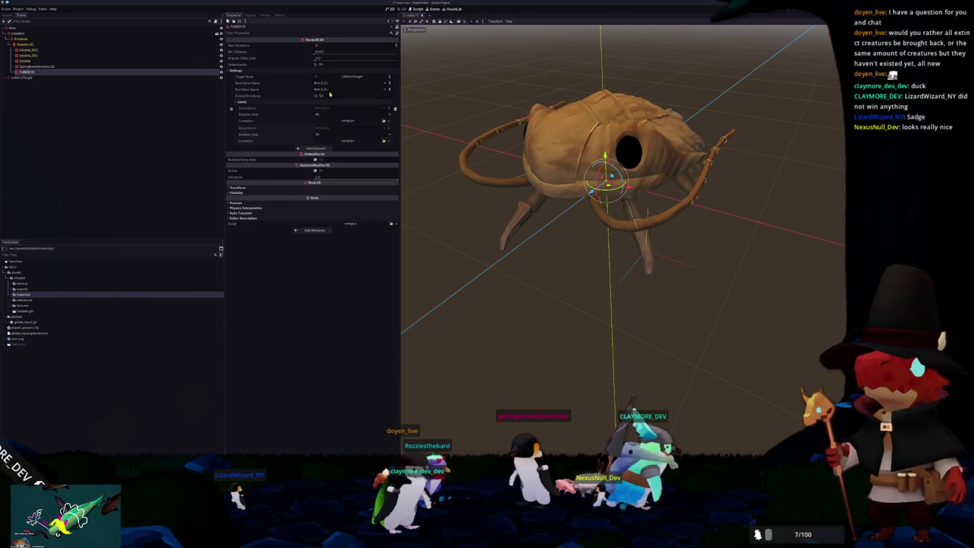
{"action": "left_click", "coordinate": [321, 96]}
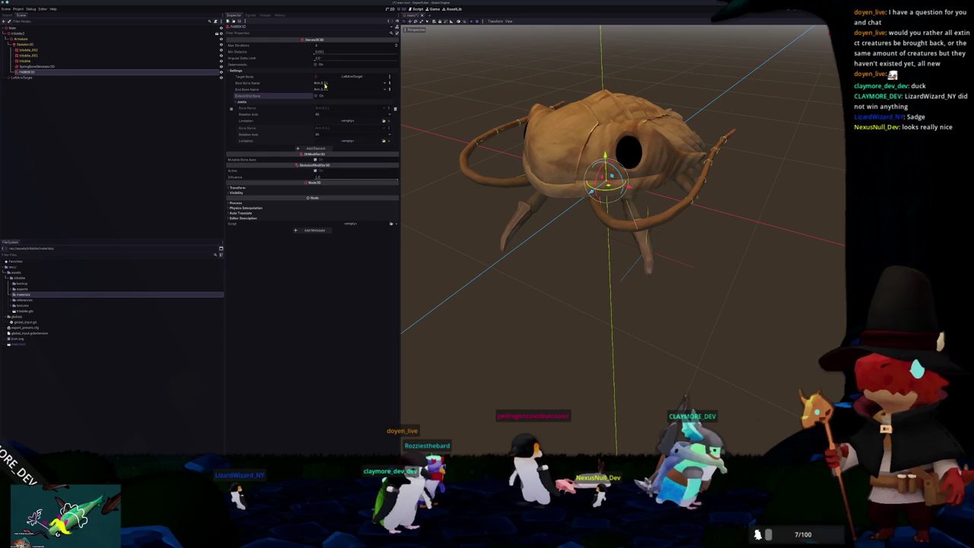
{"action": "left_click", "coordinate": [324, 83]}
{"action": "left_click", "coordinate": [329, 257]}
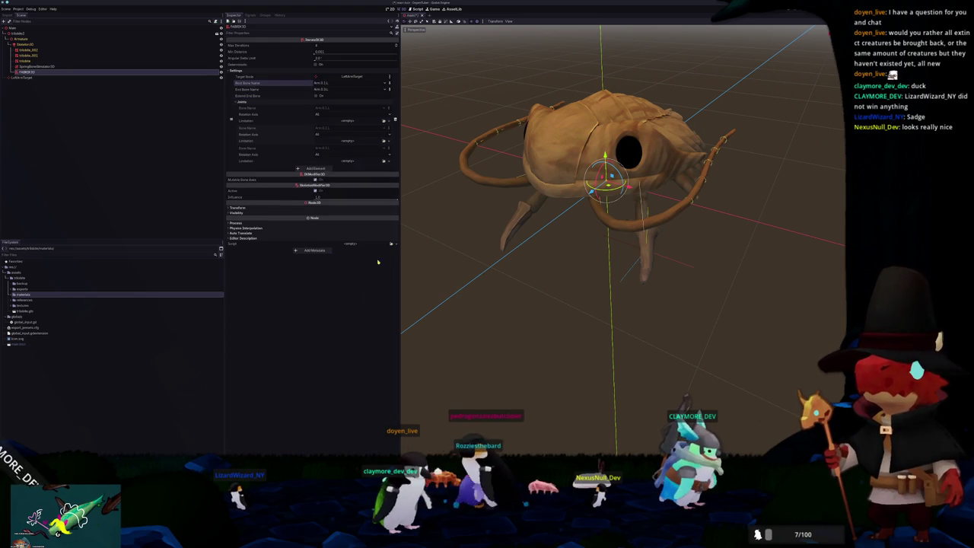
- Move the LeftArmTarget marker to the leg tip so the front leg follows
{"action": "middle_click_drag", "start_coordinate": [578, 247], "coordinate": [655, 244]}
{"action": "left_click", "coordinate": [687, 226]}
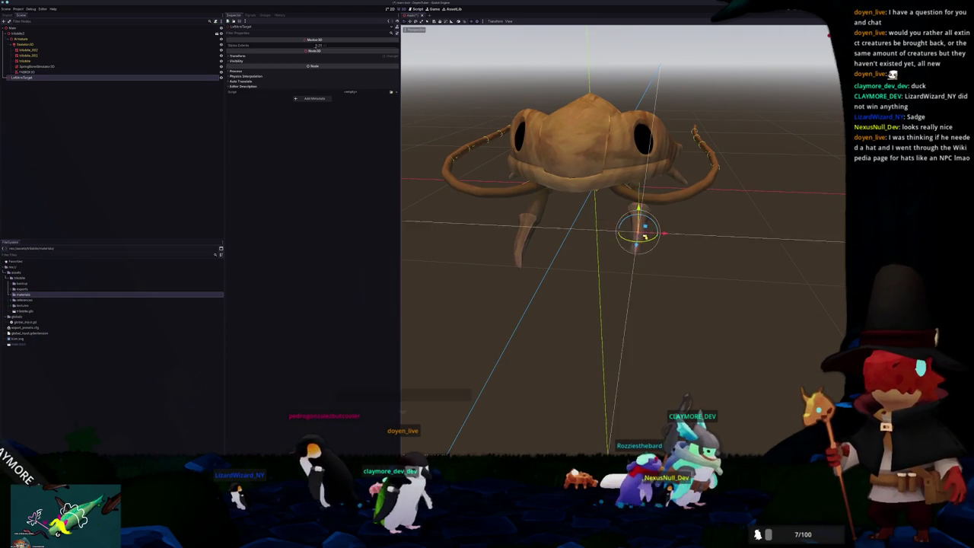
{"action": "mouse_move", "coordinate": [645, 237]}
{"action": "left_mouse_down"}
{"action": "mouse_move", "coordinate": [612, 240]}
{"action": "mouse_move", "coordinate": [605, 214]}
{"action": "mouse_move", "coordinate": [635, 212]}
{"action": "mouse_move", "coordinate": [662, 224]}
{"action": "mouse_move", "coordinate": [648, 213]}
{"action": "mouse_move", "coordinate": [631, 217]}
{"action": "mouse_move", "coordinate": [653, 212]}
{"action": "mouse_move", "coordinate": [638, 218]}
{"action": "mouse_move", "coordinate": [647, 223]}
{"action": "mouse_move", "coordinate": [615, 218]}
{"action": "mouse_move", "coordinate": [642, 215]}
{"action": "mouse_move", "coordinate": [625, 223]}
{"action": "mouse_move", "coordinate": [628, 257]}
{"action": "left_mouse_up"}
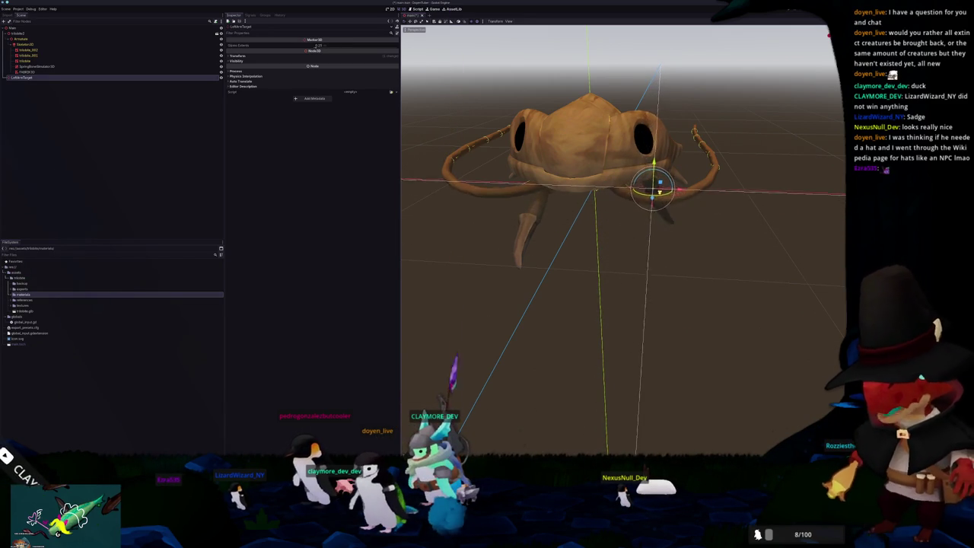
{"action": "middle_click_drag", "start_coordinate": [624, 267], "coordinate": [525, 258]}
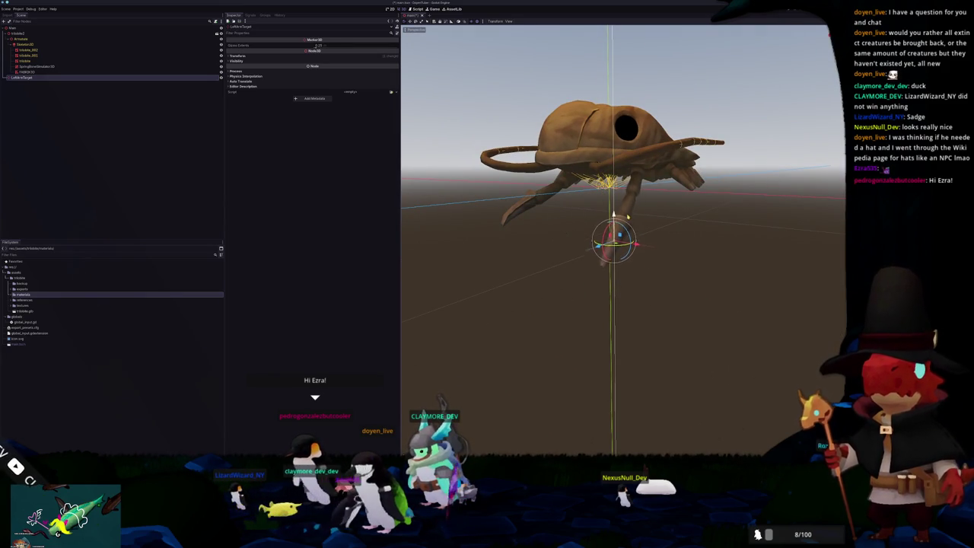
{"action": "scroll", "coordinate": [638, 197], "scroll_direction": "up", "scroll_amount": 3}
{"action": "middle_click_drag", "start_coordinate": [637, 198], "coordinate": [613, 234]}
{"action": "mouse_move", "coordinate": [613, 234]}
{"action": "left_mouse_down"}
{"action": "mouse_move", "coordinate": [562, 243]}
{"action": "mouse_move", "coordinate": [475, 284]}
{"action": "mouse_move", "coordinate": [469, 305]}
{"action": "mouse_move", "coordinate": [598, 233]}
{"action": "mouse_move", "coordinate": [585, 246]}
{"action": "left_mouse_up"}
- In Blender's Edit Mode, move the trilobite's front leg bones along the Y axis
{"action": "scroll", "coordinate": [601, 243], "scroll_direction": "down", "scroll_amount": 3}
{"action": "key", "text": "alt+Tab"}
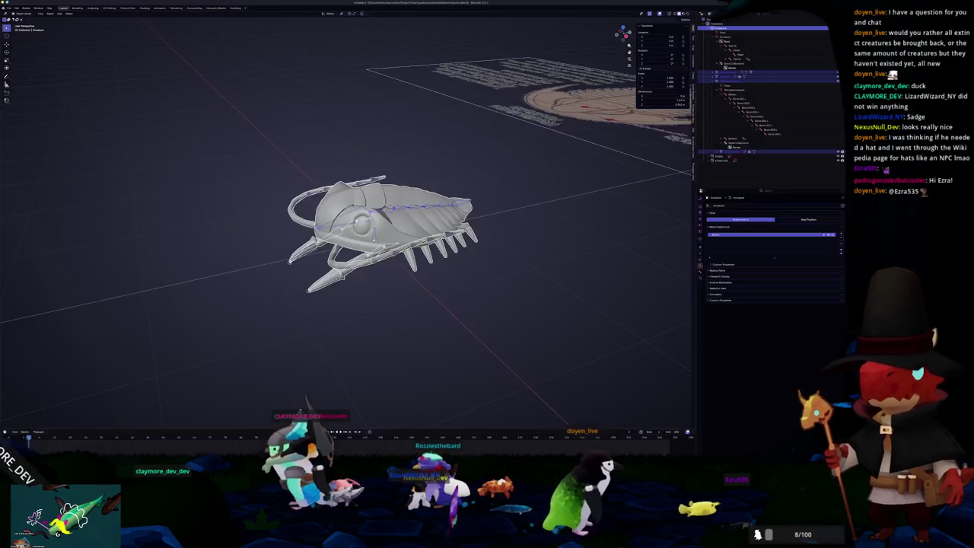
{"action": "middle_click_drag", "start_coordinate": [327, 319], "coordinate": [314, 289]}
{"action": "key", "text": "Tab"}
{"action": "scroll", "coordinate": [430, 213], "scroll_direction": "up", "scroll_amount": 2}
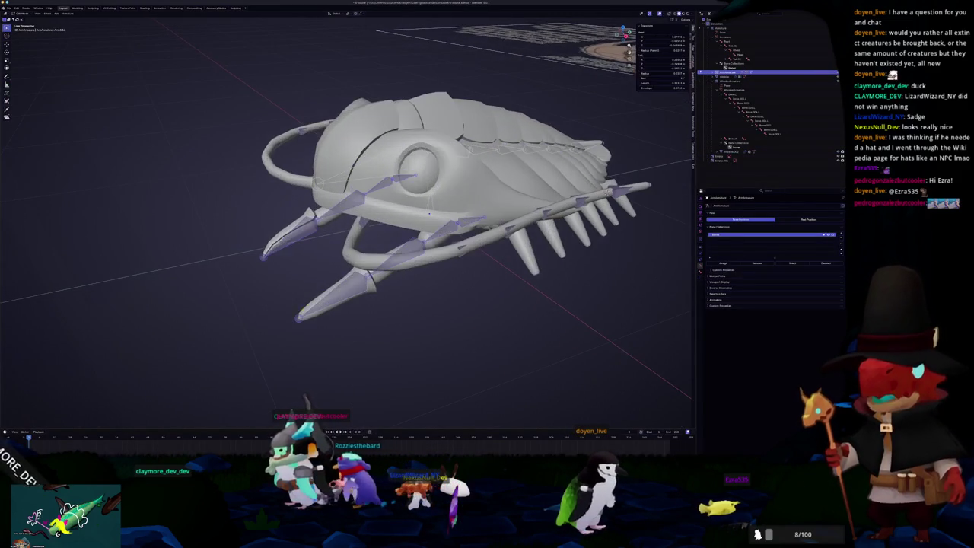
{"action": "key", "text": "g"}
{"action": "key", "text": "y"}
{"action": "left_click", "coordinate": [281, 278]}
- Select all bones and re-export the rigged trilobite as glTF 2.0
{"action": "mouse_move", "coordinate": [281, 277]}
{"action": "middle_mouse_down"}
{"action": "mouse_move", "coordinate": [301, 300]}
{"action": "mouse_move", "coordinate": [415, 293]}
{"action": "middle_mouse_up"}
{"action": "scroll", "coordinate": [289, 289], "scroll_direction": "down", "scroll_amount": 2}
{"action": "scroll", "coordinate": [302, 301], "scroll_direction": "down", "scroll_amount": 2}
{"action": "key", "text": "a"}
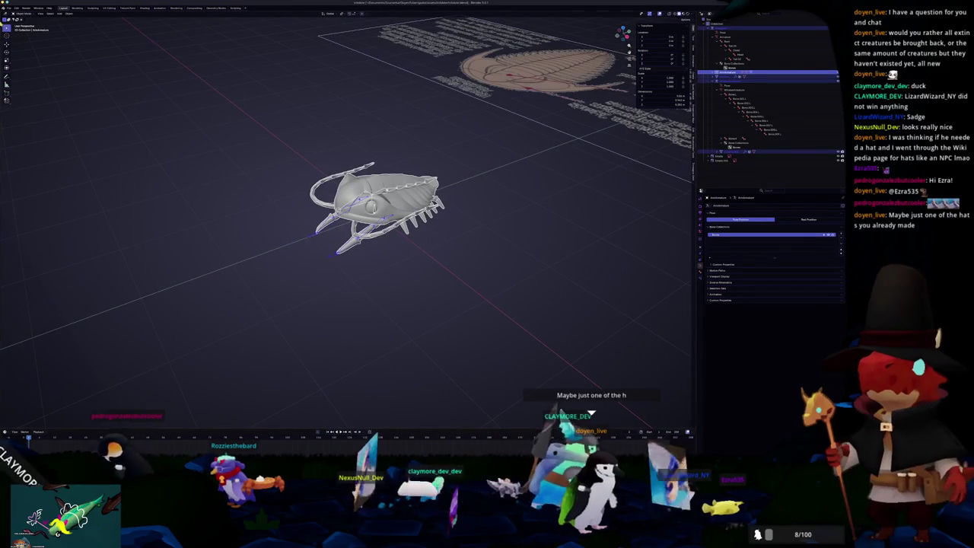
{"action": "left_click", "coordinate": [9, 8]}
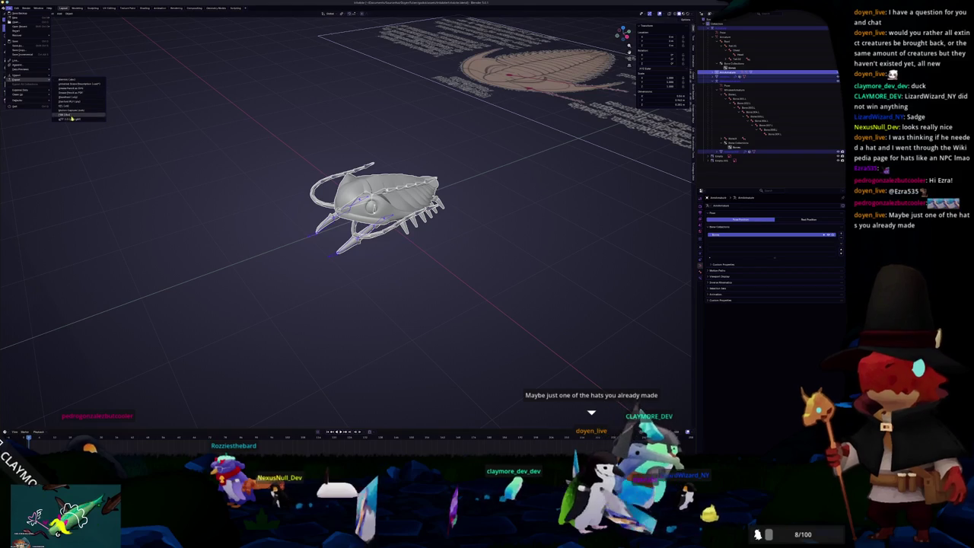
{"action": "left_click", "coordinate": [73, 120]}
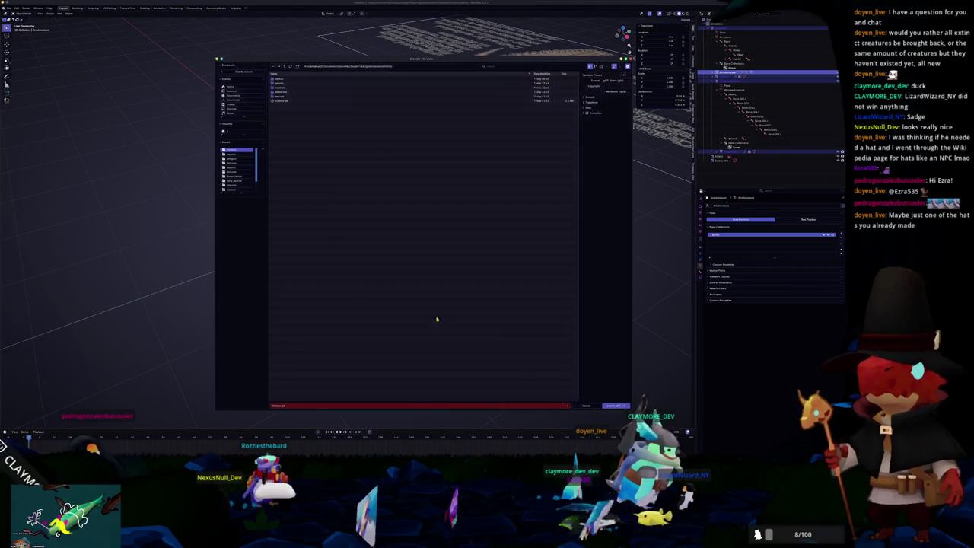
{"action": "left_click", "coordinate": [621, 406]}
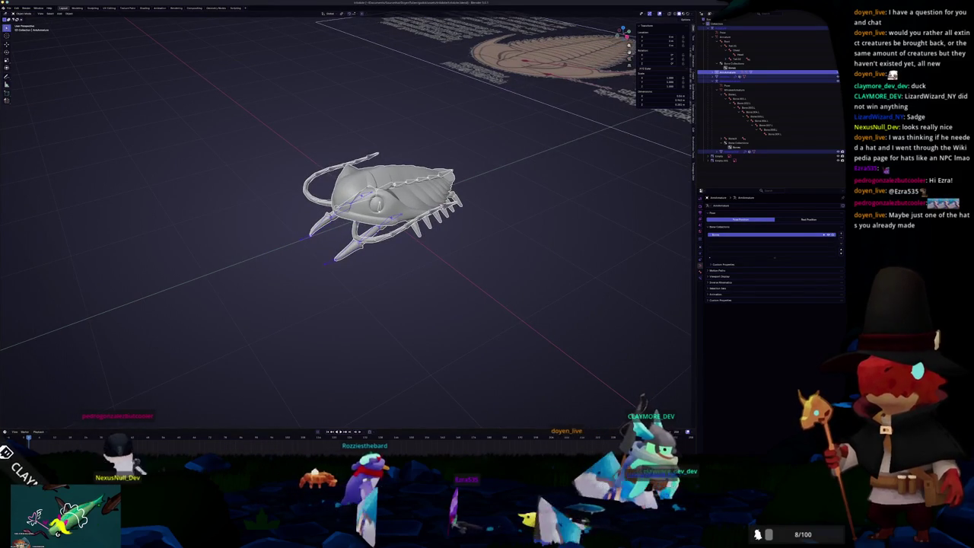
{"action": "key", "text": "alt+Tab"}
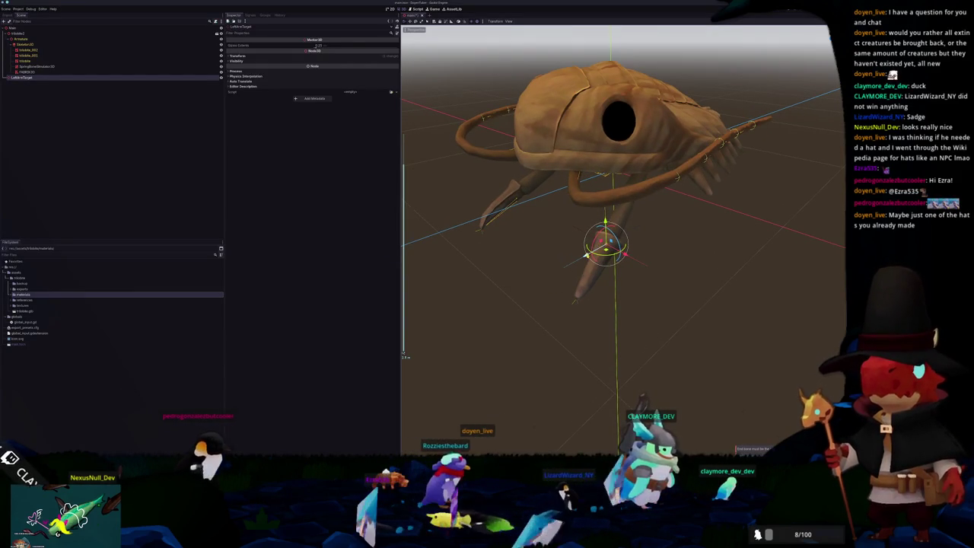
- Set the FABRIK3D chain's end bone to Arm.0.1.L.001 and its root bone to Arm.0.1.L
{"action": "left_click_drag", "start_coordinate": [586, 253], "coordinate": [492, 258]}
{"action": "left_click", "coordinate": [27, 72]}
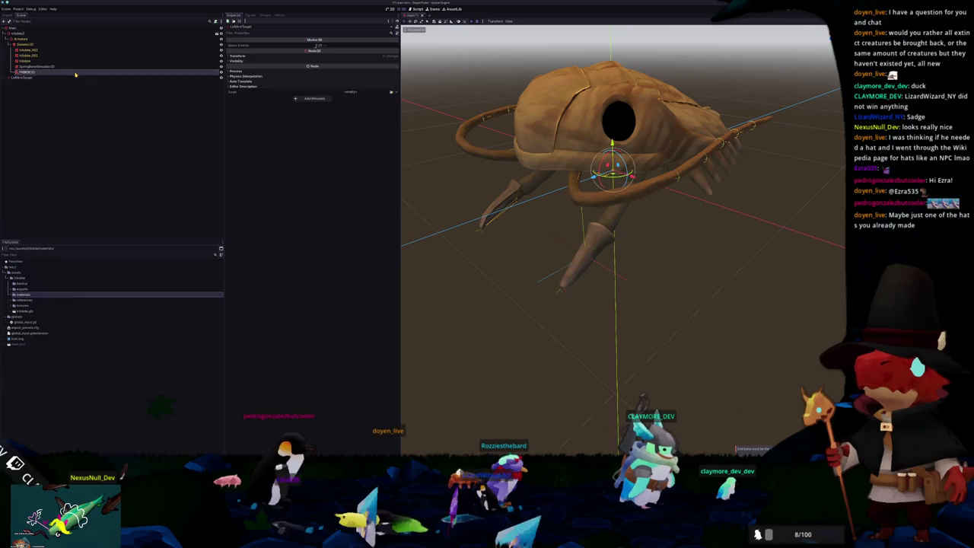
{"action": "left_click", "coordinate": [331, 89]}
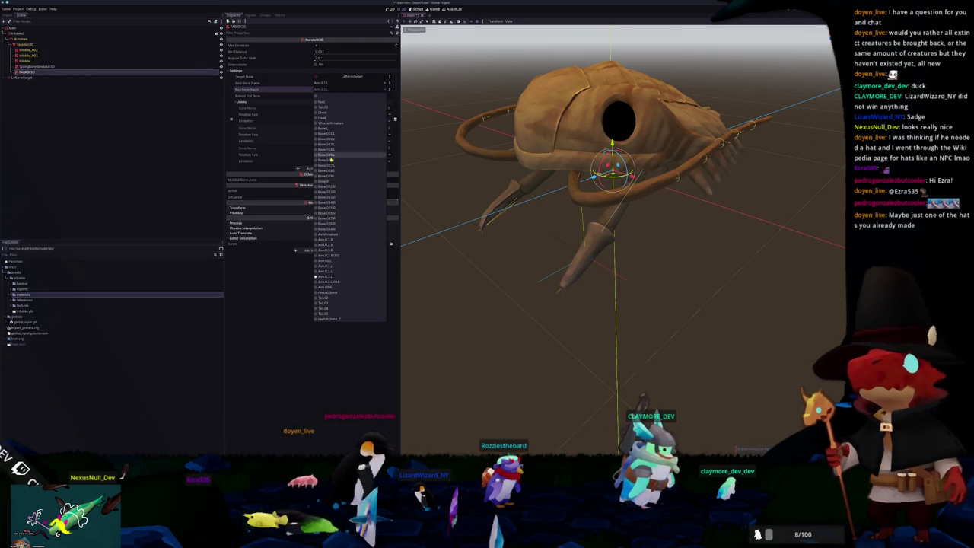
{"action": "left_click", "coordinate": [380, 280]}
{"action": "middle_click_drag", "start_coordinate": [402, 279], "coordinate": [489, 267]}
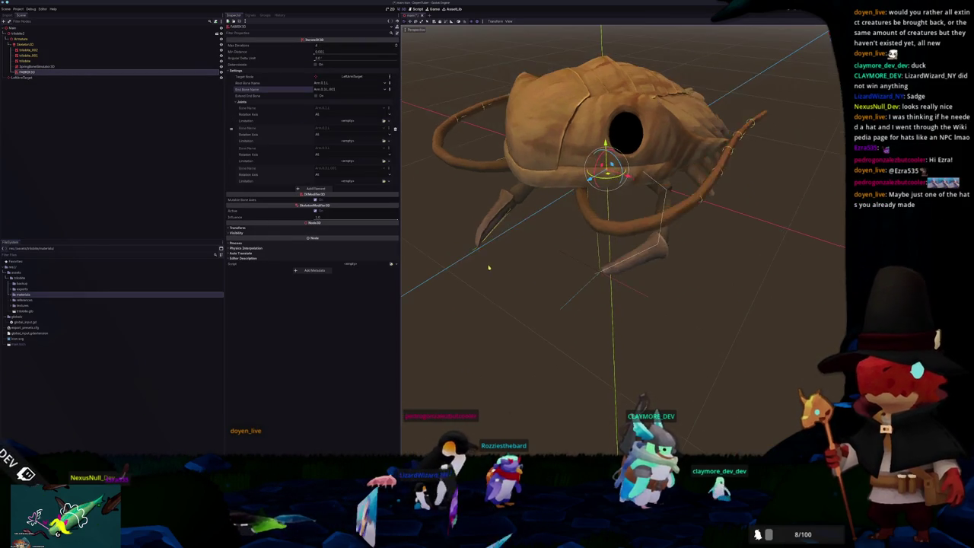
{"action": "left_click", "coordinate": [332, 83]}
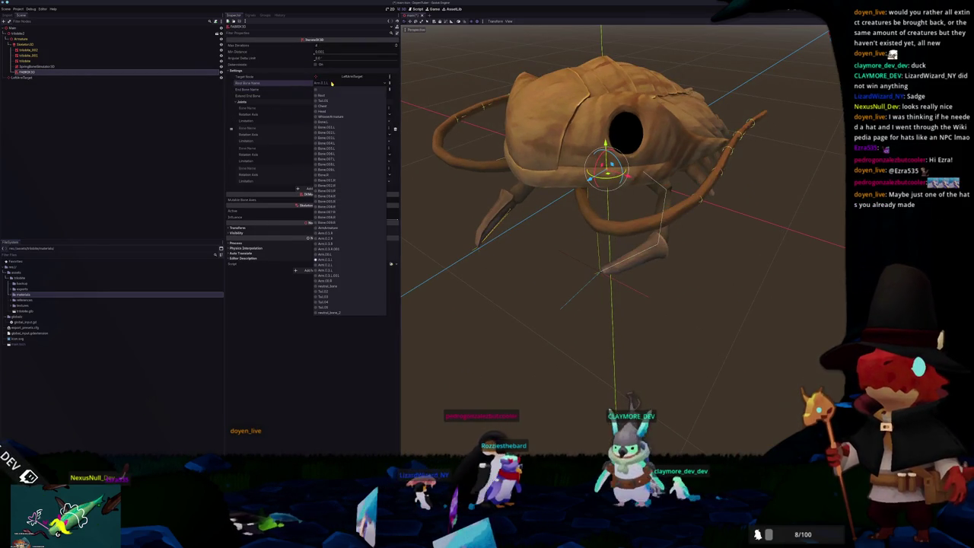
{"action": "left_click", "coordinate": [335, 264]}
- Add an angle limitation to the first FABRIK3D joint and adjust its angle
{"action": "left_click", "coordinate": [587, 287]}
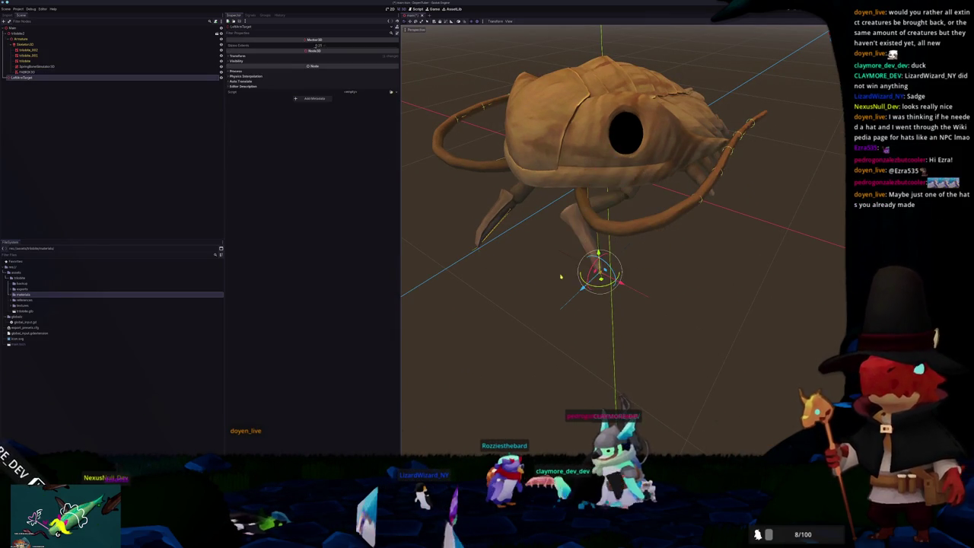
{"action": "middle_click_drag", "start_coordinate": [587, 287], "coordinate": [607, 262]}
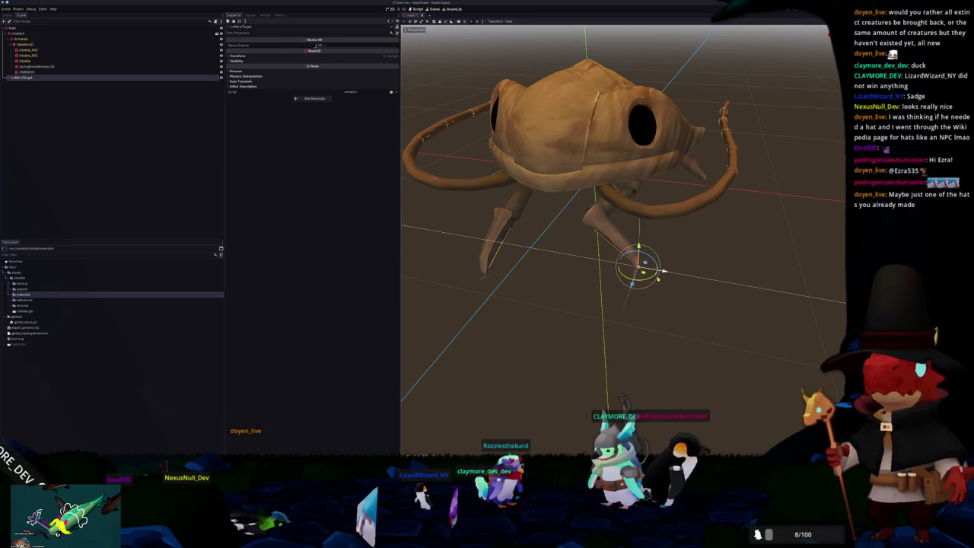
{"action": "left_click", "coordinate": [79, 72]}
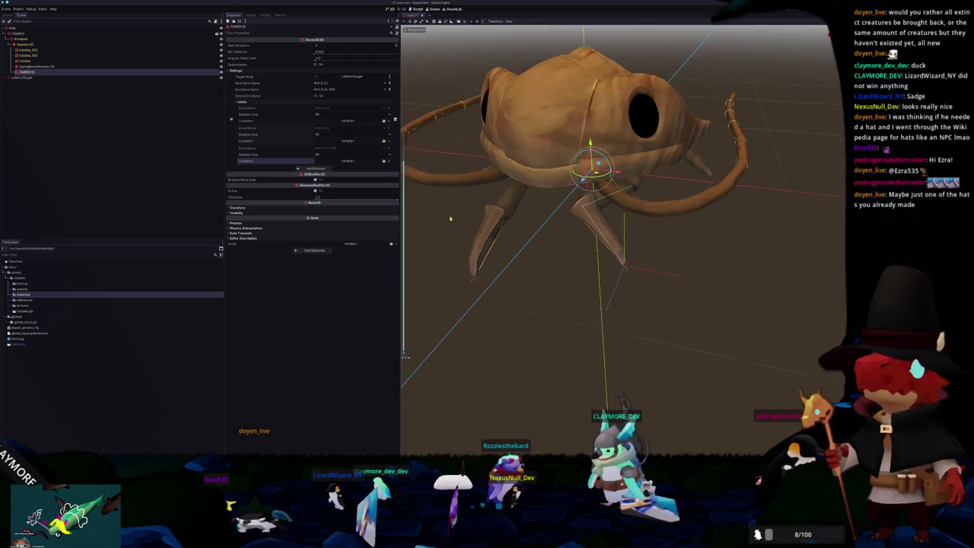
{"action": "scroll", "coordinate": [439, 215], "scroll_direction": "up", "scroll_amount": 5}
{"action": "left_click", "coordinate": [352, 121]}
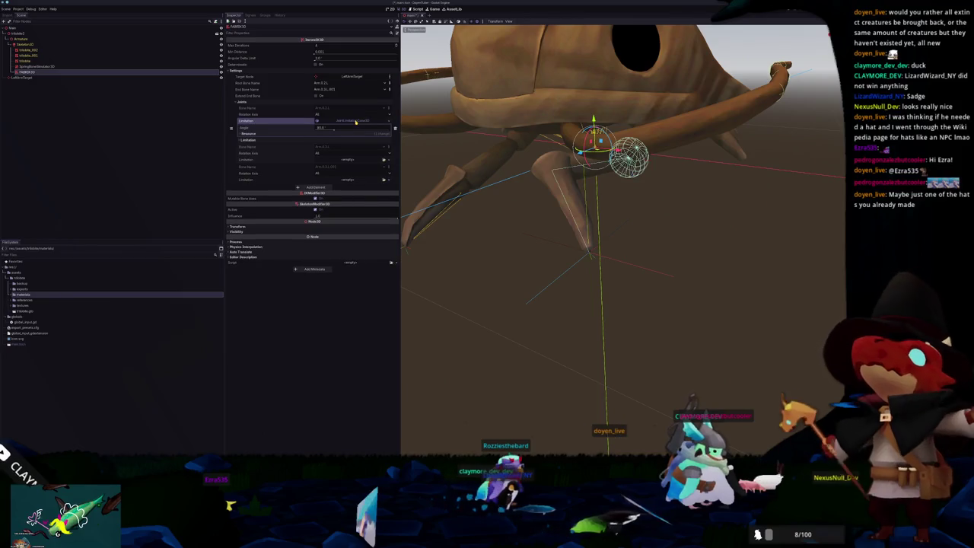
{"action": "left_click_drag", "start_coordinate": [333, 131], "coordinate": [326, 131]}
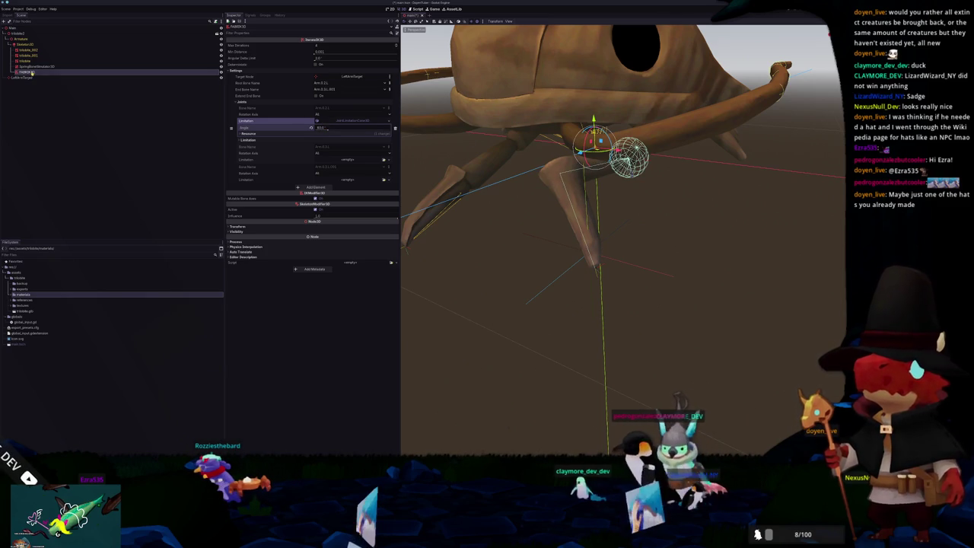
- Add a CCDIK3D node under Skeleton3D with one chain element, then delete it again
{"action": "right_click", "coordinate": [26, 45]}
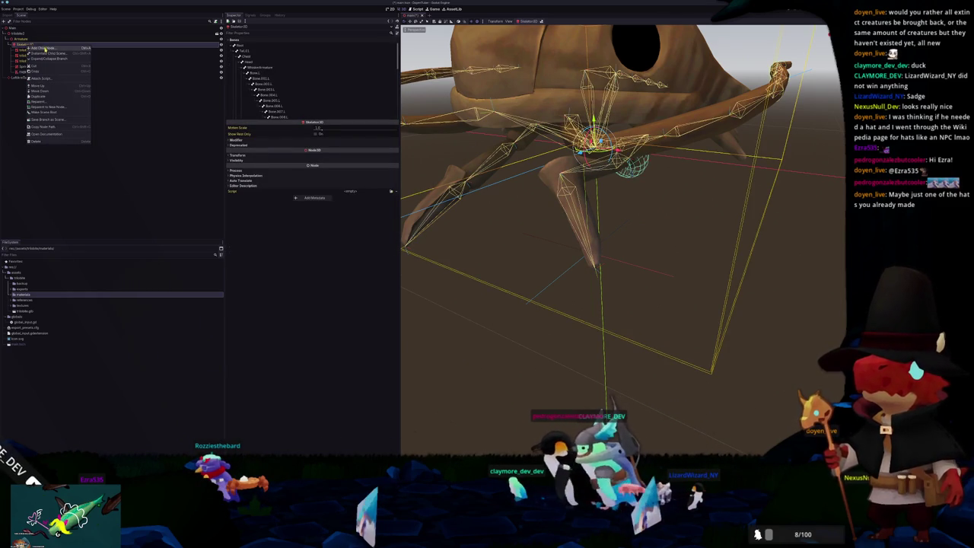
{"action": "left_click", "coordinate": [36, 48]}
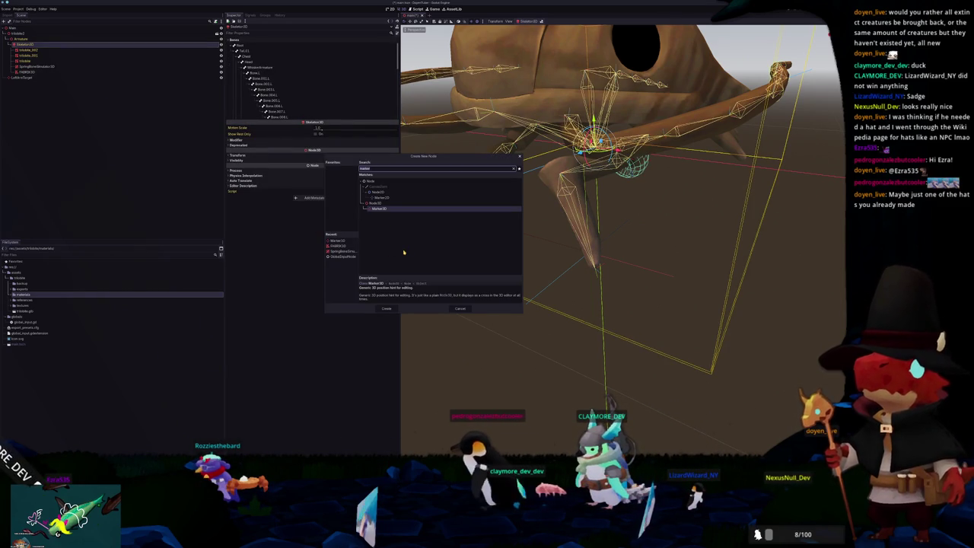
{"action": "type", "text": "ik"}
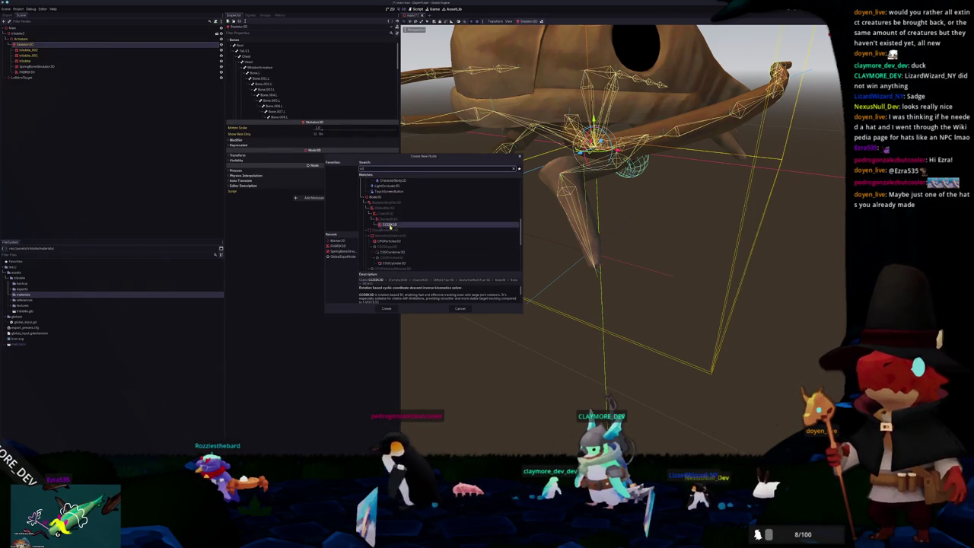
{"action": "double_click", "coordinate": [390, 225]}
{"action": "left_click", "coordinate": [274, 71]}
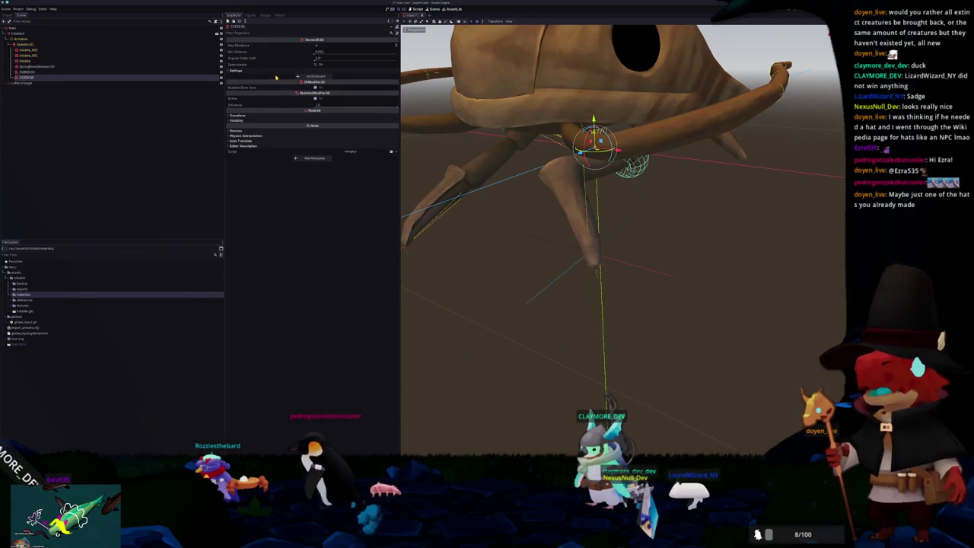
{"action": "left_click", "coordinate": [321, 76]}
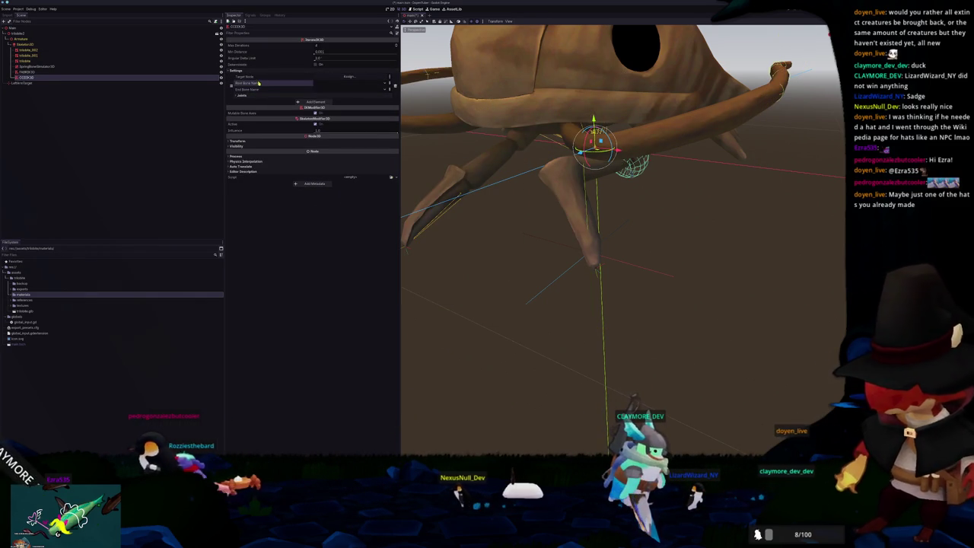
{"action": "left_click", "coordinate": [41, 77]}
{"action": "key", "text": "Return"}
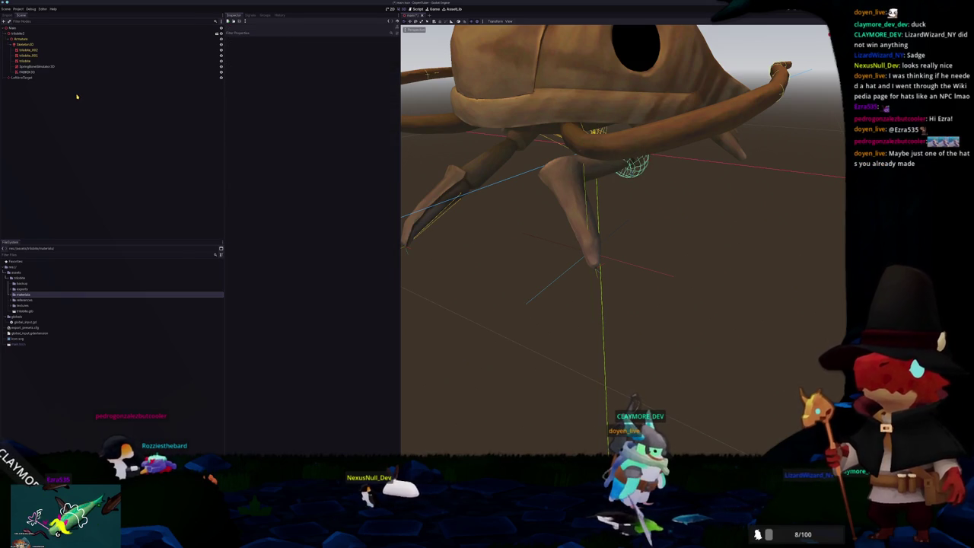
- Open Add Child Node on Skeleton3D and browse the list of node types
{"action": "left_click", "coordinate": [43, 46]}
{"action": "key", "text": "ctrl+a"}
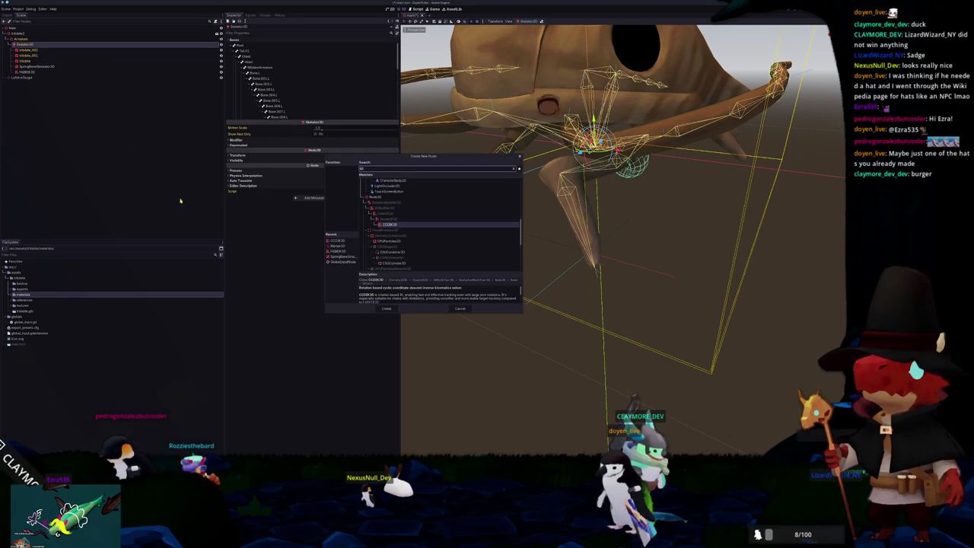
{"action": "scroll", "coordinate": [451, 251], "scroll_direction": "down", "scroll_amount": 2}
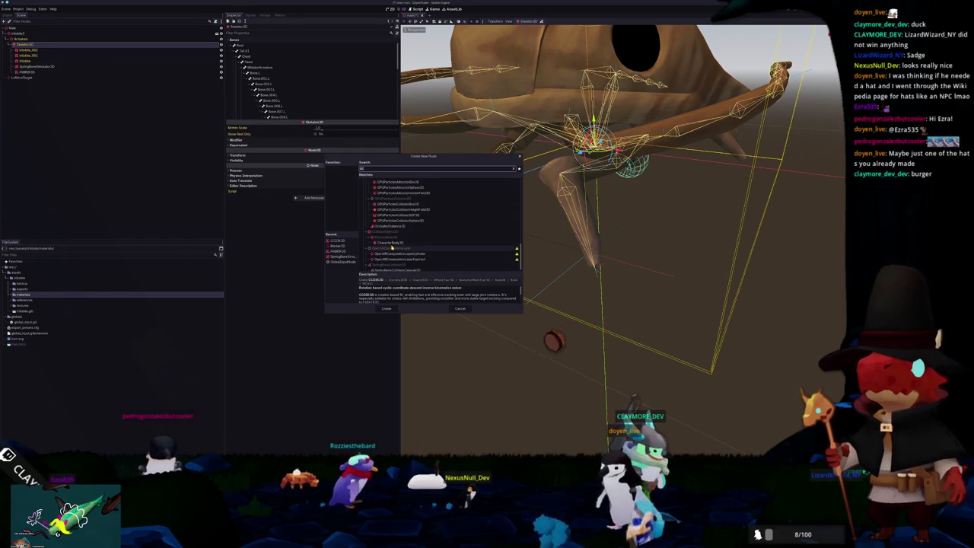
{"action": "scroll", "coordinate": [393, 253], "scroll_direction": "up", "scroll_amount": 2}
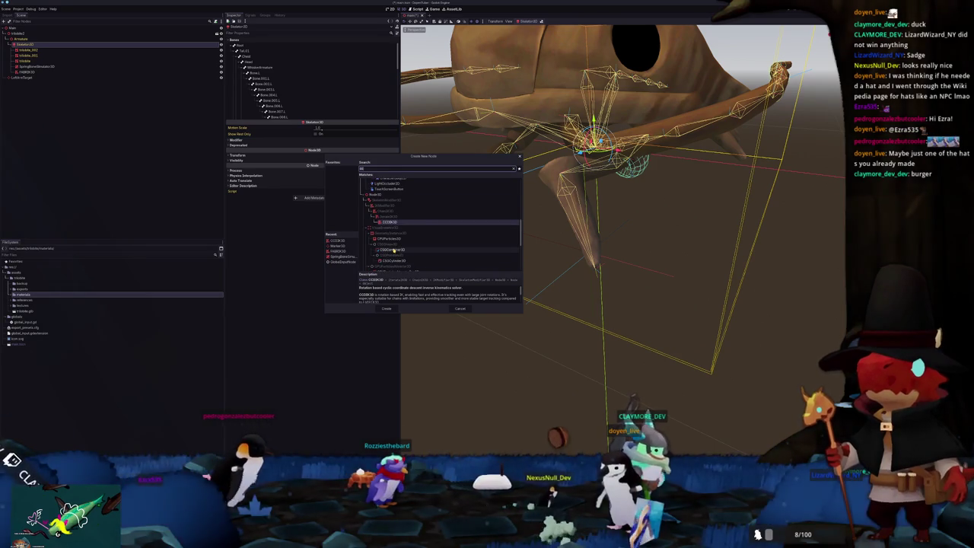
{"action": "key", "text": "BackSpace"}
{"action": "key", "text": "BackSpace"}
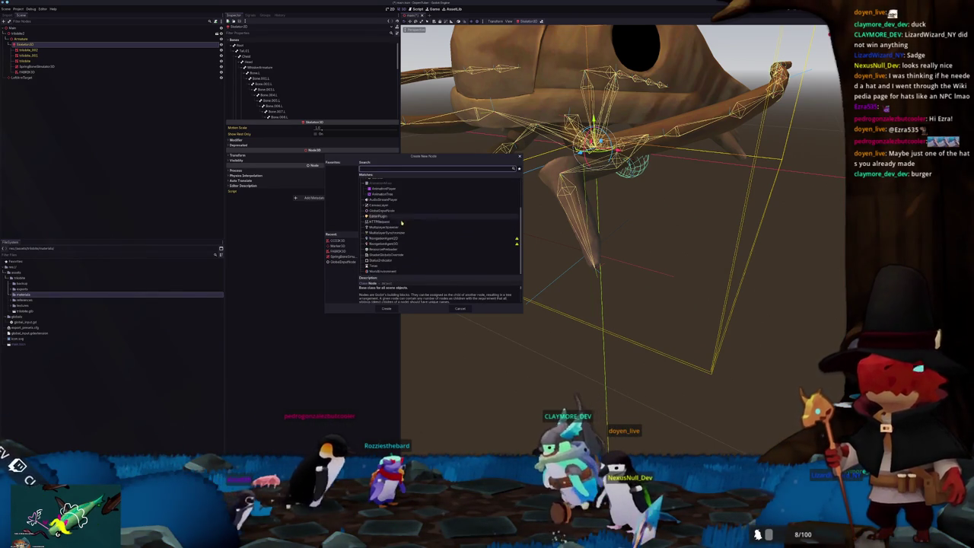
{"action": "scroll", "coordinate": [395, 238], "scroll_direction": "up", "scroll_amount": 5}
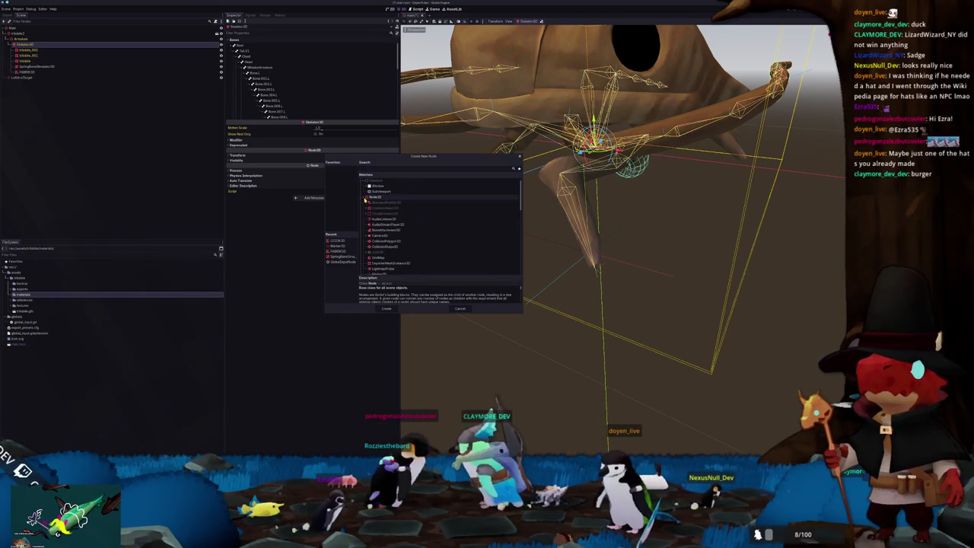
{"action": "scroll", "coordinate": [376, 239], "scroll_direction": "down", "scroll_amount": 2}
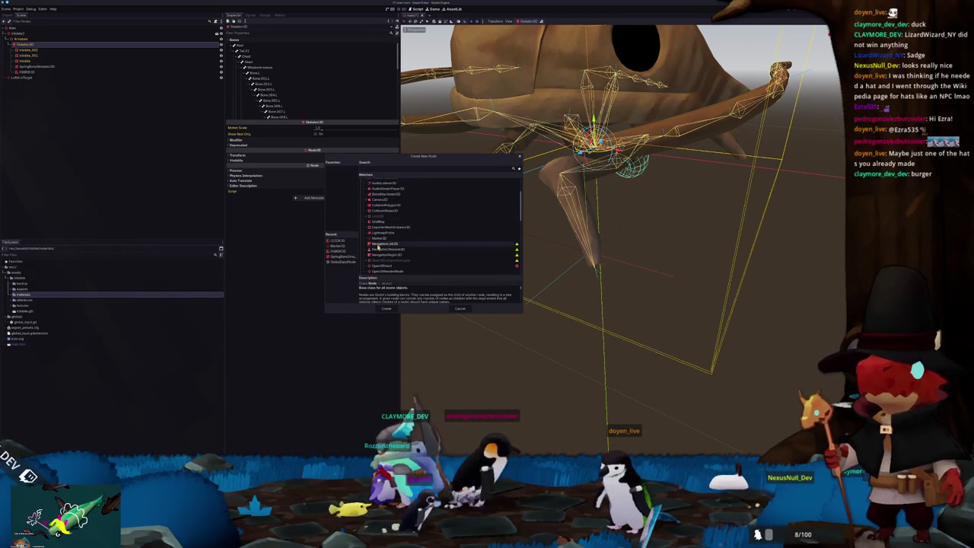
{"action": "scroll", "coordinate": [379, 245], "scroll_direction": "down", "scroll_amount": 2}
{"action": "scroll", "coordinate": [379, 246], "scroll_direction": "down", "scroll_amount": 1}
{"action": "scroll", "coordinate": [379, 249], "scroll_direction": "down", "scroll_amount": 1}
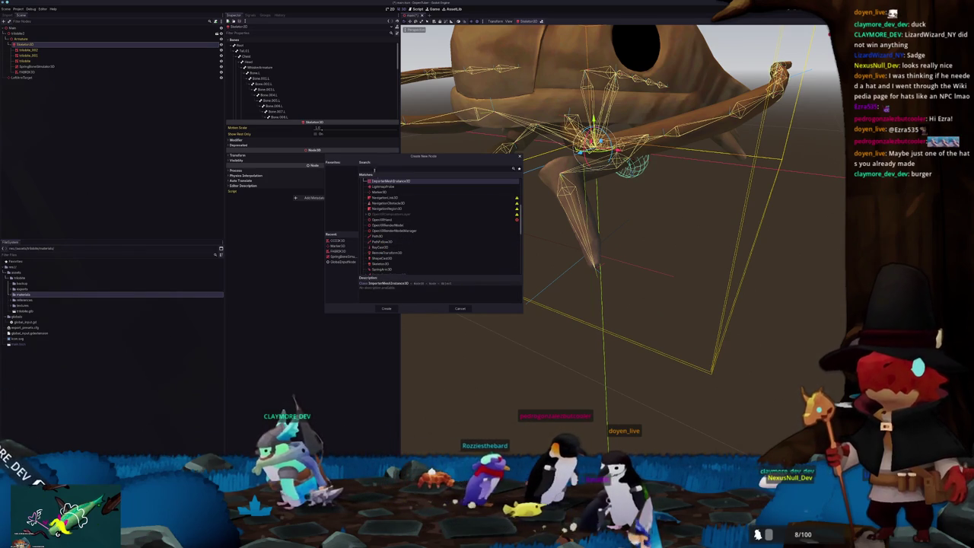
- Search 'ik' and create a JacobianIK3D node under the skeleton
{"action": "type", "text": "ik"}
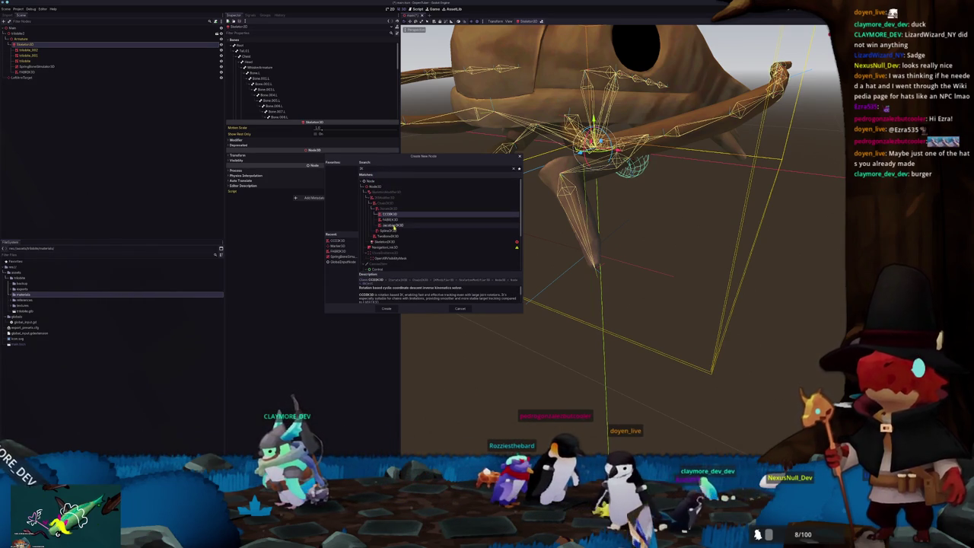
{"action": "left_click", "coordinate": [384, 226]}
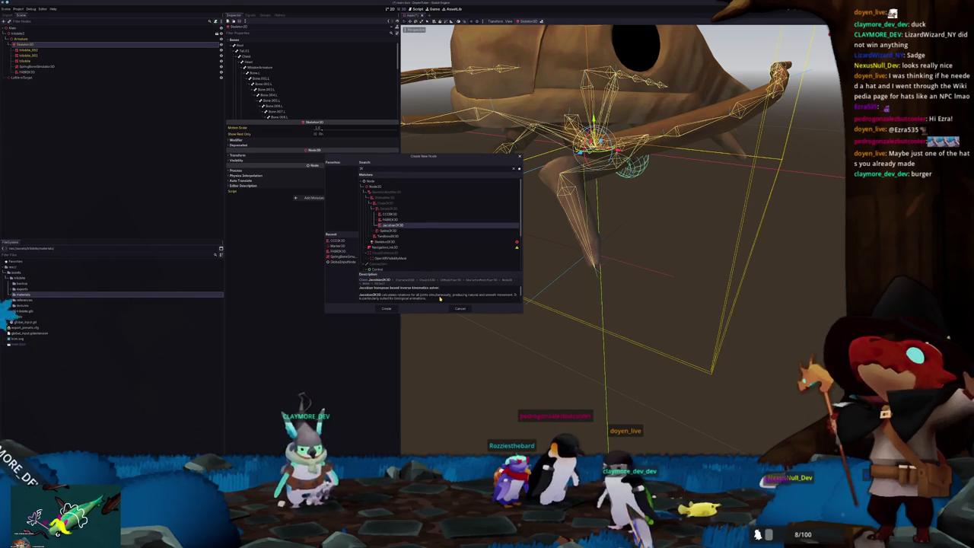
{"action": "scroll", "coordinate": [440, 299], "scroll_direction": "down", "scroll_amount": 1}
{"action": "scroll", "coordinate": [440, 299], "scroll_direction": "down", "scroll_amount": 2}
{"action": "scroll", "coordinate": [440, 299], "scroll_direction": "down", "scroll_amount": 2}
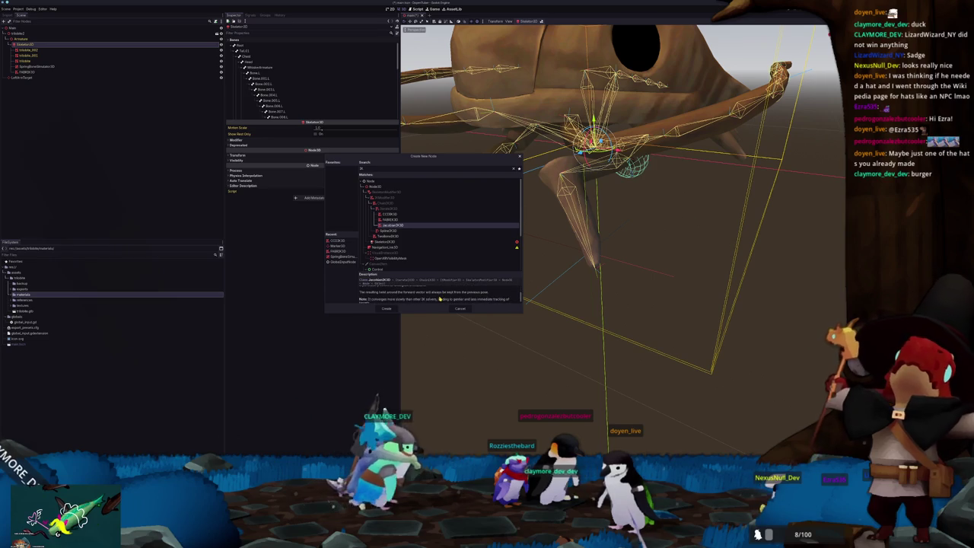
{"action": "scroll", "coordinate": [440, 300], "scroll_direction": "down", "scroll_amount": 1}
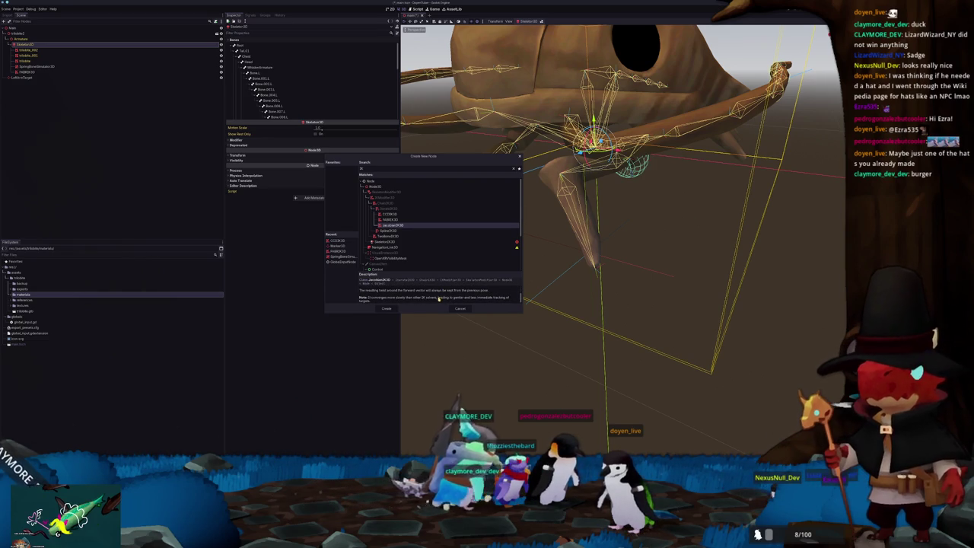
{"action": "left_click", "coordinate": [392, 309]}
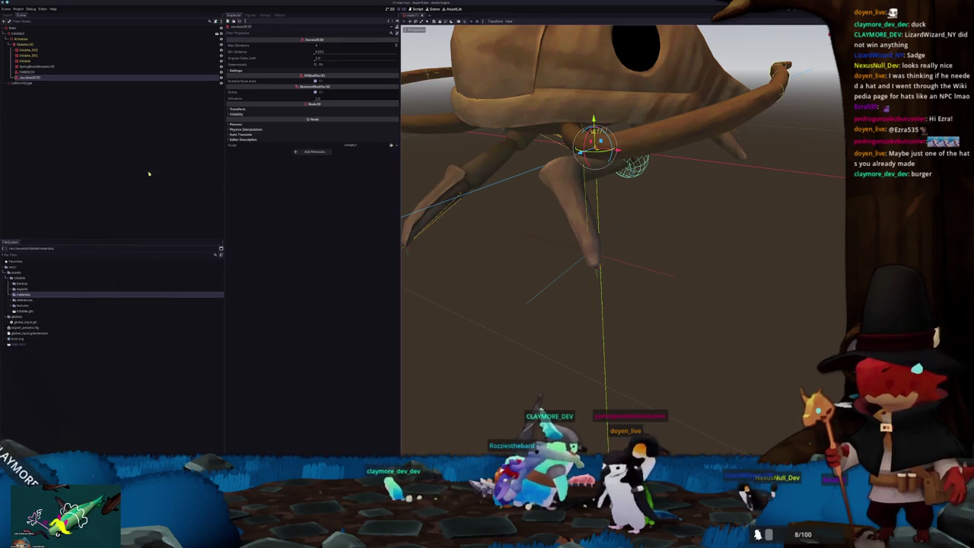
- Add a JacobianIK3D chain targeting LeftArmTarget, rooted at Arm.0.2.L, with a leg end bone
{"action": "left_click", "coordinate": [35, 66]}
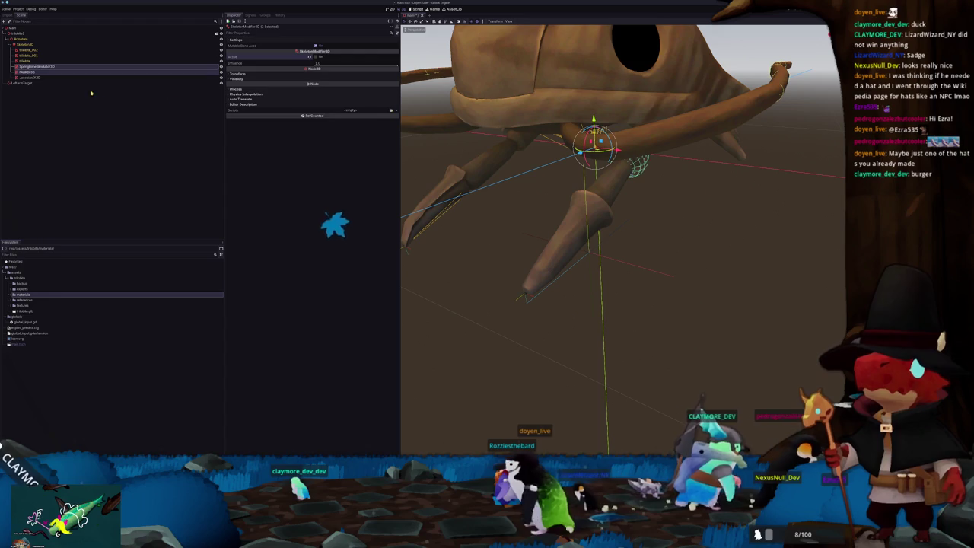
{"action": "left_click", "coordinate": [36, 77]}
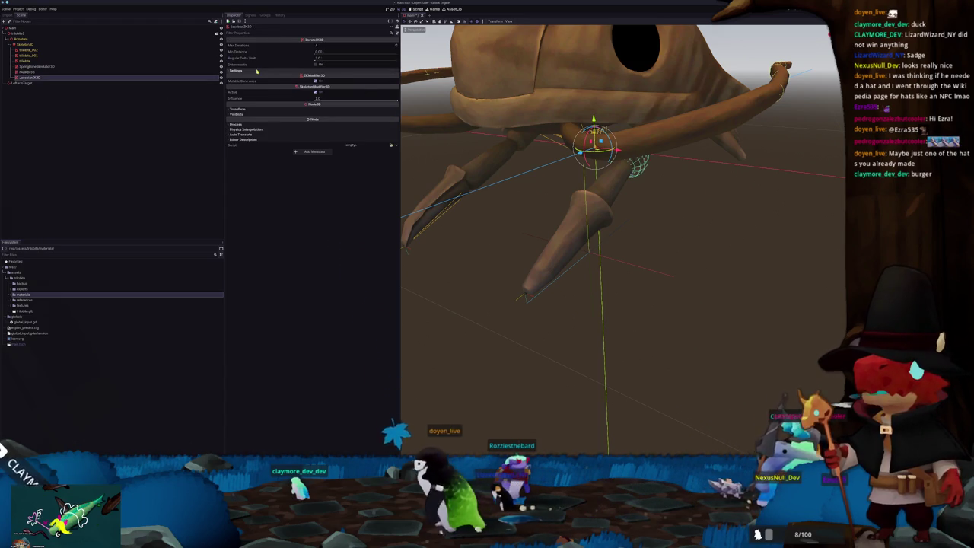
{"action": "left_click", "coordinate": [316, 76]}
{"action": "left_click", "coordinate": [335, 76]}
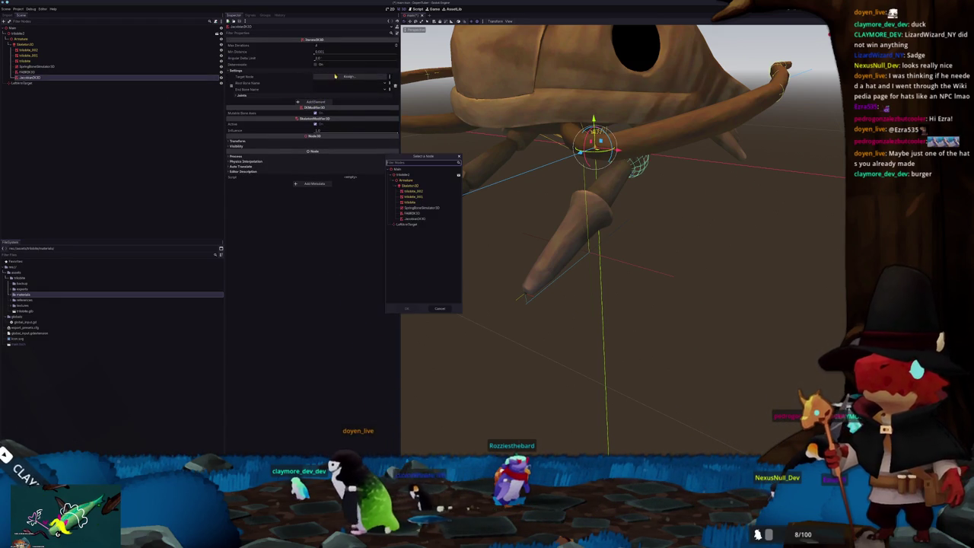
{"action": "double_click", "coordinate": [405, 224]}
{"action": "left_click", "coordinate": [328, 84]}
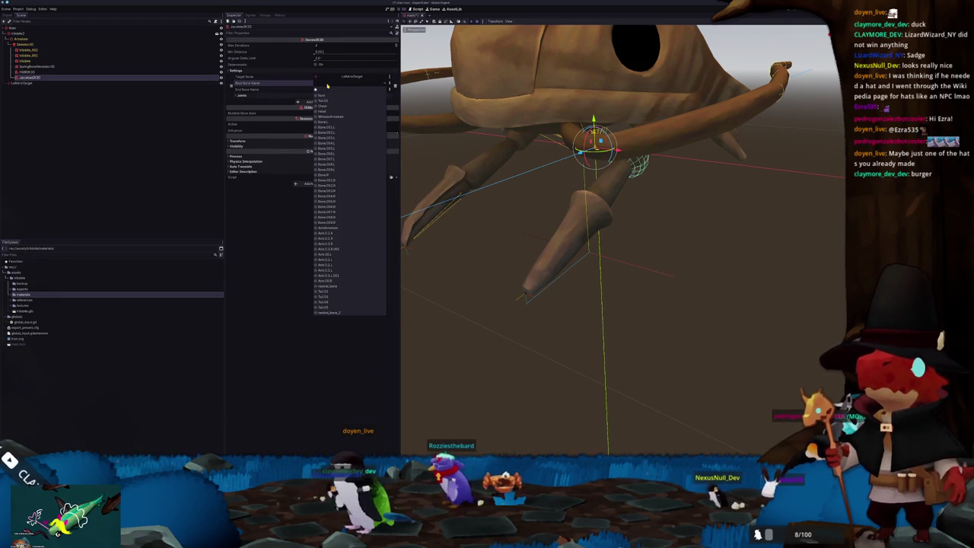
{"action": "left_click", "coordinate": [333, 265]}
{"action": "left_click", "coordinate": [324, 89]}
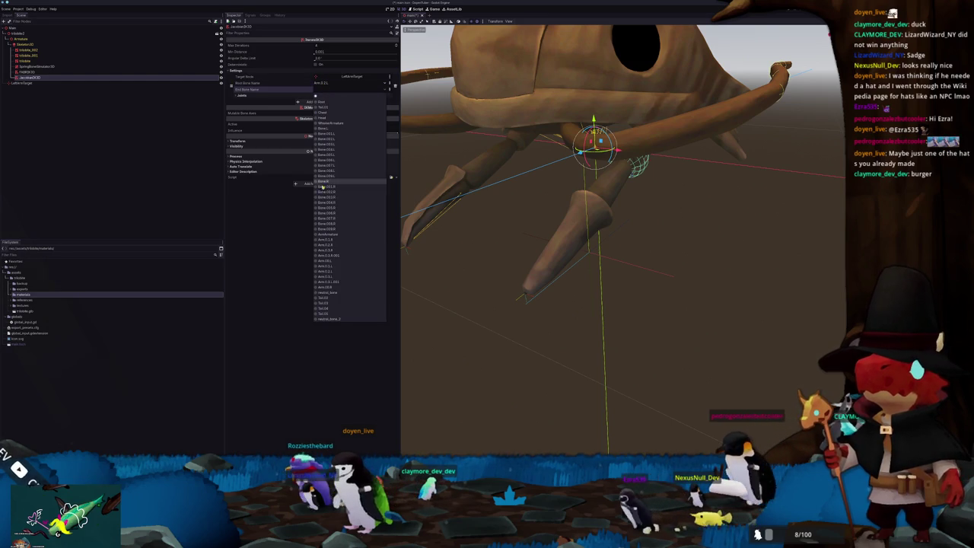
{"action": "left_click", "coordinate": [337, 283]}
- Test the leg by moving the LeftArmTarget marker, then undo the move
{"action": "mouse_move", "coordinate": [513, 232]}
{"action": "middle_mouse_down"}
{"action": "mouse_move", "coordinate": [543, 223]}
{"action": "mouse_move", "coordinate": [619, 255]}
{"action": "middle_mouse_up"}
{"action": "left_click", "coordinate": [619, 254]}
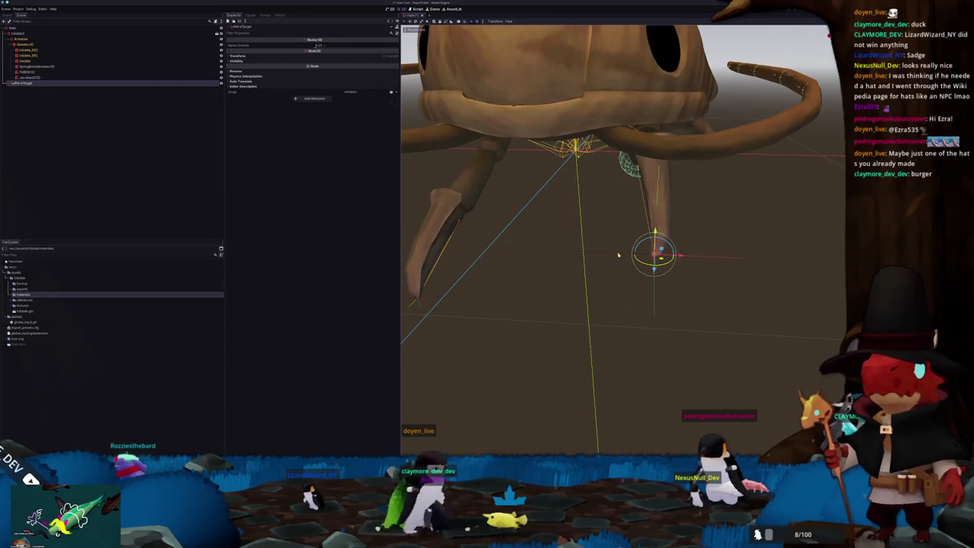
{"action": "left_click_drag", "start_coordinate": [677, 256], "coordinate": [716, 241]}
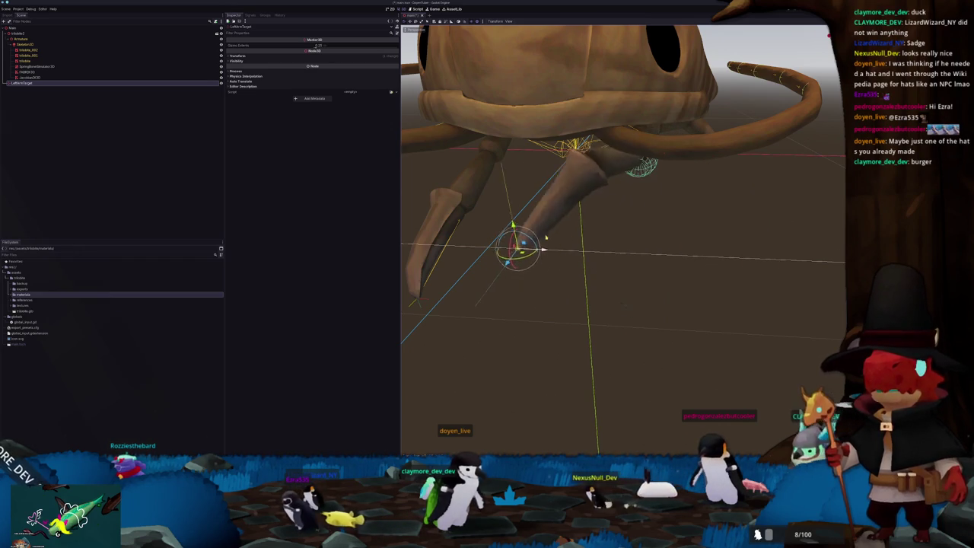
{"action": "key", "text": "ctrl+z"}
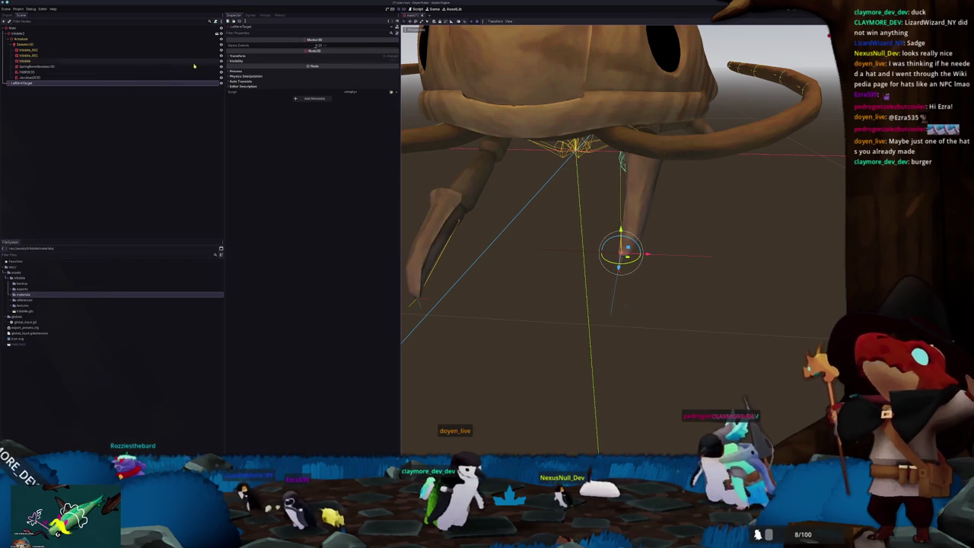
{"action": "left_click", "coordinate": [113, 77]}
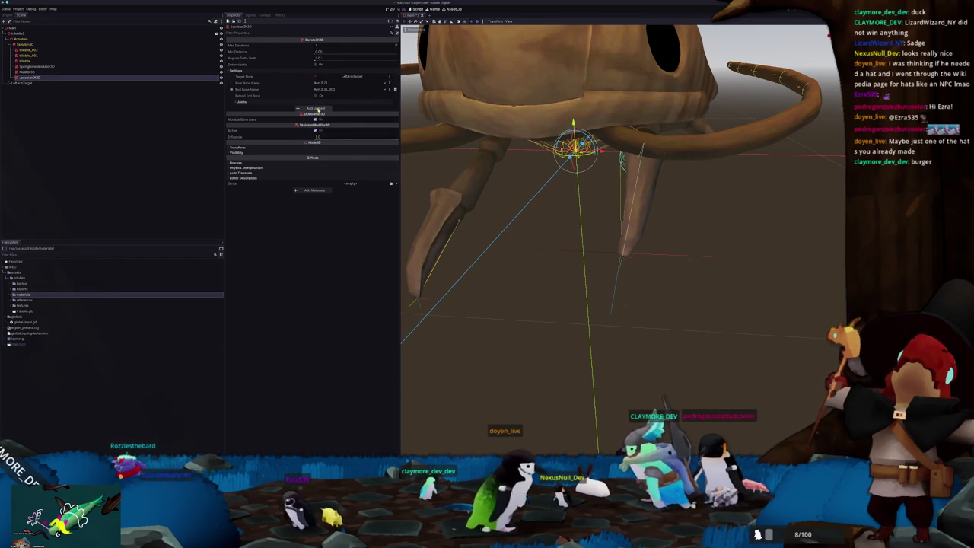
- Give the first joint a cone limitation of about 60 degrees, then remove it
{"action": "left_click", "coordinate": [272, 102]}
{"action": "left_click", "coordinate": [383, 121]}
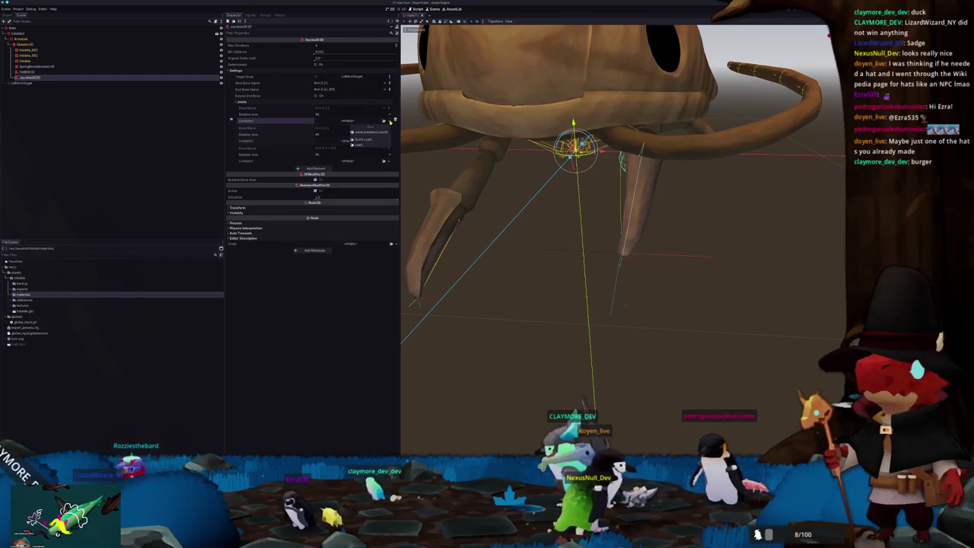
{"action": "left_click", "coordinate": [374, 133]}
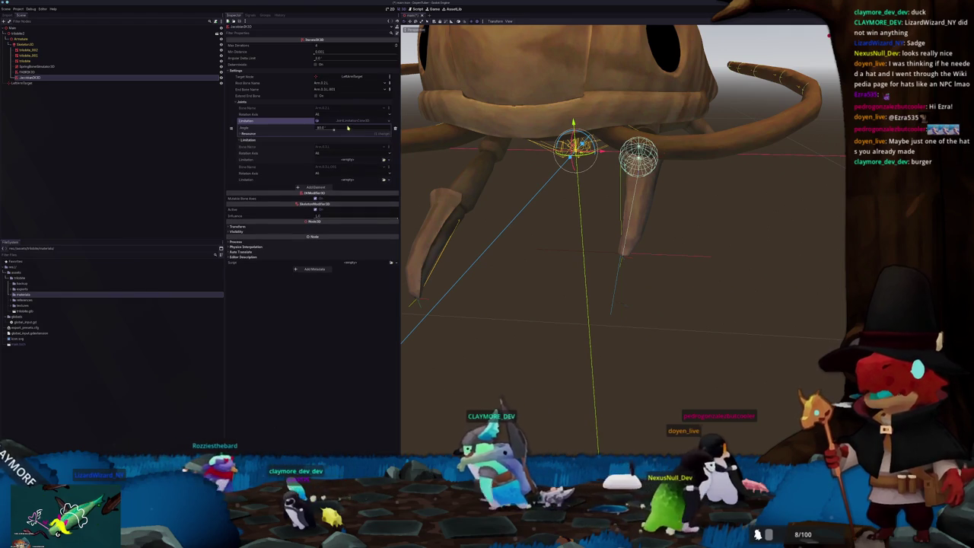
{"action": "left_click_drag", "start_coordinate": [333, 130], "coordinate": [332, 131]}
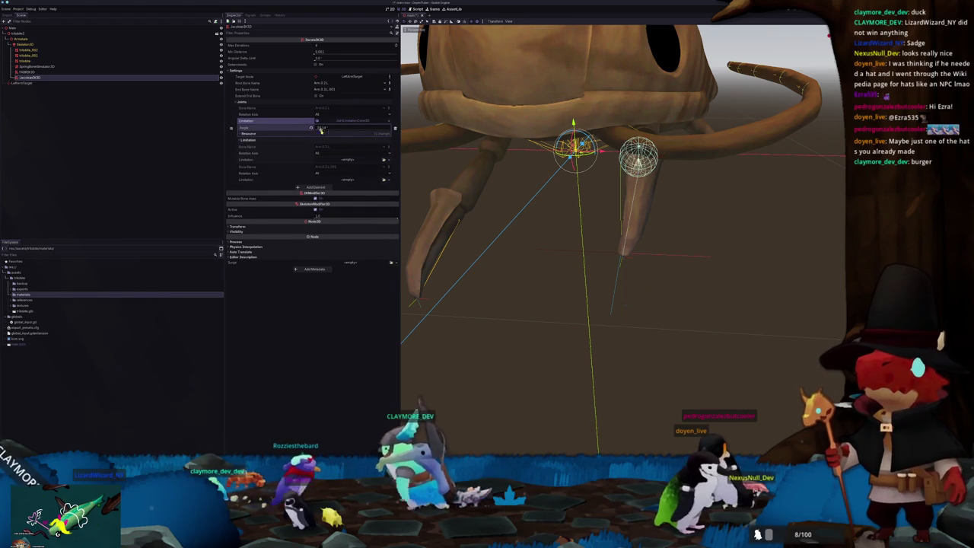
{"action": "mouse_move", "coordinate": [457, 228]}
{"action": "middle_mouse_down"}
{"action": "mouse_move", "coordinate": [475, 159]}
{"action": "mouse_move", "coordinate": [506, 180]}
{"action": "middle_mouse_up"}
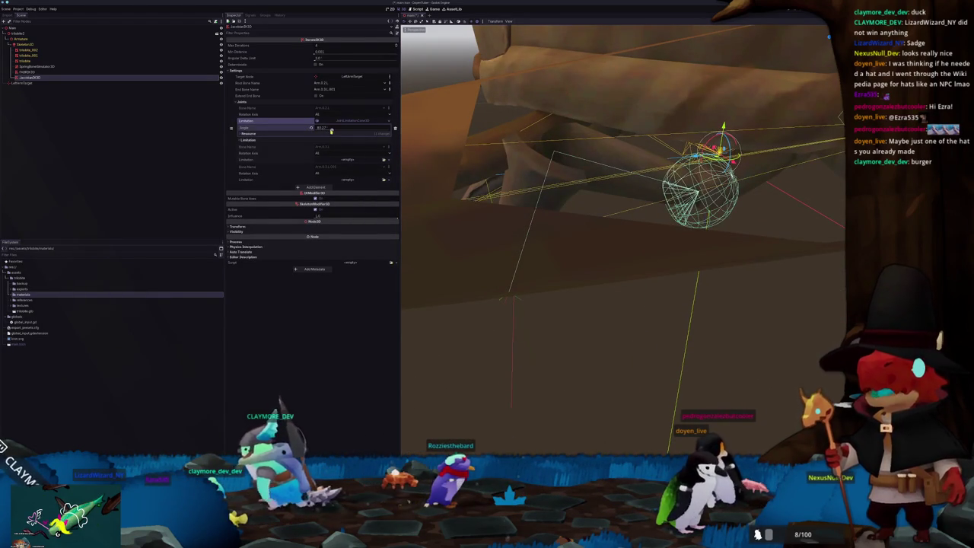
{"action": "left_click_drag", "start_coordinate": [329, 133], "coordinate": [316, 127]}
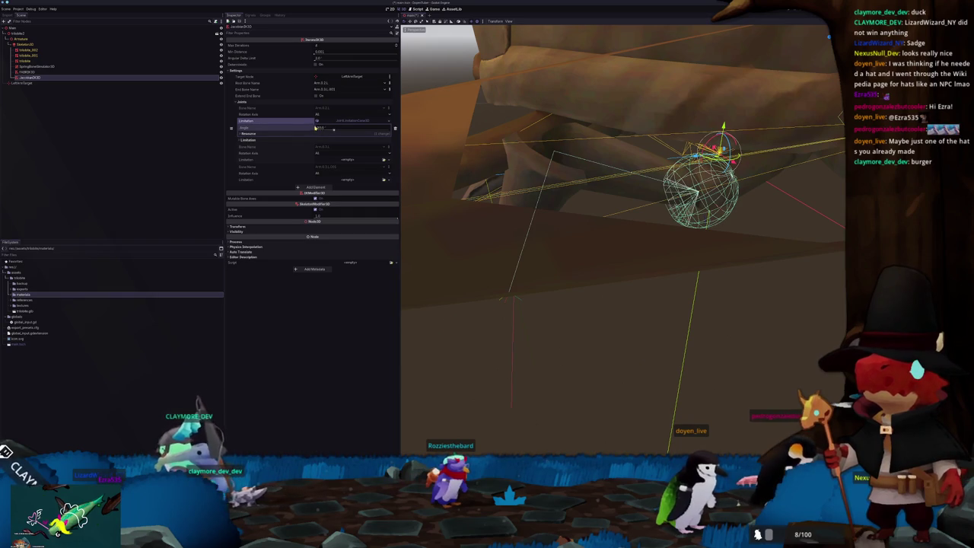
{"action": "left_click", "coordinate": [384, 122]}
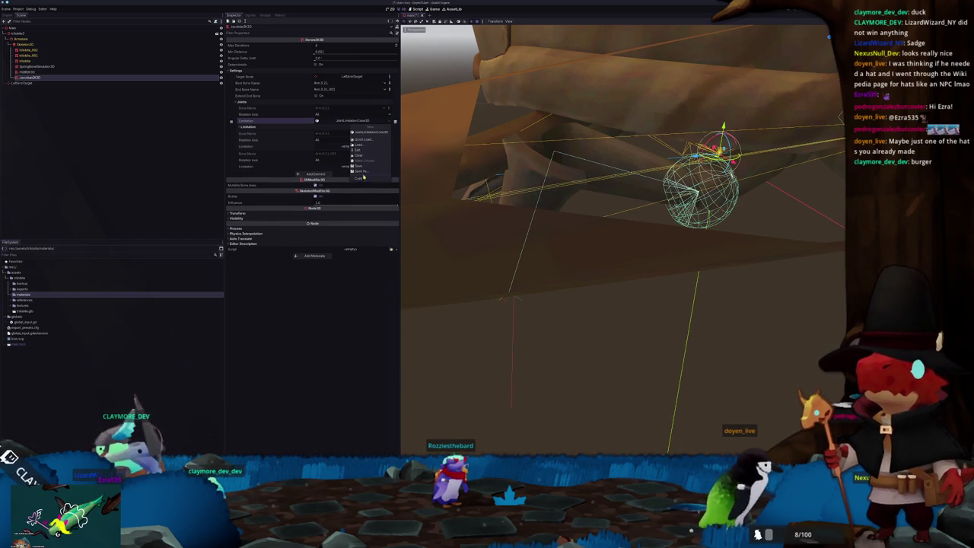
{"action": "left_click", "coordinate": [359, 155]}
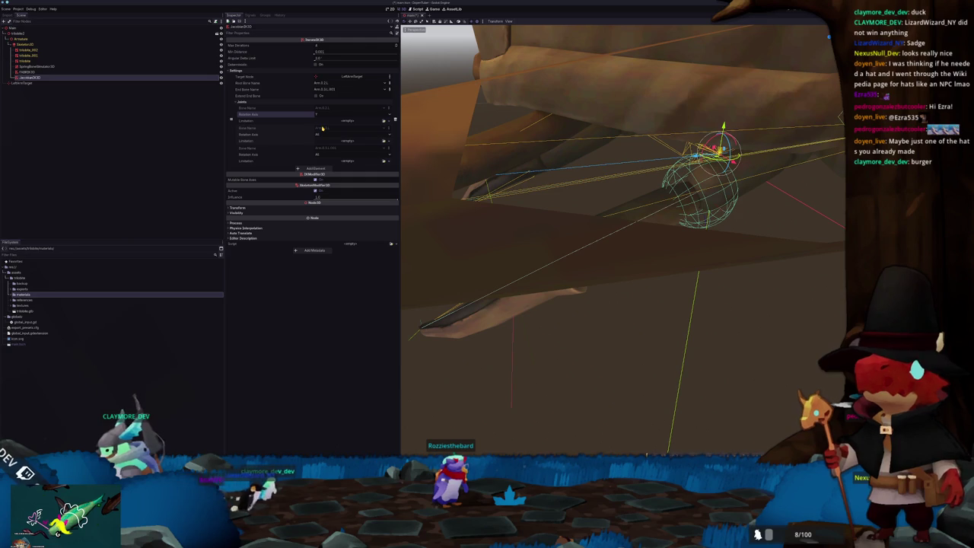
- Assign and clear the first joint's limitation again so it stays empty
{"action": "scroll", "coordinate": [531, 161], "scroll_direction": "down", "scroll_amount": 2}
{"action": "scroll", "coordinate": [530, 161], "scroll_direction": "down", "scroll_amount": 3}
{"action": "scroll", "coordinate": [530, 161], "scroll_direction": "down", "scroll_amount": 2}
{"action": "left_click", "coordinate": [321, 121]}
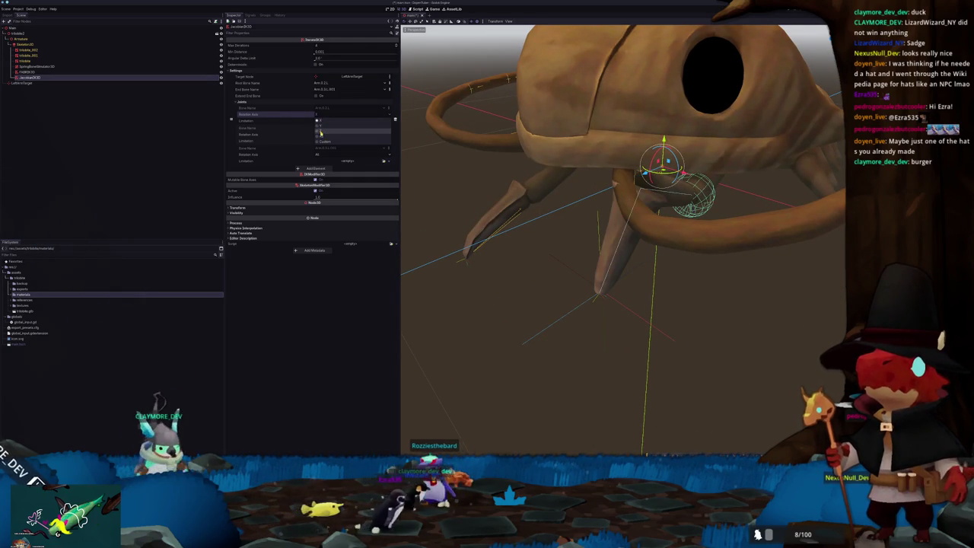
{"action": "left_click", "coordinate": [320, 133]}
{"action": "mouse_move", "coordinate": [548, 251]}
{"action": "middle_mouse_down"}
{"action": "mouse_move", "coordinate": [549, 182]}
{"action": "mouse_move", "coordinate": [579, 195]}
{"action": "middle_mouse_up"}
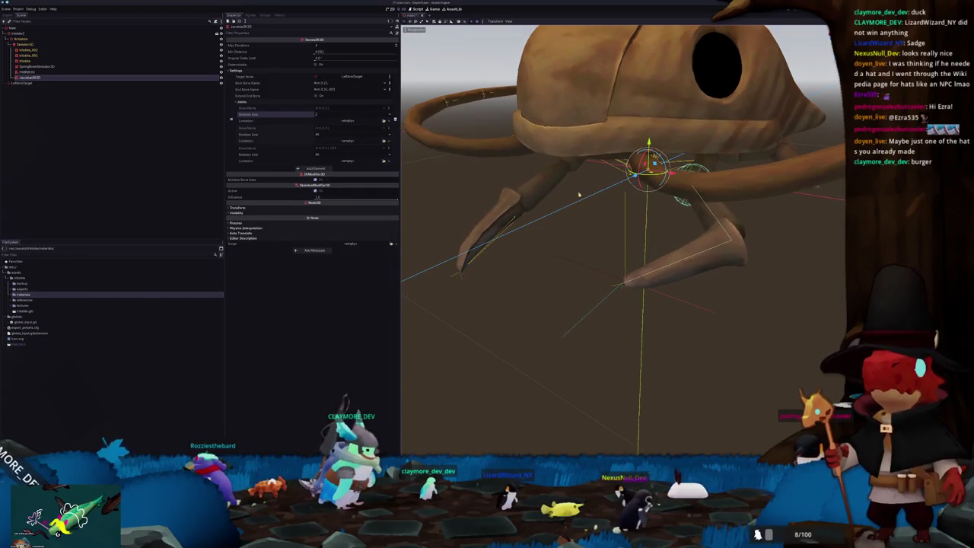
- Raise and lower LeftArmTarget to check that the arm follows it
{"action": "left_click", "coordinate": [599, 305]}
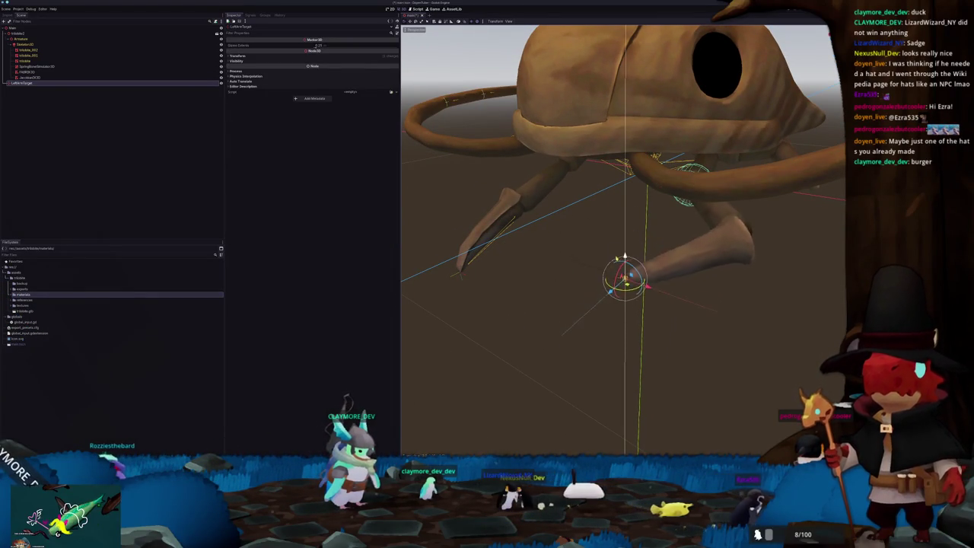
{"action": "mouse_move", "coordinate": [578, 195]}
{"action": "middle_mouse_down"}
{"action": "mouse_move", "coordinate": [601, 199]}
{"action": "mouse_move", "coordinate": [590, 196]}
{"action": "mouse_move", "coordinate": [609, 191]}
{"action": "middle_mouse_up"}
{"action": "left_click_drag", "start_coordinate": [631, 245], "coordinate": [631, 214]}
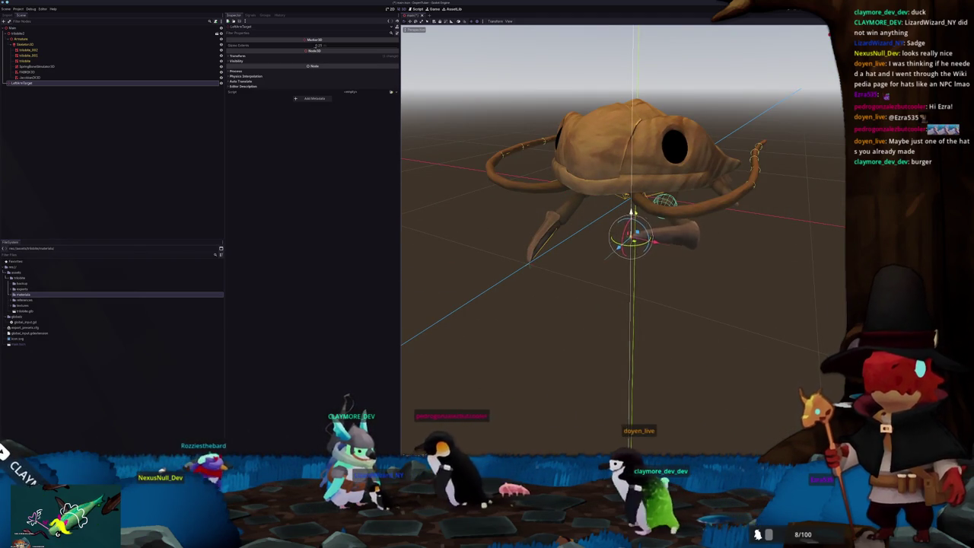
{"action": "mouse_move", "coordinate": [631, 214]}
{"action": "middle_mouse_down"}
{"action": "mouse_move", "coordinate": [602, 209]}
{"action": "mouse_move", "coordinate": [620, 209]}
{"action": "middle_mouse_up"}
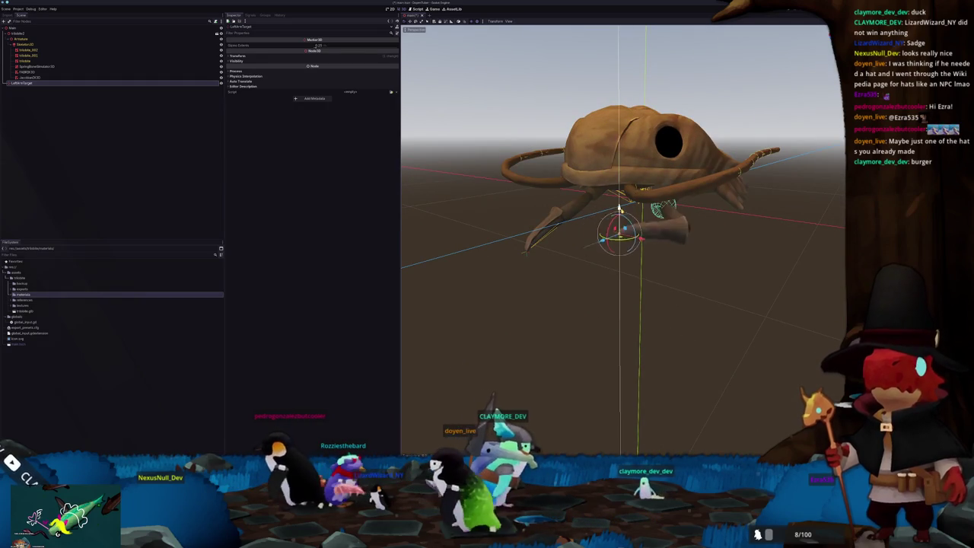
{"action": "mouse_move", "coordinate": [620, 207]}
{"action": "left_mouse_down"}
{"action": "mouse_move", "coordinate": [621, 243]}
{"action": "mouse_move", "coordinate": [621, 214]}
{"action": "left_mouse_up"}
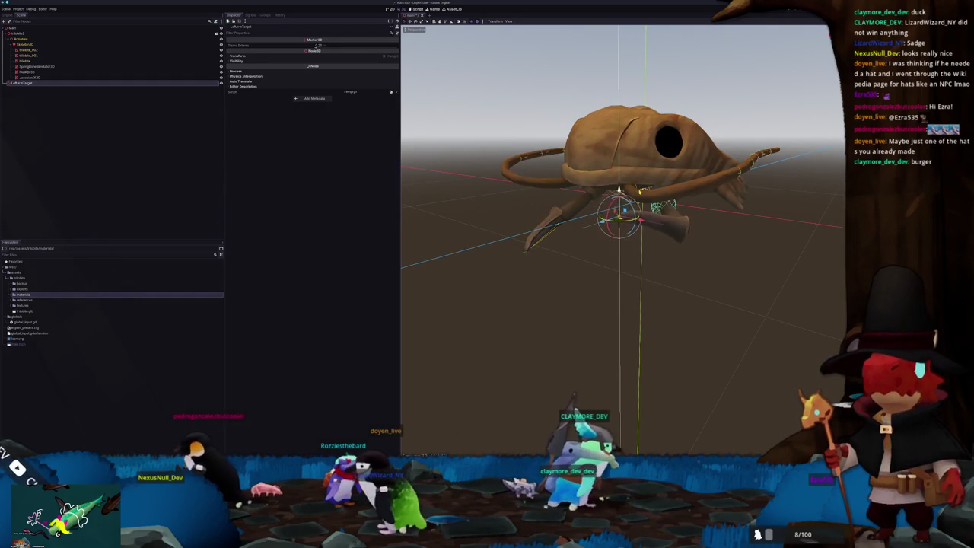
{"action": "middle_click_drag", "start_coordinate": [620, 215], "coordinate": [609, 221]}
- Delete the SpringBoneSimulator3D and FABRIK3D nodes and focus on JacobianIK3D
{"action": "scroll", "coordinate": [609, 221], "scroll_direction": "down", "scroll_amount": 1}
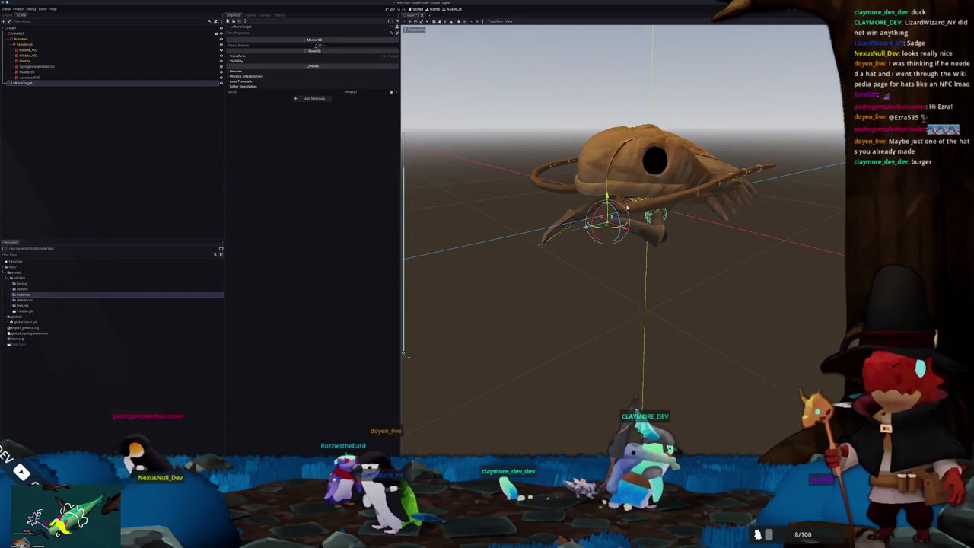
{"action": "left_click", "coordinate": [66, 77]}
{"action": "left_click", "coordinate": [69, 66]}
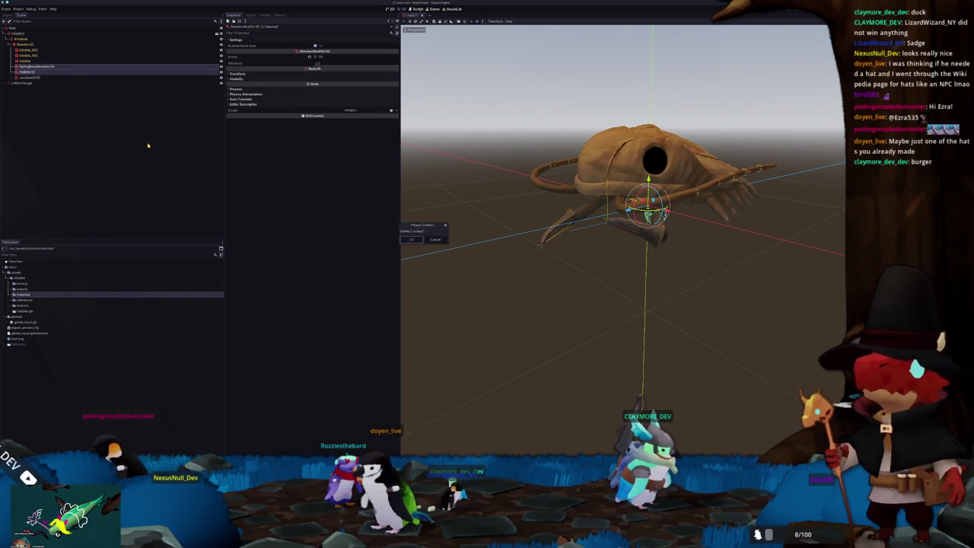
{"action": "key", "text": "Return"}
{"action": "double_click", "coordinate": [43, 67]}
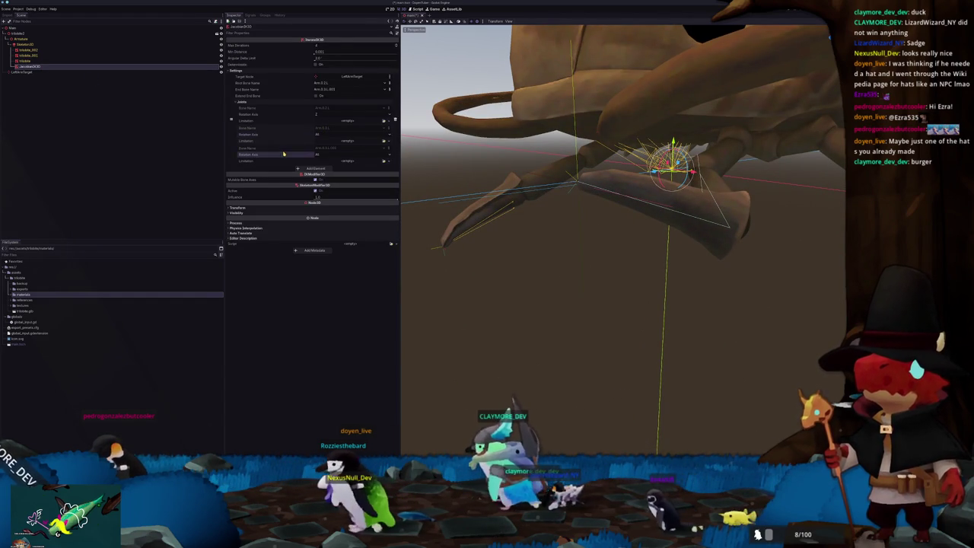
- Cycle the JacobianIK3D joint's Rotation Axis through several options, watching the arm re-pose
{"action": "left_click", "coordinate": [317, 134]}
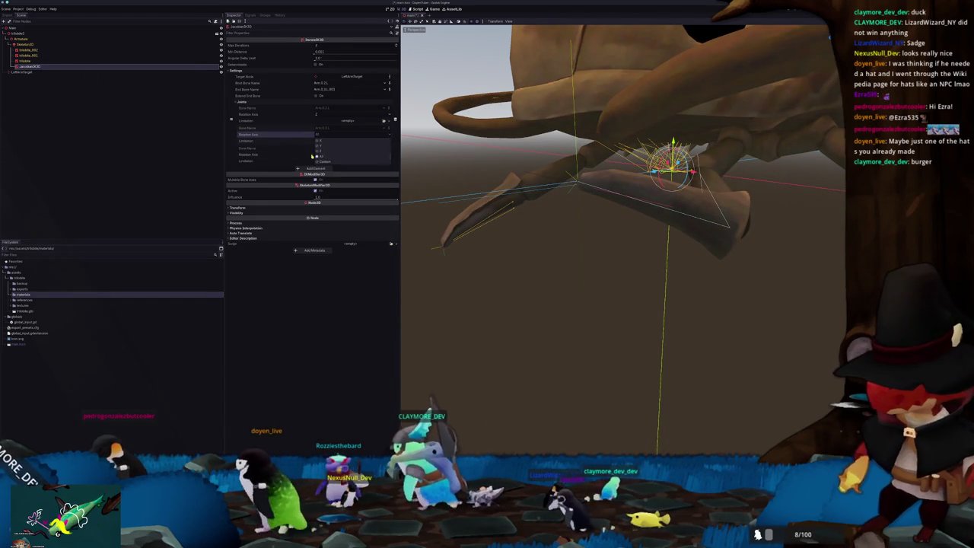
{"action": "left_click", "coordinate": [321, 150]}
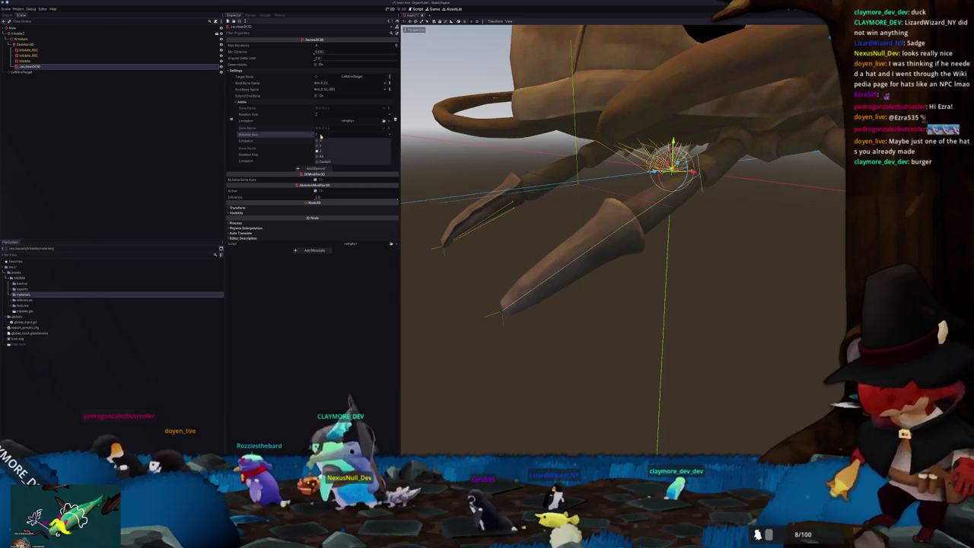
{"action": "left_click", "coordinate": [321, 150]}
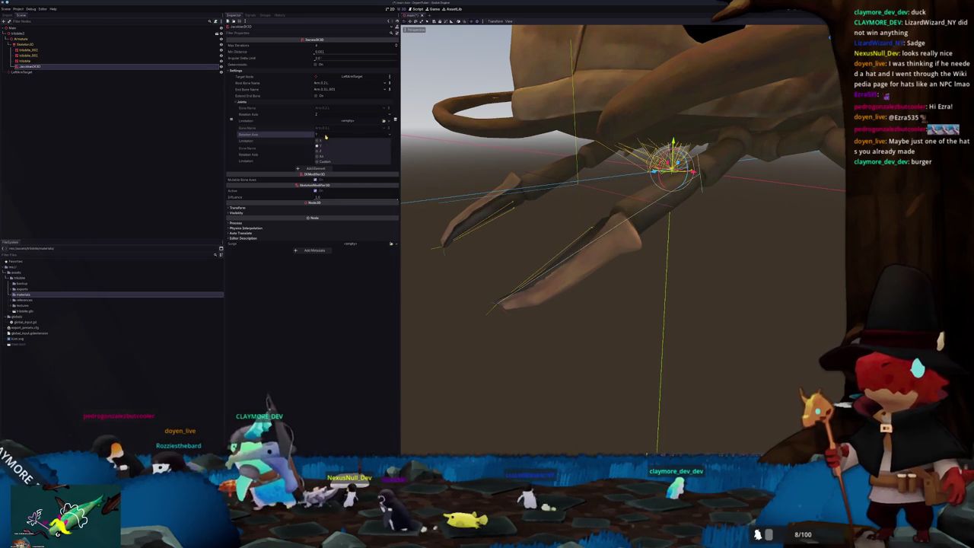
{"action": "left_click", "coordinate": [325, 137]}
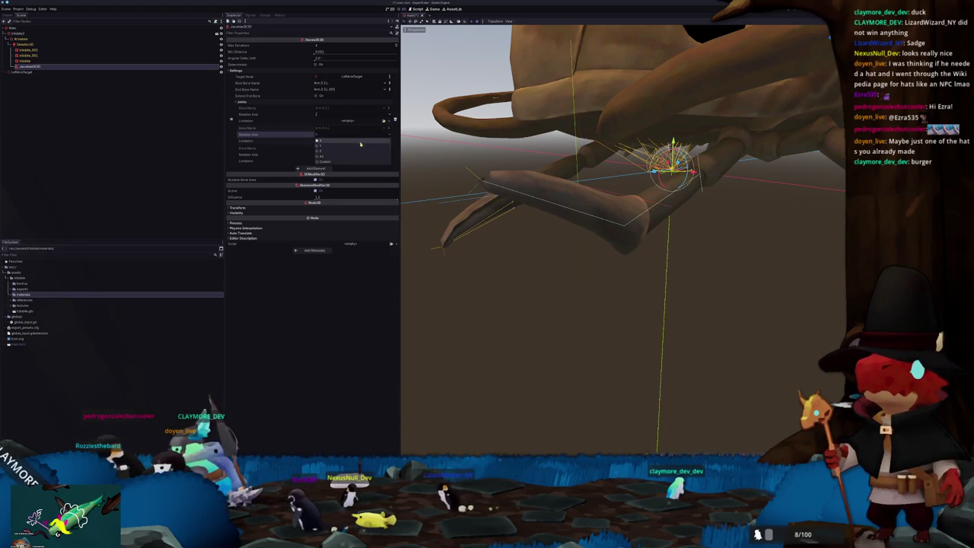
{"action": "left_click", "coordinate": [336, 156]}
{"action": "scroll", "coordinate": [543, 272], "scroll_direction": "down", "scroll_amount": 3}
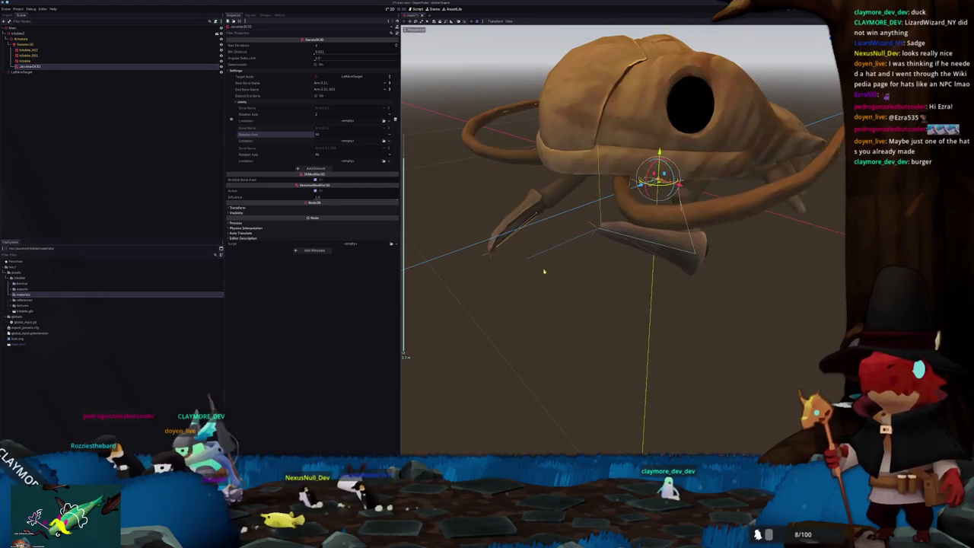
{"action": "left_click", "coordinate": [462, 430]}
- In Blender's Pose Mode side view, rotate the arm bones up to horizontal
{"action": "key", "text": "alt+Tab"}
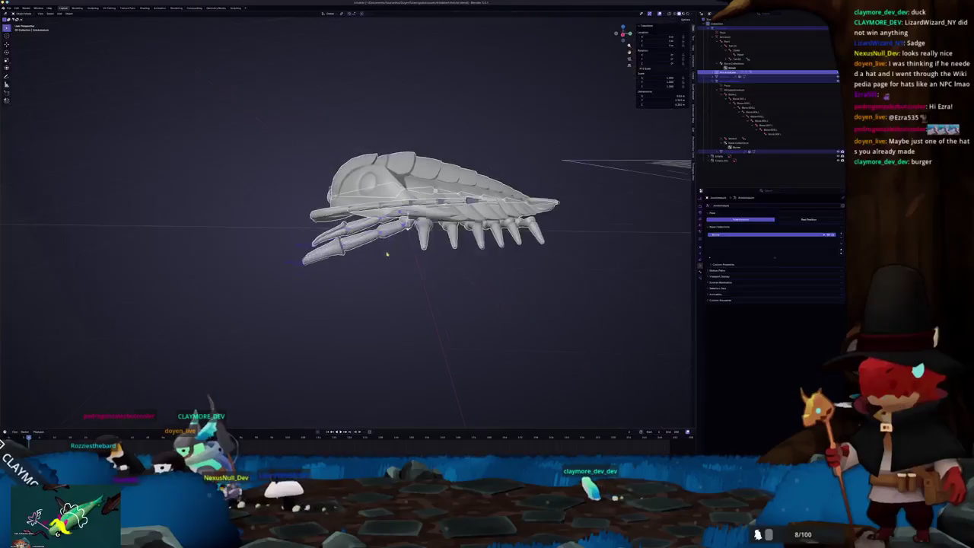
{"action": "key", "text": "ctrl+Tab"}
{"action": "key", "text": "KP_3"}
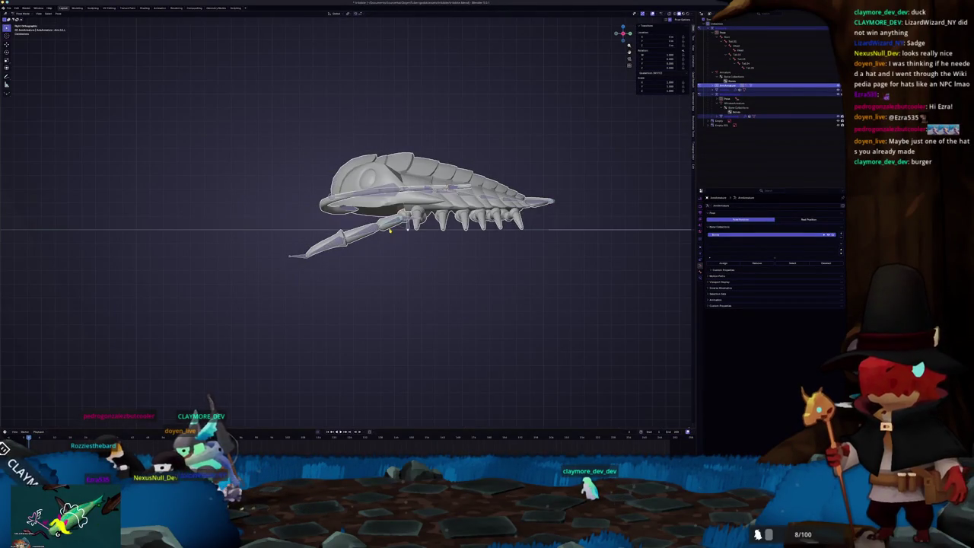
{"action": "scroll", "coordinate": [418, 256], "scroll_direction": "up", "scroll_amount": 4}
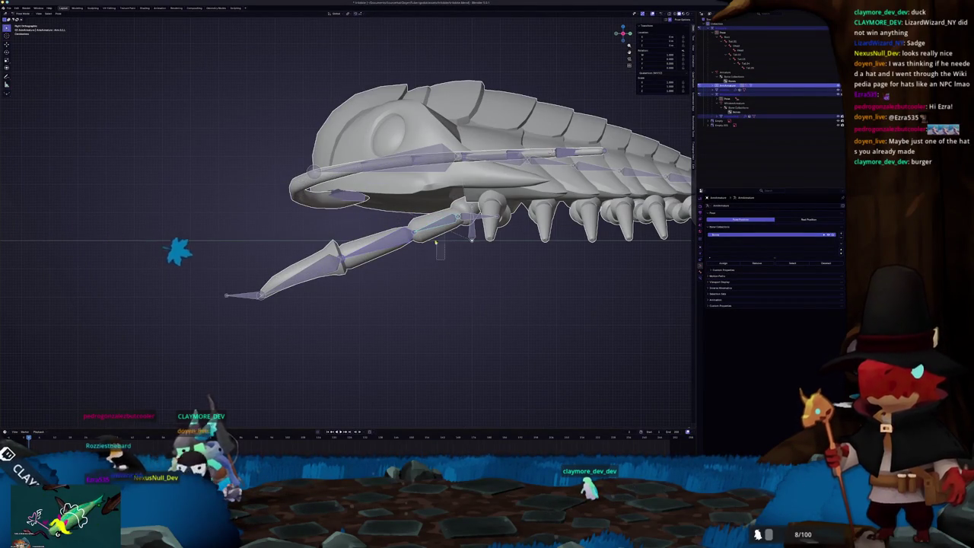
{"action": "key", "text": "r"}
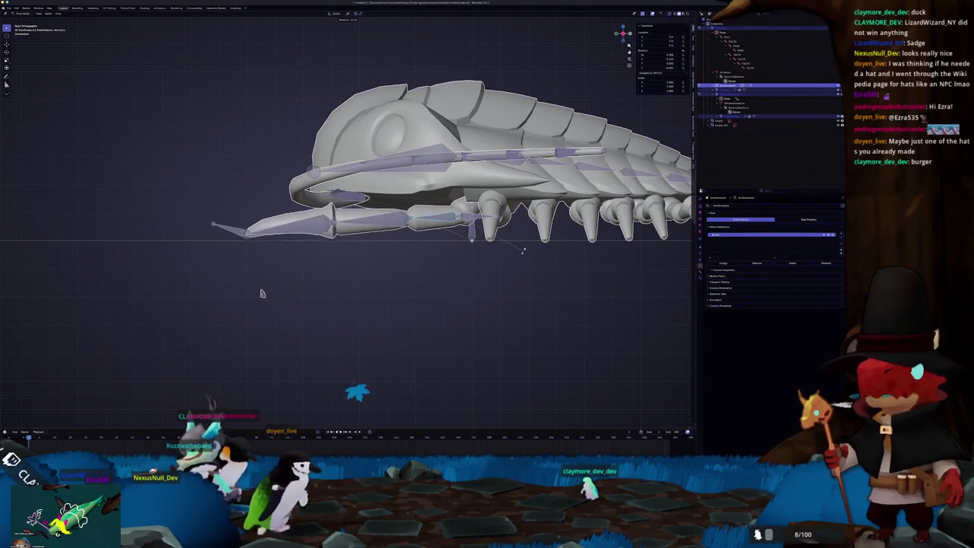
{"action": "left_click", "coordinate": [261, 293]}
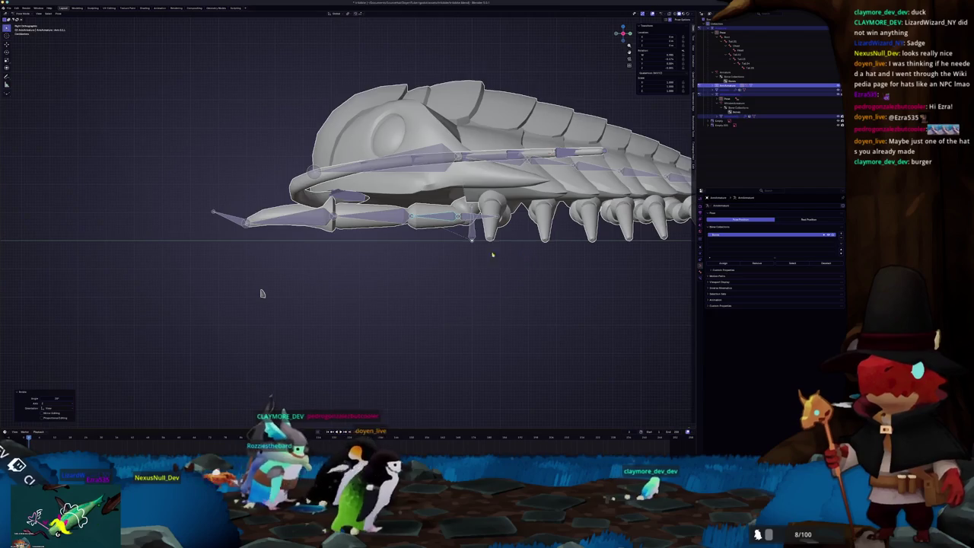
{"action": "middle_click_drag", "start_coordinate": [261, 293], "coordinate": [386, 334]}
{"action": "middle_click_drag", "start_coordinate": [456, 267], "coordinate": [452, 272]}
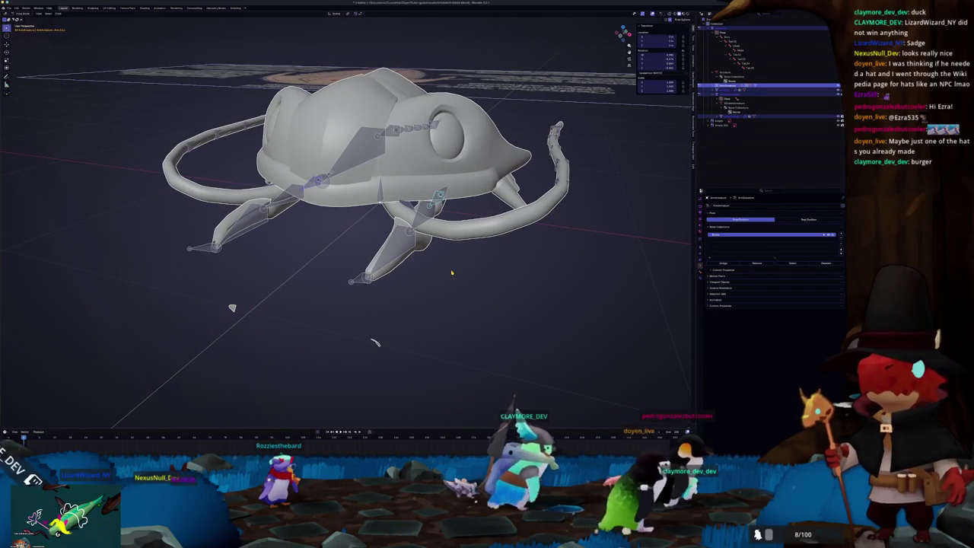
- Select all bones, then switch through Object, Weight Paint and Edit modes, deleting a mesh selection
{"action": "key", "text": "a"}
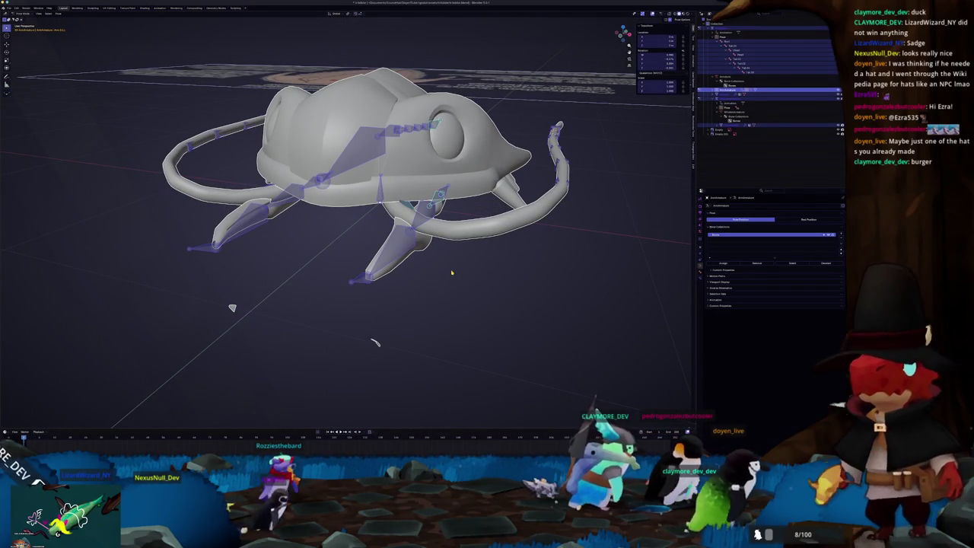
{"action": "mouse_move", "coordinate": [451, 273]}
{"action": "middle_mouse_down"}
{"action": "mouse_move", "coordinate": [248, 260]}
{"action": "mouse_move", "coordinate": [289, 267]}
{"action": "middle_mouse_up"}
{"action": "key", "text": "ctrl+Tab"}
{"action": "scroll", "coordinate": [289, 267], "scroll_direction": "up", "scroll_amount": 3}
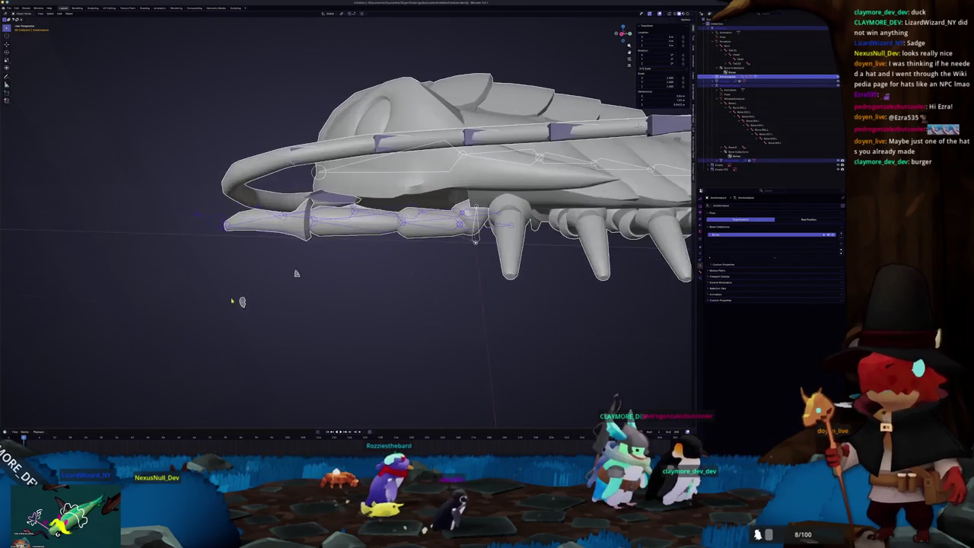
{"action": "middle_click_drag", "start_coordinate": [235, 299], "coordinate": [363, 209]}
{"action": "key", "text": "ctrl+Tab"}
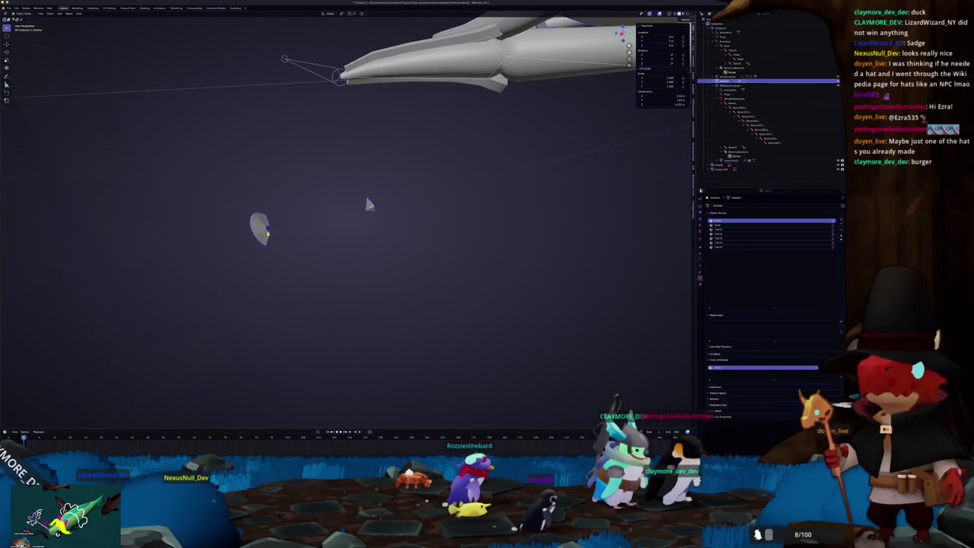
{"action": "scroll", "coordinate": [359, 224], "scroll_direction": "down", "scroll_amount": 5}
{"action": "mouse_move", "coordinate": [358, 224]}
{"action": "middle_mouse_down"}
{"action": "mouse_move", "coordinate": [358, 239]}
{"action": "mouse_move", "coordinate": [384, 223]}
{"action": "mouse_move", "coordinate": [333, 228]}
{"action": "mouse_move", "coordinate": [390, 221]}
{"action": "mouse_move", "coordinate": [350, 229]}
{"action": "mouse_move", "coordinate": [333, 246]}
{"action": "mouse_move", "coordinate": [311, 220]}
{"action": "middle_mouse_up"}
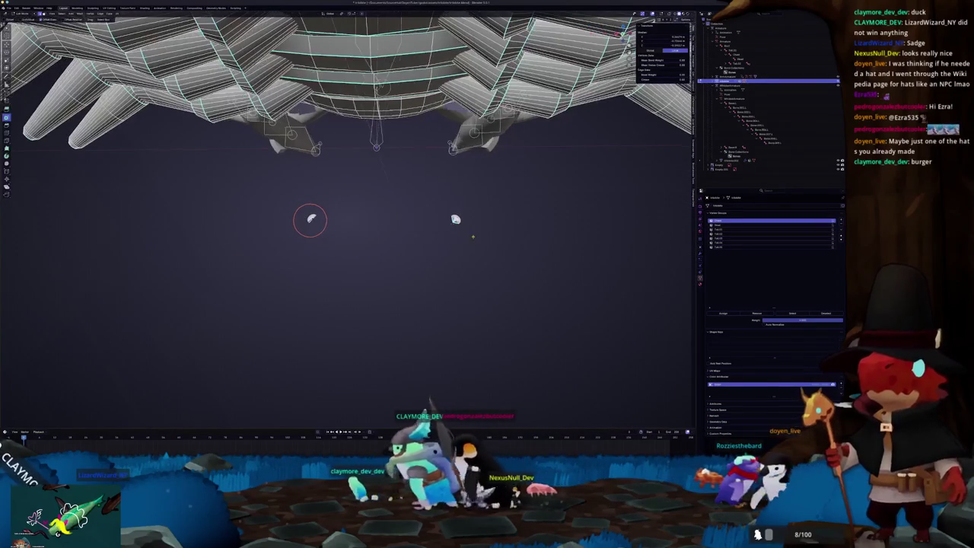
{"action": "middle_click_drag", "start_coordinate": [448, 219], "coordinate": [311, 217]}
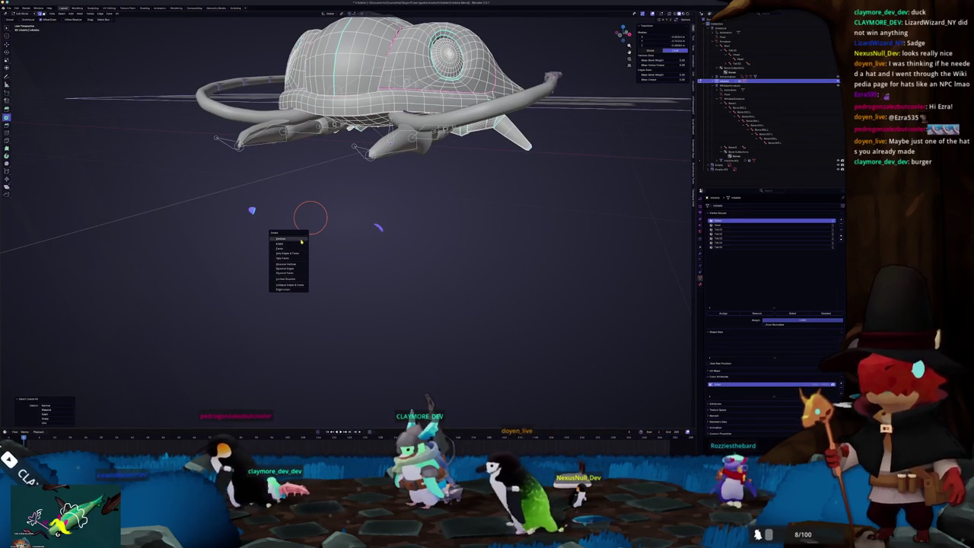
{"action": "left_click", "coordinate": [301, 239]}
{"action": "key", "text": "Tab"}
{"action": "mouse_move", "coordinate": [302, 242]}
{"action": "middle_mouse_down"}
{"action": "mouse_move", "coordinate": [302, 201]}
{"action": "mouse_move", "coordinate": [297, 217]}
{"action": "mouse_move", "coordinate": [445, 278]}
{"action": "middle_mouse_up"}
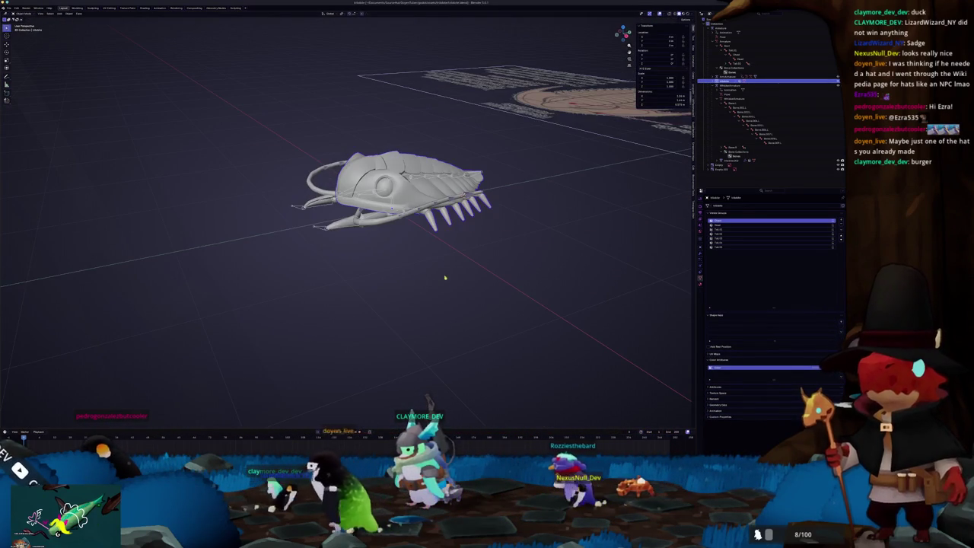
{"action": "key", "text": "Tab"}
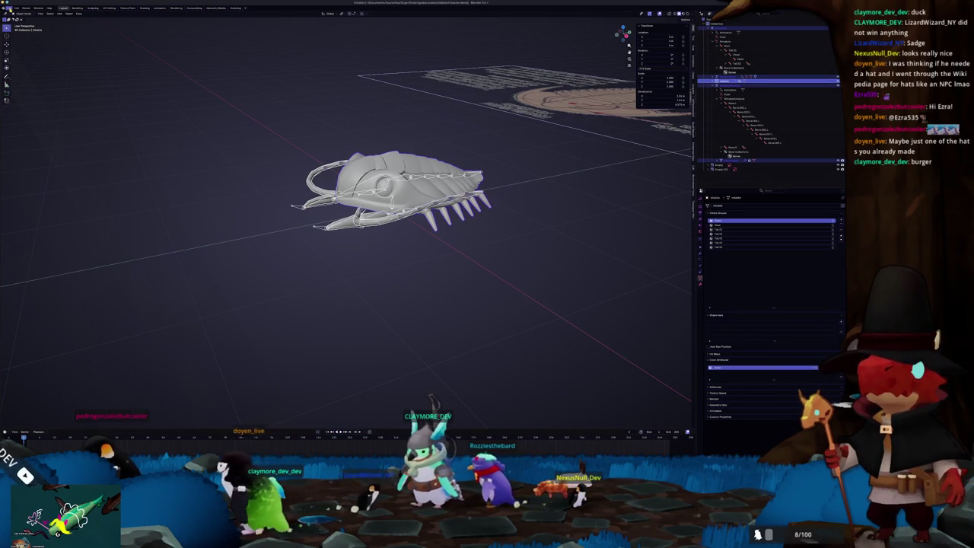
- Re-export the trilobite as glTF and inspect the re-imported creature in Godot
{"action": "left_click", "coordinate": [8, 7]}
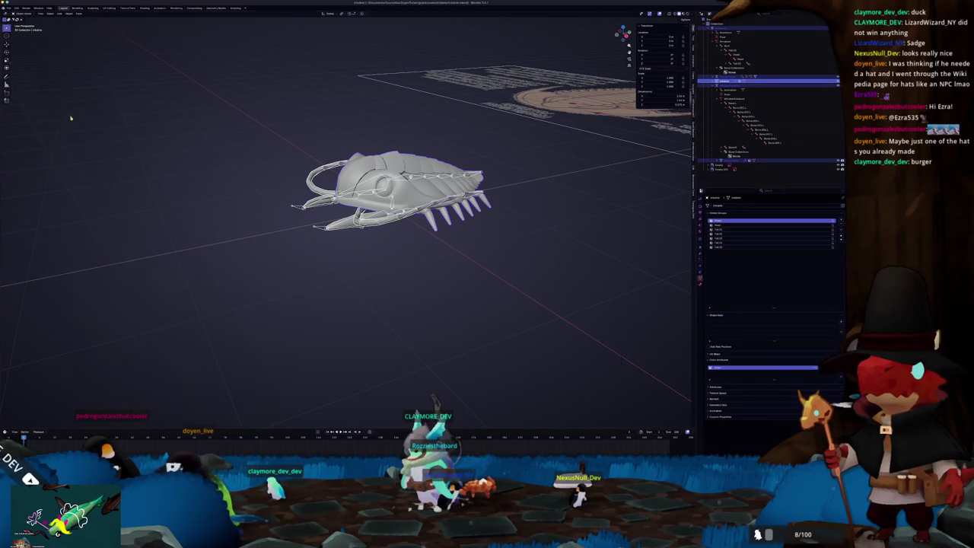
{"action": "left_click", "coordinate": [616, 406]}
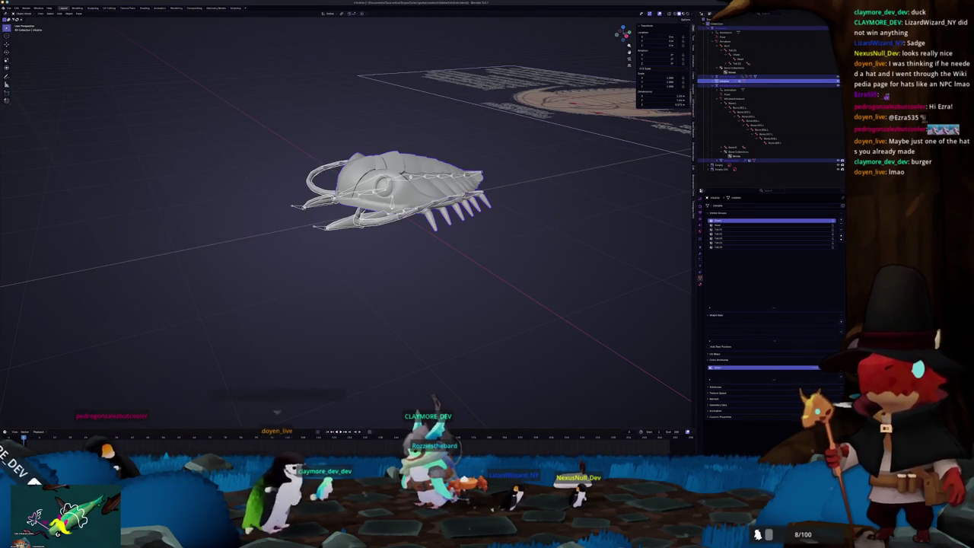
{"action": "key", "text": "alt+Tab"}
{"action": "mouse_move", "coordinate": [493, 316]}
{"action": "middle_mouse_down"}
{"action": "mouse_move", "coordinate": [535, 279]}
{"action": "mouse_move", "coordinate": [481, 280]}
{"action": "mouse_move", "coordinate": [482, 294]}
{"action": "mouse_move", "coordinate": [491, 282]}
{"action": "middle_mouse_up"}
- Select the LeftArmTarget marker and move it slightly downward beneath the trilobite
{"action": "left_click", "coordinate": [29, 72]}
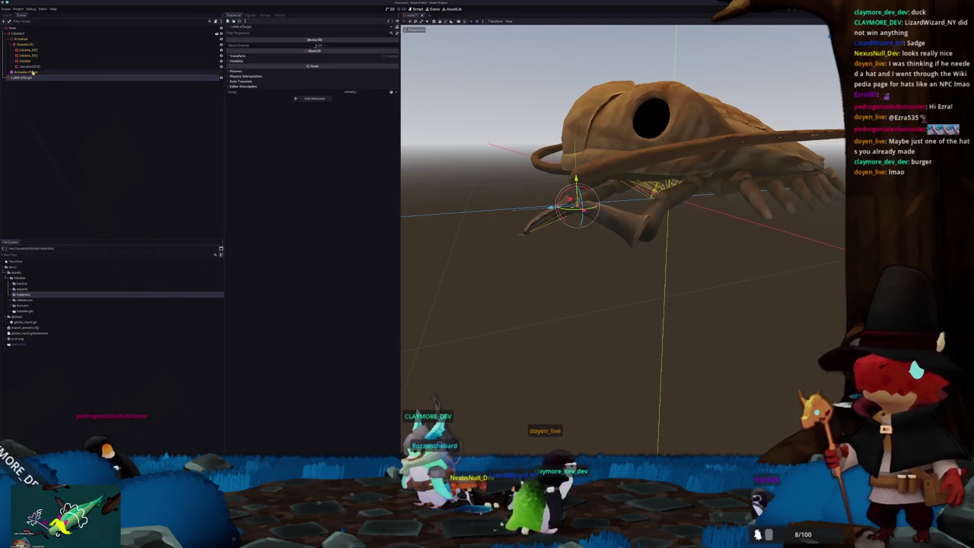
{"action": "left_click", "coordinate": [23, 44]}
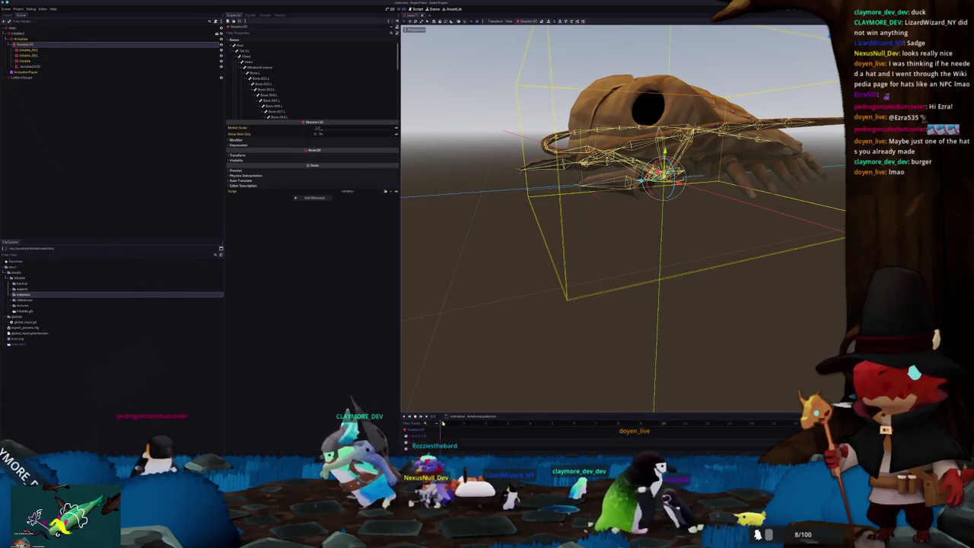
{"action": "mouse_move", "coordinate": [437, 376]}
{"action": "middle_mouse_down"}
{"action": "mouse_move", "coordinate": [495, 337]}
{"action": "mouse_move", "coordinate": [509, 211]}
{"action": "mouse_move", "coordinate": [557, 222]}
{"action": "mouse_move", "coordinate": [561, 235]}
{"action": "middle_mouse_up"}
{"action": "scroll", "coordinate": [491, 338], "scroll_direction": "up", "scroll_amount": 2}
{"action": "scroll", "coordinate": [561, 235], "scroll_direction": "down", "scroll_amount": 3}
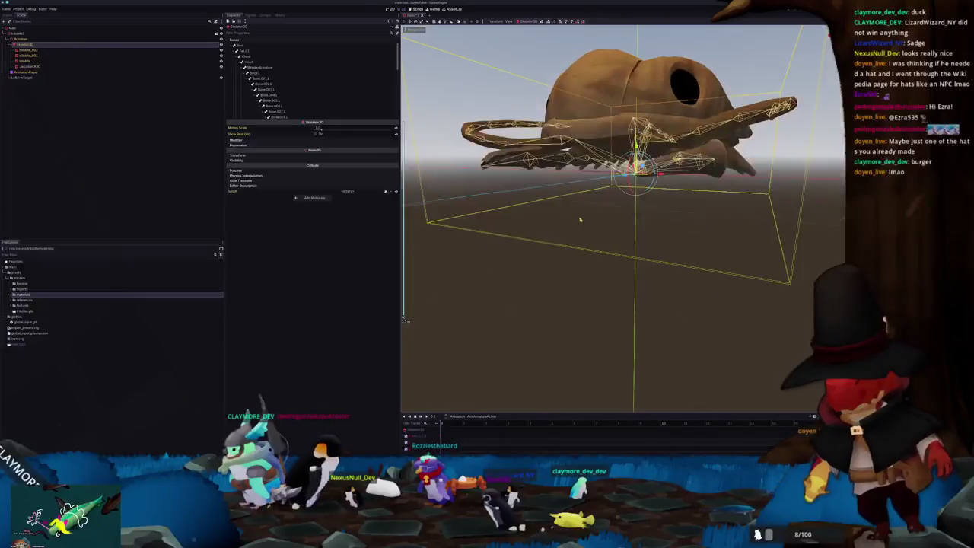
{"action": "left_click", "coordinate": [600, 200]}
{"action": "middle_click_drag", "start_coordinate": [600, 199], "coordinate": [601, 199]}
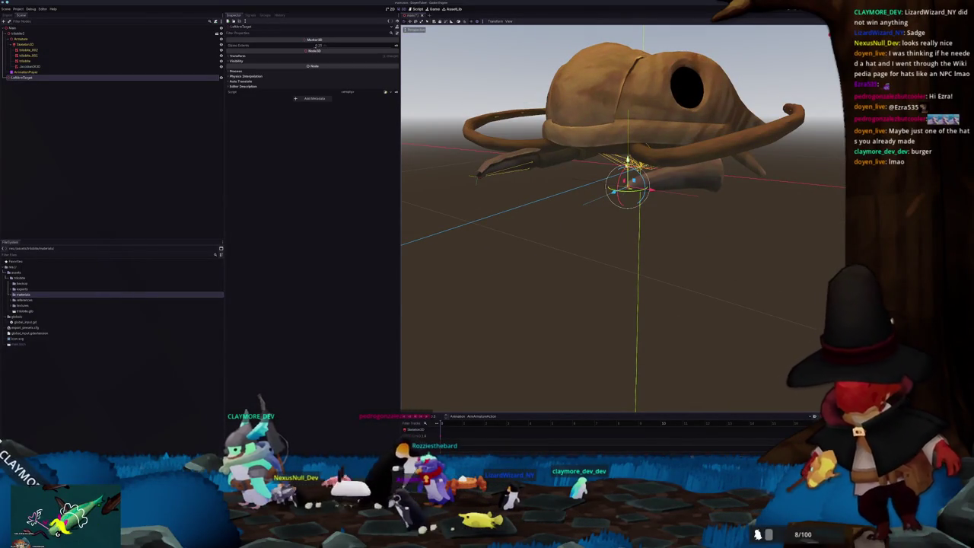
{"action": "key", "text": "g"}
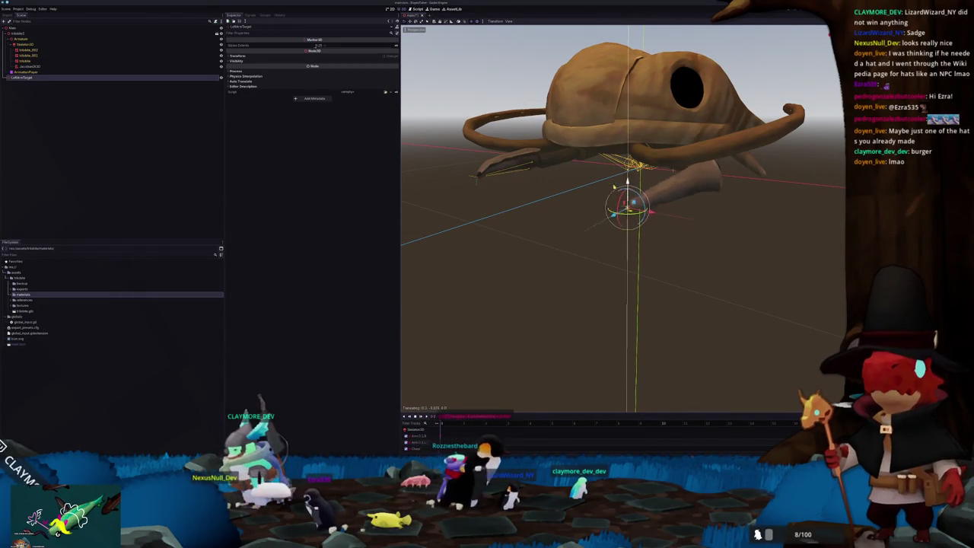
{"action": "left_click", "coordinate": [608, 194]}
- Check the marker's placement in the front (numpad 1) and side (numpad 3) views
{"action": "middle_click_drag", "start_coordinate": [608, 194], "coordinate": [564, 187]}
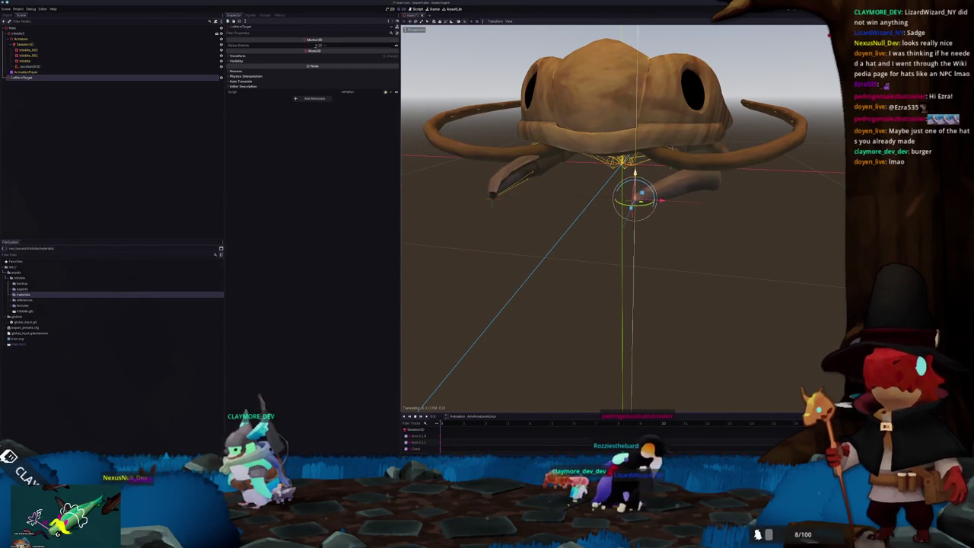
{"action": "left_click", "coordinate": [636, 197]}
{"action": "middle_click_drag", "start_coordinate": [636, 197], "coordinate": [548, 179]}
{"action": "key", "text": "KP_1"}
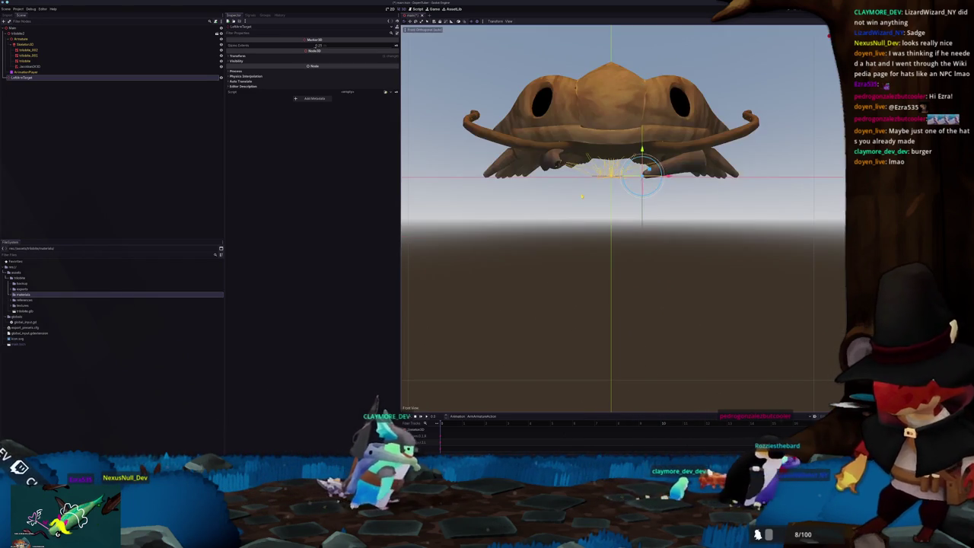
{"action": "key", "text": "KP_3"}
{"action": "key", "text": "KP_1"}
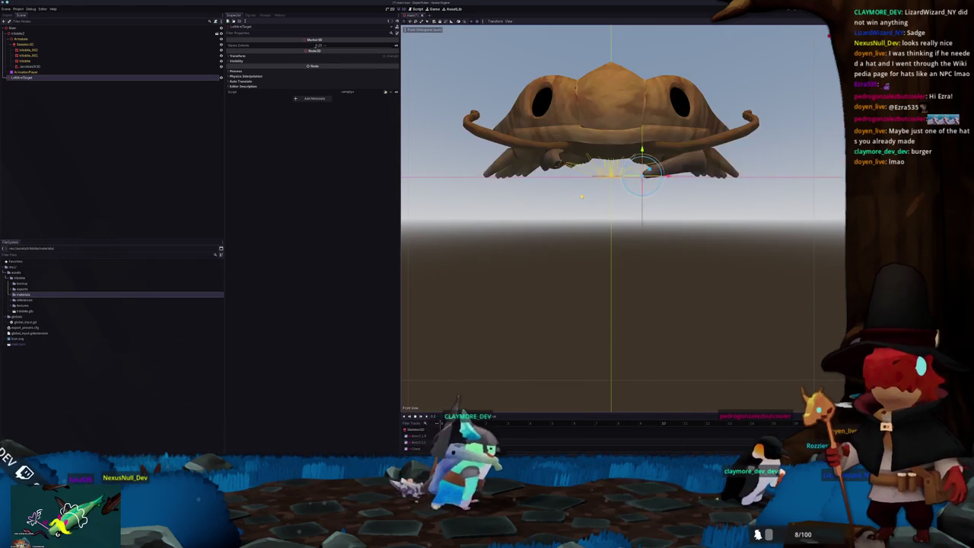
{"action": "middle_click_drag", "start_coordinate": [548, 180], "coordinate": [602, 213]}
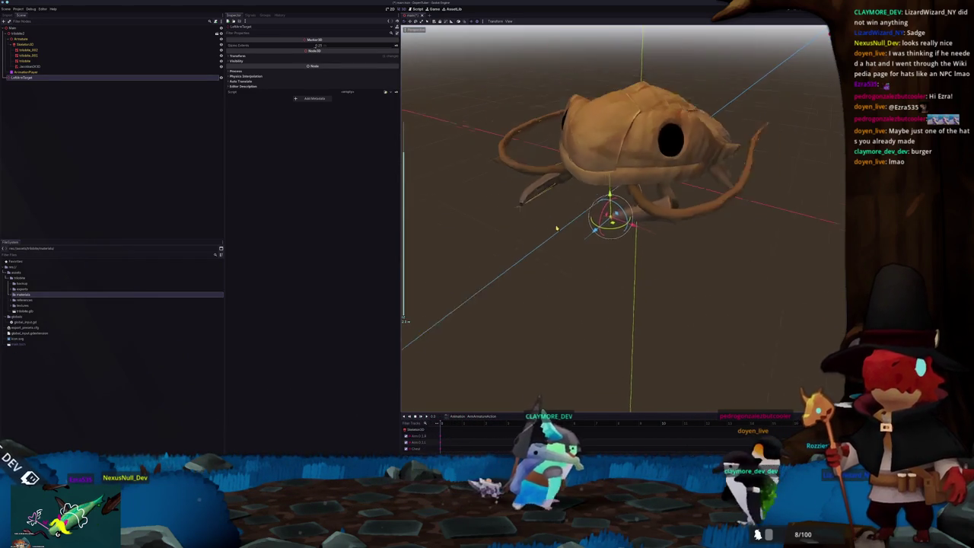
- Select the Skeleton3D node and pick a bone in the Inspector's bone list
{"action": "left_click", "coordinate": [660, 217]}
{"action": "middle_click_drag", "start_coordinate": [660, 217], "coordinate": [525, 195]}
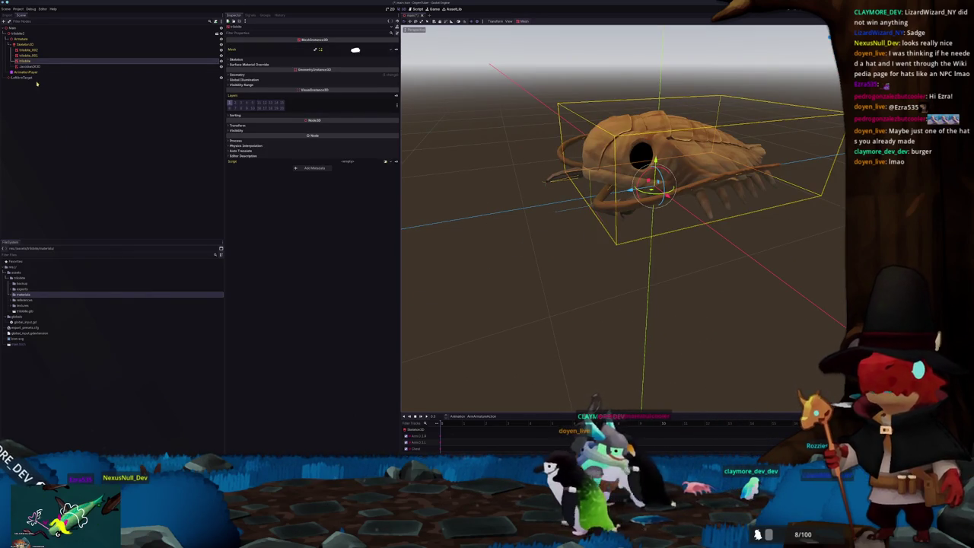
{"action": "left_click", "coordinate": [49, 45]}
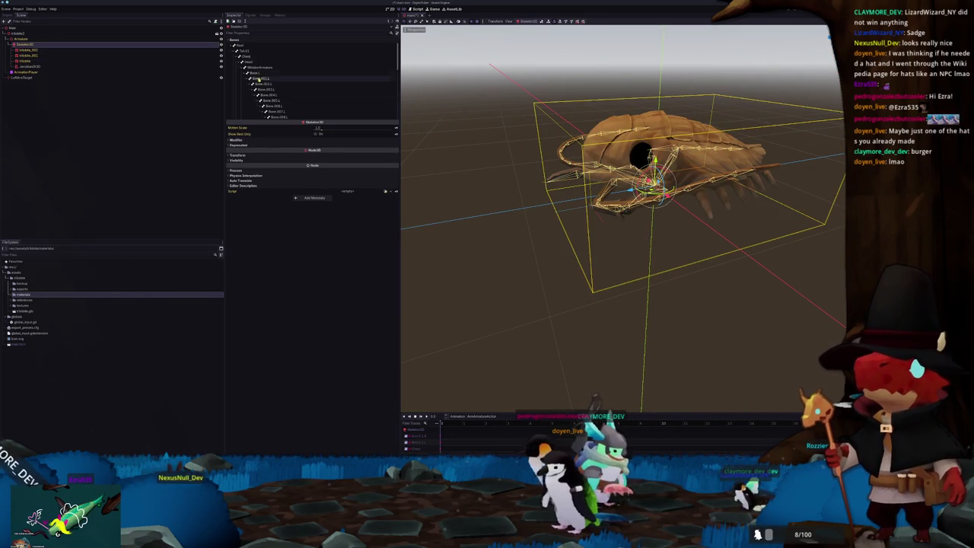
{"action": "scroll", "coordinate": [266, 84], "scroll_direction": "up", "scroll_amount": 3}
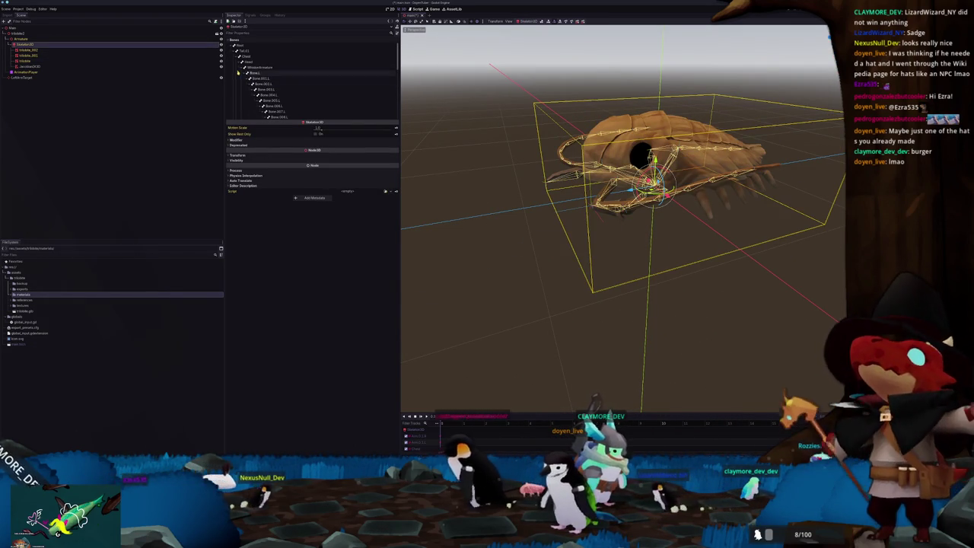
{"action": "scroll", "coordinate": [265, 84], "scroll_direction": "up", "scroll_amount": 2}
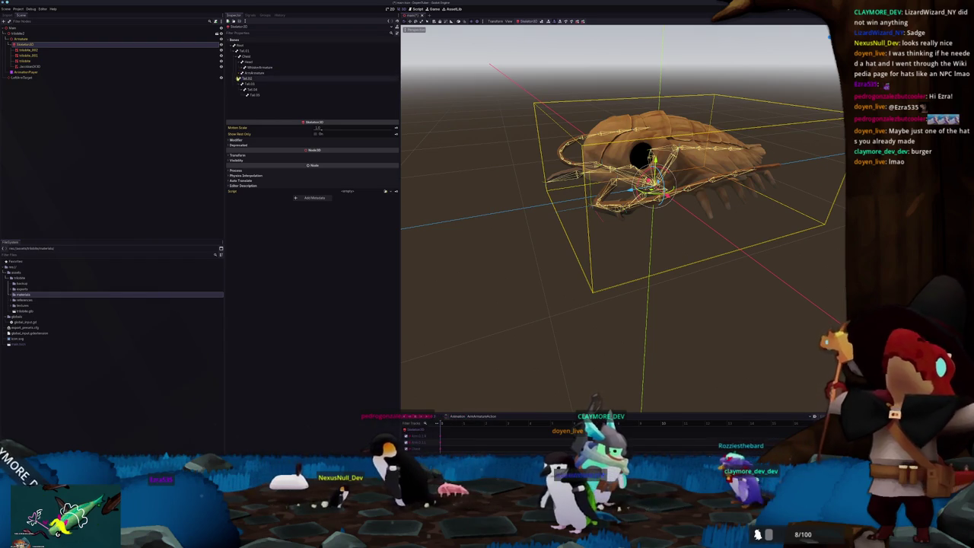
{"action": "left_click", "coordinate": [247, 63]}
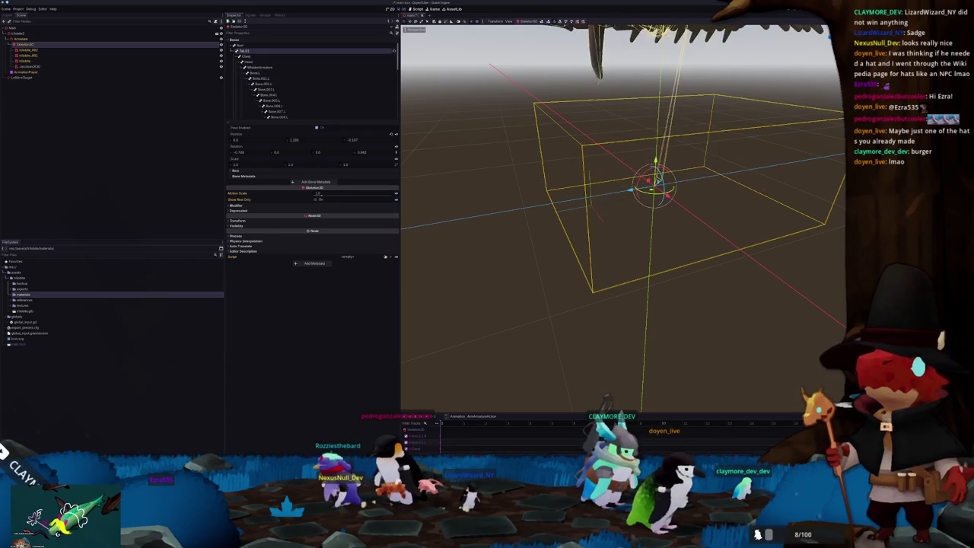
{"action": "left_click", "coordinate": [242, 47]}
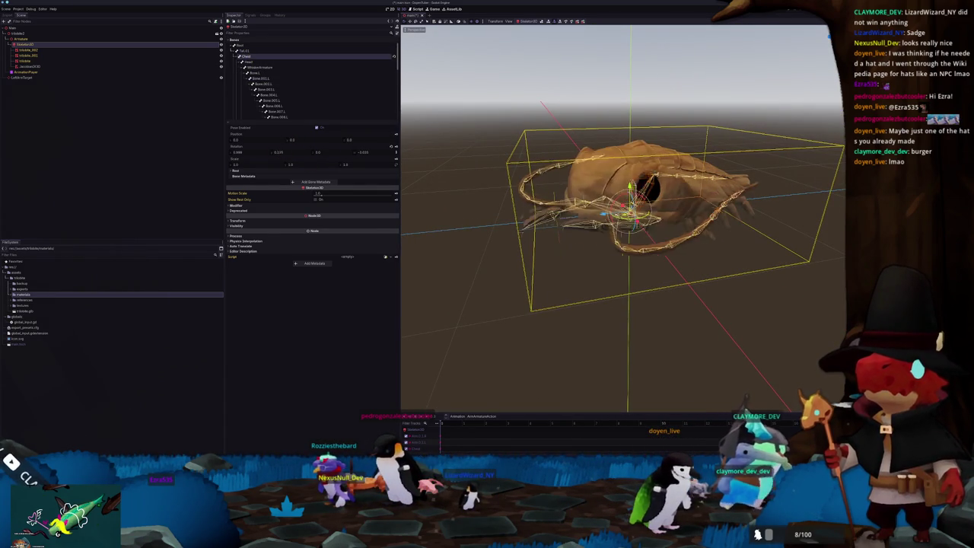
- Drag the chosen bone's Rotation value to flex the trilobite's body and front legs
{"action": "left_click_drag", "start_coordinate": [275, 153], "coordinate": [297, 153]}
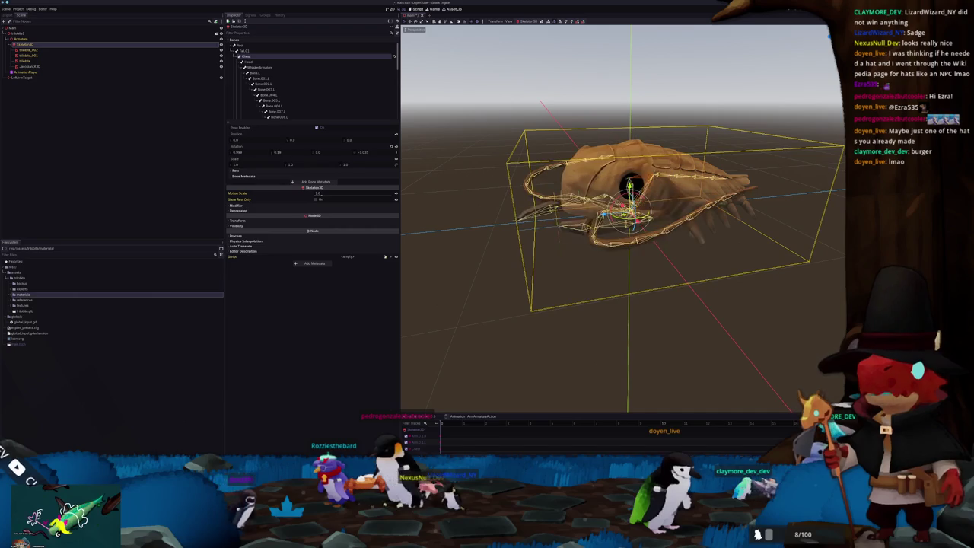
{"action": "mouse_move", "coordinate": [670, 266]}
{"action": "middle_mouse_down"}
{"action": "mouse_move", "coordinate": [546, 264]}
{"action": "mouse_move", "coordinate": [570, 256]}
{"action": "middle_mouse_up"}
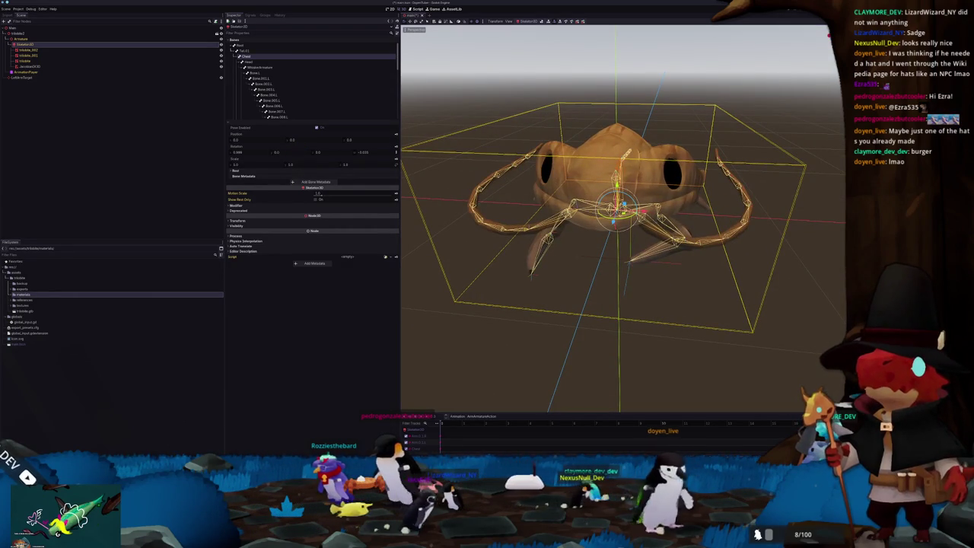
{"action": "mouse_move", "coordinate": [291, 152]}
{"action": "left_mouse_down"}
{"action": "mouse_move", "coordinate": [280, 152]}
{"action": "mouse_move", "coordinate": [293, 152]}
{"action": "left_mouse_up"}
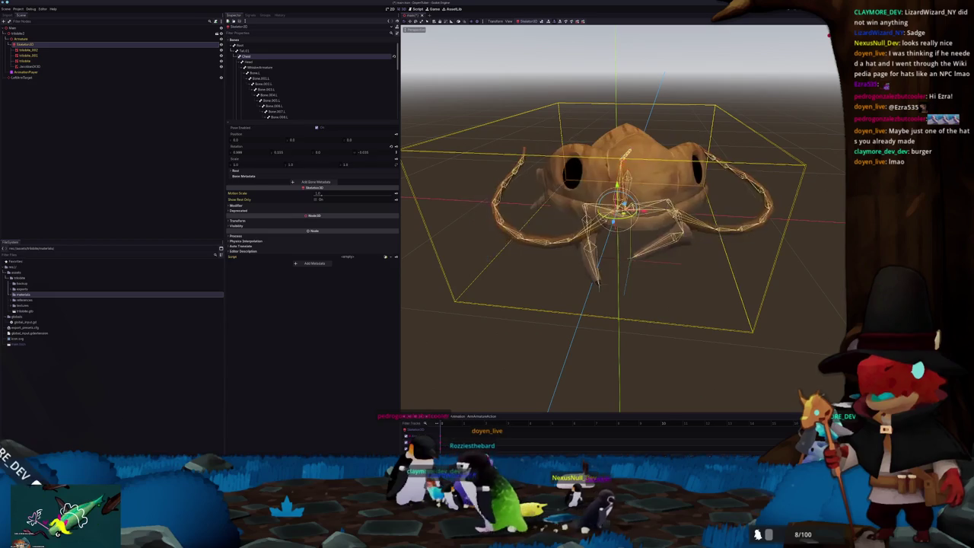
{"action": "left_click", "coordinate": [659, 256]}
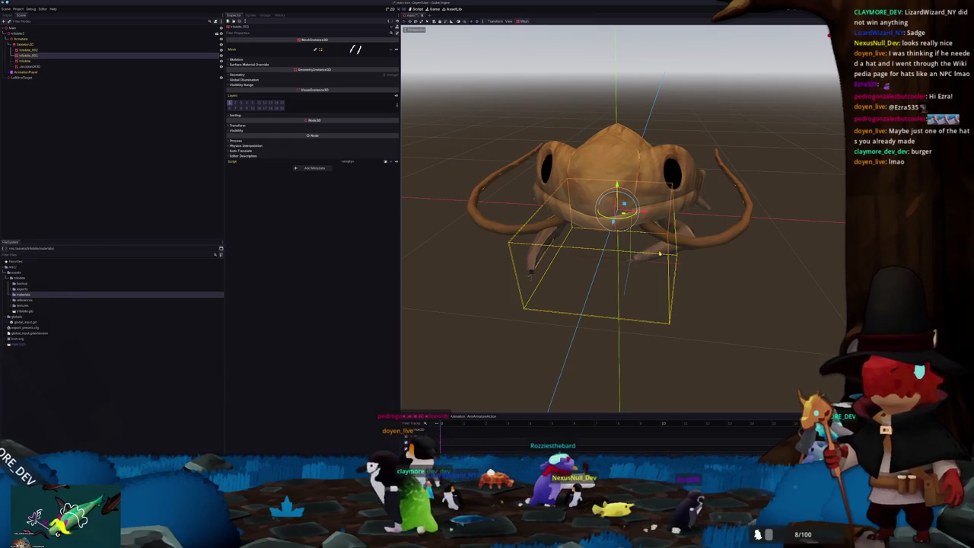
- Change the JacobianIK3D node's type to FABRIK3D using a 'fa' search
{"action": "left_click", "coordinate": [38, 67]}
{"action": "right_click", "coordinate": [45, 67]}
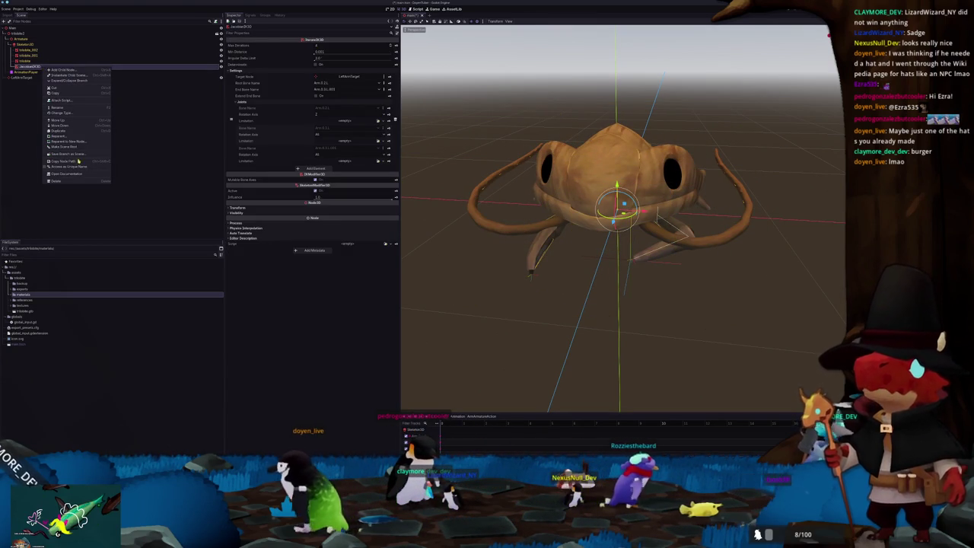
{"action": "left_click", "coordinate": [60, 113]}
{"action": "type", "text": "fa"}
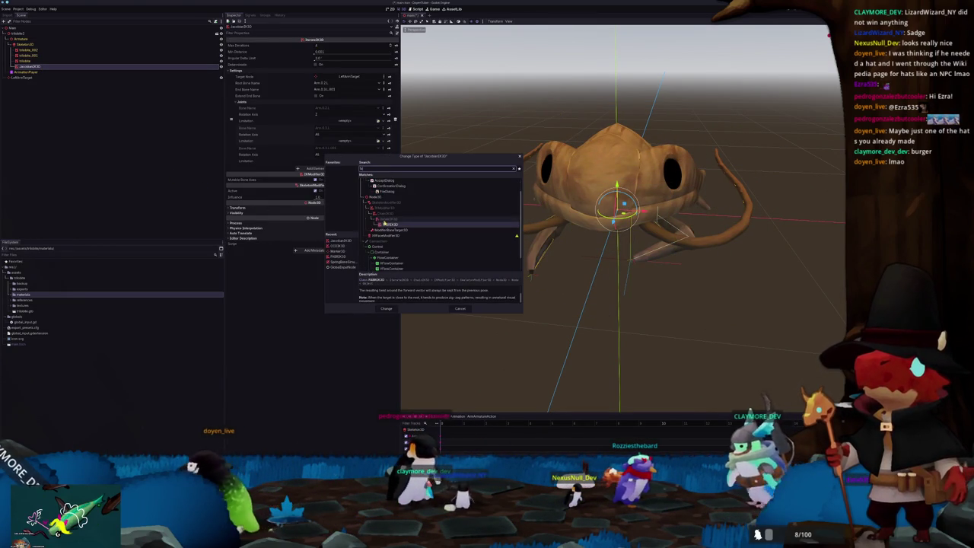
{"action": "double_click", "coordinate": [390, 225]}
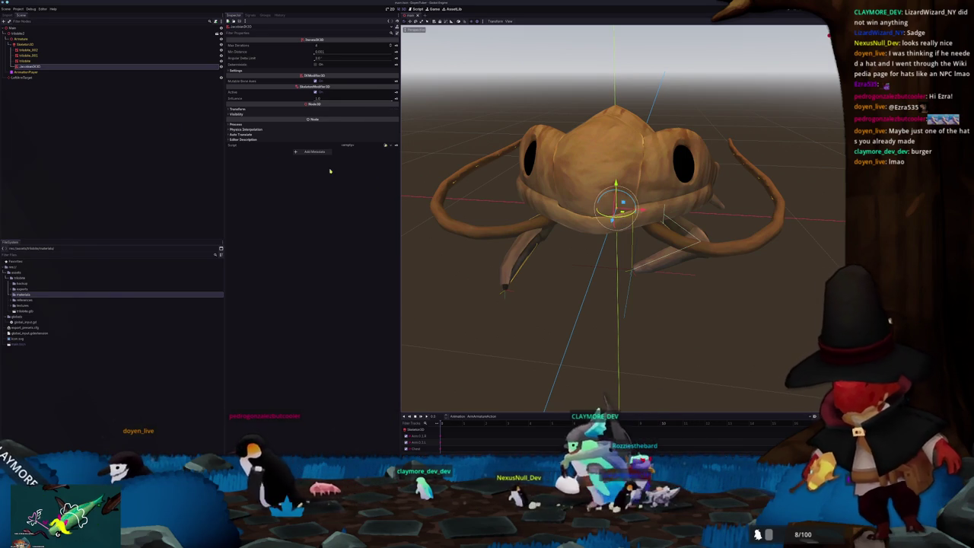
{"action": "left_click", "coordinate": [76, 45]}
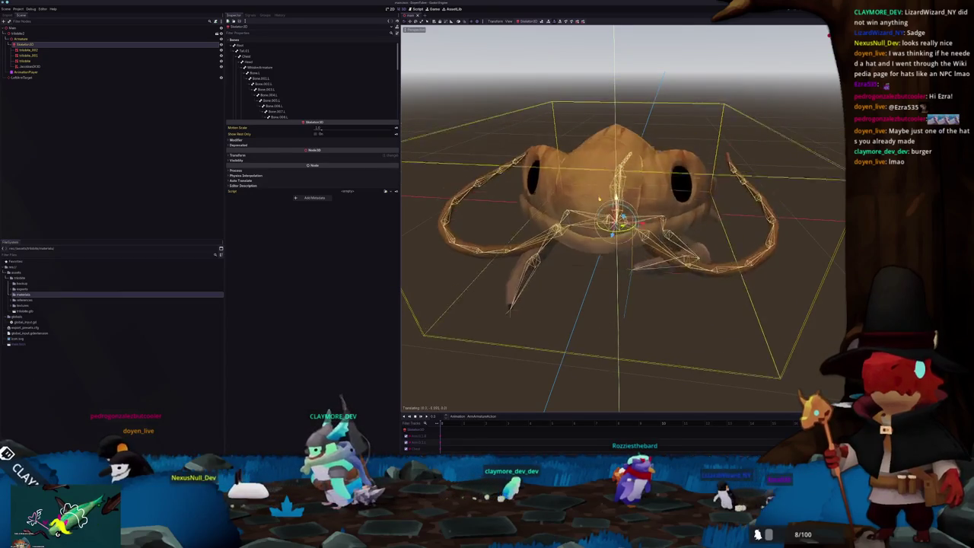
- Select the LeftArmTarget marker and orbit to a close front three-quarter view
{"action": "left_click", "coordinate": [631, 292]}
{"action": "middle_click_drag", "start_coordinate": [633, 267], "coordinate": [646, 282]}
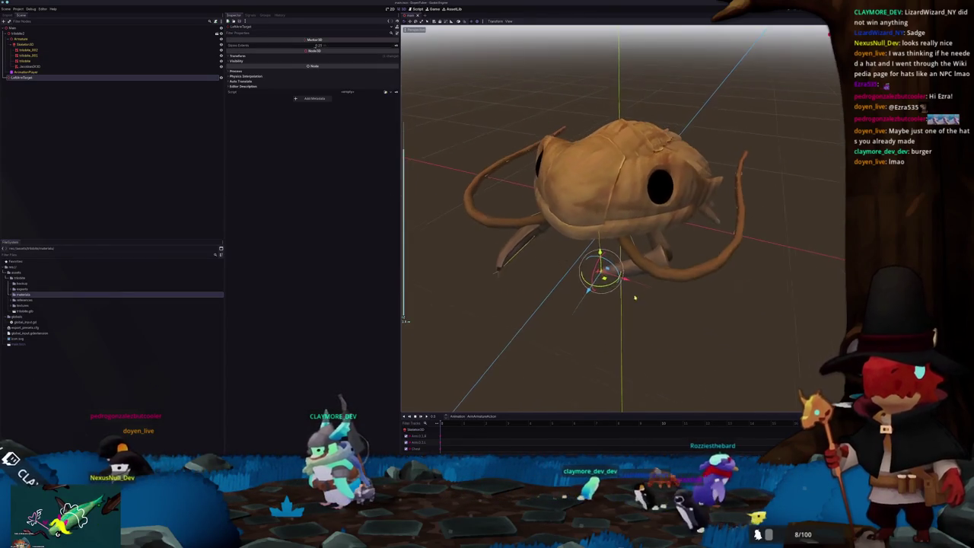
{"action": "left_click", "coordinate": [603, 260]}
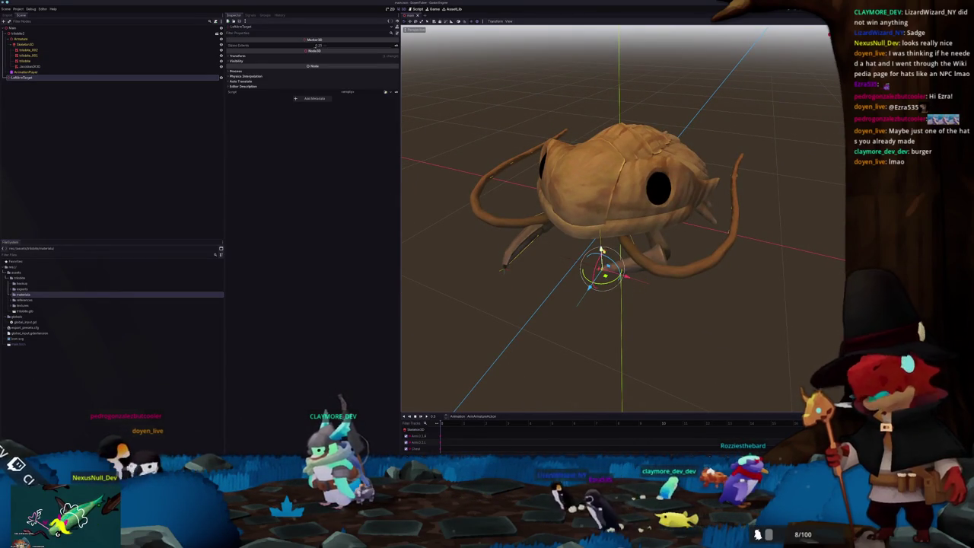
{"action": "middle_click_drag", "start_coordinate": [602, 263], "coordinate": [571, 220]}
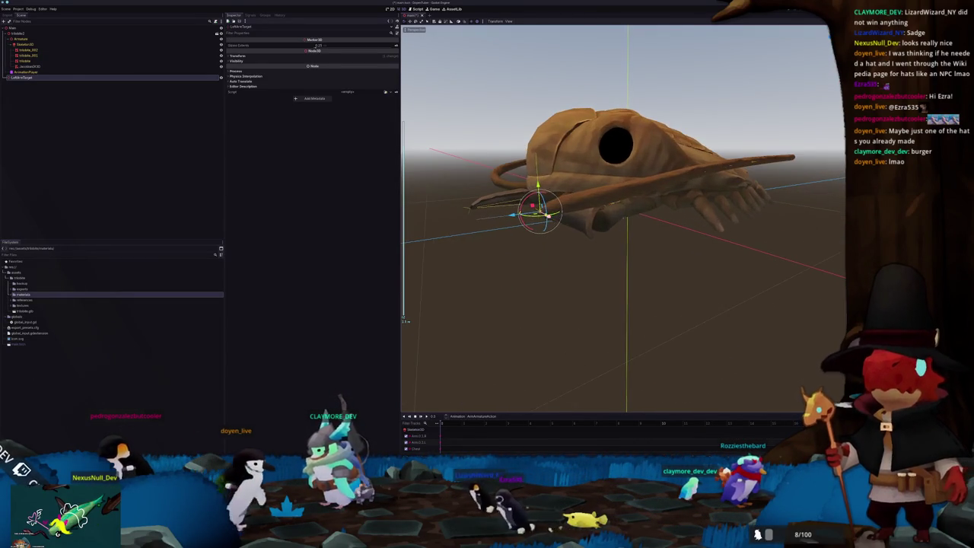
{"action": "middle_click_drag", "start_coordinate": [479, 226], "coordinate": [544, 236]}
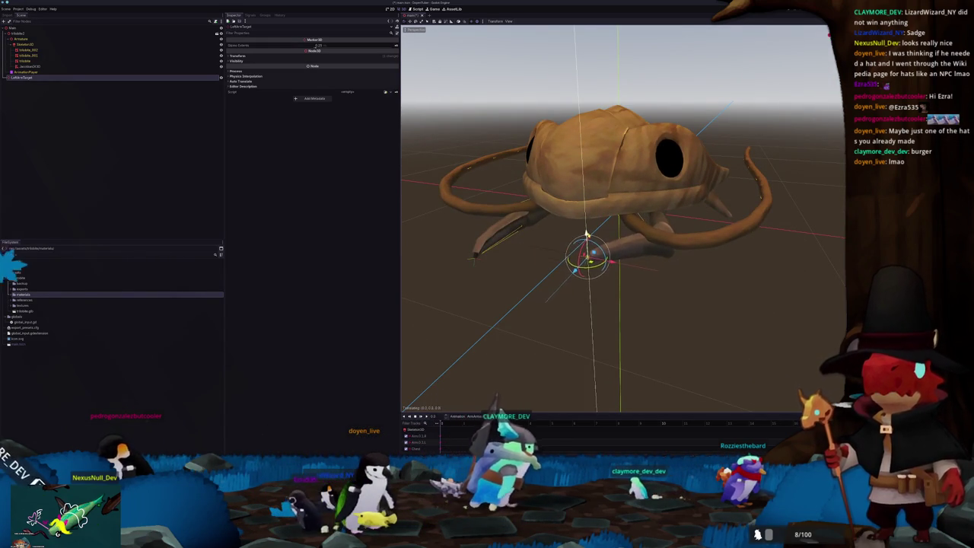
{"action": "left_click_drag", "start_coordinate": [587, 236], "coordinate": [587, 236]}
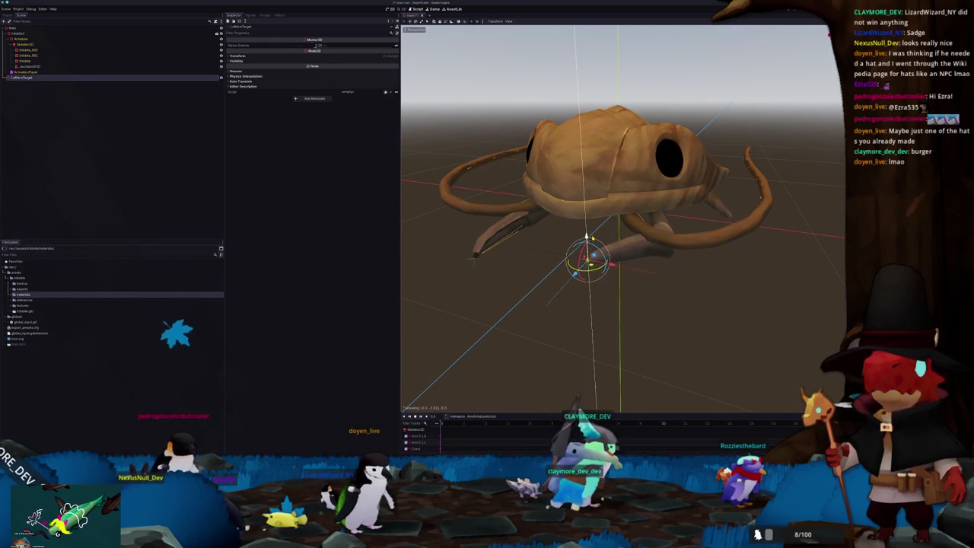
{"action": "middle_click_drag", "start_coordinate": [609, 304], "coordinate": [632, 305]}
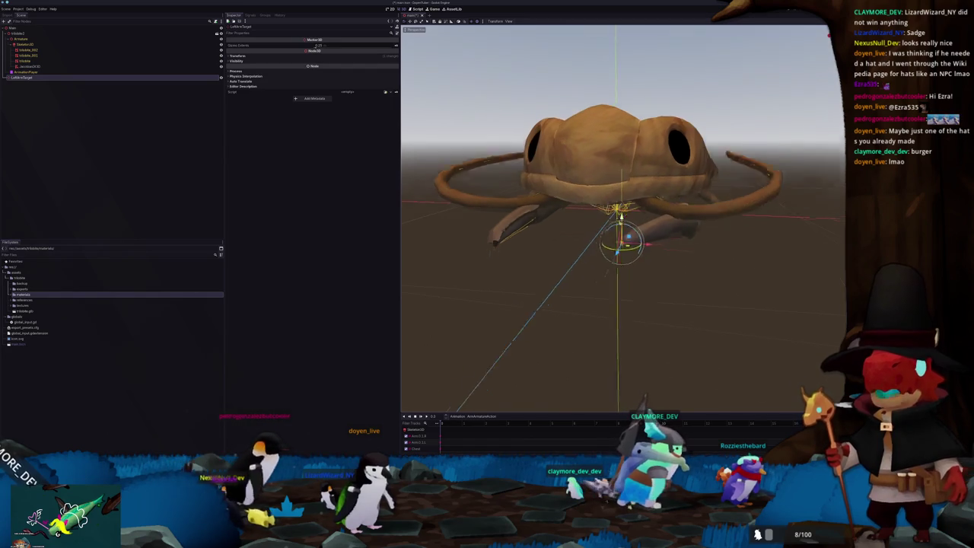
{"action": "scroll", "coordinate": [625, 228], "scroll_direction": "up", "scroll_amount": 3}
{"action": "mouse_move", "coordinate": [624, 228]}
{"action": "middle_mouse_down"}
{"action": "mouse_move", "coordinate": [662, 221]}
{"action": "mouse_move", "coordinate": [628, 268]}
{"action": "middle_mouse_up"}
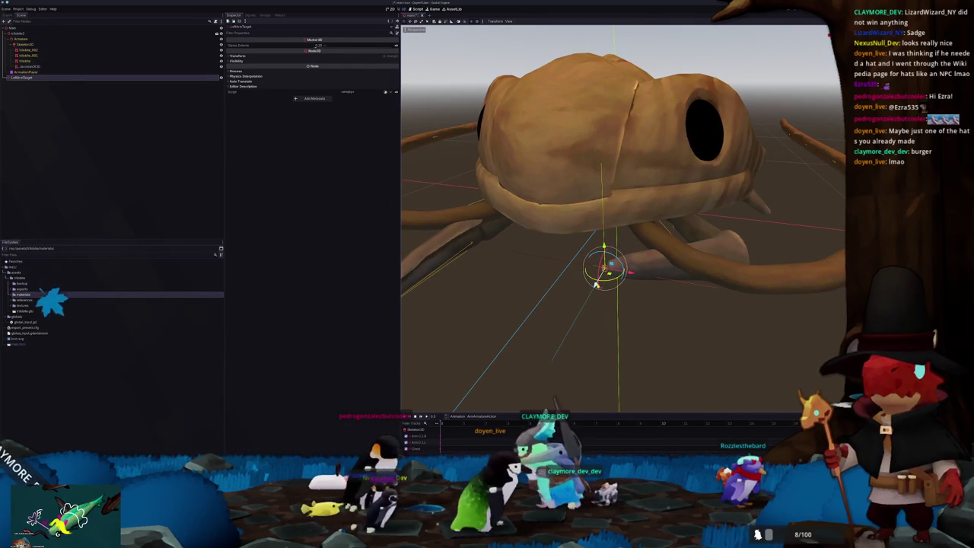
- In the right side view, slide LeftArmTarget sideways so the left arm follows it
{"action": "key", "text": "KP_3"}
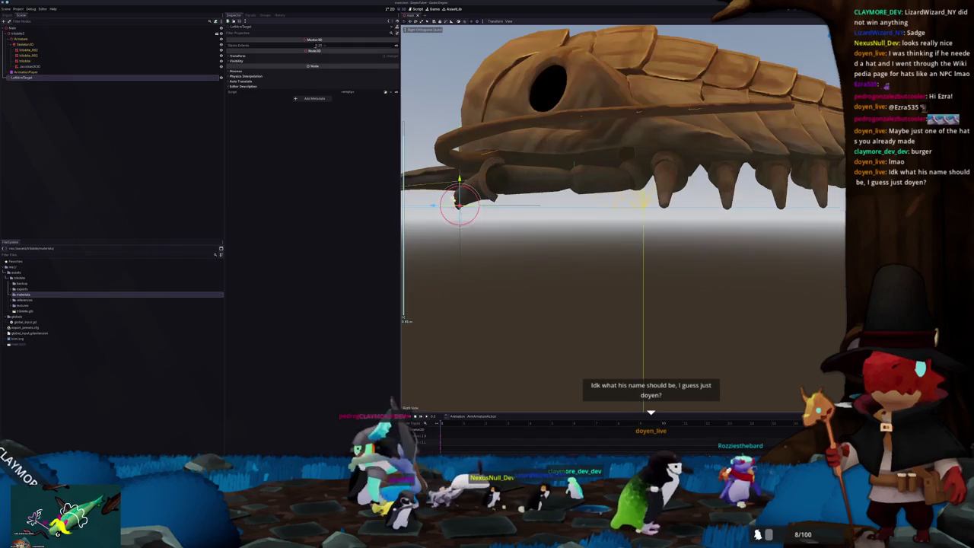
{"action": "scroll", "coordinate": [540, 233], "scroll_direction": "up", "scroll_amount": 2}
{"action": "left_click_drag", "start_coordinate": [573, 246], "coordinate": [626, 246]}
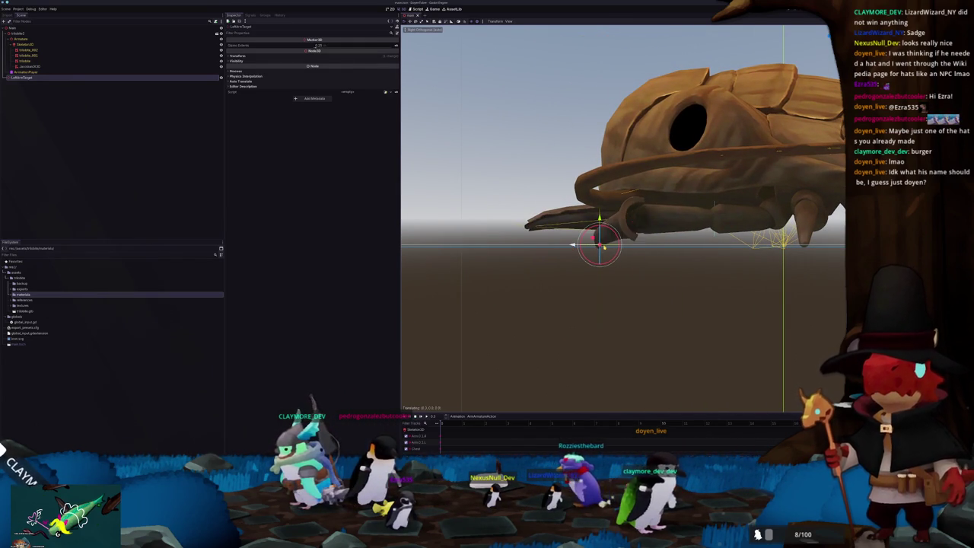
{"action": "mouse_move", "coordinate": [608, 246]}
{"action": "middle_mouse_down"}
{"action": "mouse_move", "coordinate": [685, 251]}
{"action": "mouse_move", "coordinate": [665, 172]}
{"action": "mouse_move", "coordinate": [668, 283]}
{"action": "middle_mouse_up"}
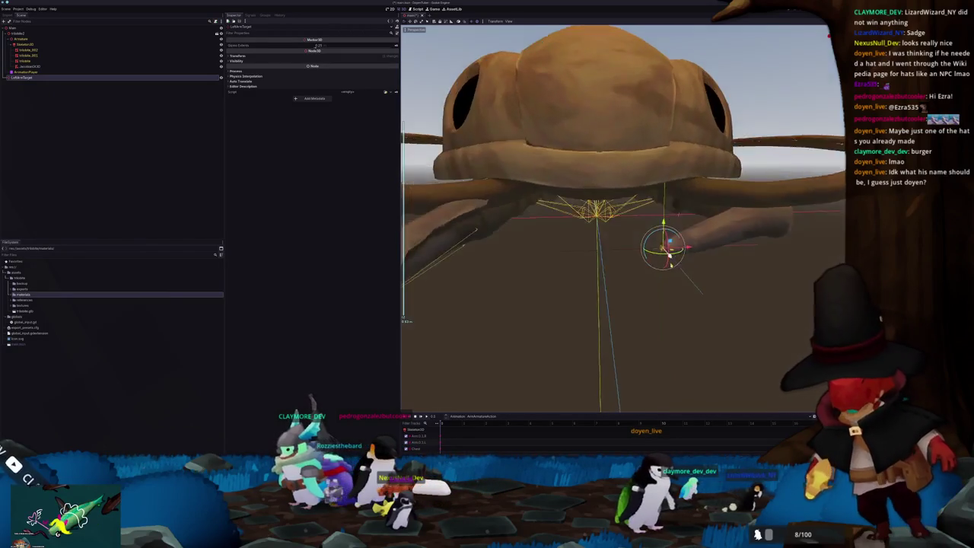
{"action": "scroll", "coordinate": [674, 281], "scroll_direction": "down", "scroll_amount": 2}
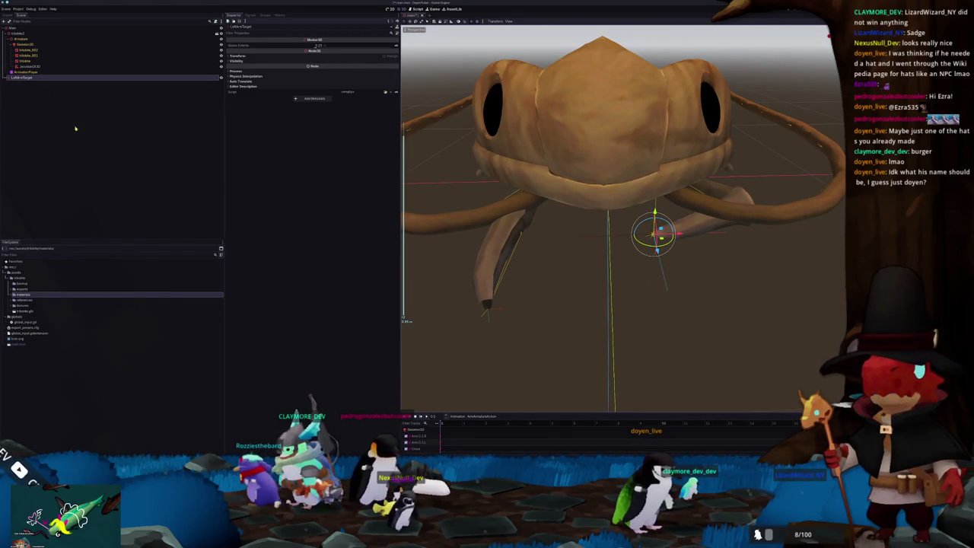
- Duplicate the arm target marker and rename JacobianIK3D to LeftJacobianIK3D
{"action": "key", "text": "ctrl+d"}
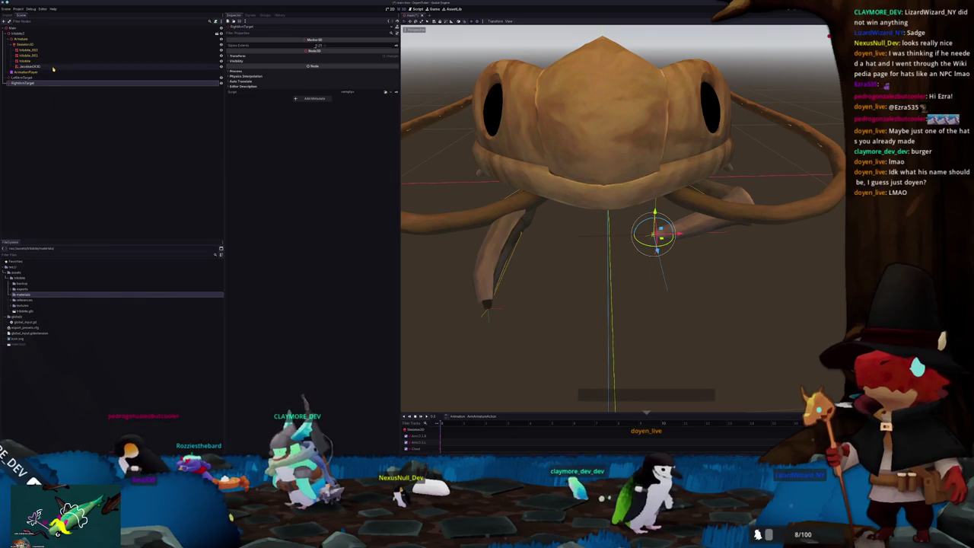
{"action": "key", "text": "Up"}
{"action": "key", "text": "Up"}
{"action": "key", "text": "Up"}
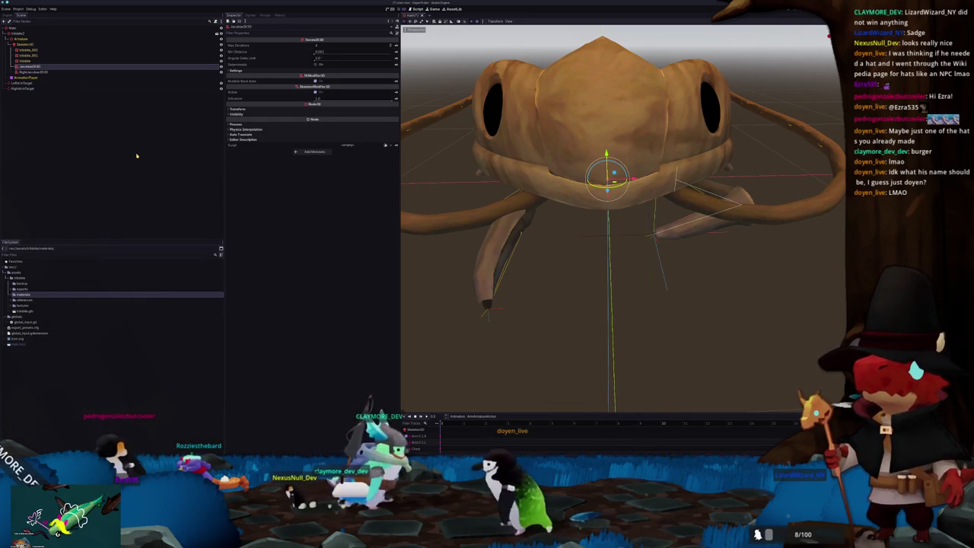
{"action": "key", "text": "F2"}
{"action": "key", "text": "Home"}
{"action": "type", "text": "Left"}
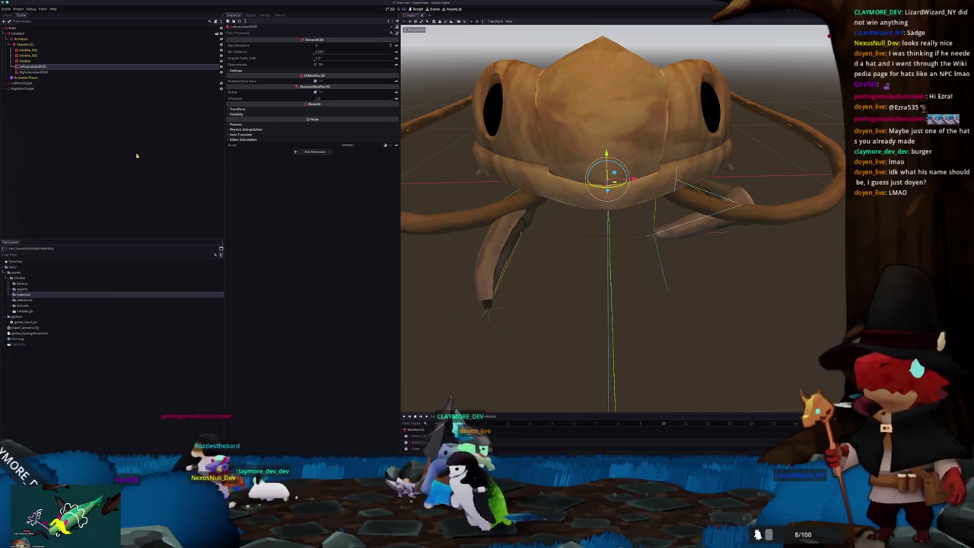
{"action": "key", "text": "Return"}
- Set RightJacobianIK3D's root bone to Arm.0.2.R and its end bone to the right arm tip
{"action": "left_click", "coordinate": [64, 71]}
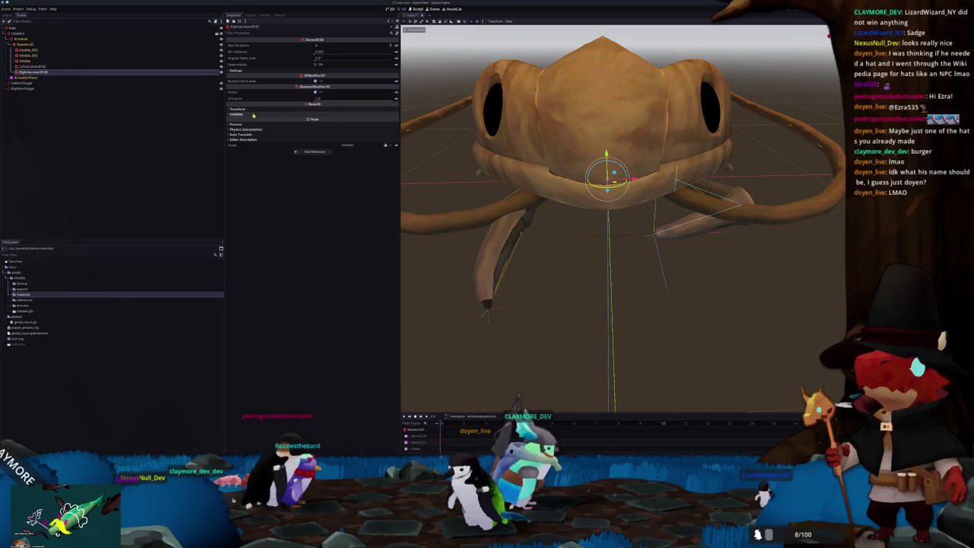
{"action": "left_click", "coordinate": [295, 71]}
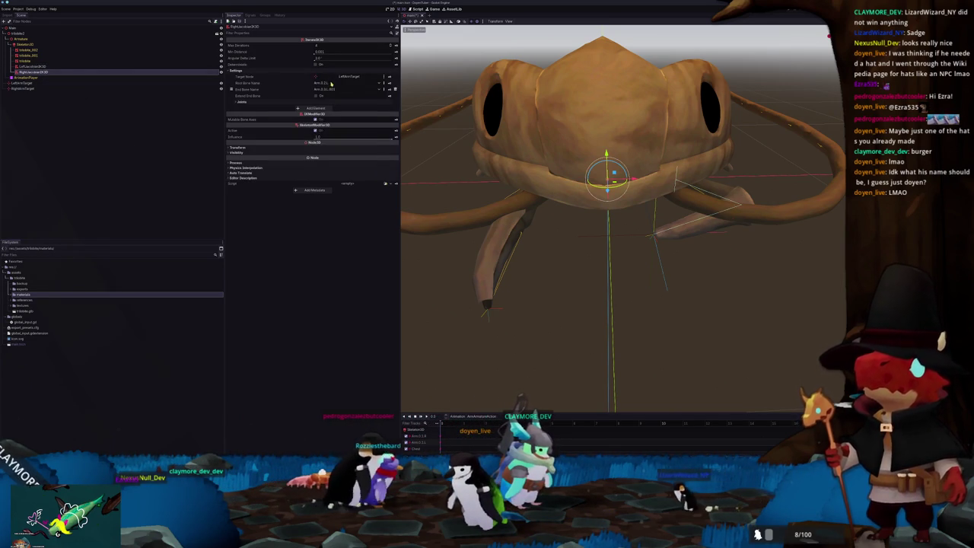
{"action": "left_click", "coordinate": [330, 83]}
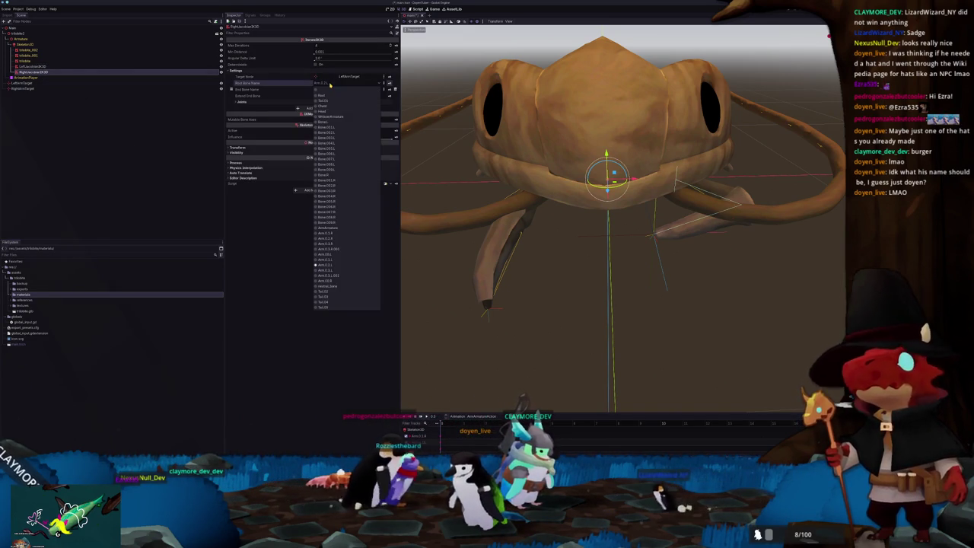
{"action": "left_click", "coordinate": [332, 239]}
{"action": "left_click", "coordinate": [330, 90]}
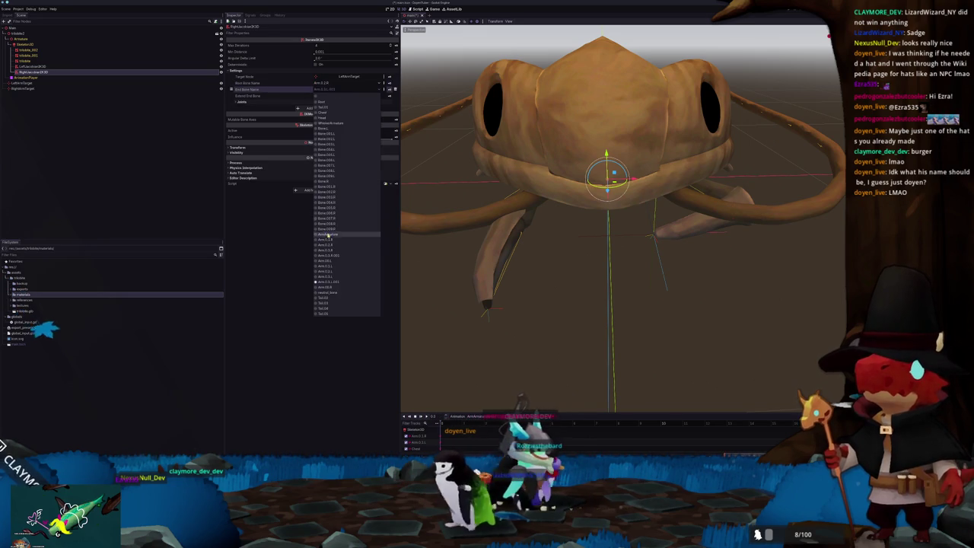
{"action": "left_click", "coordinate": [333, 256]}
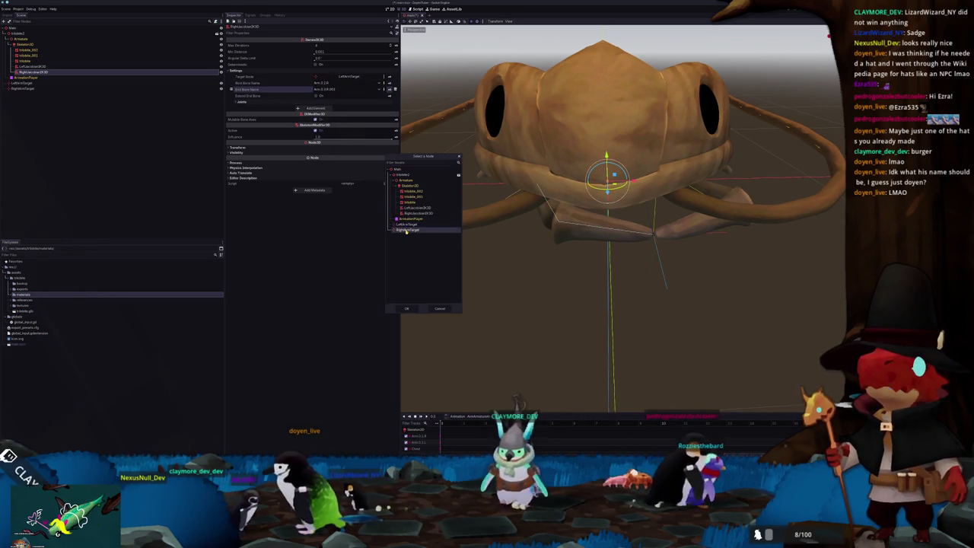
{"action": "scroll", "coordinate": [474, 252], "scroll_direction": "down", "scroll_amount": 2}
{"action": "scroll", "coordinate": [475, 253], "scroll_direction": "down", "scroll_amount": 1}
- Make RightArmTarget the solver's target and drag it left so the right arm follows
{"action": "left_click", "coordinate": [535, 238]}
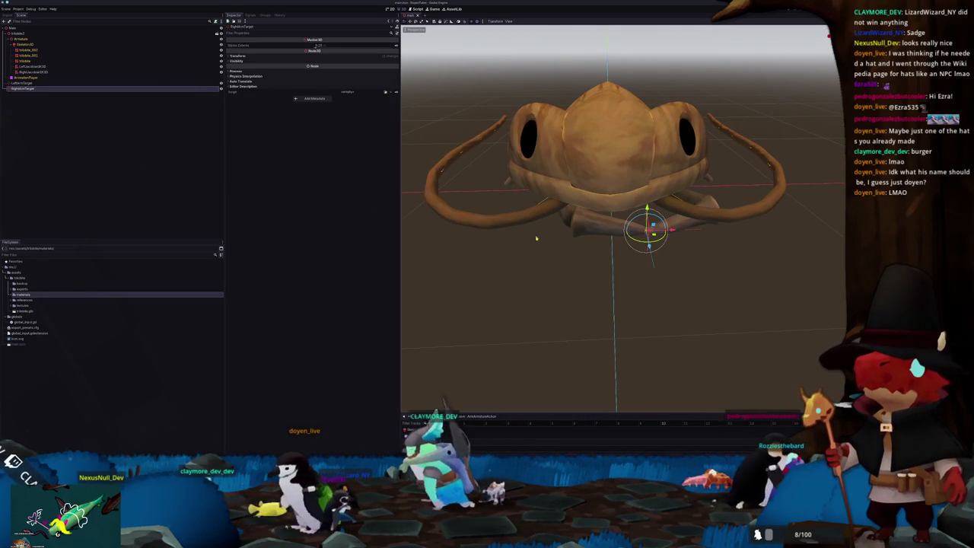
{"action": "left_click_drag", "start_coordinate": [673, 231], "coordinate": [605, 233]}
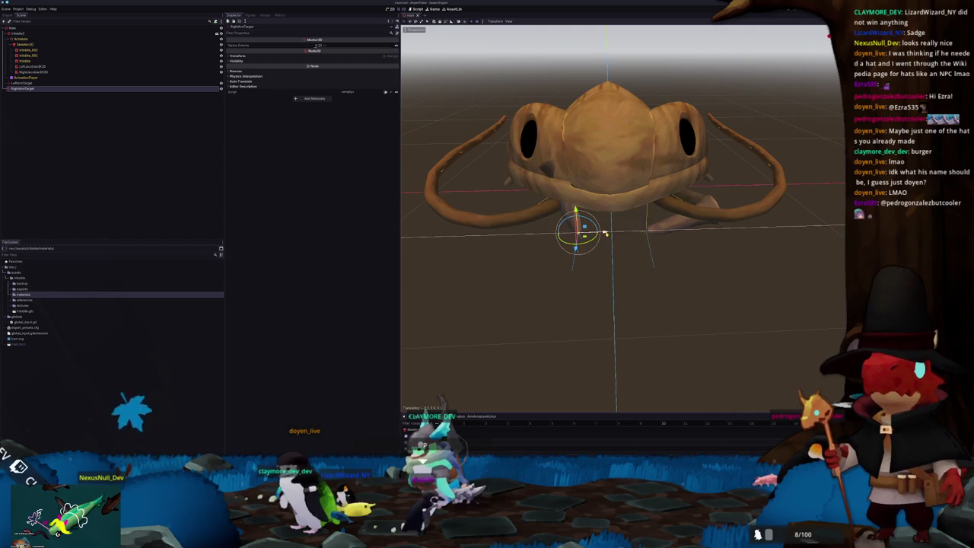
{"action": "mouse_move", "coordinate": [605, 233]}
{"action": "middle_mouse_down"}
{"action": "mouse_move", "coordinate": [615, 238]}
{"action": "mouse_move", "coordinate": [376, 188]}
{"action": "middle_mouse_up"}
{"action": "scroll", "coordinate": [615, 238], "scroll_direction": "up", "scroll_amount": 3}
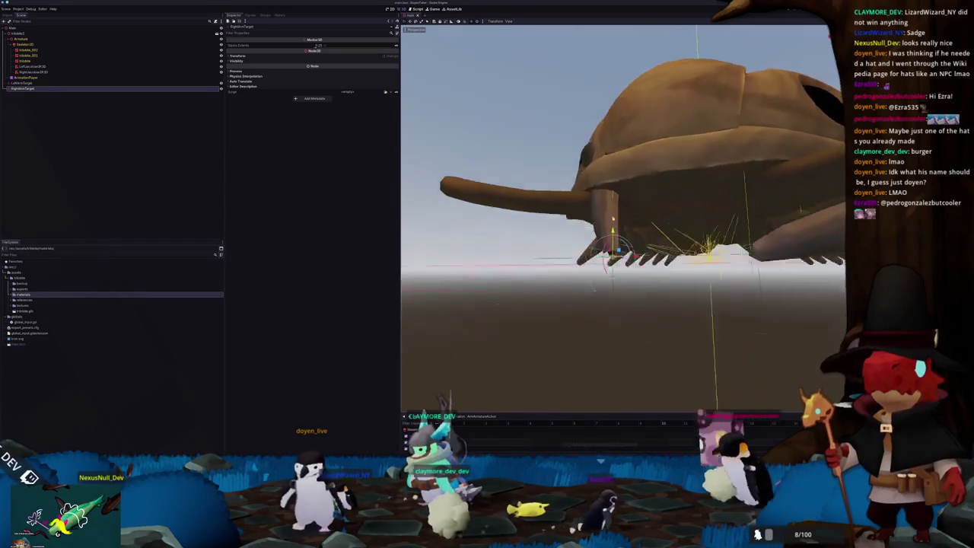
- Restrict the first joint of RightJacobianIK3D to a single rotation axis
{"action": "left_click", "coordinate": [32, 71]}
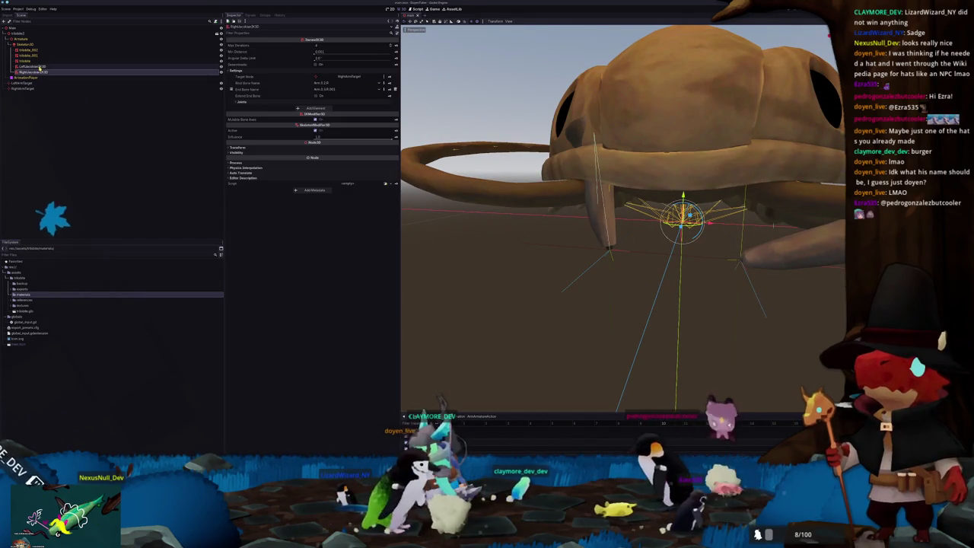
{"action": "left_click", "coordinate": [320, 102]}
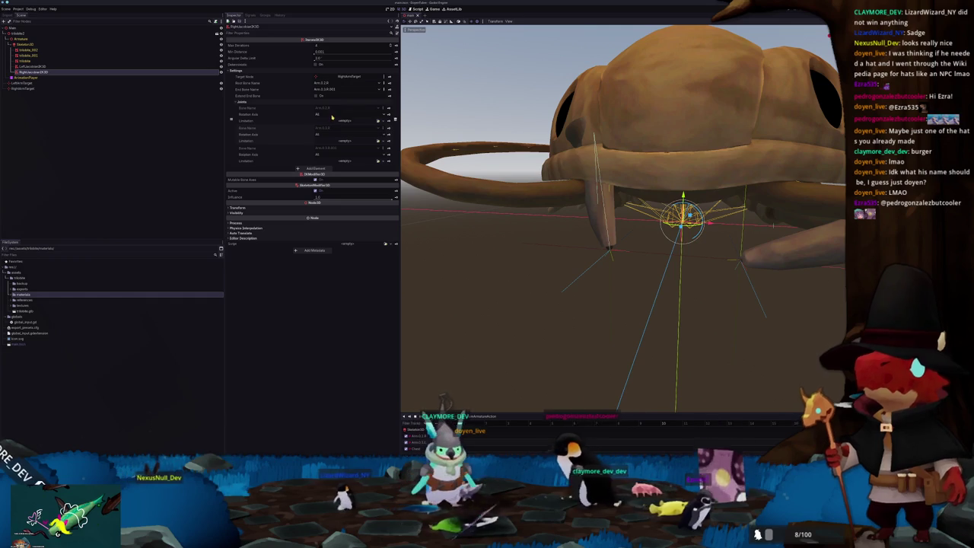
{"action": "left_click", "coordinate": [329, 114]}
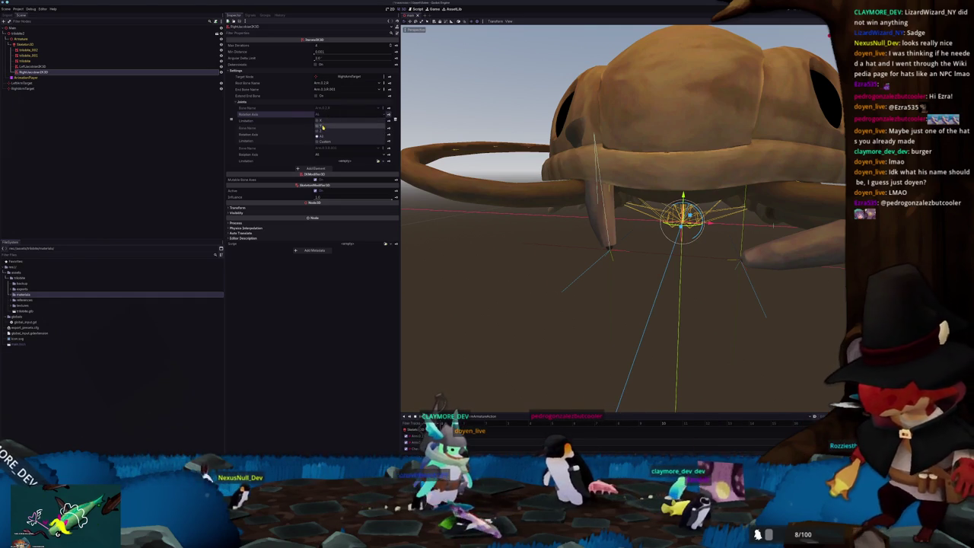
{"action": "left_click", "coordinate": [322, 127]}
{"action": "left_click", "coordinate": [320, 131]}
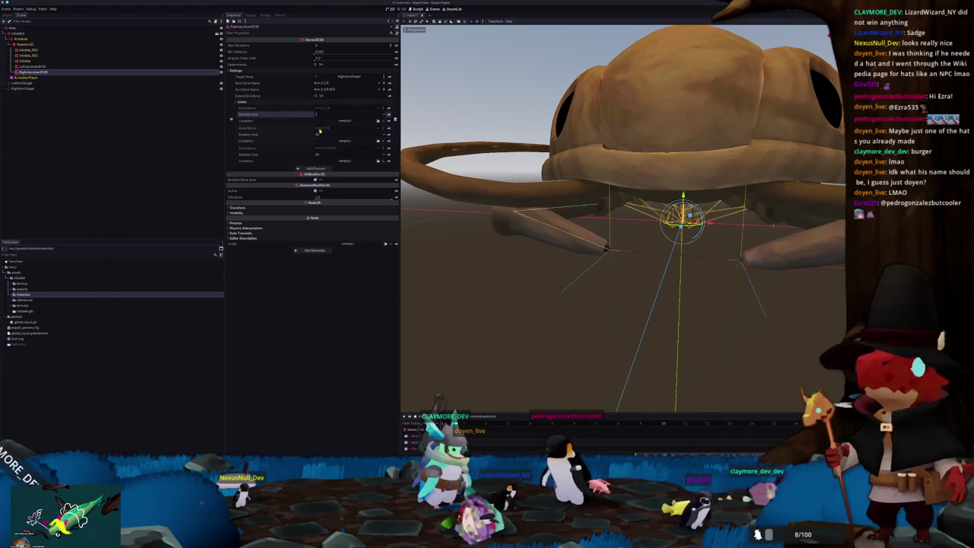
{"action": "scroll", "coordinate": [489, 304], "scroll_direction": "up", "scroll_amount": 2}
{"action": "scroll", "coordinate": [489, 305], "scroll_direction": "down", "scroll_amount": 3}
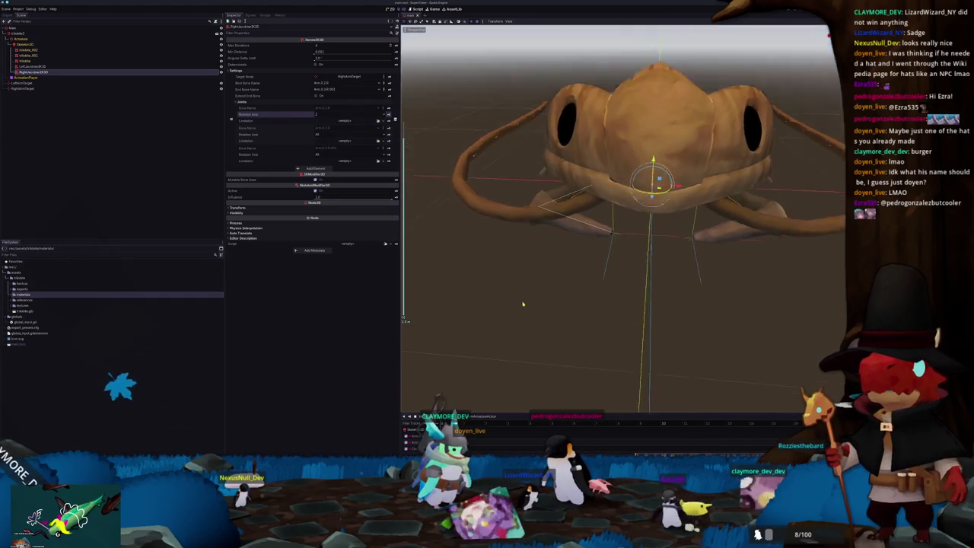
- Select both RightArmTarget and LeftArmTarget and move them together
{"action": "middle_click_drag", "start_coordinate": [533, 290], "coordinate": [594, 259]}
{"action": "left_click", "coordinate": [609, 263]}
{"action": "left_click", "coordinate": [694, 263], "text": "shift"}
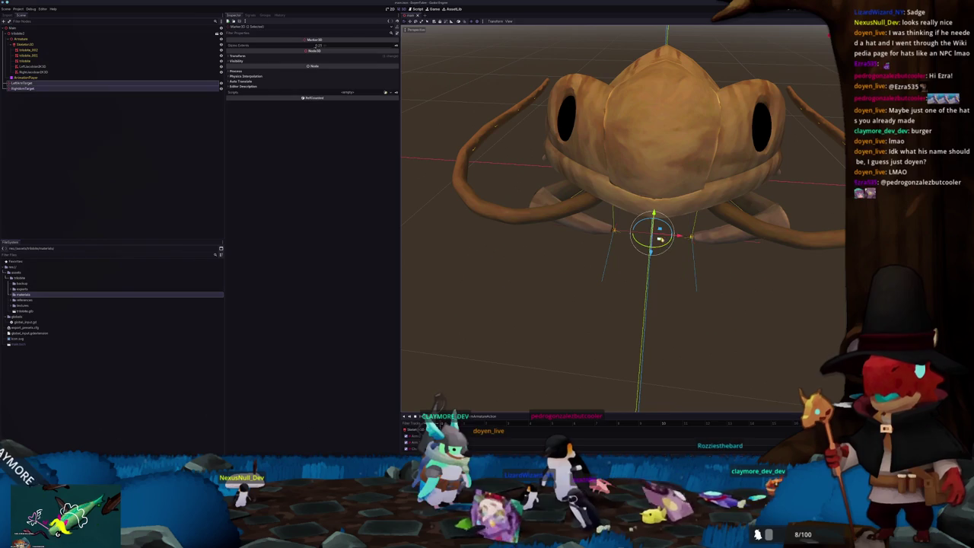
{"action": "key", "text": "g"}
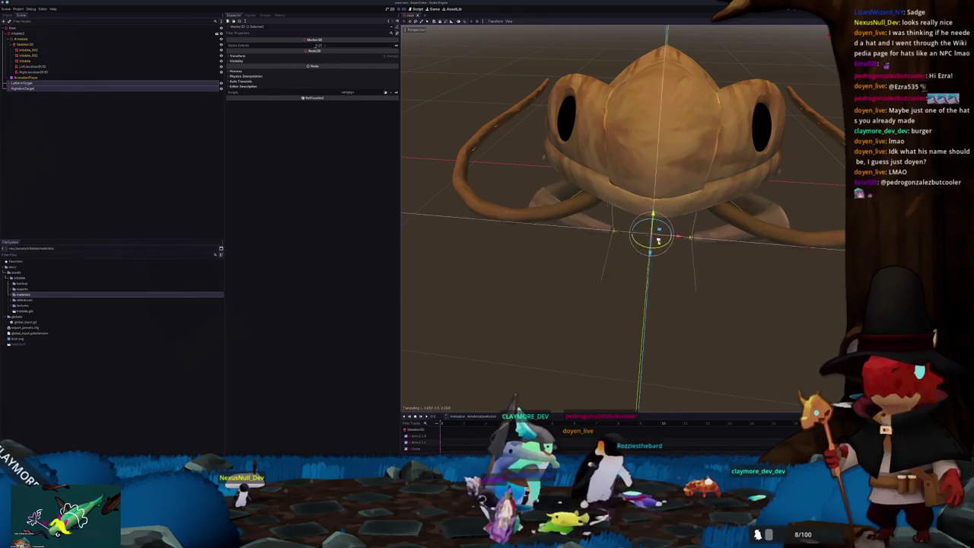
{"action": "mouse_move", "coordinate": [624, 251]}
{"action": "middle_mouse_down"}
{"action": "mouse_move", "coordinate": [564, 258]}
{"action": "mouse_move", "coordinate": [593, 242]}
{"action": "middle_mouse_up"}
{"action": "left_click", "coordinate": [27, 35]}
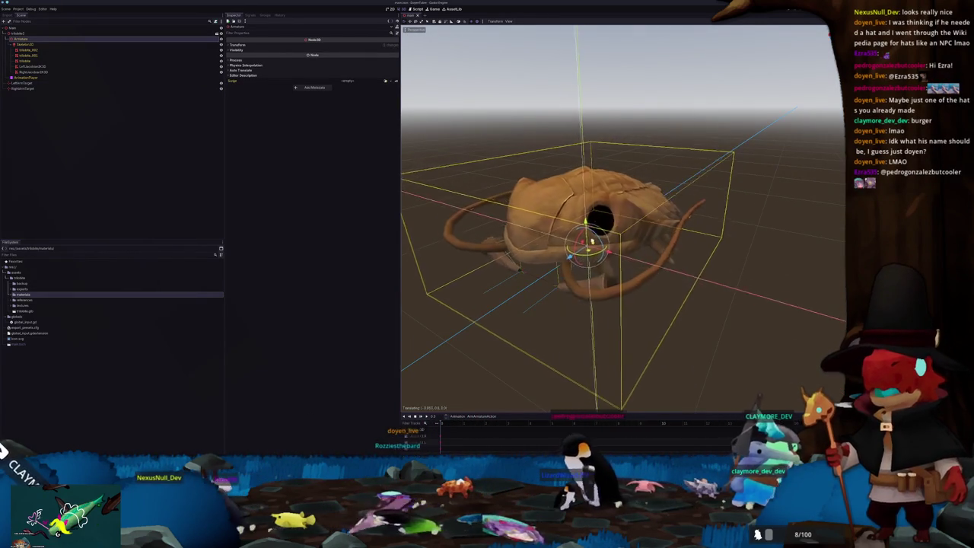
- Save the scene and add a SpringBoneSimulator3D child under Skeleton3D
{"action": "left_click", "coordinate": [48, 73]}
{"action": "left_click", "coordinate": [50, 73]}
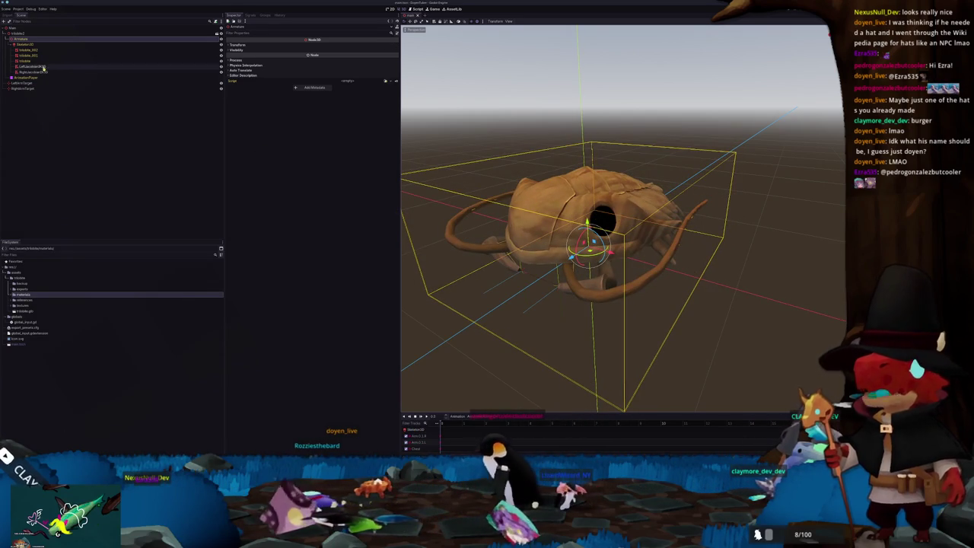
{"action": "key", "text": "ctrl+s"}
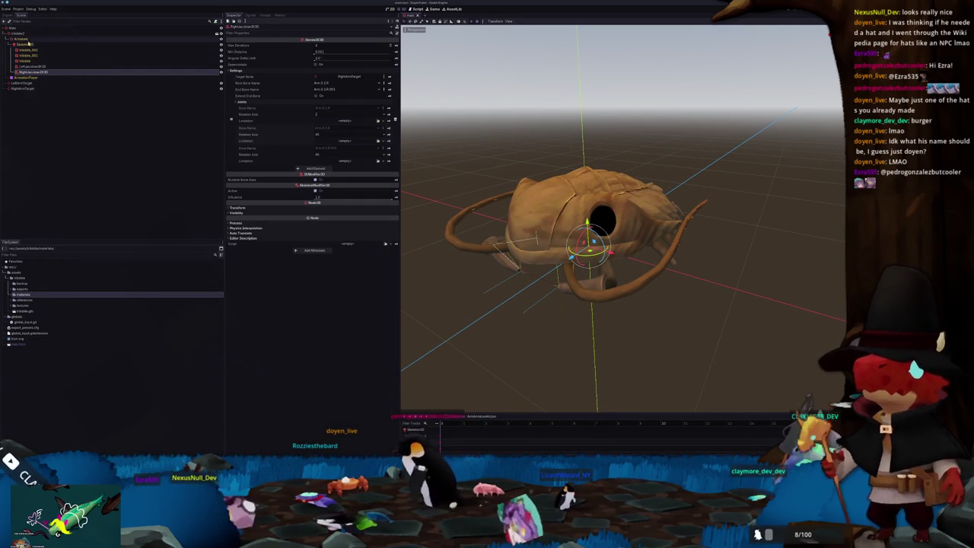
{"action": "left_click", "coordinate": [29, 45]}
{"action": "key", "text": "ctrl+a"}
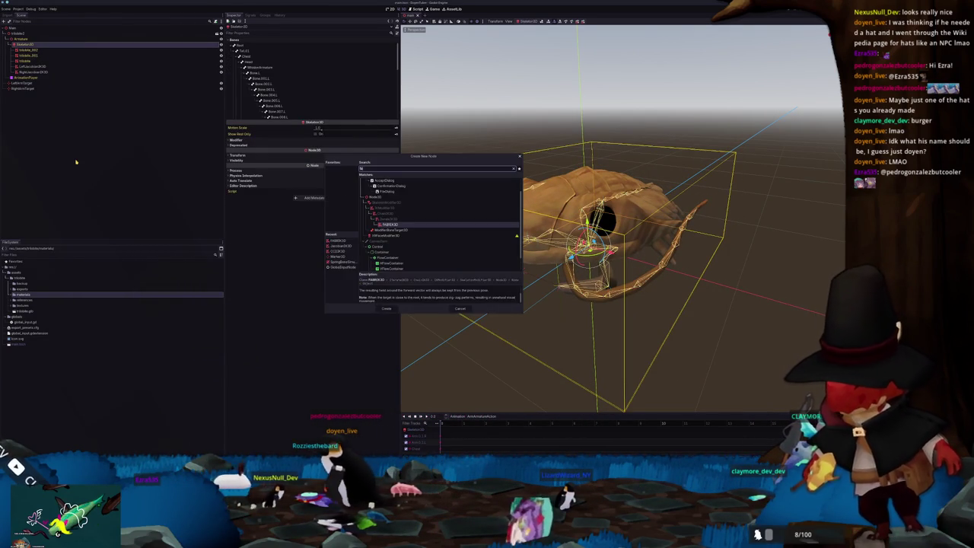
{"action": "type", "text": "spring"}
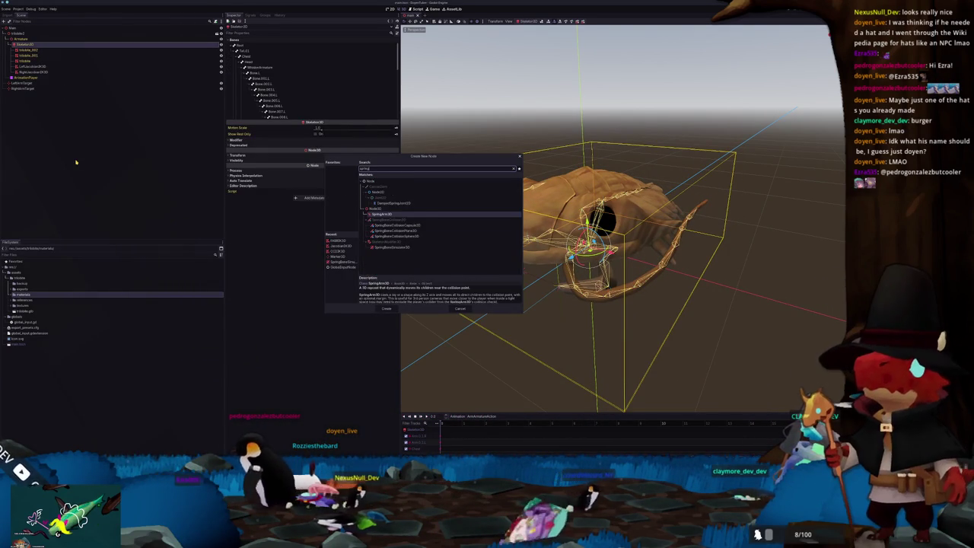
{"action": "key", "text": "Down"}
{"action": "key", "text": "Down"}
{"action": "key", "text": "Down"}
{"action": "key", "text": "Down"}
{"action": "key", "text": "Down"}
{"action": "key", "text": "Return"}
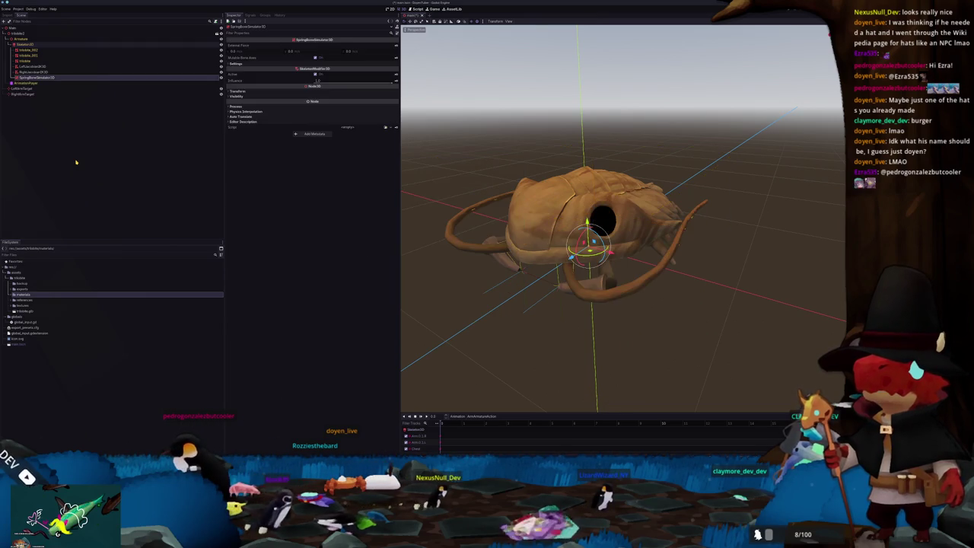
- Set the first spring chain from Bone.001.L to Bone.008.L
{"action": "left_click", "coordinate": [305, 63]}
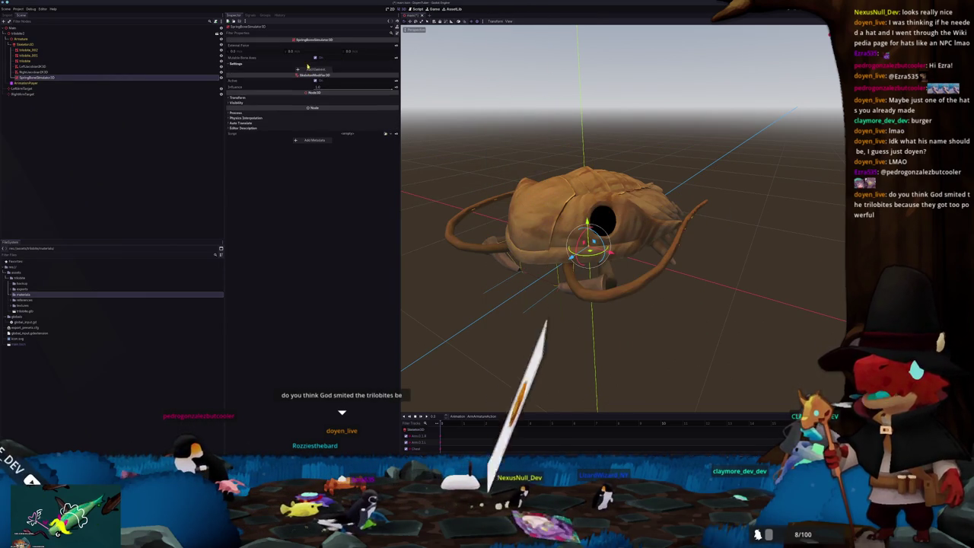
{"action": "left_click", "coordinate": [379, 72]}
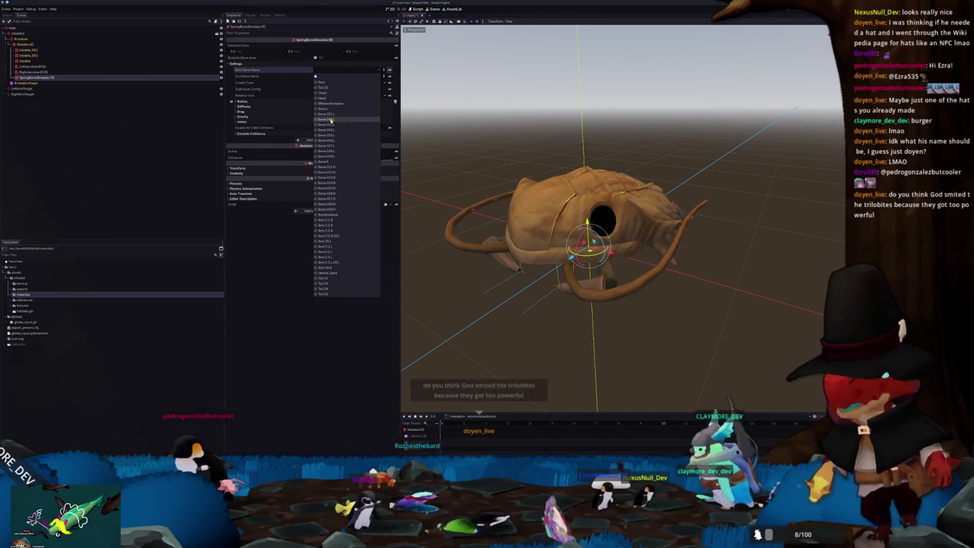
{"action": "left_click", "coordinate": [329, 114]}
{"action": "left_click", "coordinate": [327, 76]}
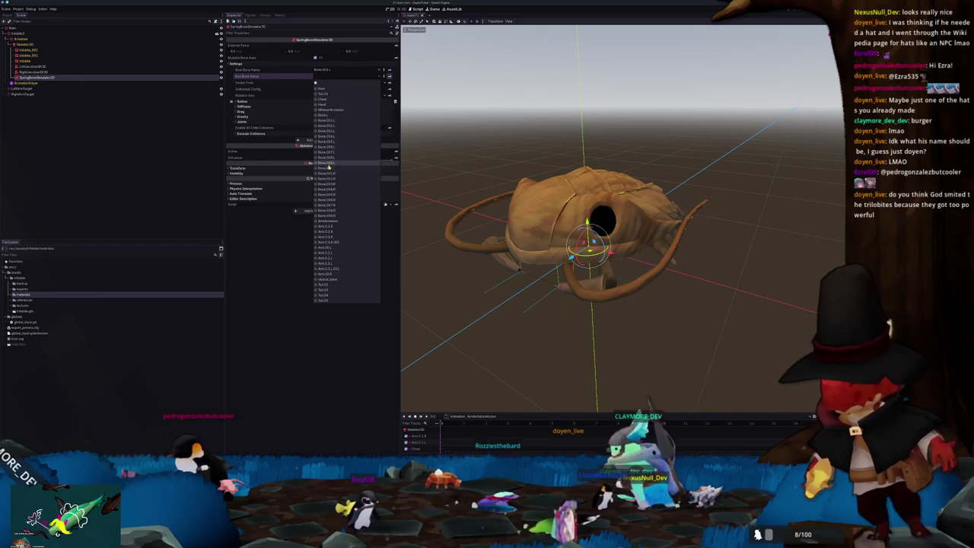
{"action": "left_click", "coordinate": [309, 145]}
- Add a second spring chain from Bone.002.R to Bone.009.R
{"action": "left_click", "coordinate": [318, 147]}
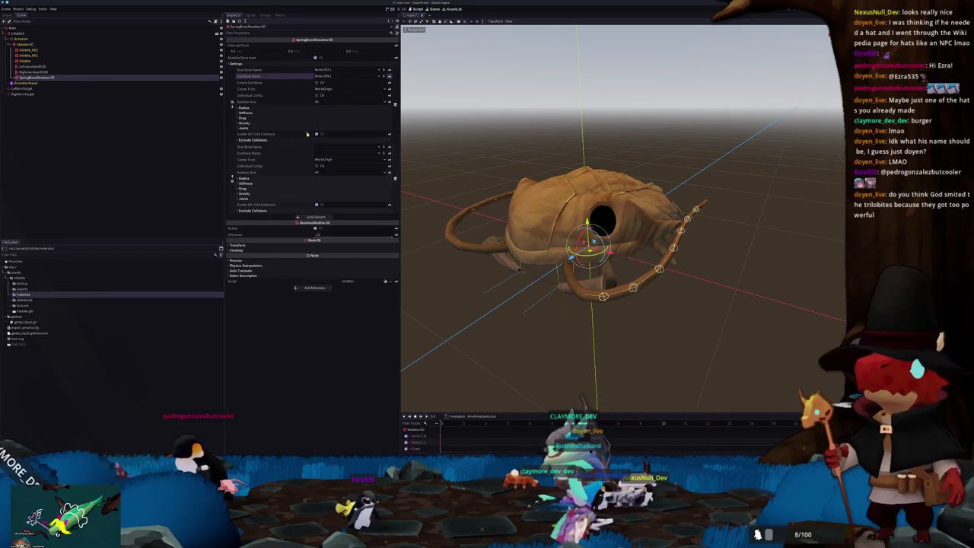
{"action": "left_click", "coordinate": [320, 148]}
{"action": "left_click", "coordinate": [336, 250]}
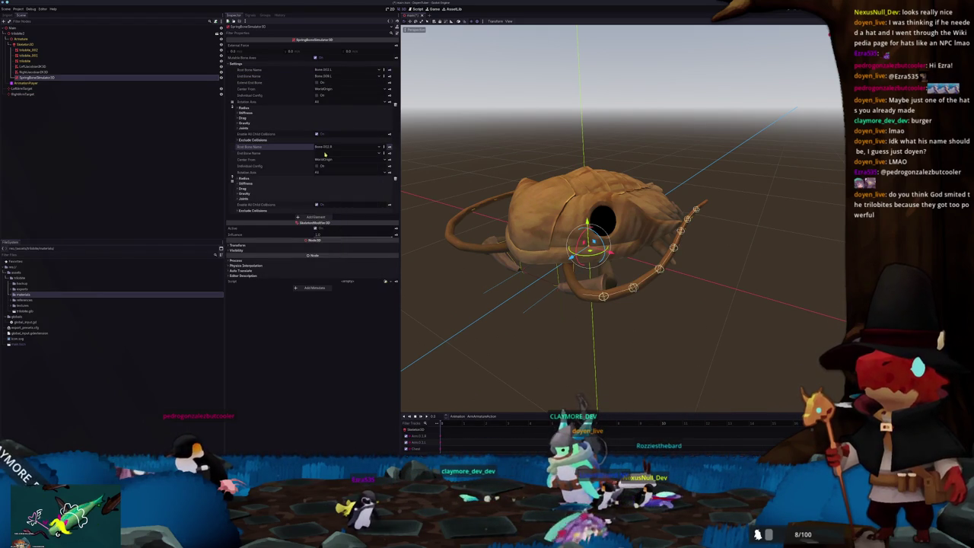
{"action": "left_click", "coordinate": [325, 153]}
{"action": "left_click", "coordinate": [335, 293]}
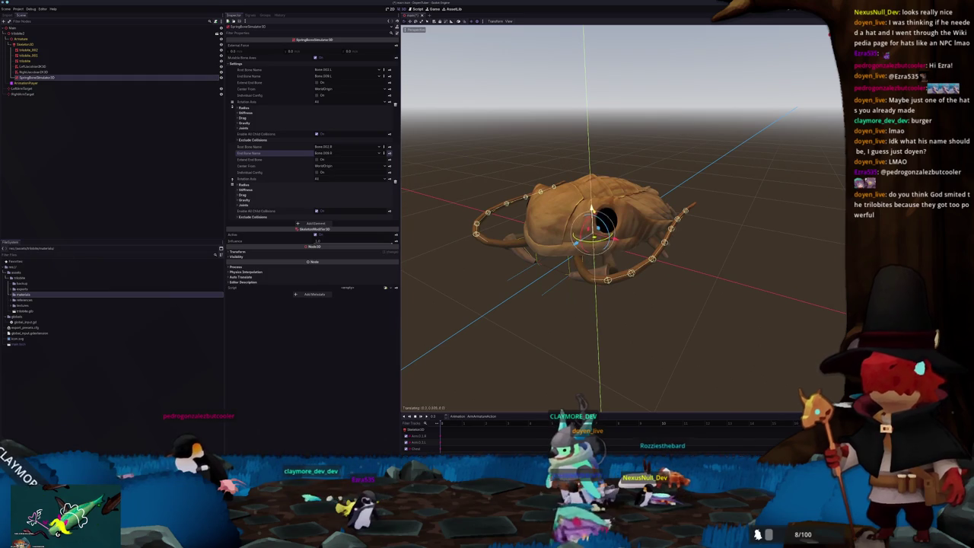
- Add a third spring chain rooted at Tail.02, then select Armature to check the chains
{"action": "left_click", "coordinate": [317, 225]}
{"action": "left_click", "coordinate": [317, 225]}
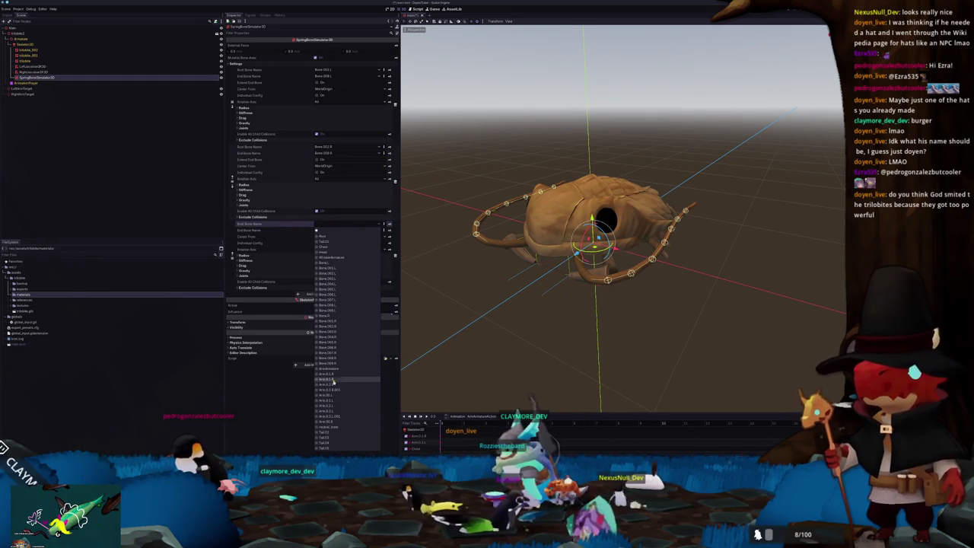
{"action": "left_click", "coordinate": [328, 431]}
{"action": "left_click", "coordinate": [338, 230]}
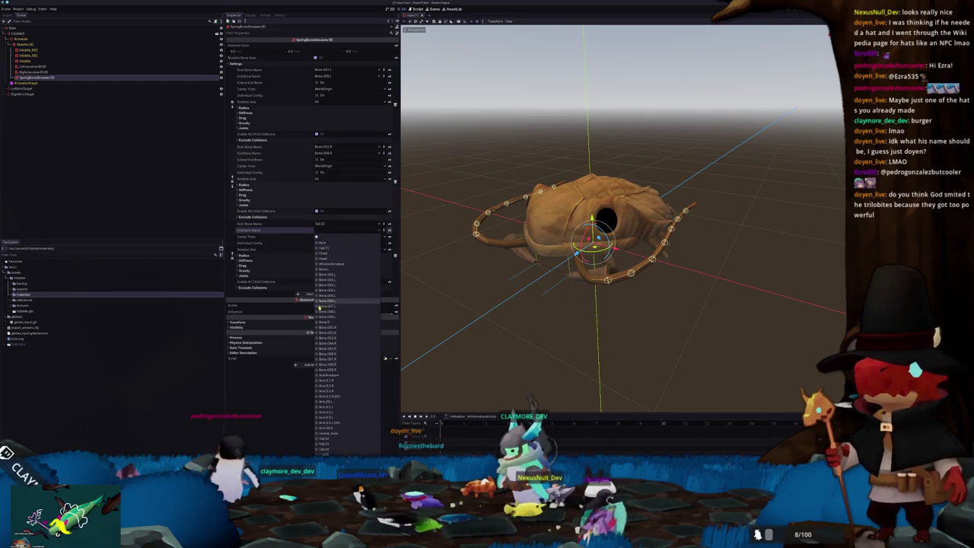
{"action": "key", "text": "Escape"}
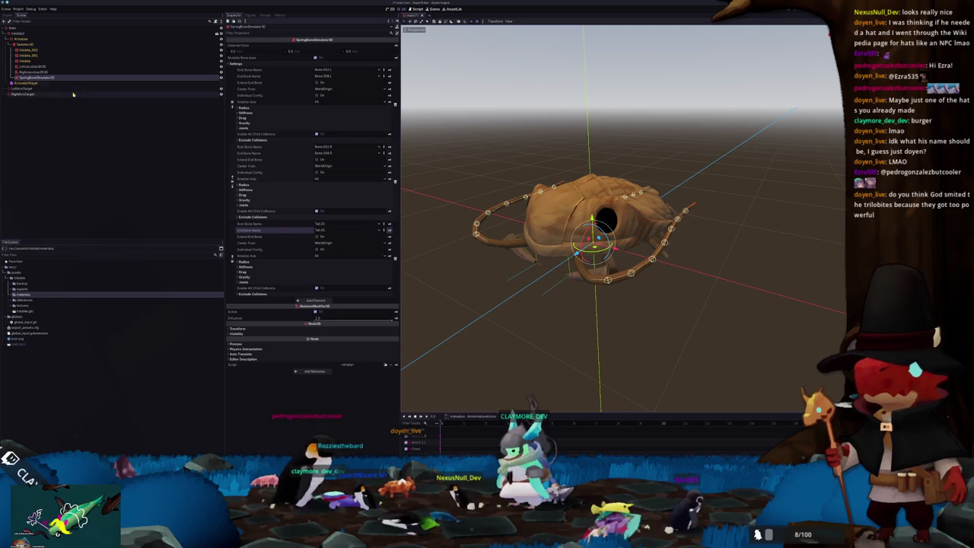
{"action": "left_click", "coordinate": [21, 38]}
{"action": "middle_click_drag", "start_coordinate": [533, 228], "coordinate": [604, 235]}
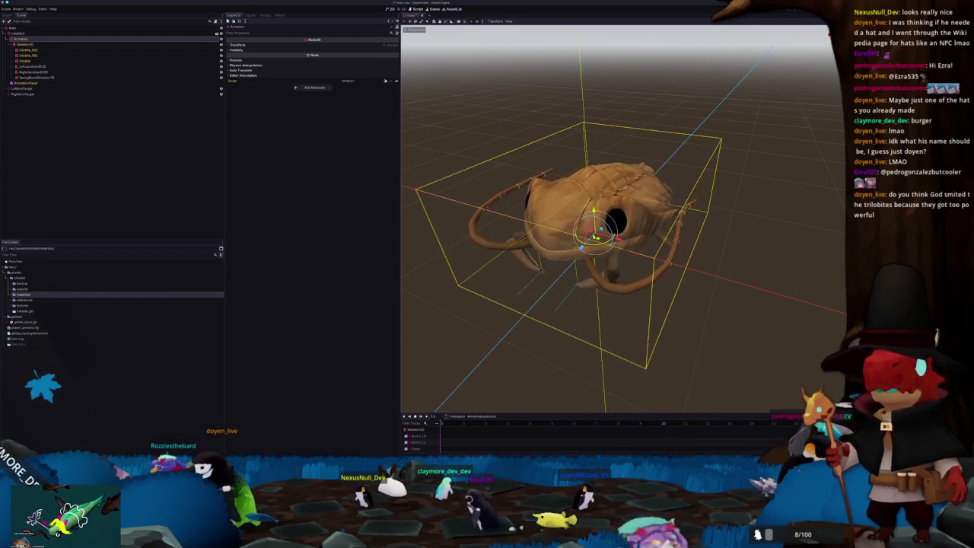
- View the trilobite in Front Orthogonal, then select its mesh and orbit underneath
{"action": "key", "text": "KP_1"}
{"action": "scroll", "coordinate": [624, 236], "scroll_direction": "up", "scroll_amount": 4}
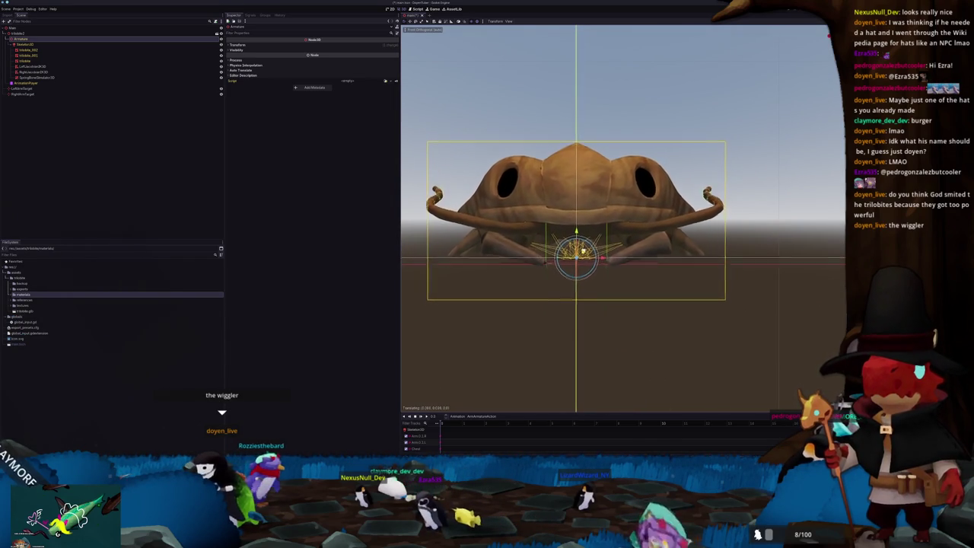
{"action": "left_click_drag", "start_coordinate": [579, 250], "coordinate": [588, 251]}
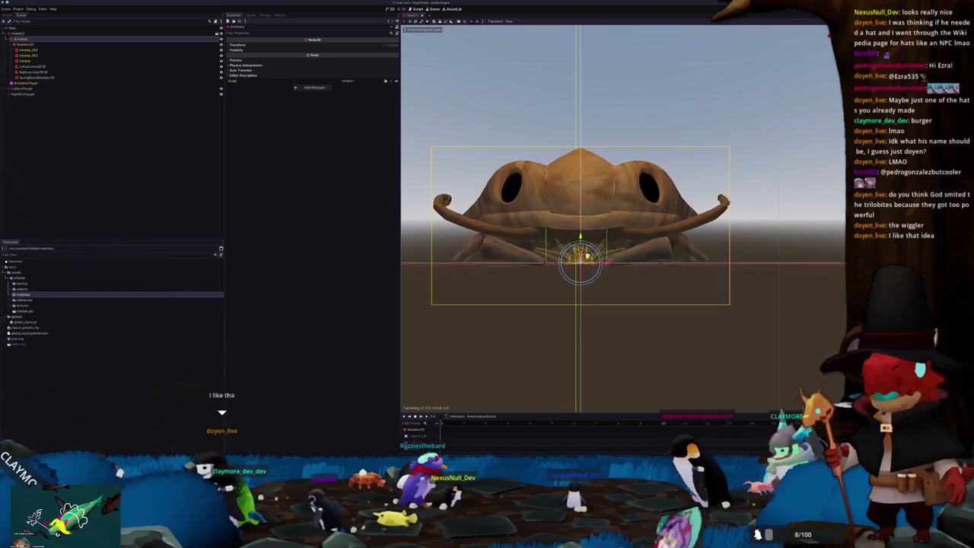
{"action": "mouse_move", "coordinate": [588, 251]}
{"action": "middle_mouse_down"}
{"action": "mouse_move", "coordinate": [637, 302]}
{"action": "mouse_move", "coordinate": [672, 281]}
{"action": "mouse_move", "coordinate": [660, 291]}
{"action": "mouse_move", "coordinate": [644, 278]}
{"action": "middle_mouse_up"}
{"action": "scroll", "coordinate": [599, 260], "scroll_direction": "down", "scroll_amount": 5}
{"action": "left_click", "coordinate": [637, 302]}
{"action": "left_click", "coordinate": [578, 251]}
{"action": "mouse_move", "coordinate": [578, 251]}
{"action": "middle_mouse_down"}
{"action": "mouse_move", "coordinate": [578, 191]}
{"action": "mouse_move", "coordinate": [594, 152]}
{"action": "mouse_move", "coordinate": [579, 205]}
{"action": "middle_mouse_up"}
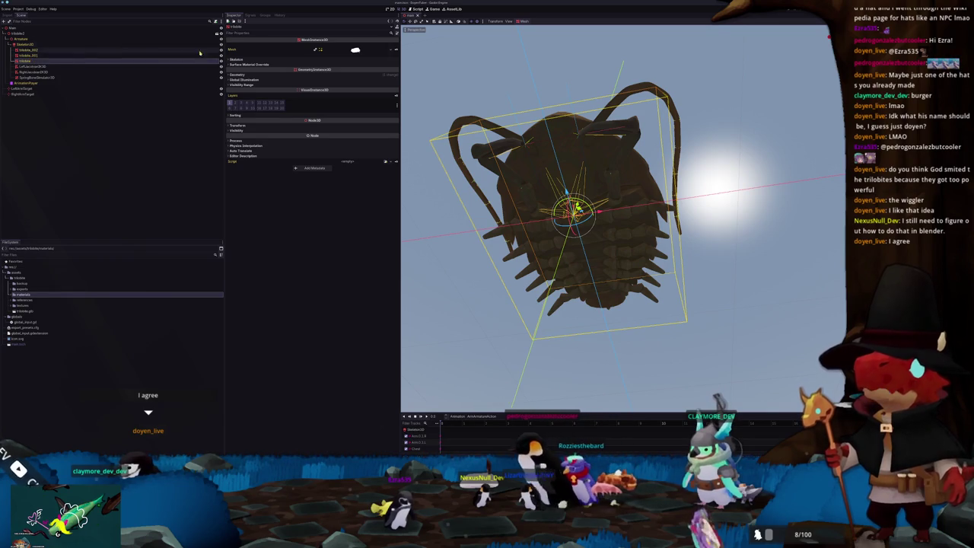
- Create a Spatial-mode shader, trilobite_shader.gdshader, in the trilobite materials folder
{"action": "left_click", "coordinate": [28, 299]}
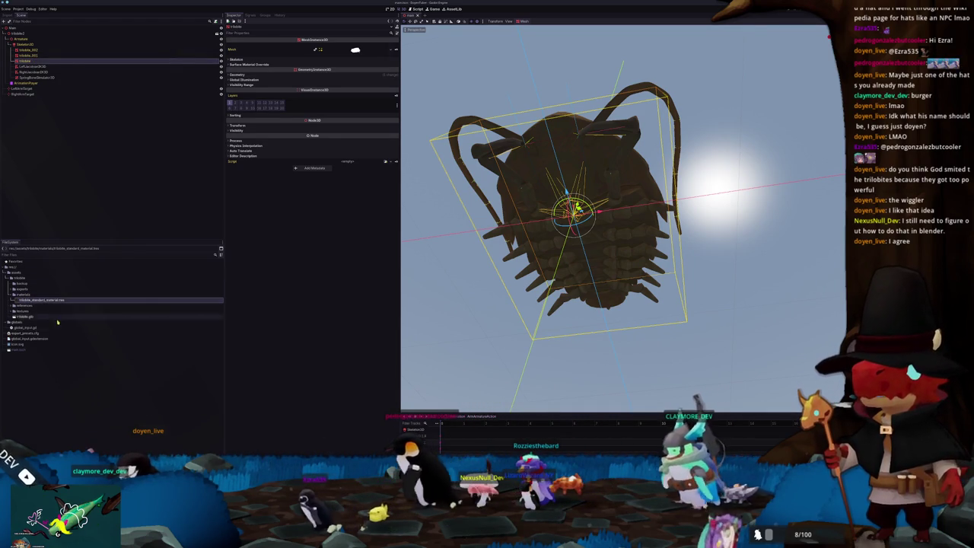
{"action": "right_click", "coordinate": [28, 296]}
{"action": "mouse_move", "coordinate": [42, 297]}
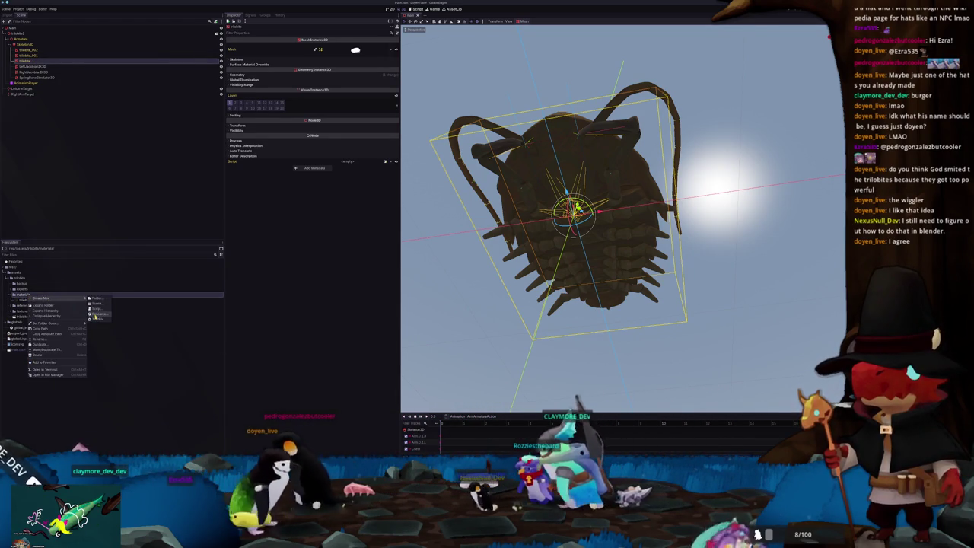
{"action": "left_click", "coordinate": [94, 314]}
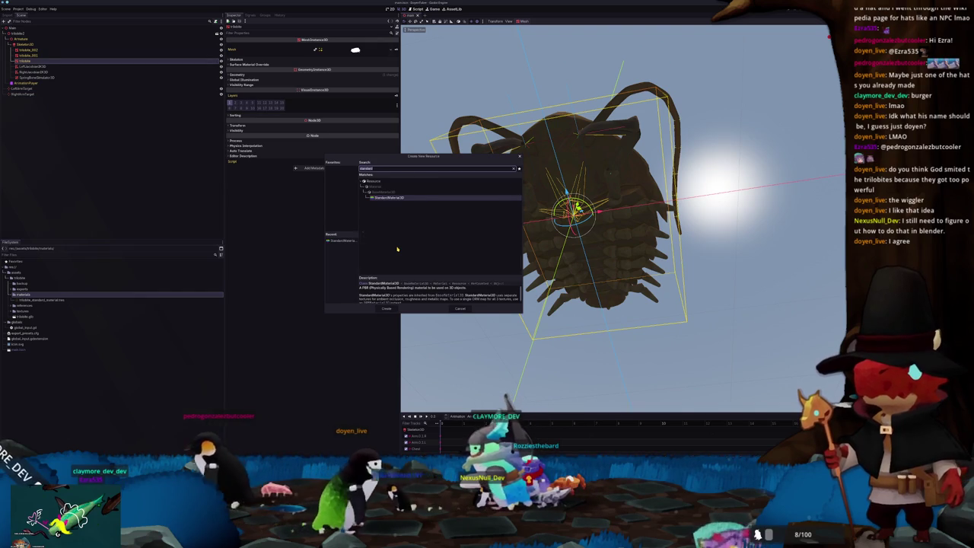
{"action": "type", "text": "shader"}
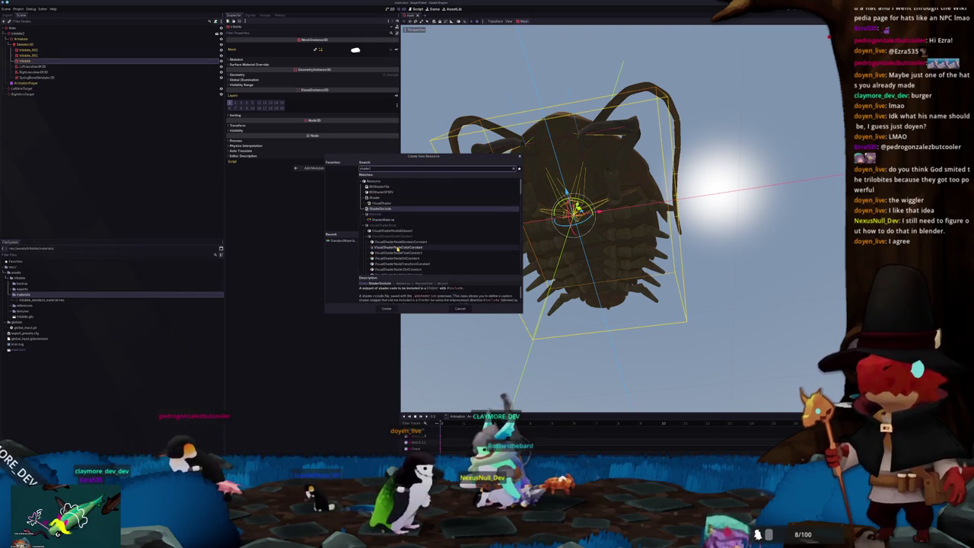
{"action": "key", "text": "Up"}
{"action": "key", "text": "Return"}
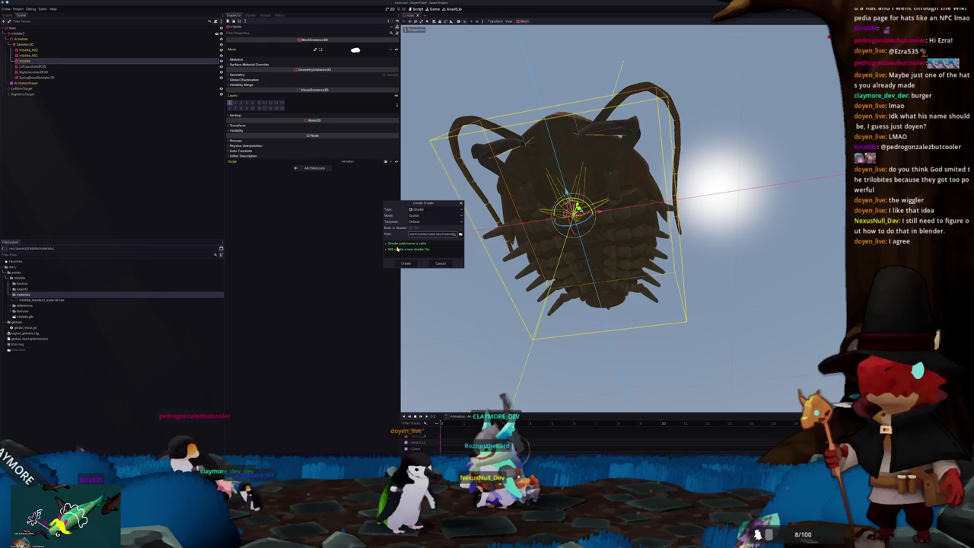
{"action": "key", "text": "Return"}
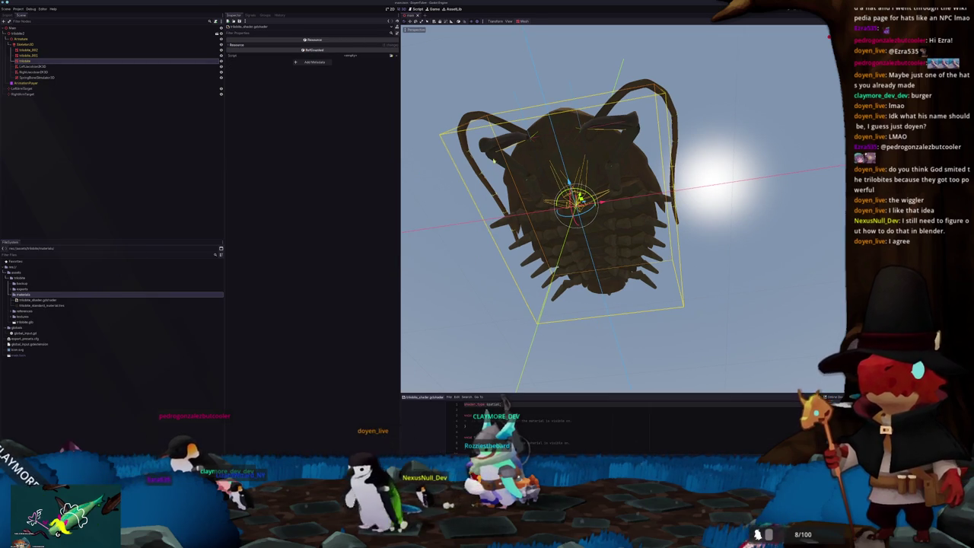
{"action": "mouse_move", "coordinate": [496, 159]}
{"action": "middle_mouse_down"}
{"action": "mouse_move", "coordinate": [481, 223]}
{"action": "mouse_move", "coordinate": [456, 198]}
{"action": "middle_mouse_up"}
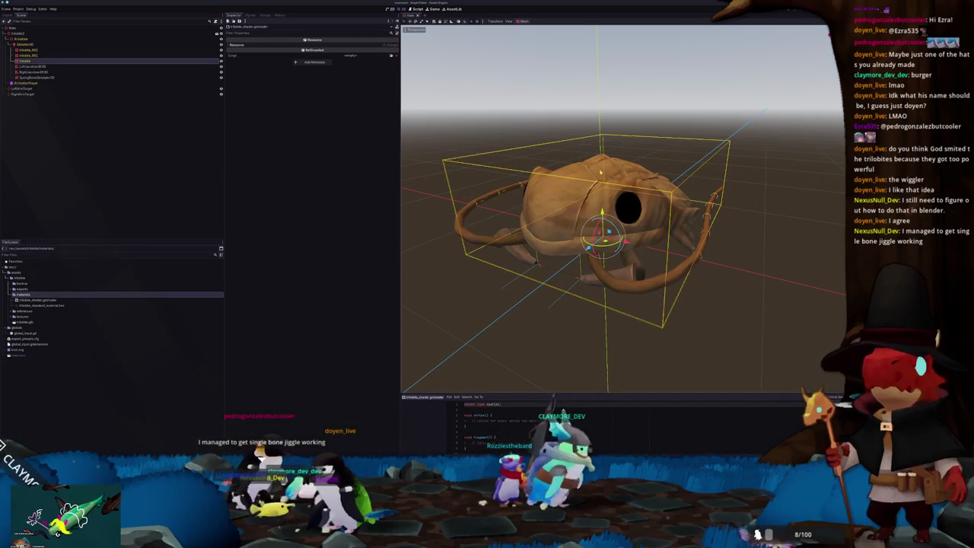
- Try a new ShaderMaterial as the trilobite mesh's material override, then clear it
{"action": "left_click", "coordinate": [36, 61]}
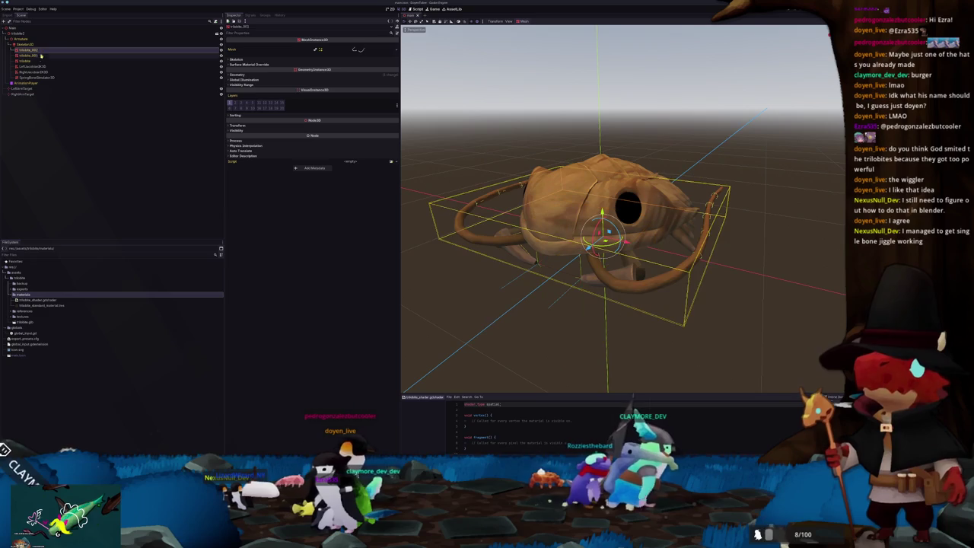
{"action": "left_click", "coordinate": [357, 75]}
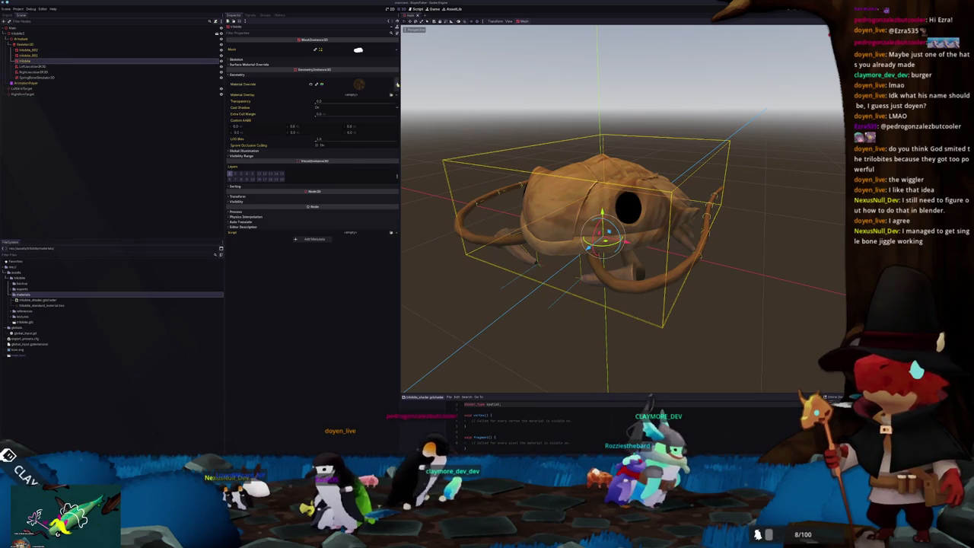
{"action": "left_click", "coordinate": [358, 84]}
{"action": "left_click", "coordinate": [374, 110]}
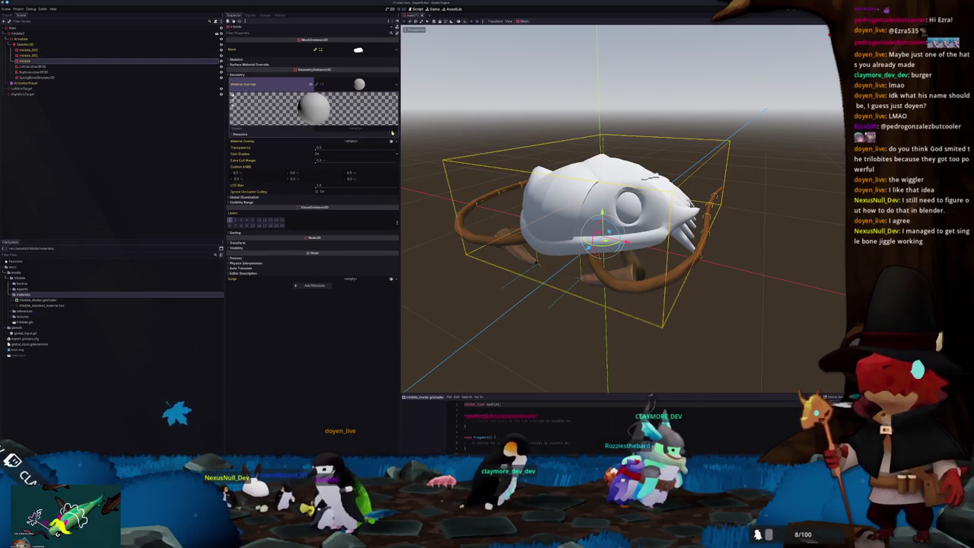
{"action": "left_click", "coordinate": [370, 145]}
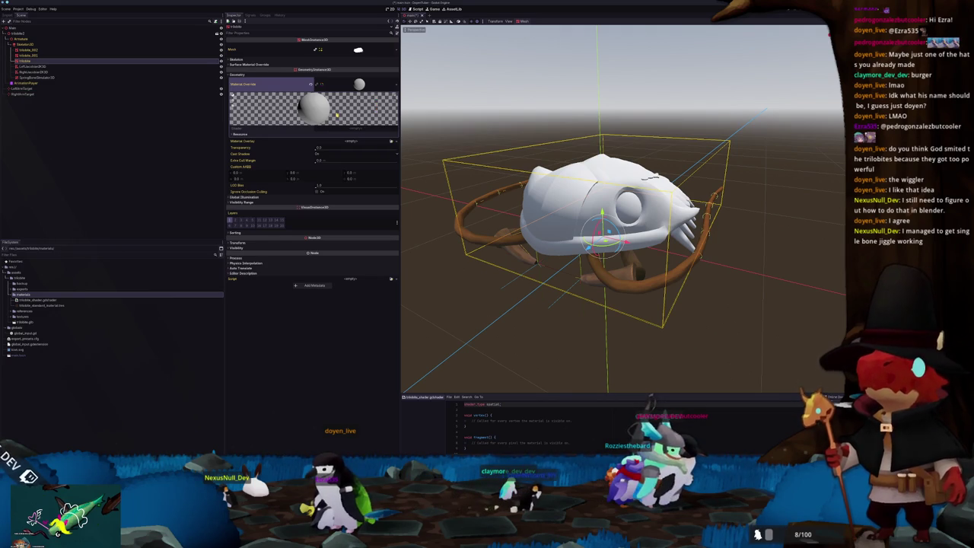
{"action": "left_click", "coordinate": [311, 84]}
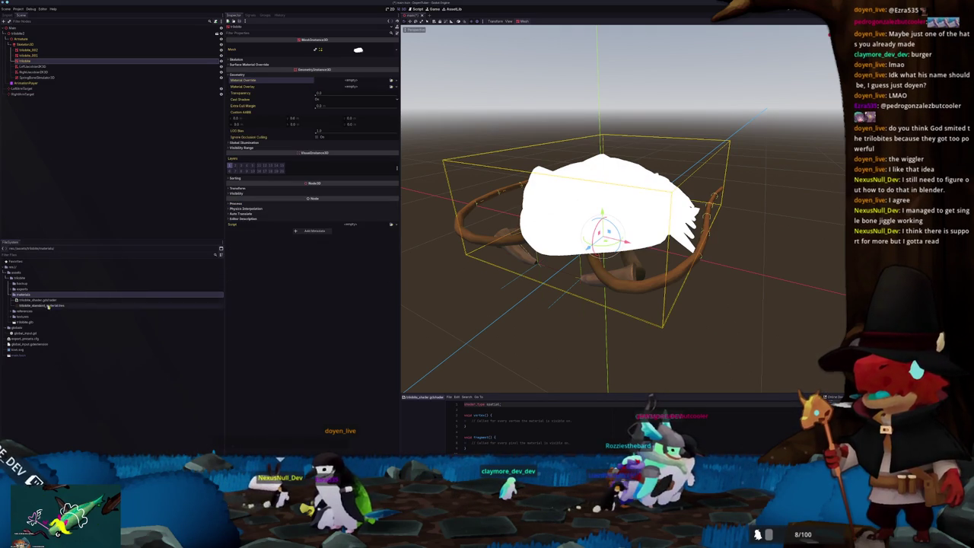
- Create a ShaderMaterial resource saved as trilobite_shader_material.tres in the materials folder
{"action": "right_click", "coordinate": [39, 296]}
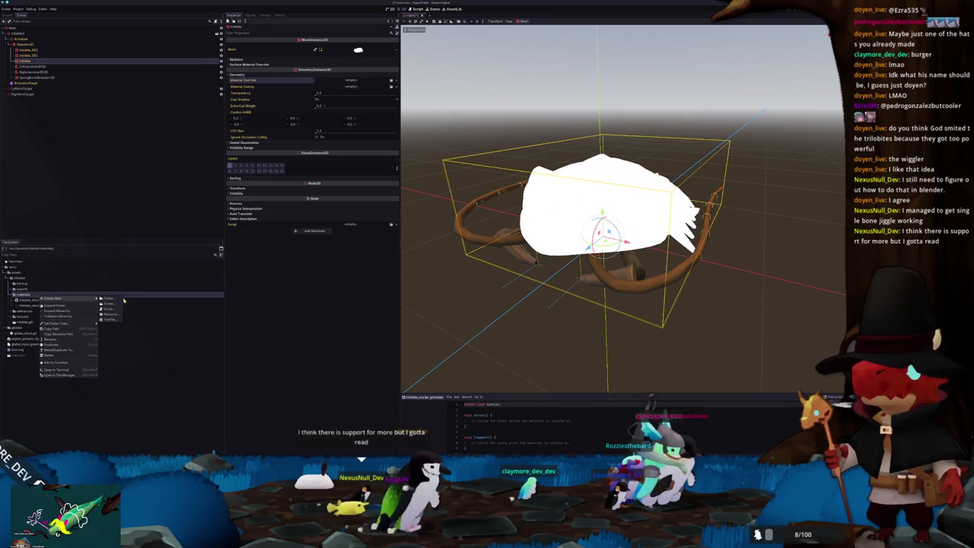
{"action": "left_click", "coordinate": [110, 310]}
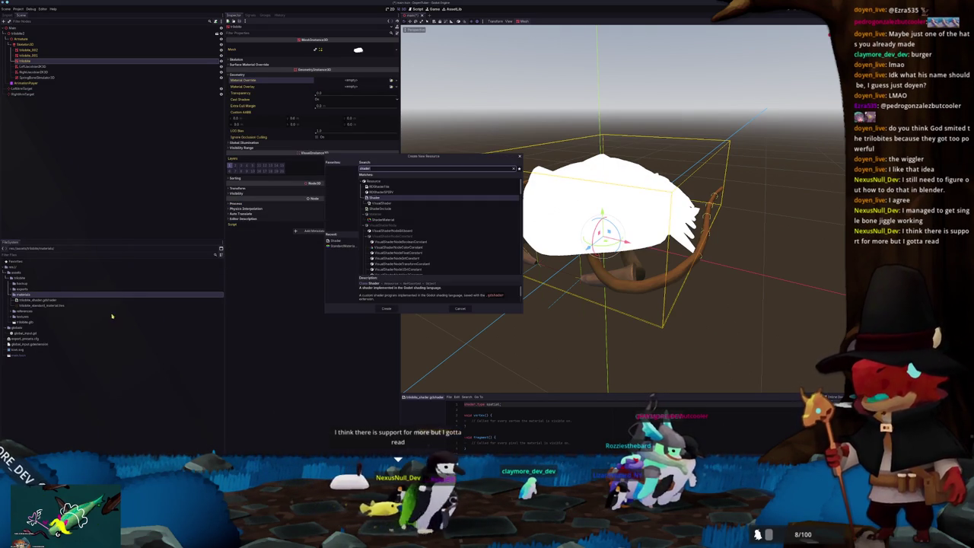
{"action": "left_click", "coordinate": [380, 220]}
{"action": "left_click", "coordinate": [385, 309]}
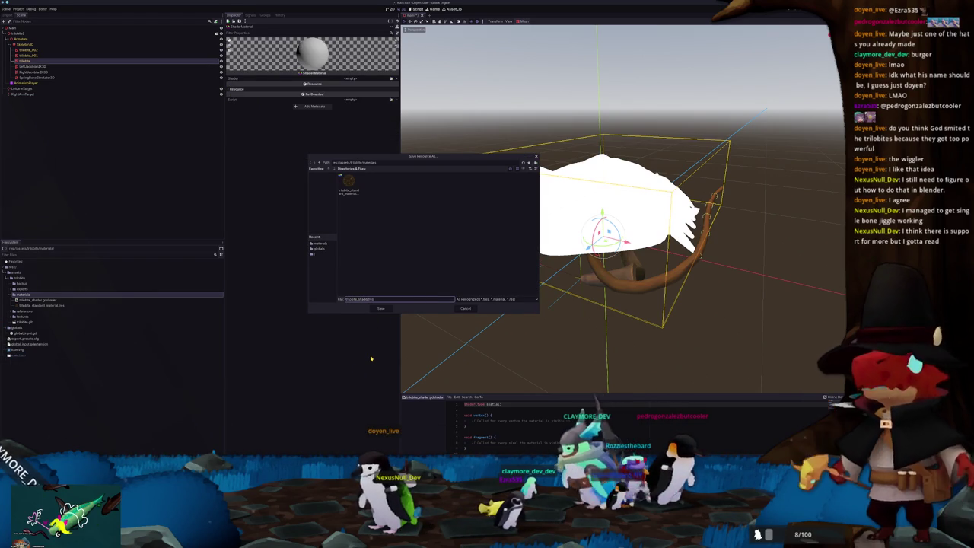
{"action": "type", "text": "_material"}
{"action": "key", "text": "Return"}
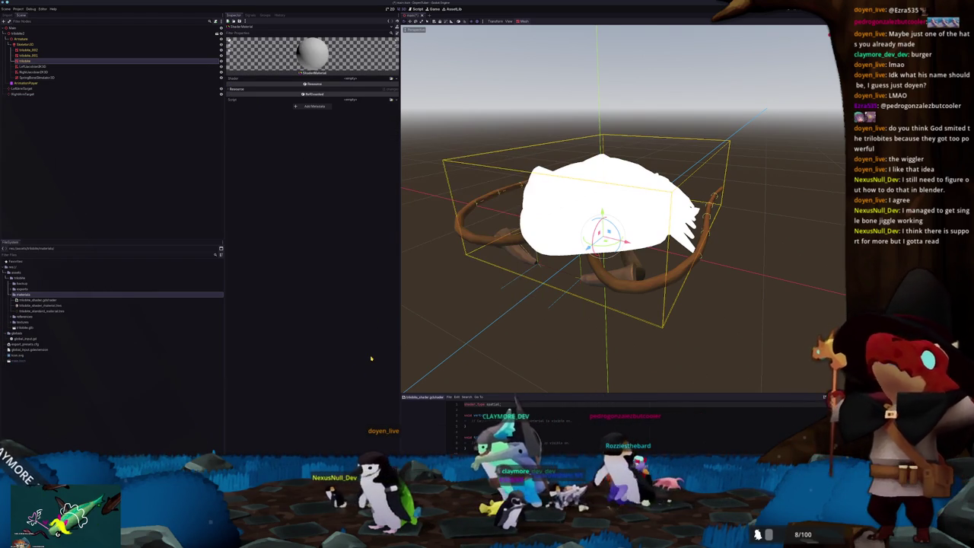
{"action": "left_click", "coordinate": [41, 301]}
{"action": "left_click", "coordinate": [43, 305]}
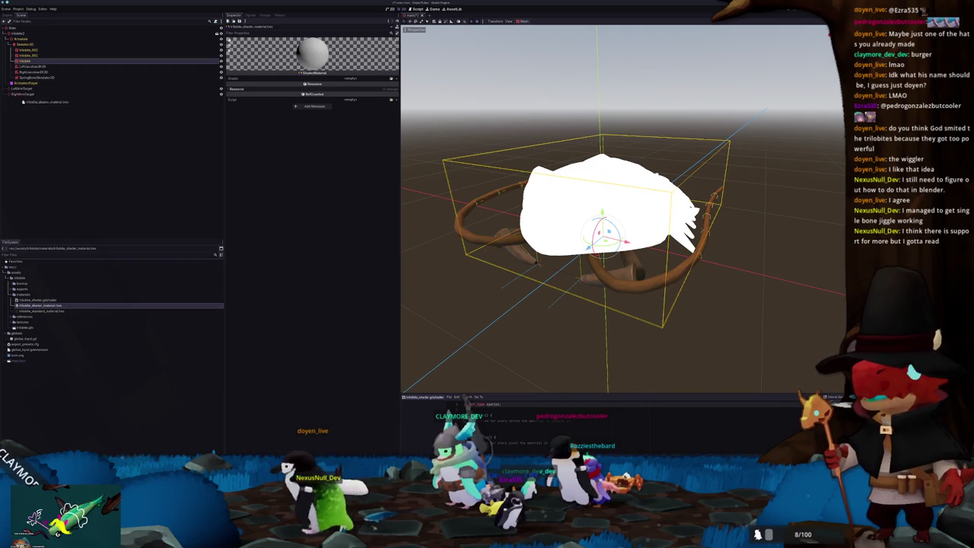
- Apply trilobite_shader_material to the trilobite mesh and assign trilobite_shader.gdshader as its shader
{"action": "left_click_drag", "start_coordinate": [25, 62], "coordinate": [26, 63]}
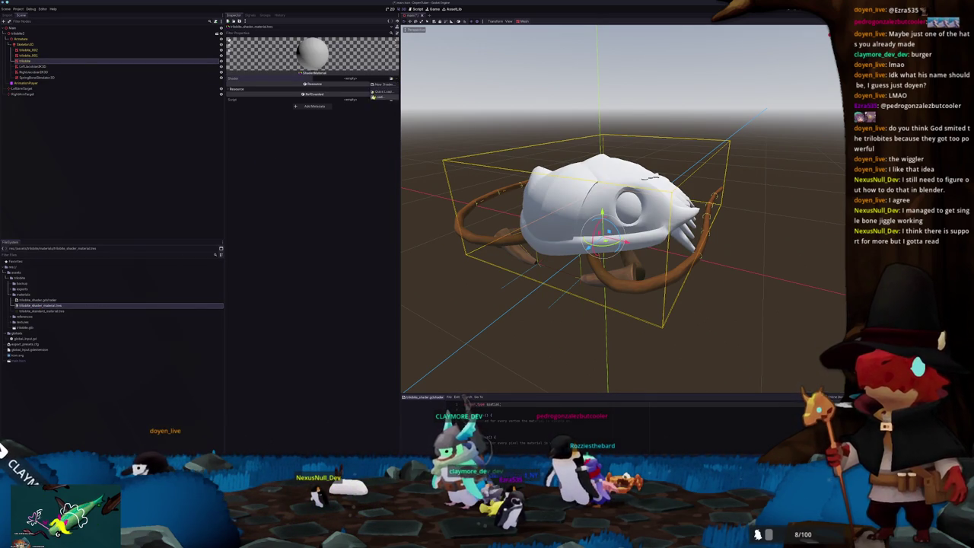
{"action": "left_click", "coordinate": [384, 92]}
{"action": "double_click", "coordinate": [366, 181]}
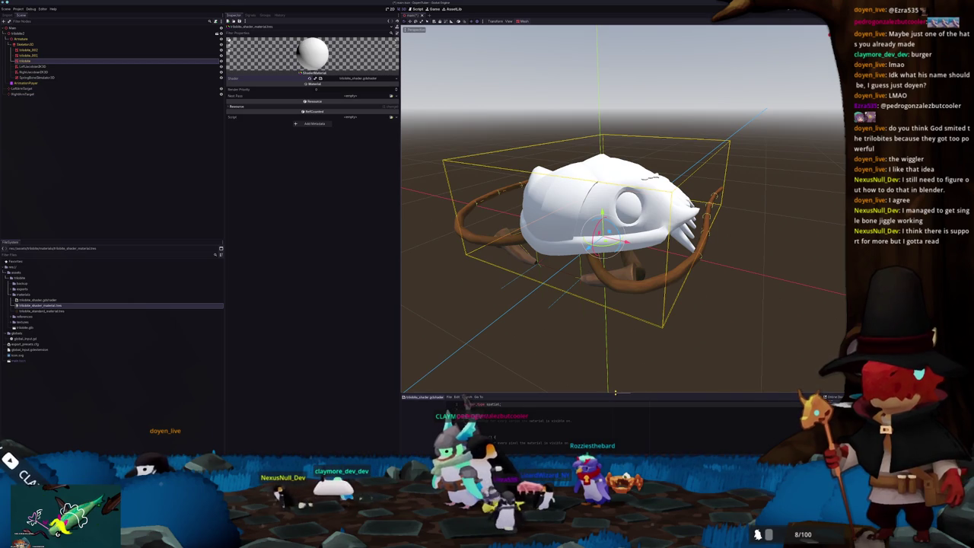
{"action": "left_click_drag", "start_coordinate": [615, 393], "coordinate": [615, 243]}
{"action": "middle_click_drag", "start_coordinate": [578, 197], "coordinate": [532, 184]}
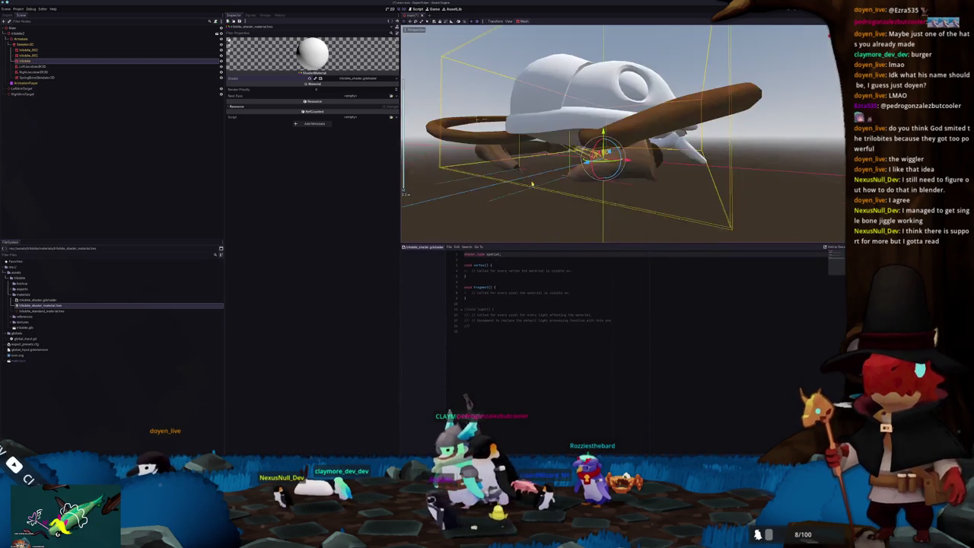
- In fragment(), add 'float color = COLOR.r;' and 'ALBEDO = vec3(color);', then save the shader
{"action": "left_click", "coordinate": [482, 259]}
{"action": "key", "text": "Down"}
{"action": "key", "text": "Down"}
{"action": "key", "text": "Down"}
{"action": "key", "text": "Down"}
{"action": "key", "text": "Down"}
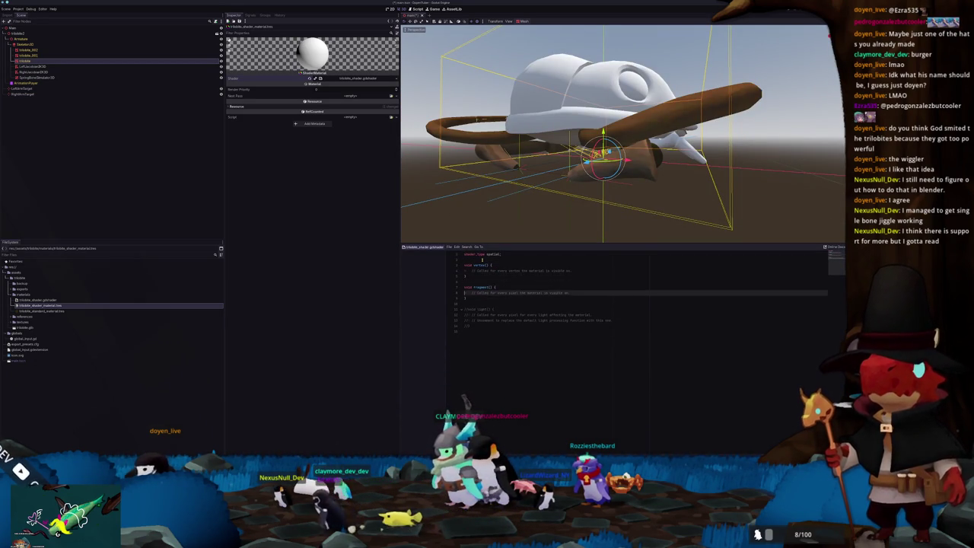
{"action": "key", "text": "Return"}
{"action": "key", "text": "Return"}
{"action": "key", "text": "Return"}
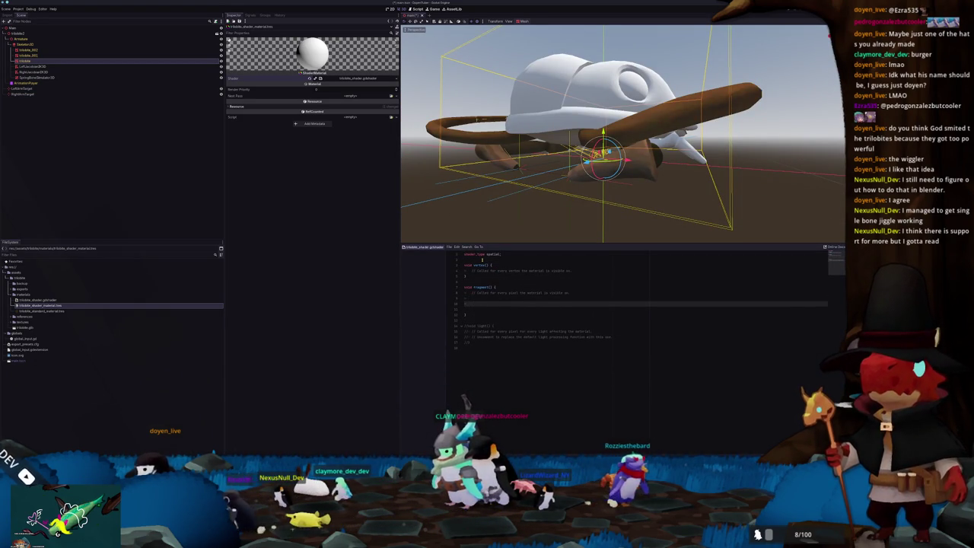
{"action": "type", "text": "float seat color = COLOR"}
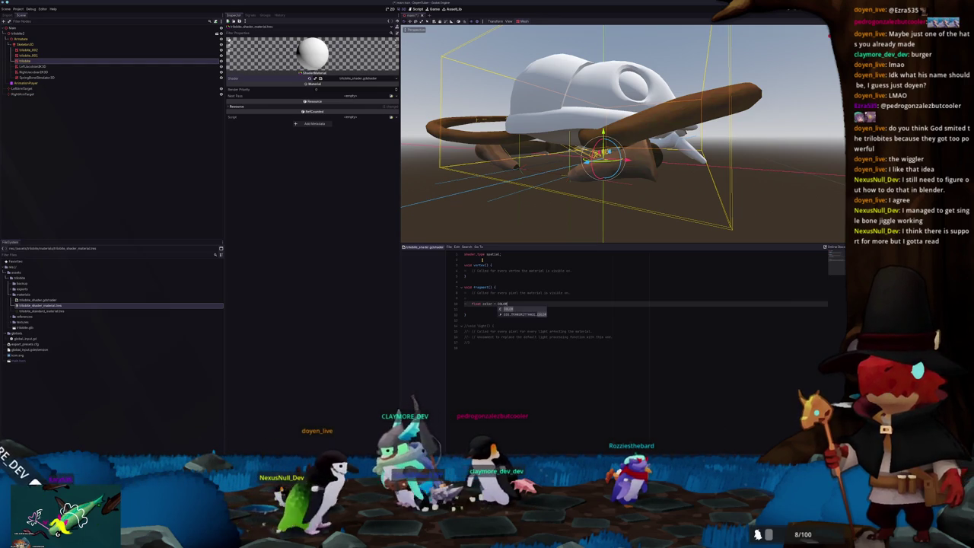
{"action": "type", "text": "."}
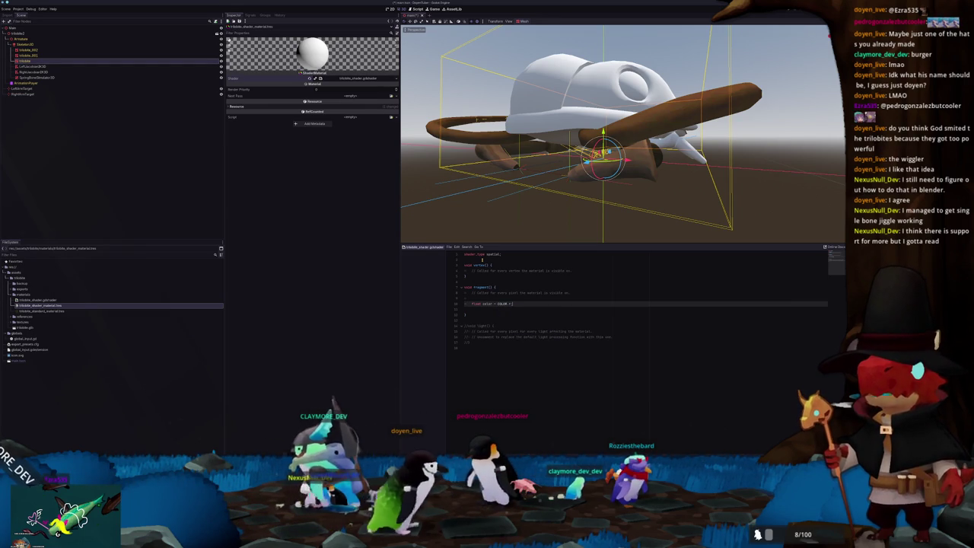
{"action": "type", "text": "r;"}
{"action": "key", "text": "Return"}
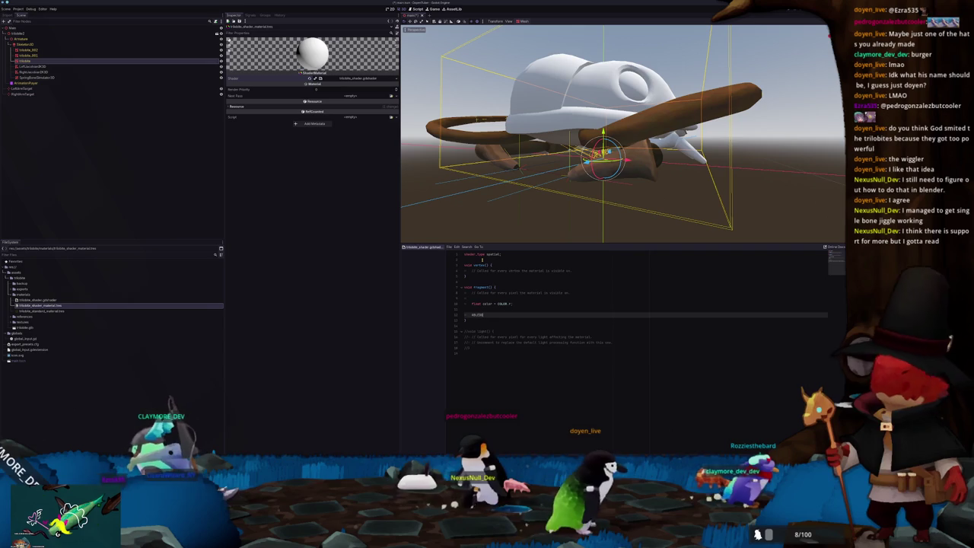
{"action": "type", "text": "ALBEDO = vec3(color)"}
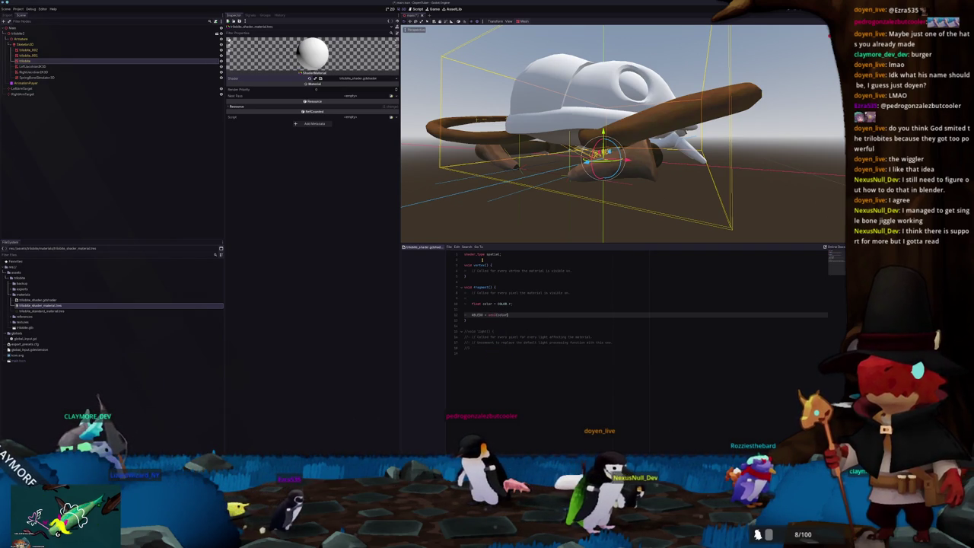
{"action": "type", "text": ";"}
{"action": "key", "text": "ctrl+s"}
- Orbit the trilobite to check its new shading, then switch over to Blender
{"action": "mouse_move", "coordinate": [545, 169]}
{"action": "middle_mouse_down"}
{"action": "mouse_move", "coordinate": [579, 150]}
{"action": "mouse_move", "coordinate": [463, 291]}
{"action": "middle_mouse_up"}
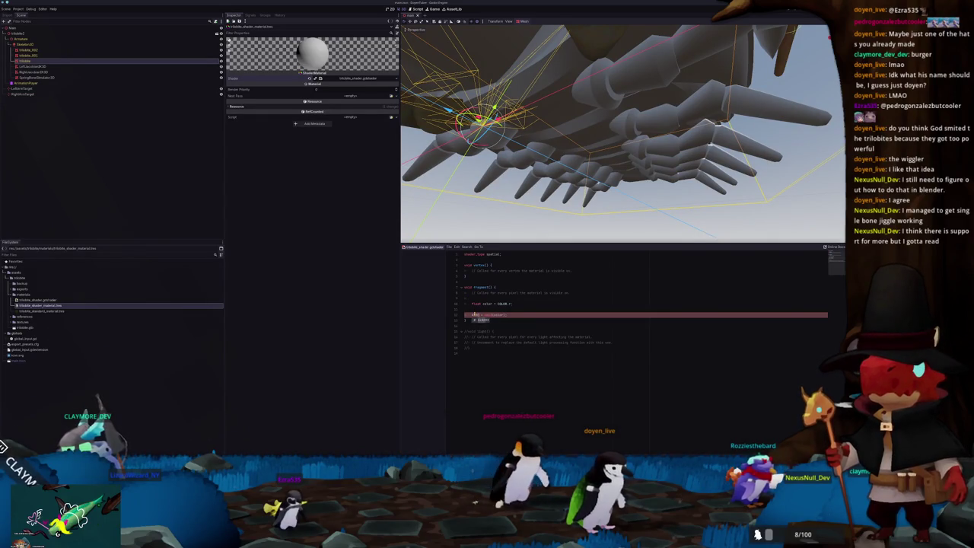
{"action": "mouse_move", "coordinate": [533, 167]}
{"action": "middle_mouse_down"}
{"action": "mouse_move", "coordinate": [525, 178]}
{"action": "mouse_move", "coordinate": [518, 155]}
{"action": "mouse_move", "coordinate": [501, 298]}
{"action": "middle_mouse_up"}
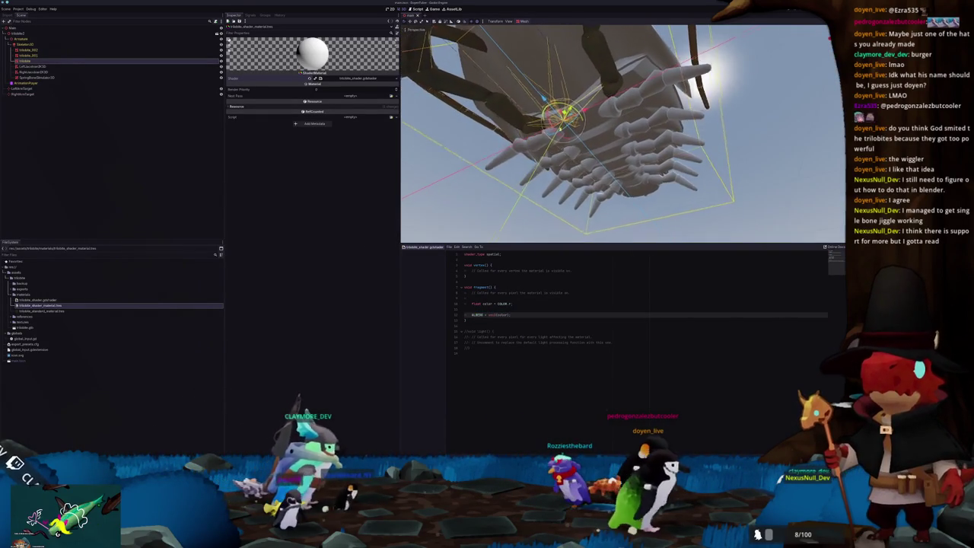
{"action": "left_click", "coordinate": [500, 304]}
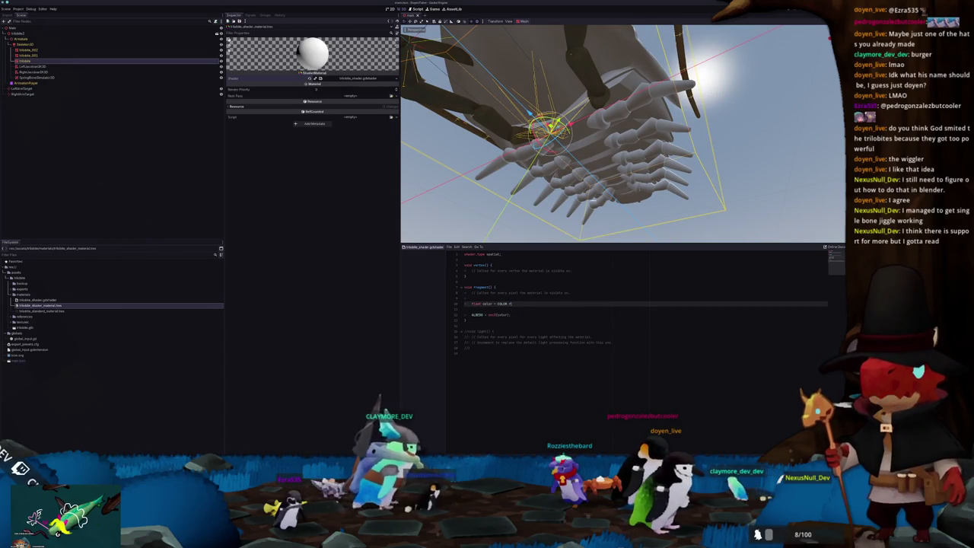
{"action": "key", "text": "alt+Tab"}
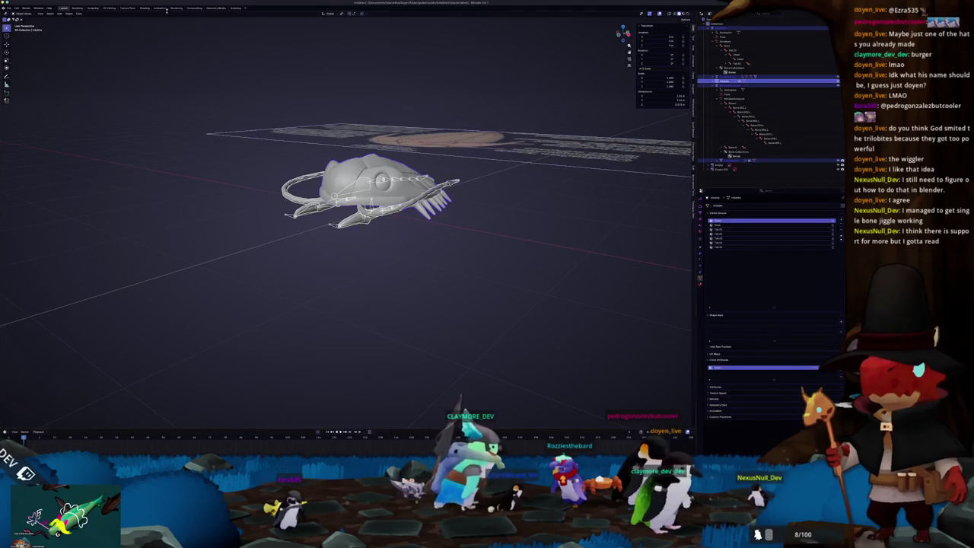
- Show the trilobite in the Shading workspace with its shader node graph in view
{"action": "left_click", "coordinate": [146, 7]}
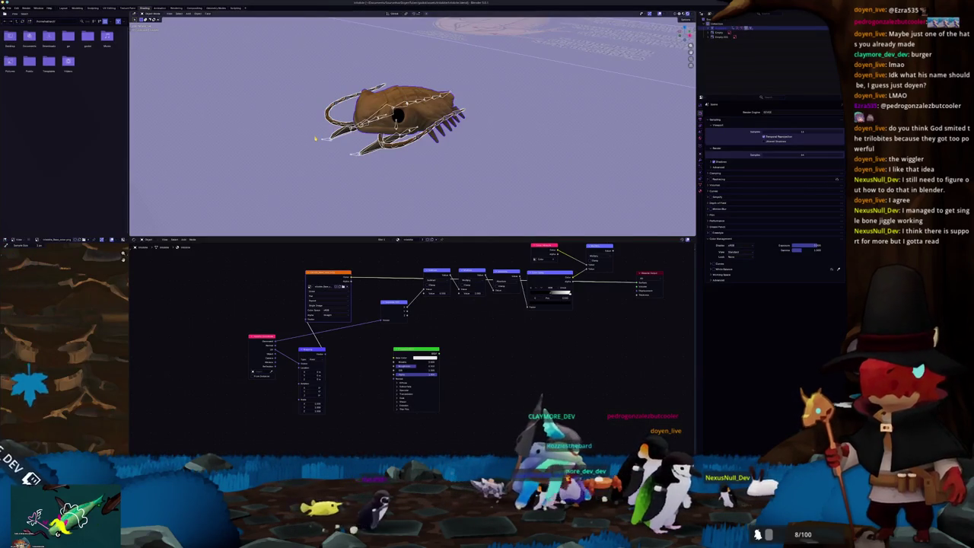
{"action": "middle_click_drag", "start_coordinate": [426, 335], "coordinate": [359, 370]}
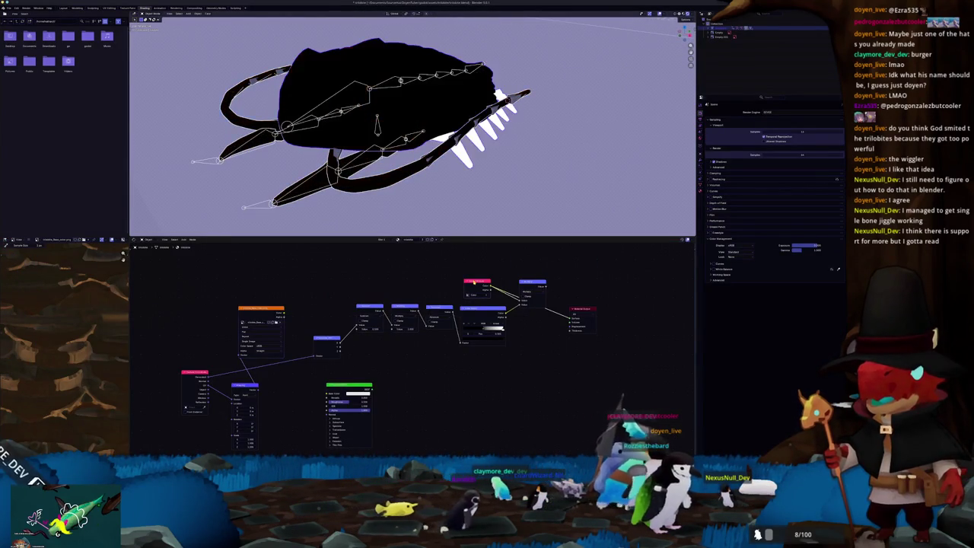
{"action": "mouse_move", "coordinate": [454, 176]}
{"action": "middle_mouse_down"}
{"action": "mouse_move", "coordinate": [490, 119]}
{"action": "mouse_move", "coordinate": [533, 129]}
{"action": "middle_mouse_up"}
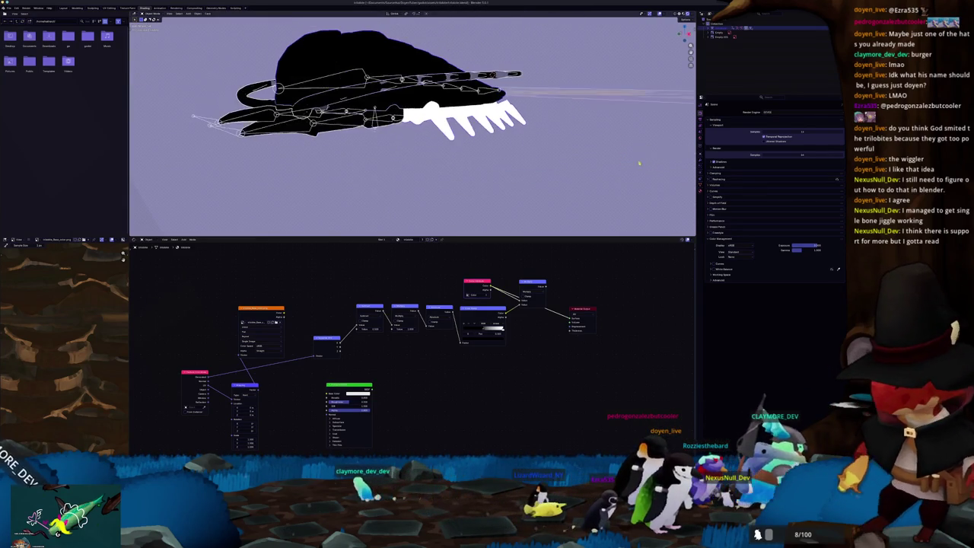
- List the mesh's Color Attributes in Object Data Properties and compare the trilobite with Godot
{"action": "left_click", "coordinate": [699, 185]}
{"action": "left_click", "coordinate": [718, 200]}
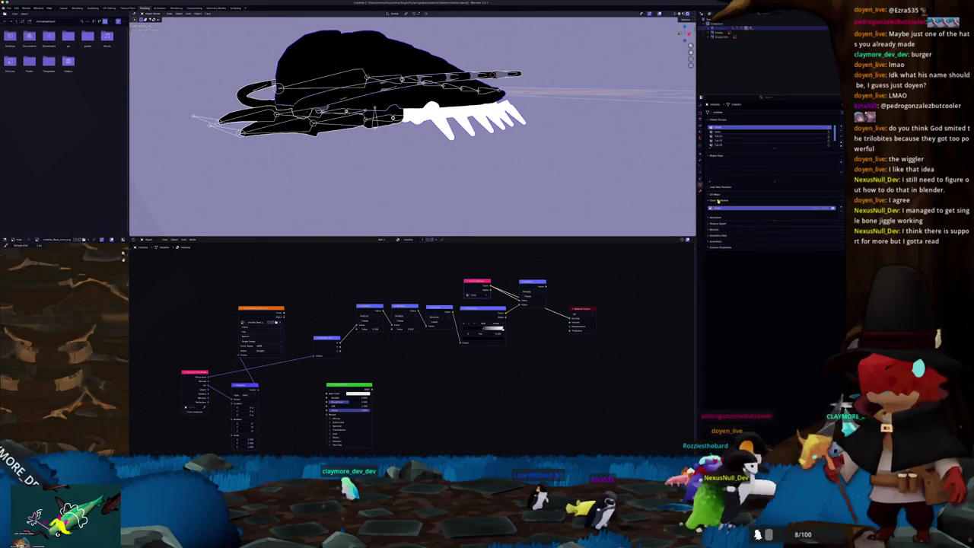
{"action": "middle_click_drag", "start_coordinate": [524, 189], "coordinate": [500, 181]}
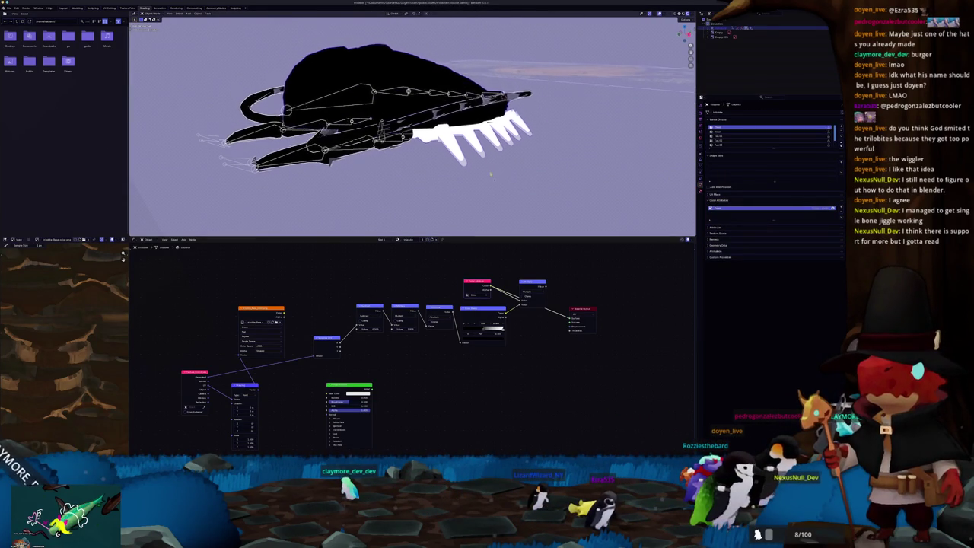
{"action": "key", "text": "alt+Tab"}
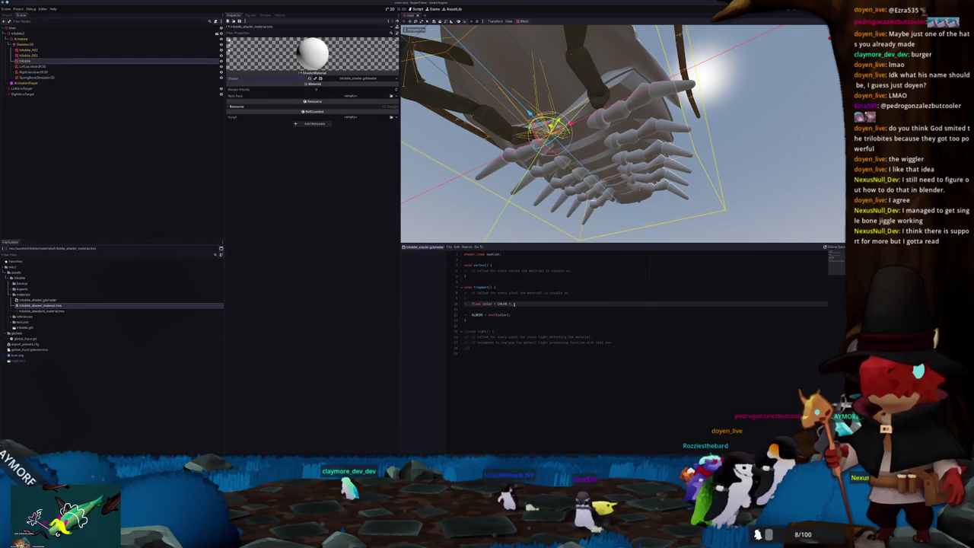
{"action": "key", "text": "alt+Tab"}
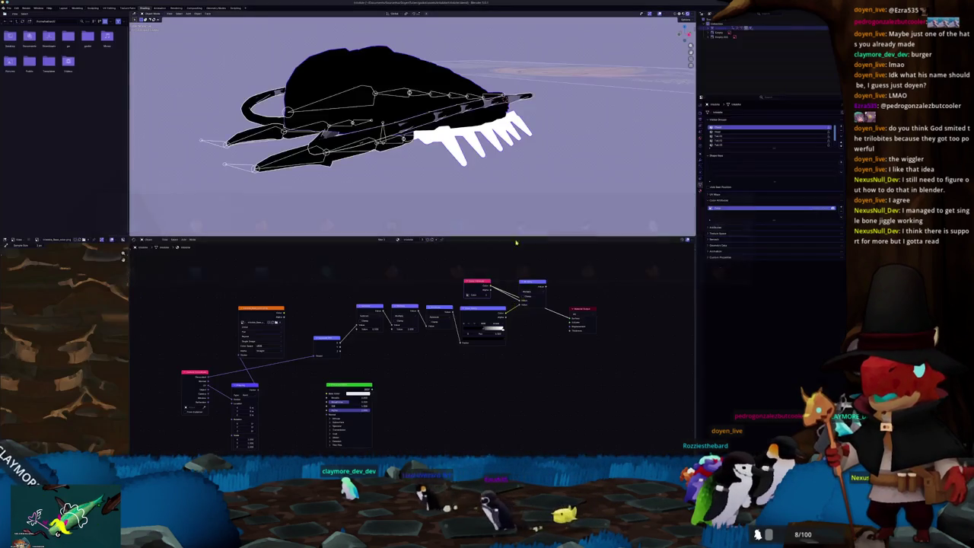
{"action": "middle_click_drag", "start_coordinate": [478, 145], "coordinate": [86, 22]}
{"action": "scroll", "coordinate": [365, 114], "scroll_direction": "down", "scroll_amount": 2}
{"action": "scroll", "coordinate": [302, 85], "scroll_direction": "up", "scroll_amount": 1}
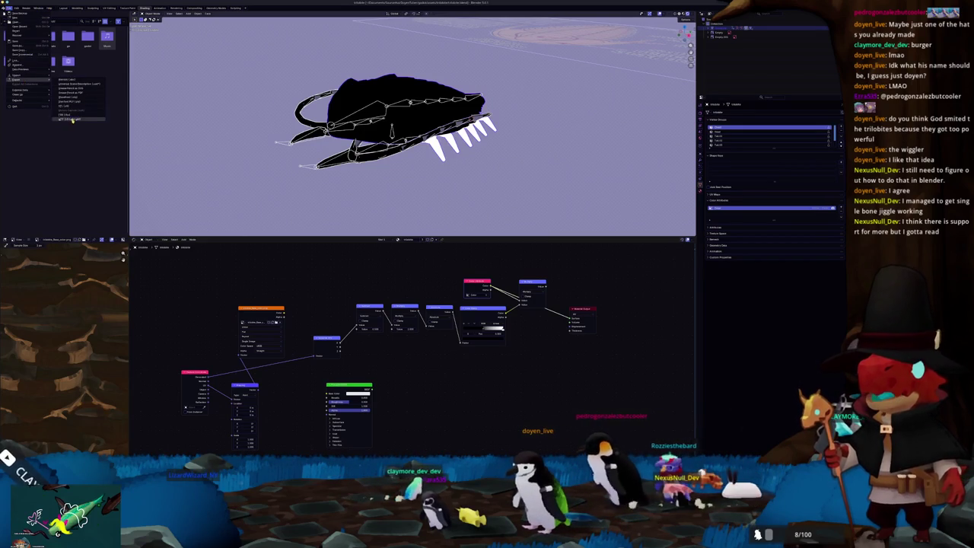
- Start a glTF export and expand the include, data, mesh, transform, armature and animation options
{"action": "left_click", "coordinate": [70, 120]}
{"action": "left_click", "coordinate": [593, 97]}
{"action": "left_click", "coordinate": [588, 147]}
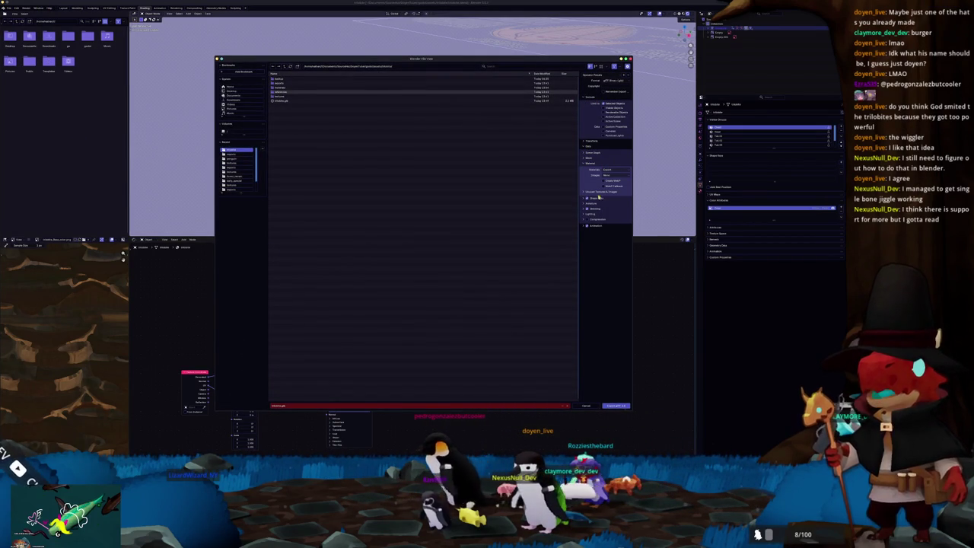
{"action": "left_click", "coordinate": [593, 158]}
{"action": "left_click", "coordinate": [594, 153]}
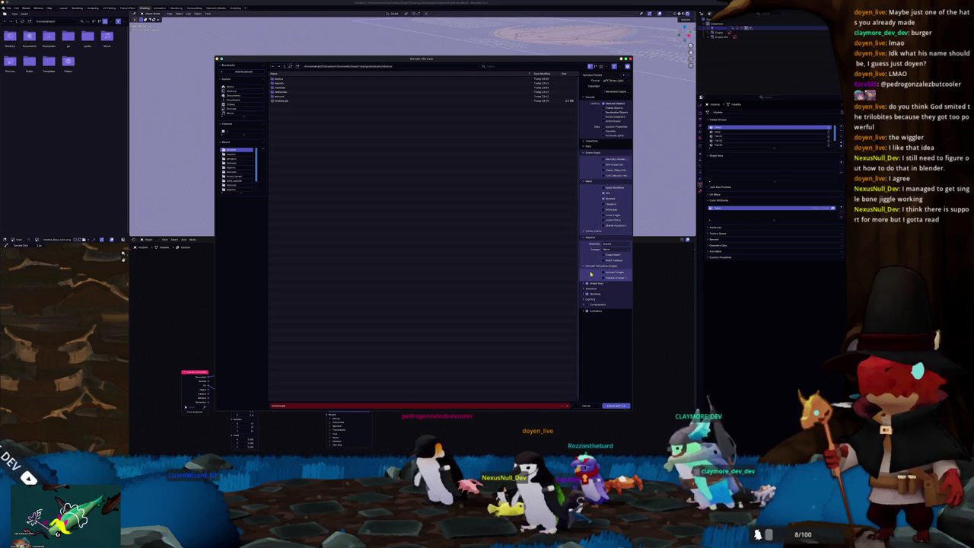
{"action": "left_click_drag", "start_coordinate": [577, 281], "coordinate": [474, 274]}
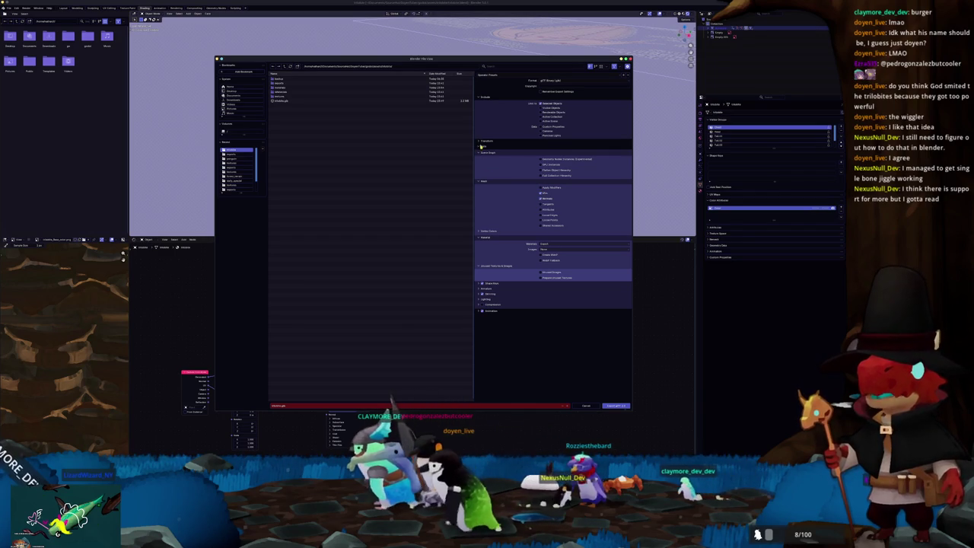
{"action": "left_click", "coordinate": [485, 141]}
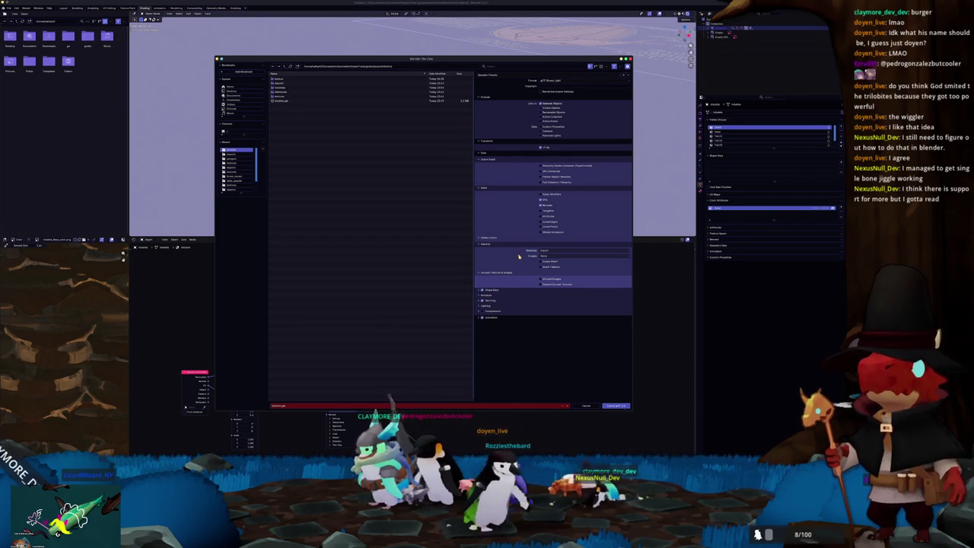
{"action": "left_click", "coordinate": [490, 296]}
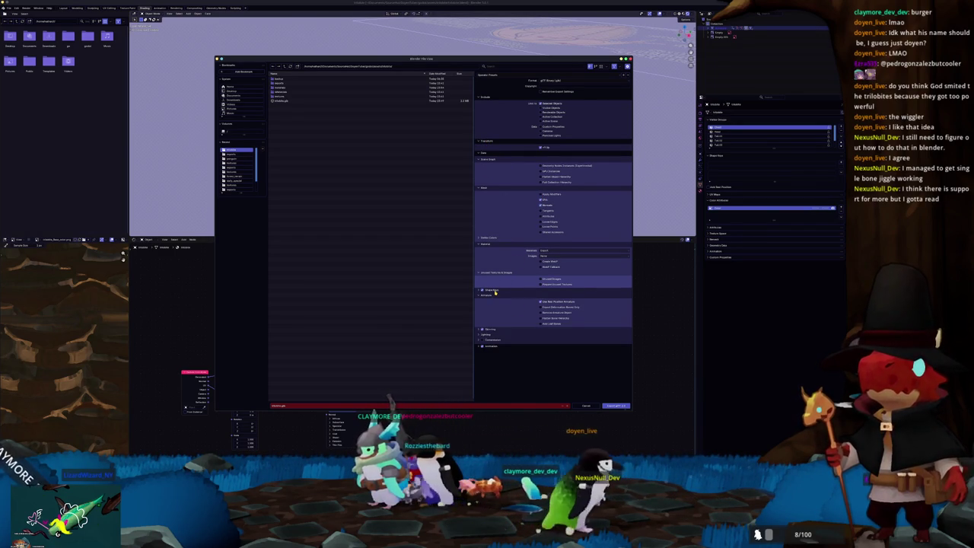
{"action": "left_click", "coordinate": [495, 291]}
{"action": "left_click", "coordinate": [493, 365]}
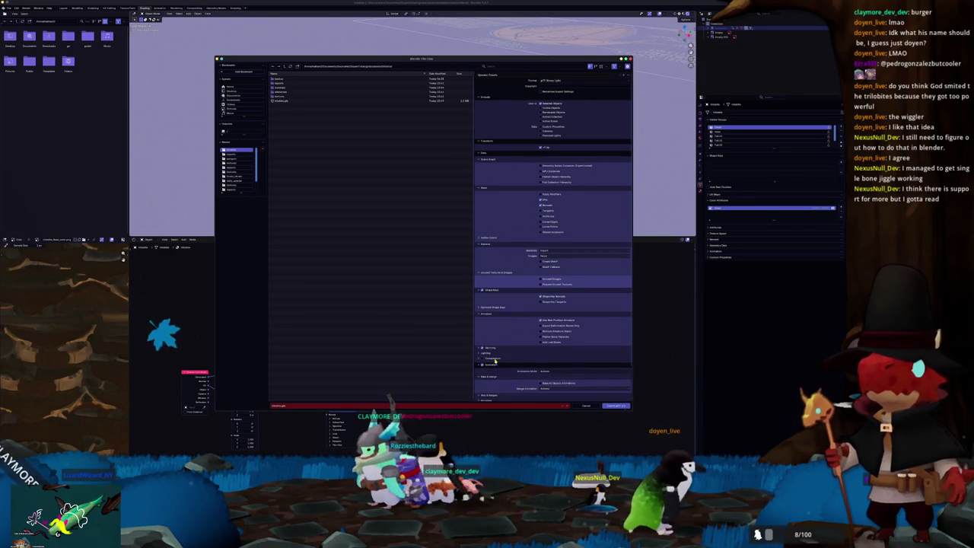
- Expand the compression, lighting, skinning and shape-key options, leaving image export unchanged
{"action": "scroll", "coordinate": [495, 350], "scroll_direction": "down", "scroll_amount": 2}
{"action": "left_click", "coordinate": [494, 332]}
{"action": "left_click", "coordinate": [500, 325]}
{"action": "left_click", "coordinate": [502, 322]}
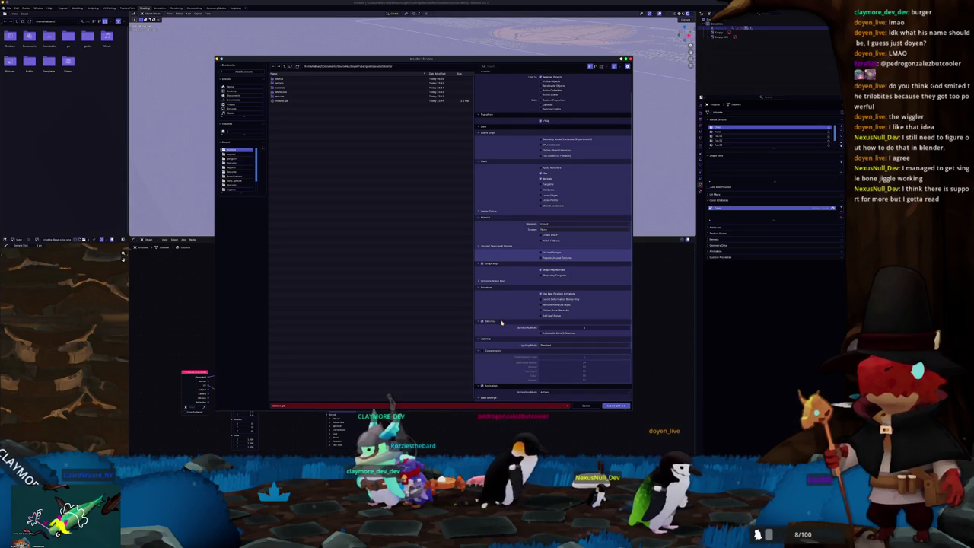
{"action": "scroll", "coordinate": [512, 298], "scroll_direction": "up", "scroll_amount": 2}
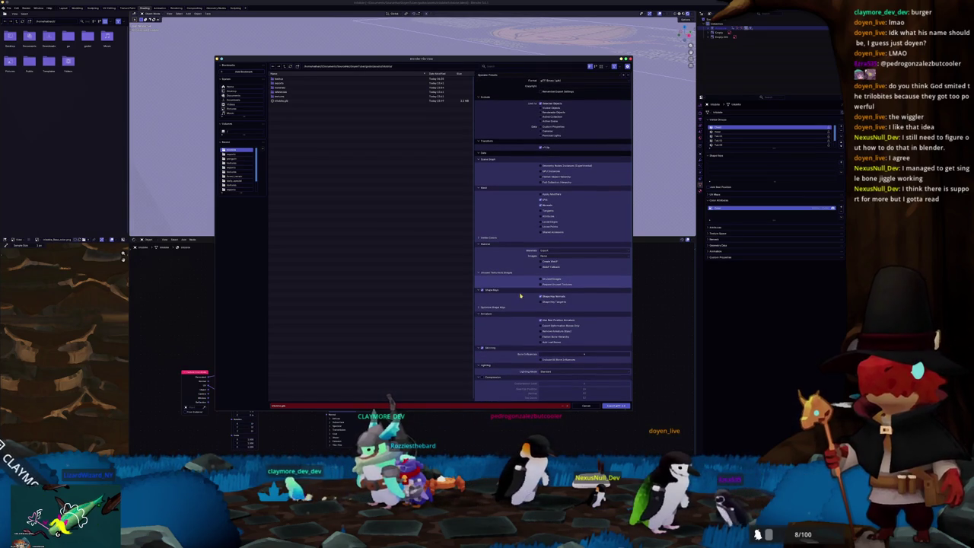
{"action": "left_click", "coordinate": [499, 307]}
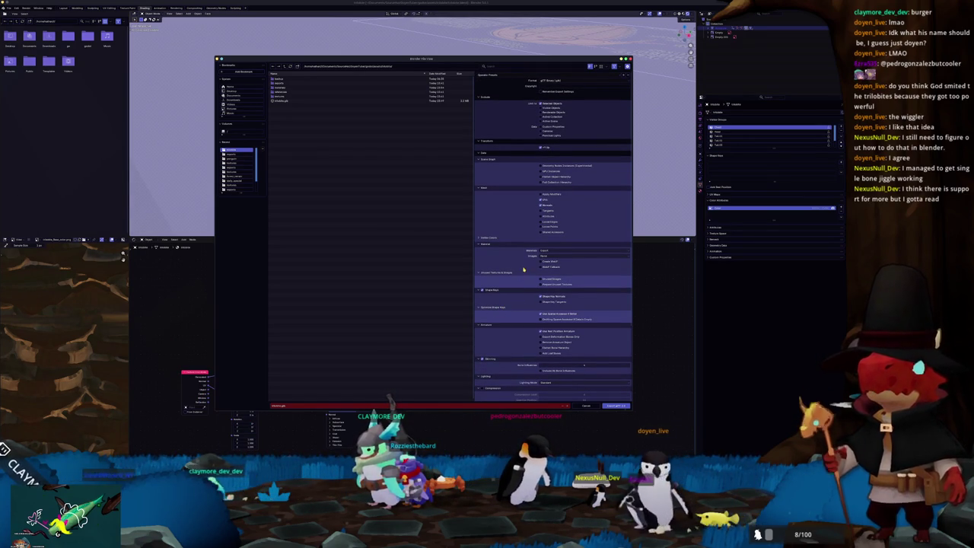
{"action": "left_click", "coordinate": [548, 255]}
{"action": "left_click", "coordinate": [548, 252]}
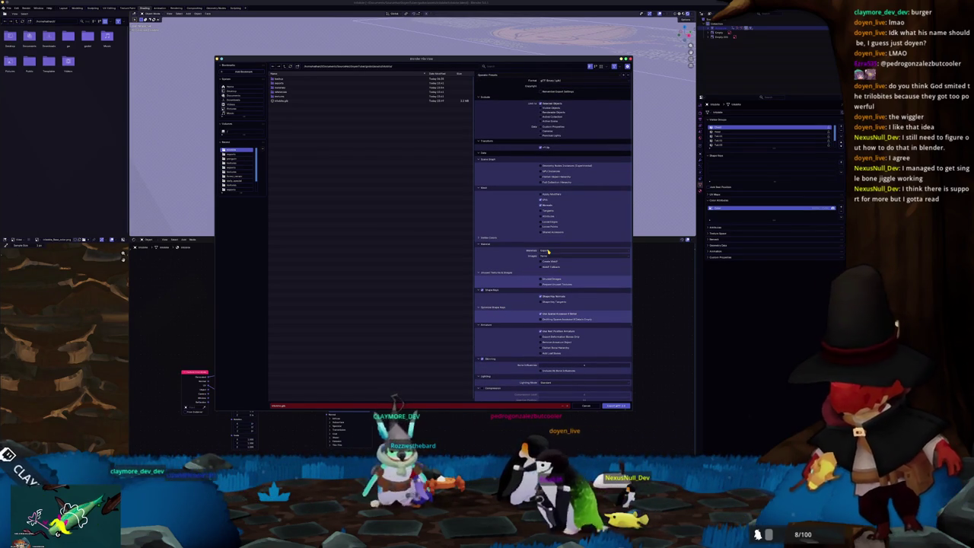
- Enable vertex colour export, export the trilobite as glTF 2.0, and return to Godot
{"action": "left_click", "coordinate": [498, 240]}
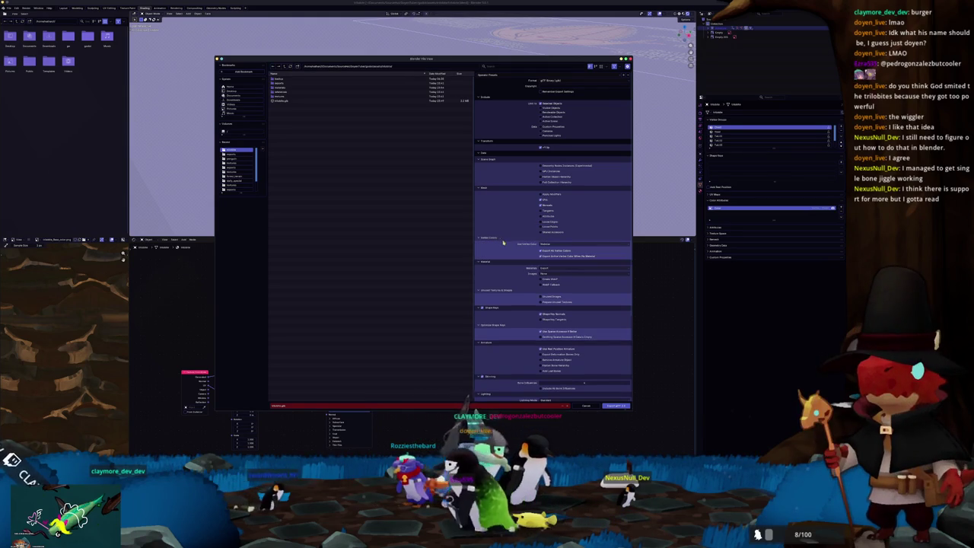
{"action": "left_click", "coordinate": [545, 245]}
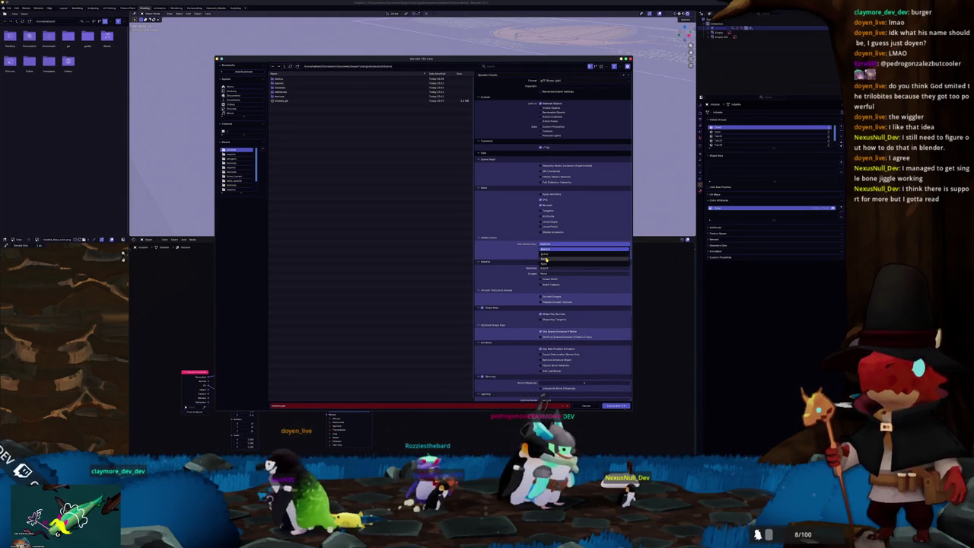
{"action": "left_click", "coordinate": [545, 257]}
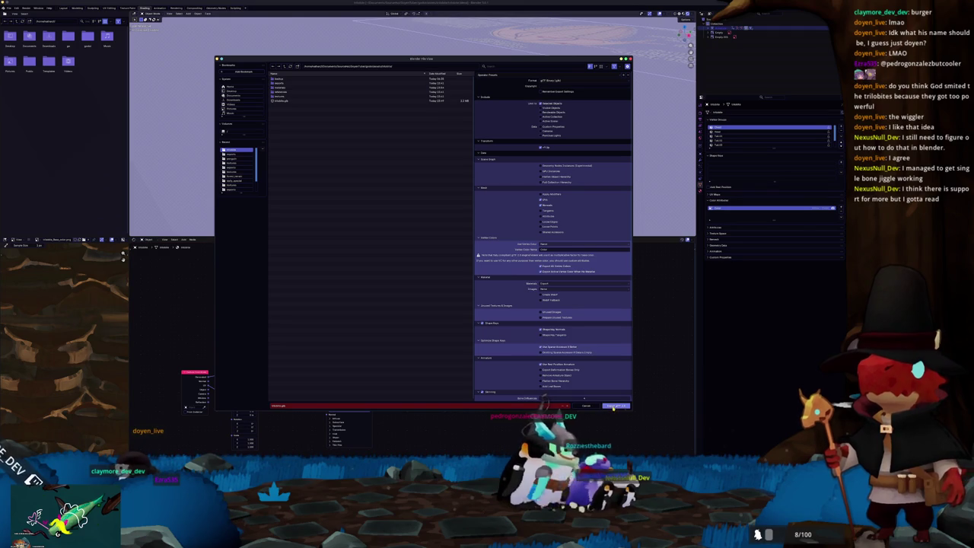
{"action": "left_click", "coordinate": [613, 407]}
{"action": "key", "text": "alt+Tab"}
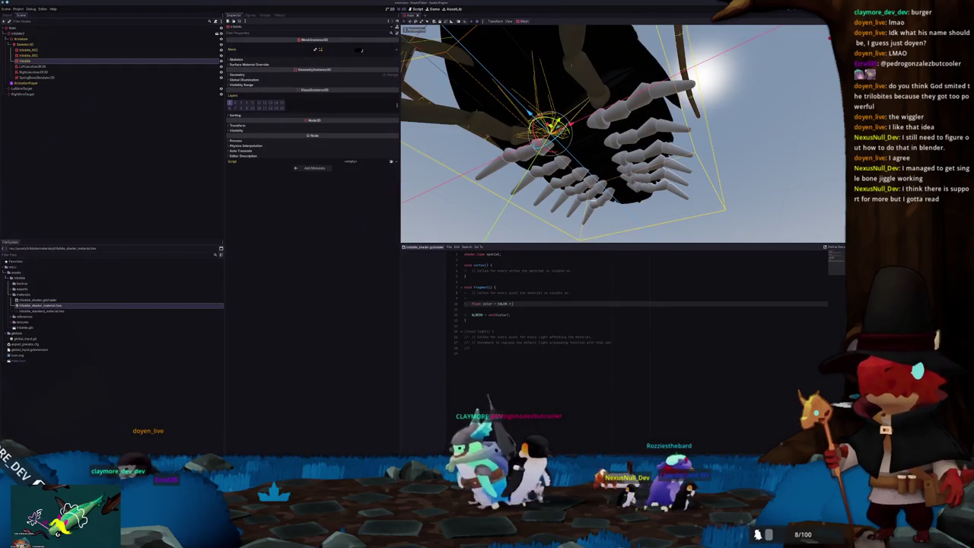
- Delete the leftover VERTEX line and make ALBEDO use VERTEX.x instead of color
{"action": "mouse_move", "coordinate": [623, 134]}
{"action": "middle_mouse_down"}
{"action": "mouse_move", "coordinate": [594, 145]}
{"action": "mouse_move", "coordinate": [578, 191]}
{"action": "middle_mouse_up"}
{"action": "scroll", "coordinate": [622, 134], "scroll_direction": "up", "scroll_amount": 5}
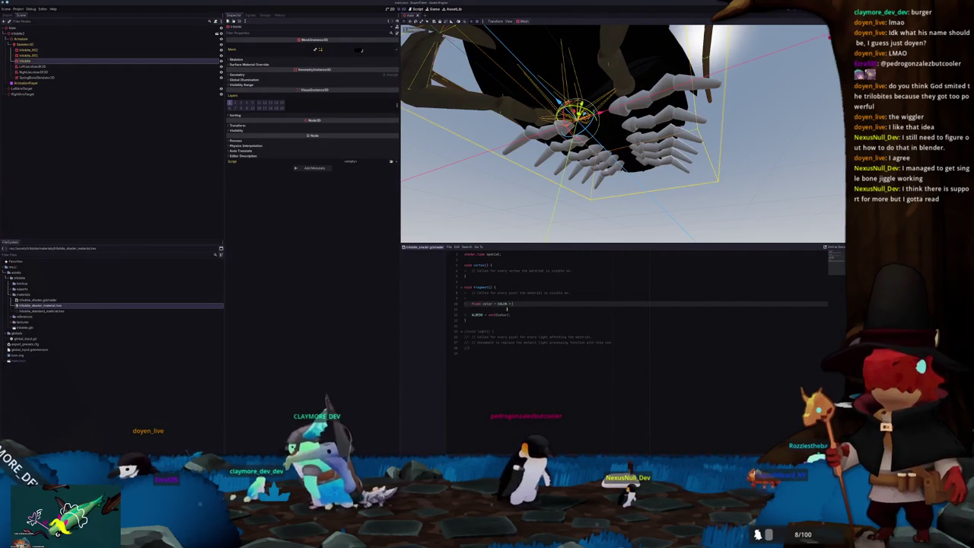
{"action": "left_click", "coordinate": [519, 309]}
{"action": "key", "text": "Up"}
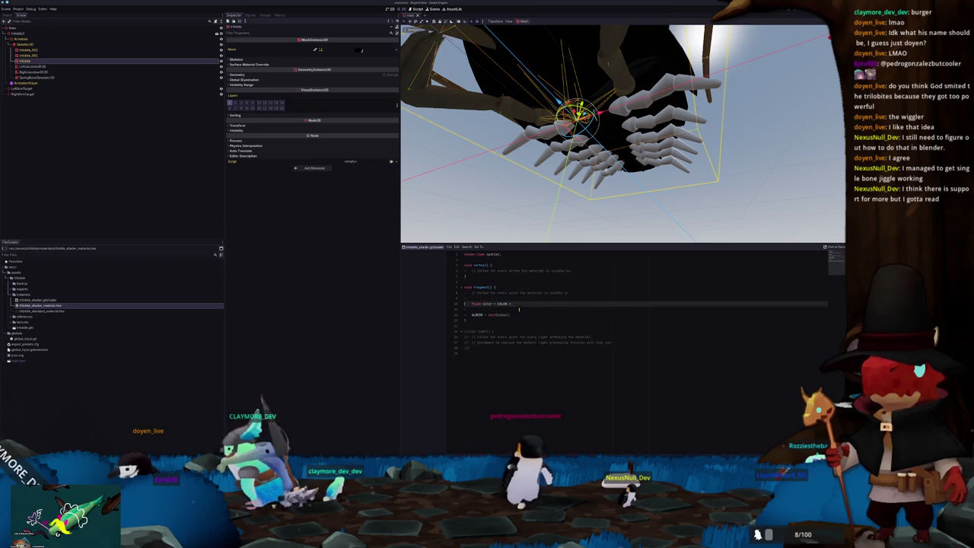
{"action": "key", "text": "Down"}
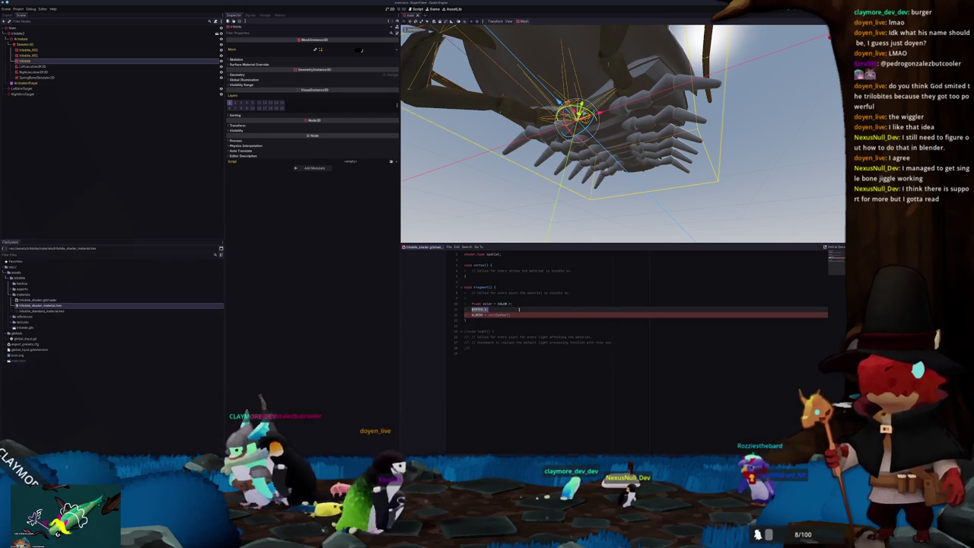
{"action": "key", "text": "BackSpace"}
{"action": "type", "text": "VERTEX.x"}
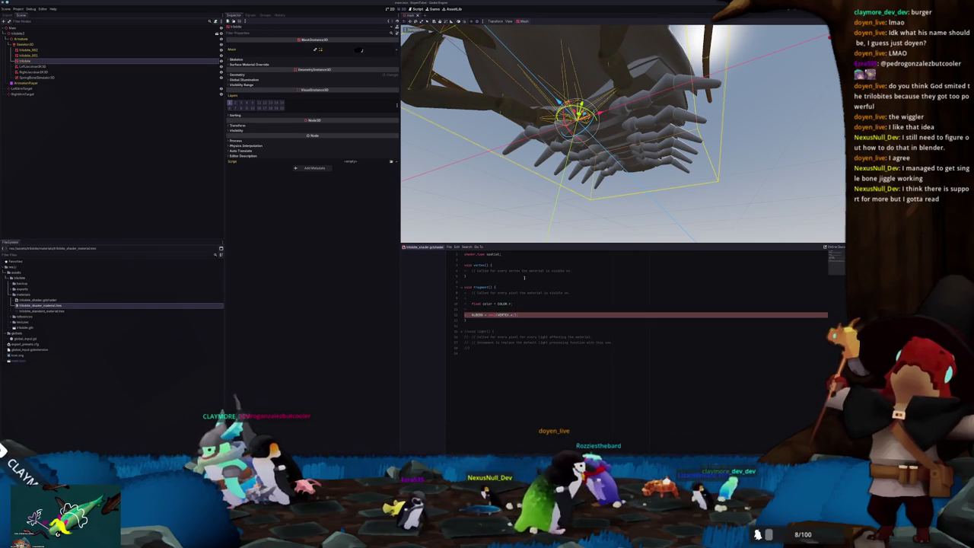
- Save the scene and view the trilobite's black-and-white split from above
{"action": "middle_click_drag", "start_coordinate": [578, 152], "coordinate": [563, 156]}
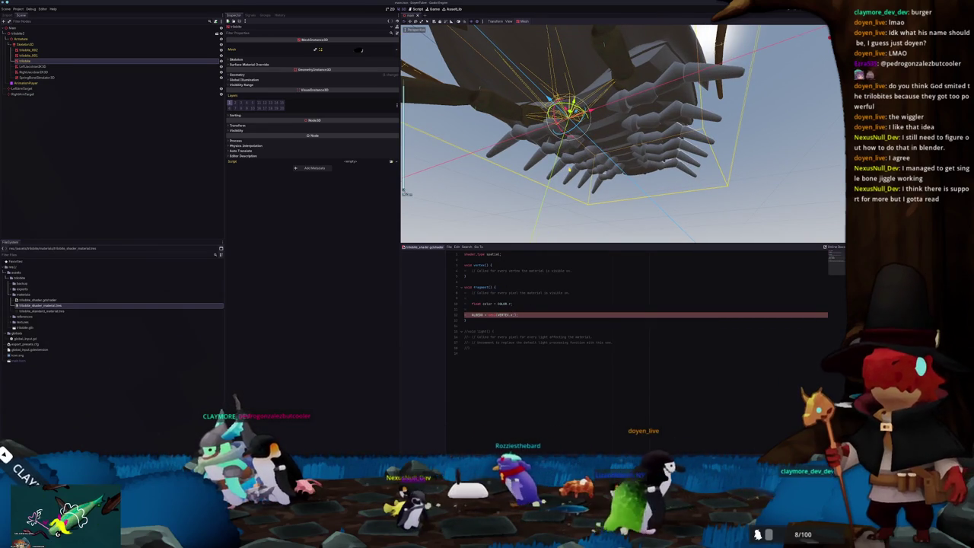
{"action": "key", "text": "ctrl+s"}
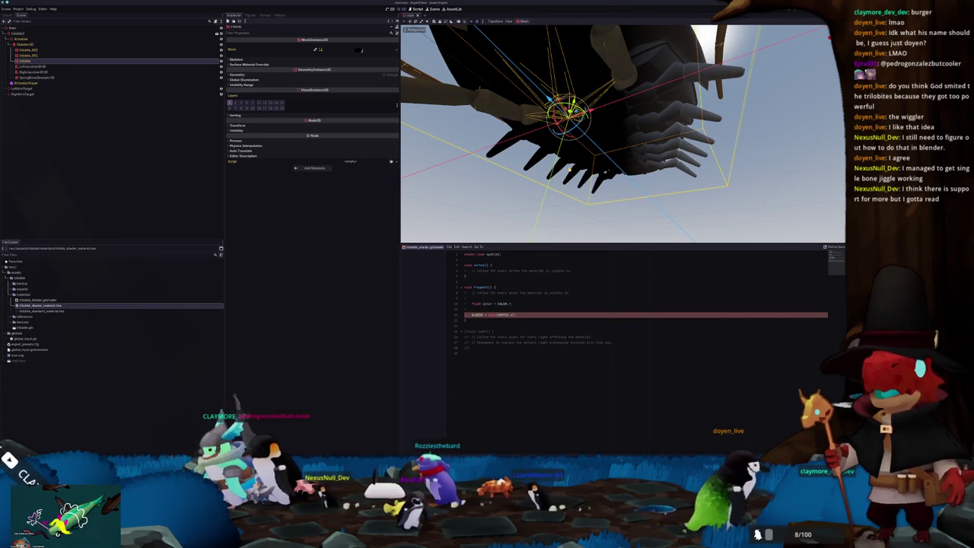
{"action": "mouse_move", "coordinate": [552, 178]}
{"action": "middle_mouse_down"}
{"action": "mouse_move", "coordinate": [585, 189]}
{"action": "mouse_move", "coordinate": [618, 175]}
{"action": "mouse_move", "coordinate": [612, 152]}
{"action": "mouse_move", "coordinate": [624, 195]}
{"action": "middle_mouse_up"}
{"action": "scroll", "coordinate": [613, 133], "scroll_direction": "down", "scroll_amount": 5}
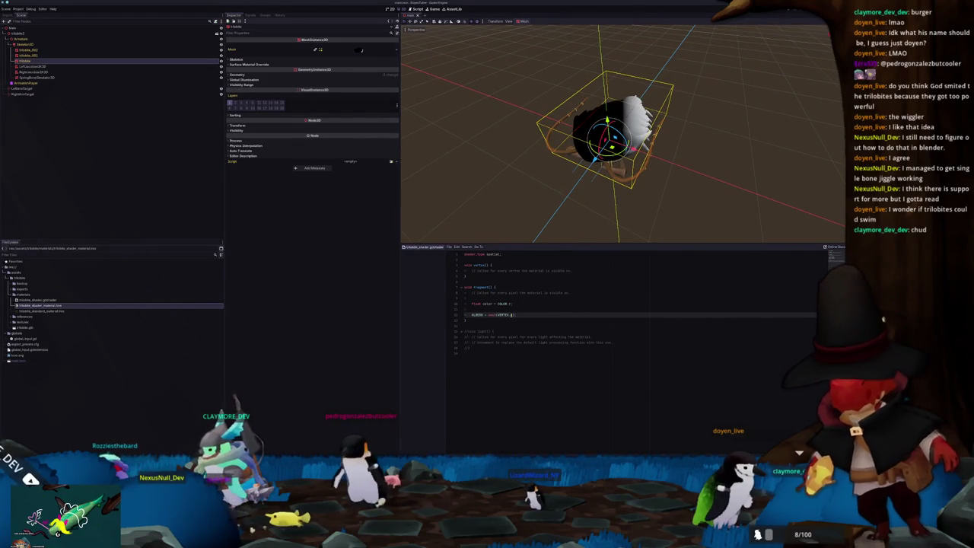
- Add a vertex variable above ALBEDO that transforms VERTEX by MODEL_MATRIX, and feed it into ALBEDO
{"action": "key", "text": "Return"}
{"action": "key", "text": "Return"}
{"action": "key", "text": "Up"}
{"action": "key", "text": "Up"}
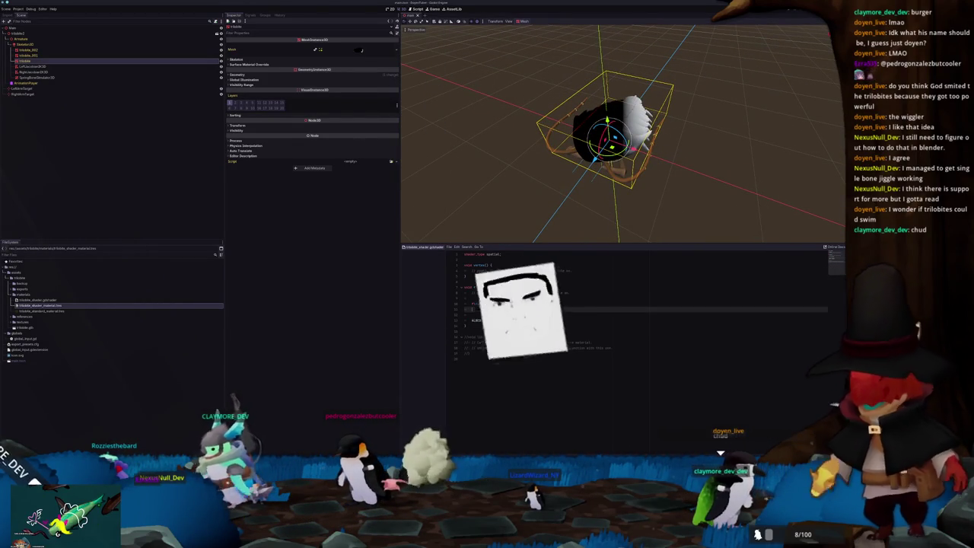
{"action": "type", "text": "float vertex ="}
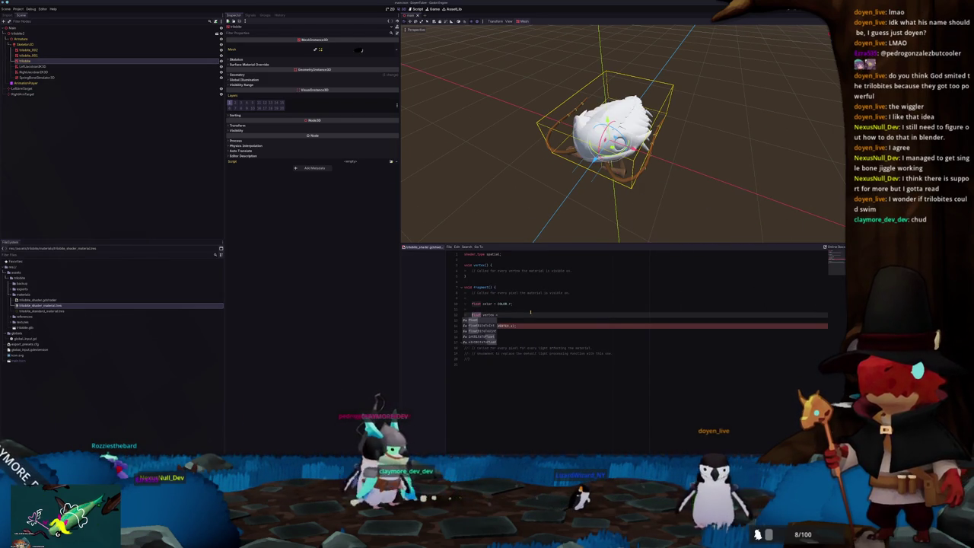
{"action": "key", "text": "Escape"}
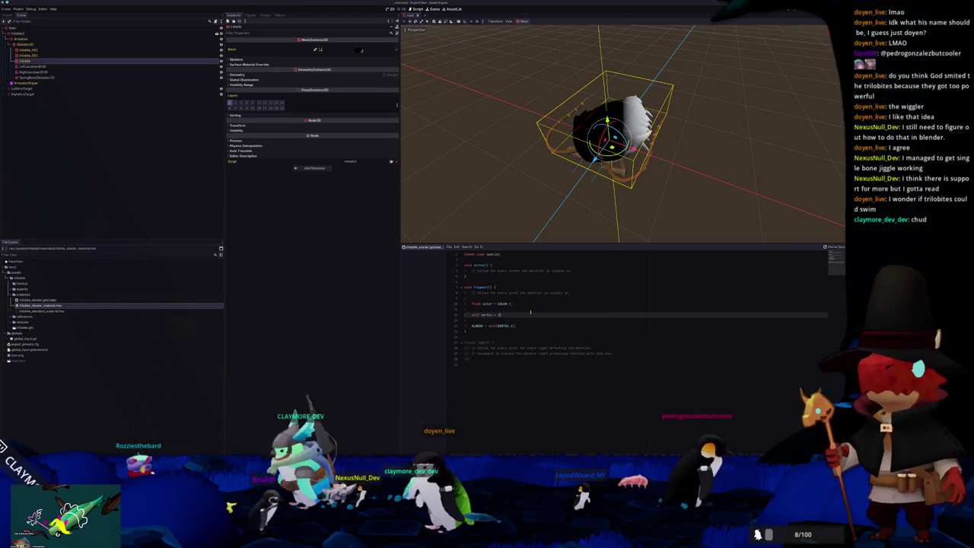
{"action": "type", "text": "(VERTEX"}
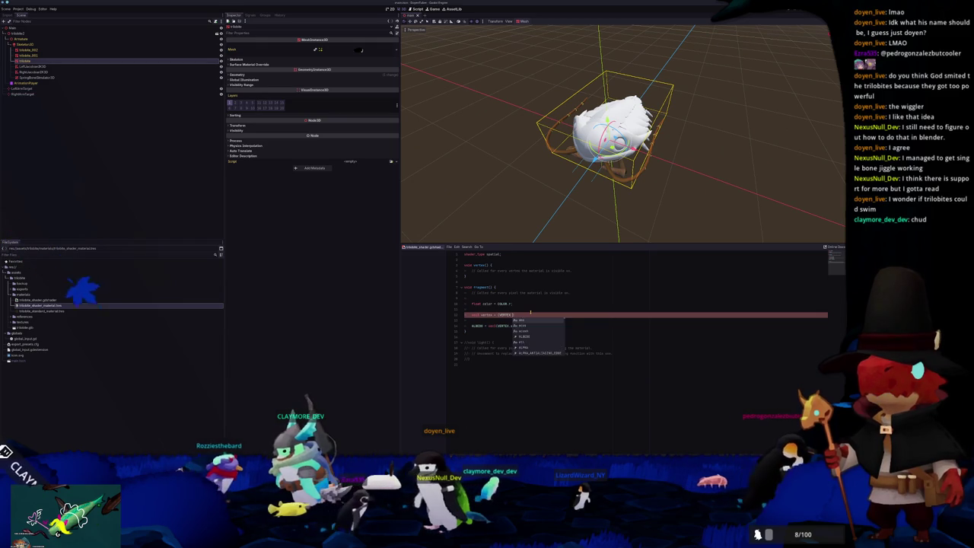
{"action": "type", "text": " + "}
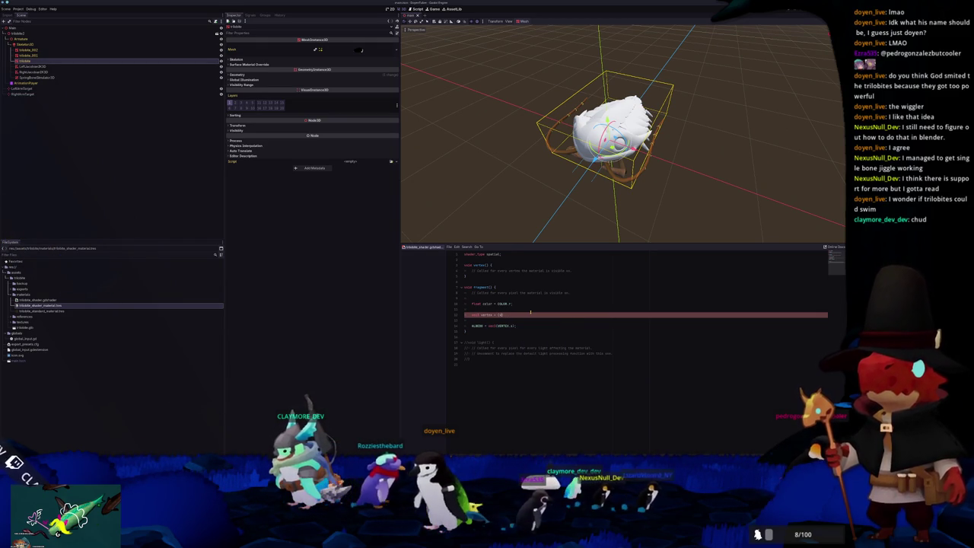
{"action": "type", "text": "NORMAL"}
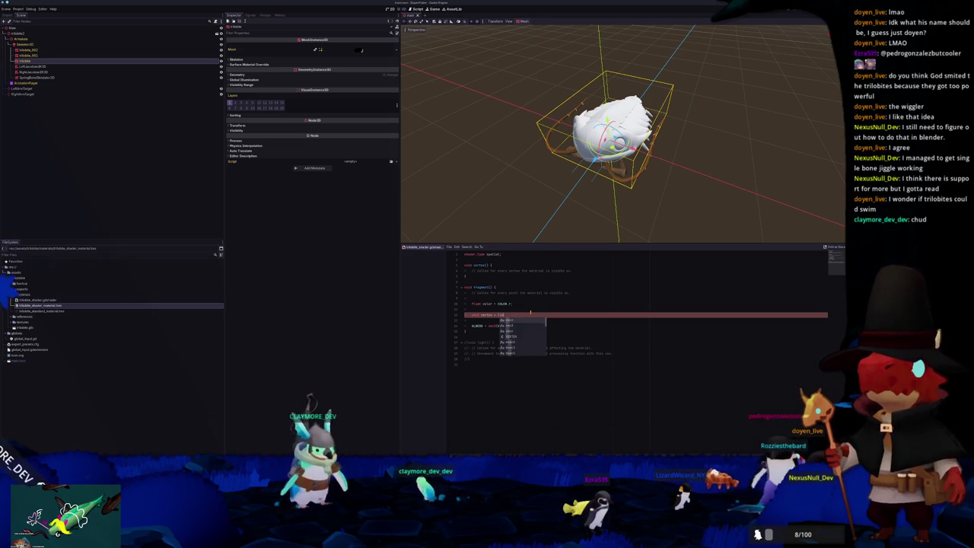
{"action": "key", "text": "Return"}
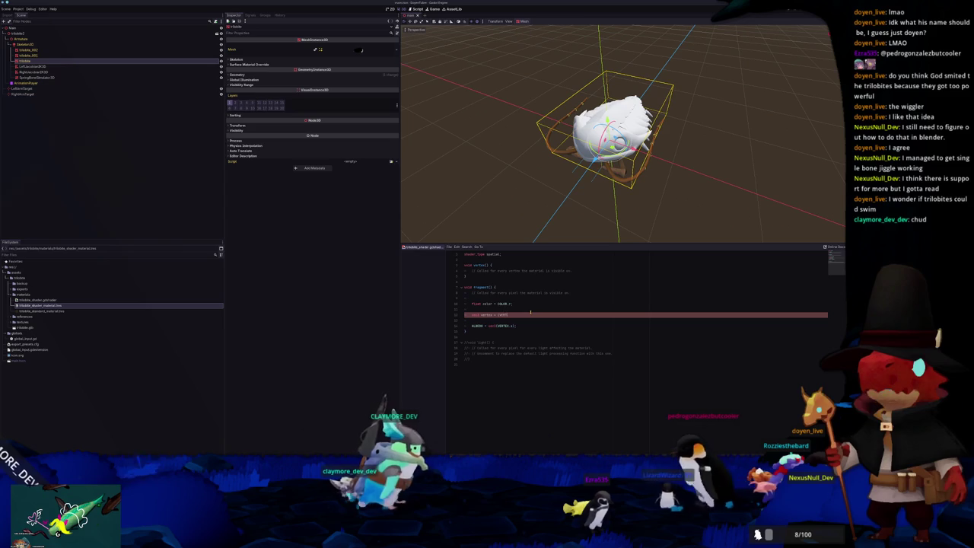
{"action": "type", "text": " * MODEL"}
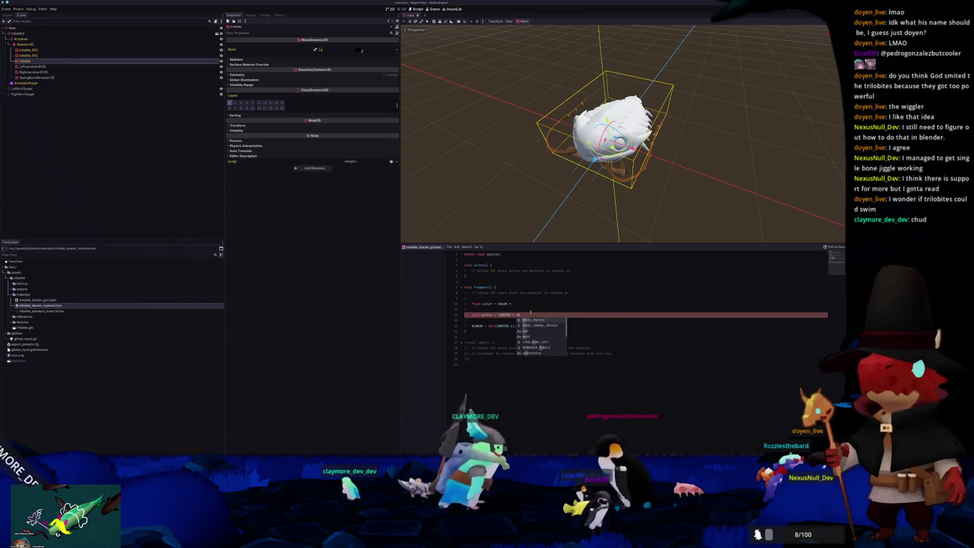
{"action": "key", "text": "Return"}
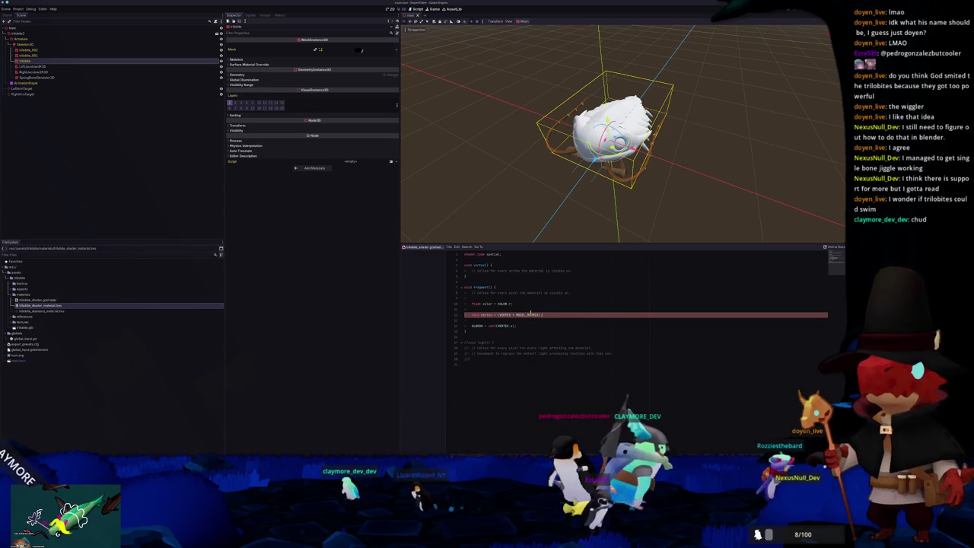
{"action": "key", "text": "Down"}
{"action": "key", "text": "Down"}
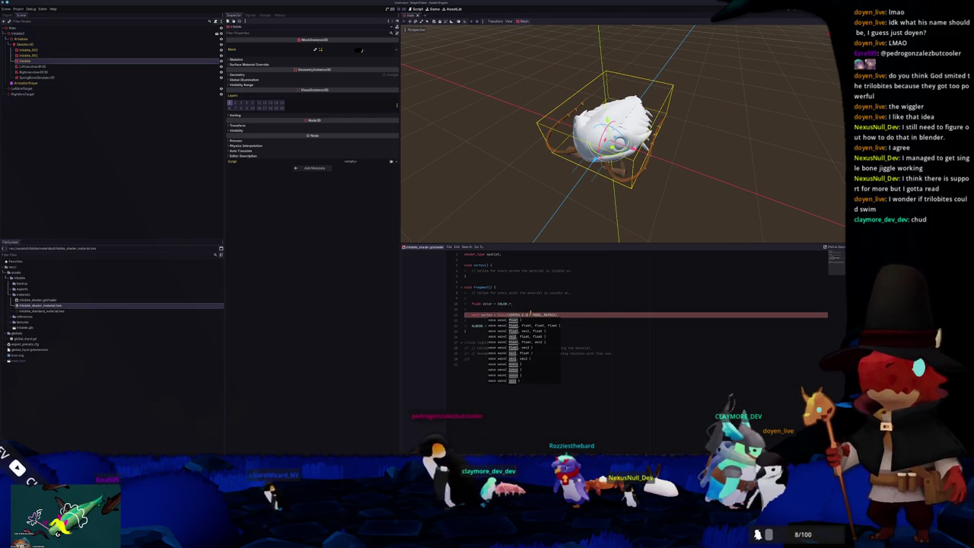
{"action": "type", "text": ")"}
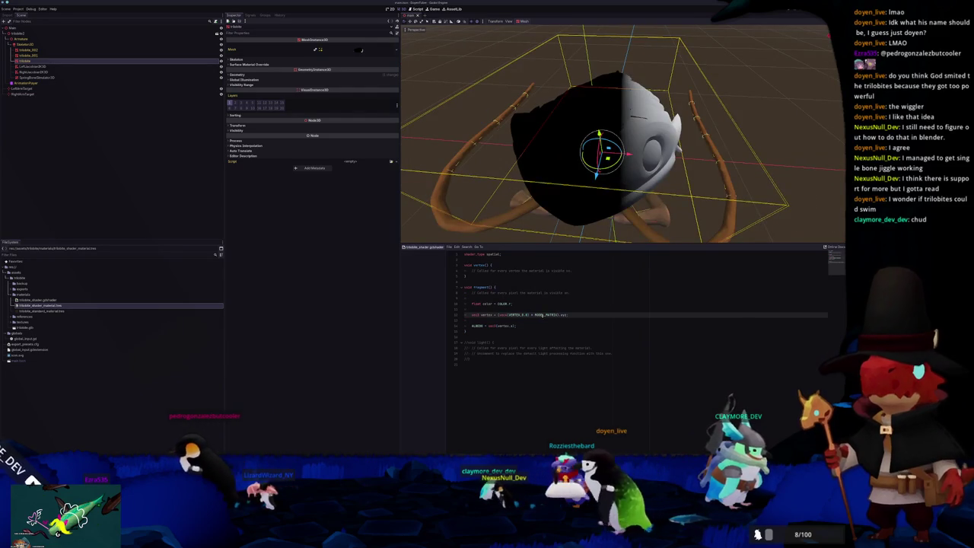
- Swap MODEL_MATRIX for INV_VIEW_MATRIX, inspect the shifted split, then delete INV_VIEW_MATRIX
{"action": "double_click", "coordinate": [542, 314]}
{"action": "type", "text": "INV_VIEW_MATRIX"}
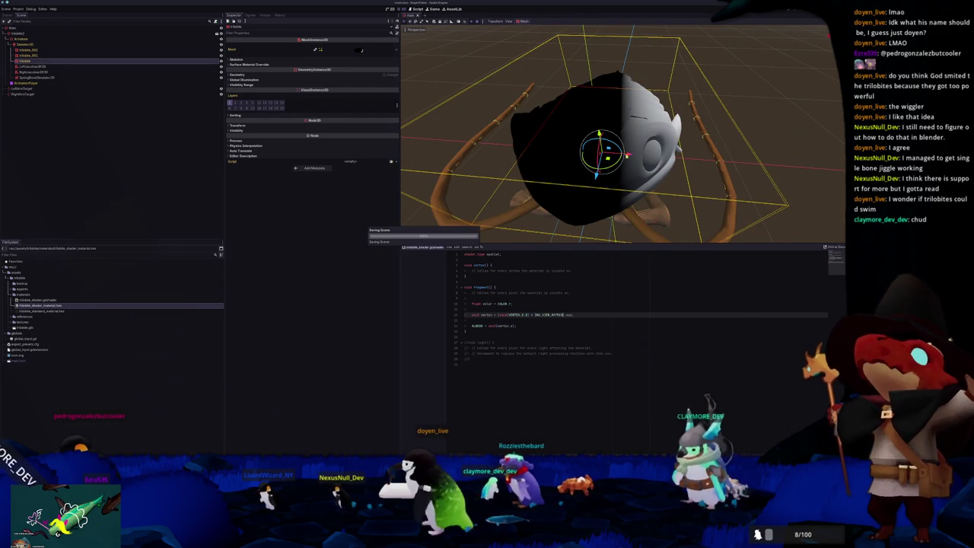
{"action": "middle_click_drag", "start_coordinate": [566, 238], "coordinate": [684, 148]}
{"action": "scroll", "coordinate": [683, 148], "scroll_direction": "down", "scroll_amount": 2}
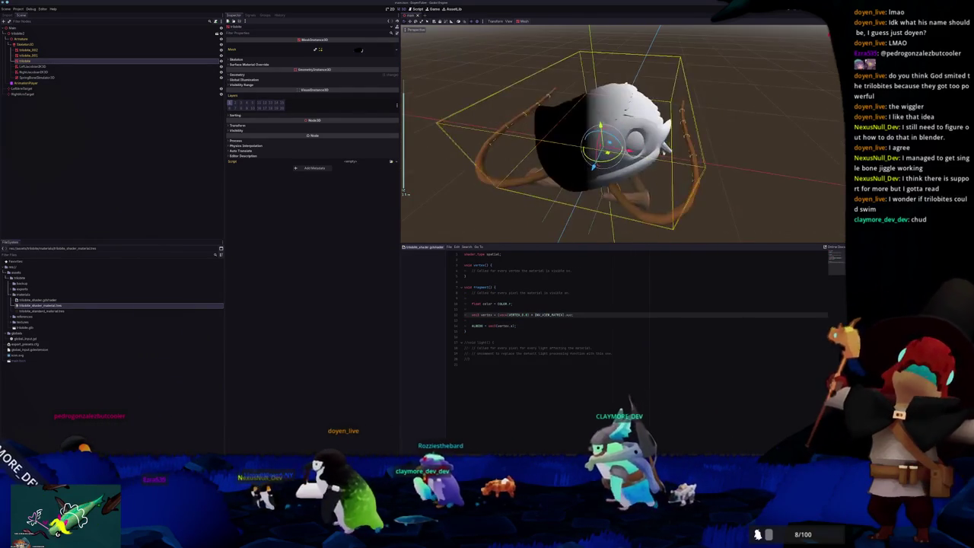
{"action": "double_click", "coordinate": [550, 314]}
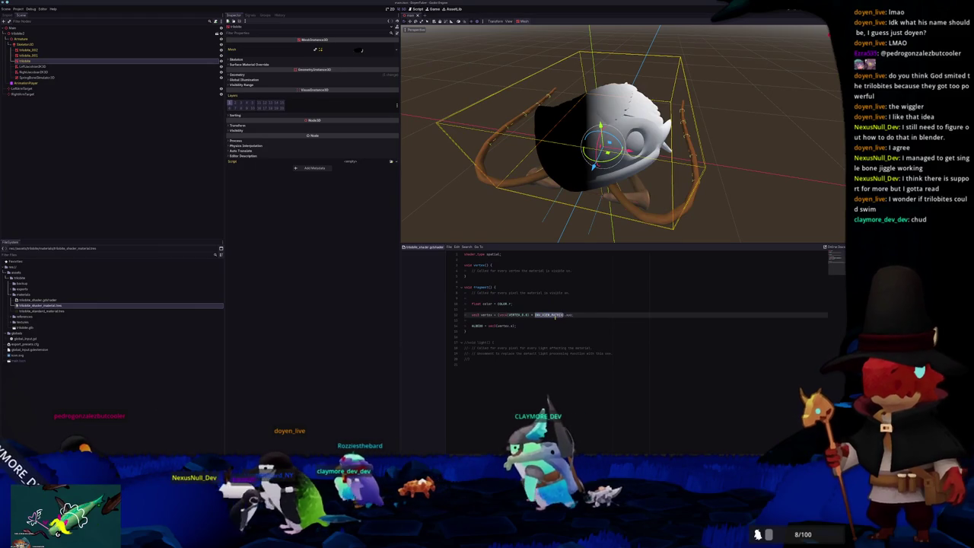
{"action": "key", "text": "BackSpace"}
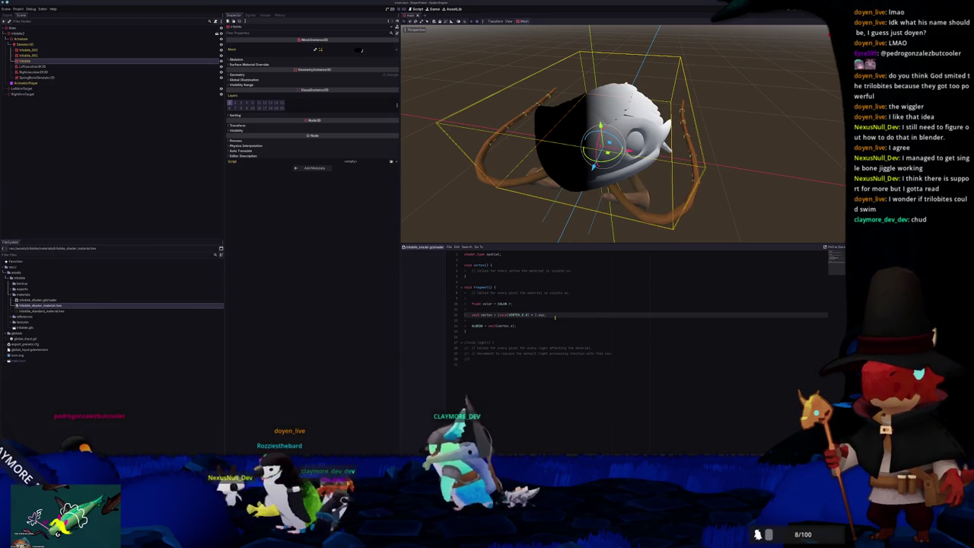
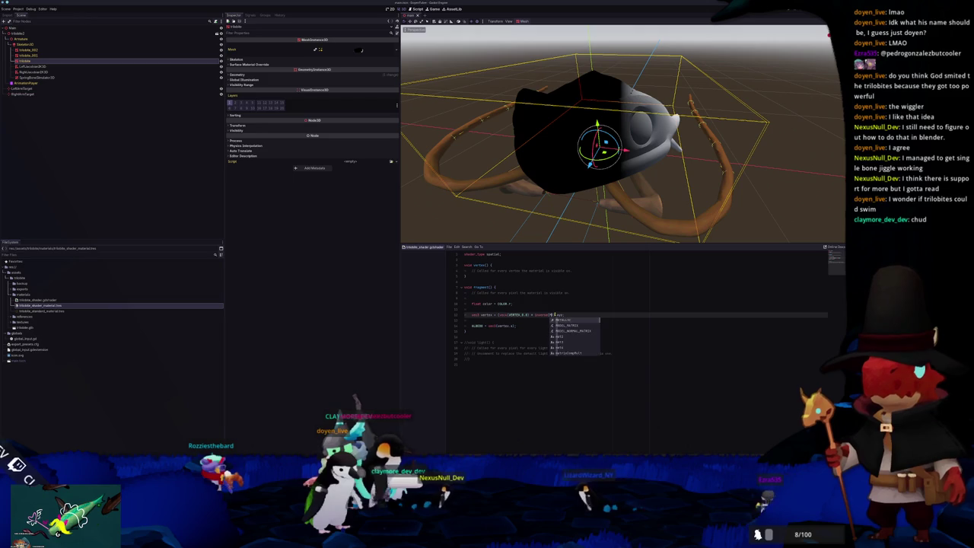
- Complete the vertex line with inverse(VIEW_MATRIX) and view the black-and-white split on the mesh
{"action": "key", "text": "Down"}
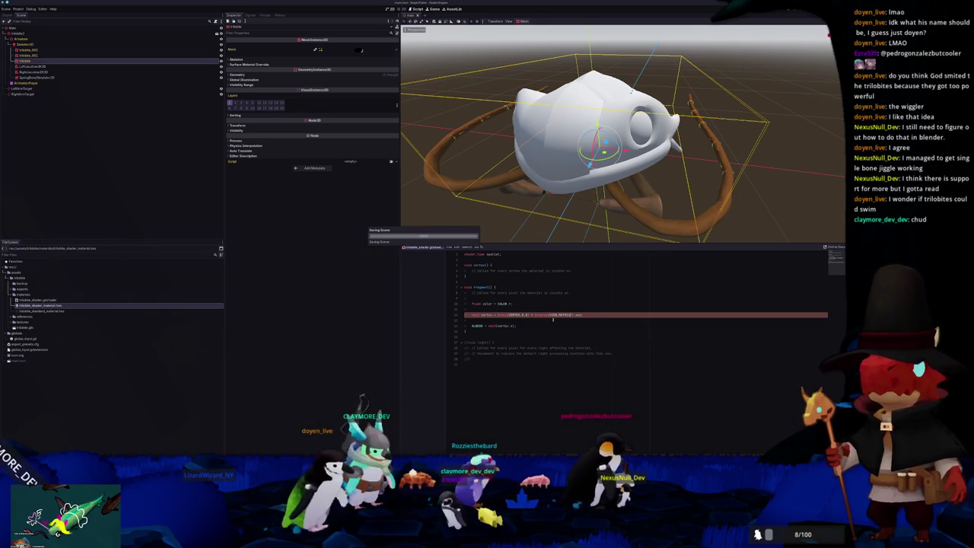
{"action": "scroll", "coordinate": [623, 133], "scroll_direction": "down", "scroll_amount": 5}
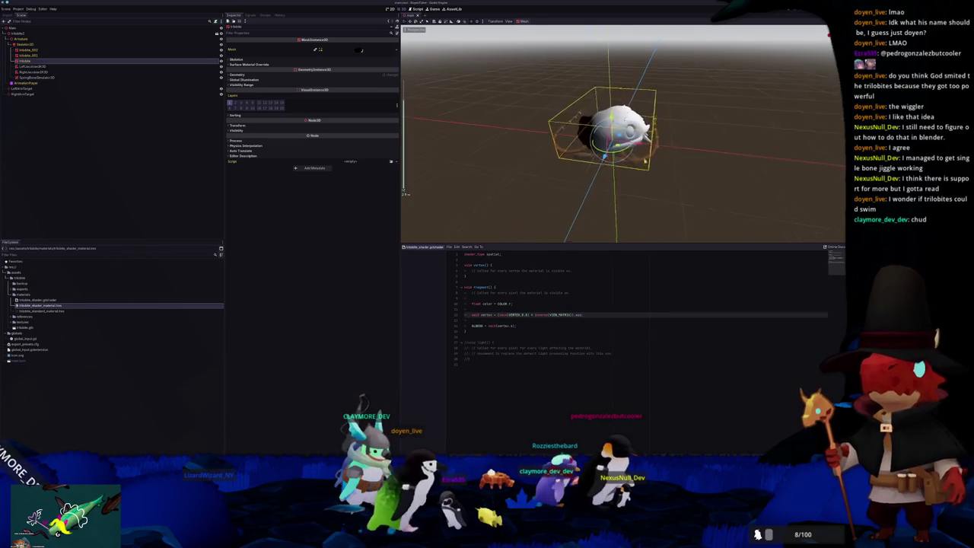
{"action": "middle_click_drag", "start_coordinate": [645, 160], "coordinate": [642, 151]}
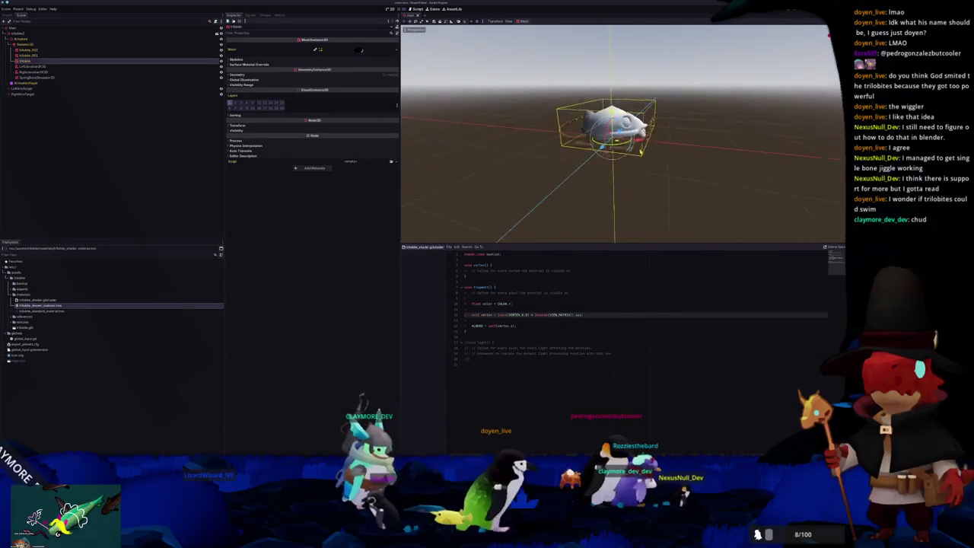
{"action": "scroll", "coordinate": [623, 133], "scroll_direction": "up", "scroll_amount": 3}
{"action": "scroll", "coordinate": [623, 133], "scroll_direction": "up", "scroll_amount": 2}
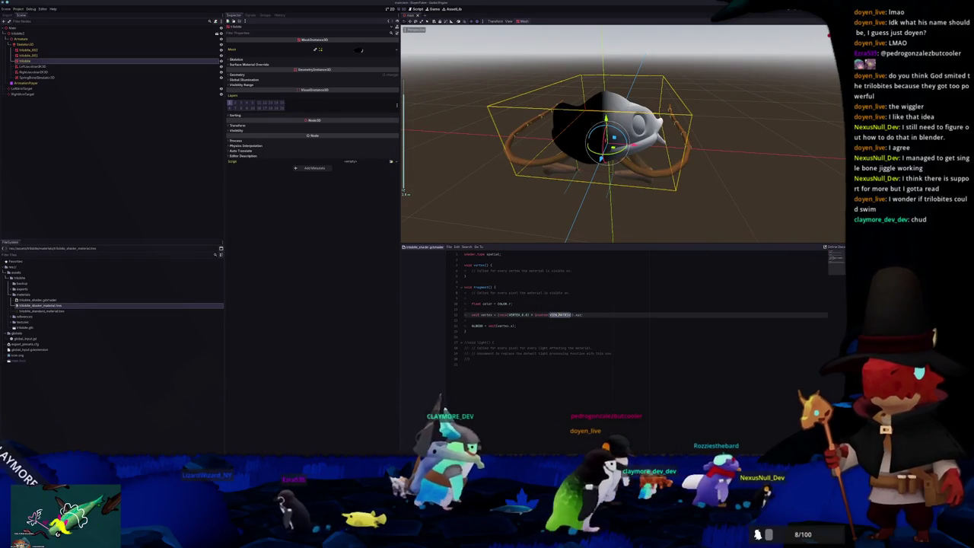
- Insert blank lines below the shader_type line to make room for a varying
{"action": "left_click", "coordinate": [560, 276]}
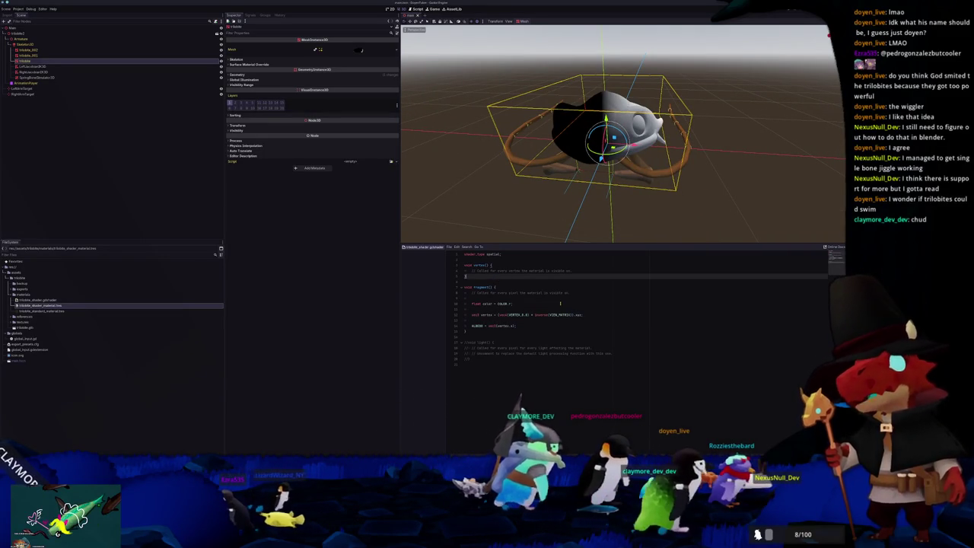
{"action": "left_click", "coordinate": [481, 261]}
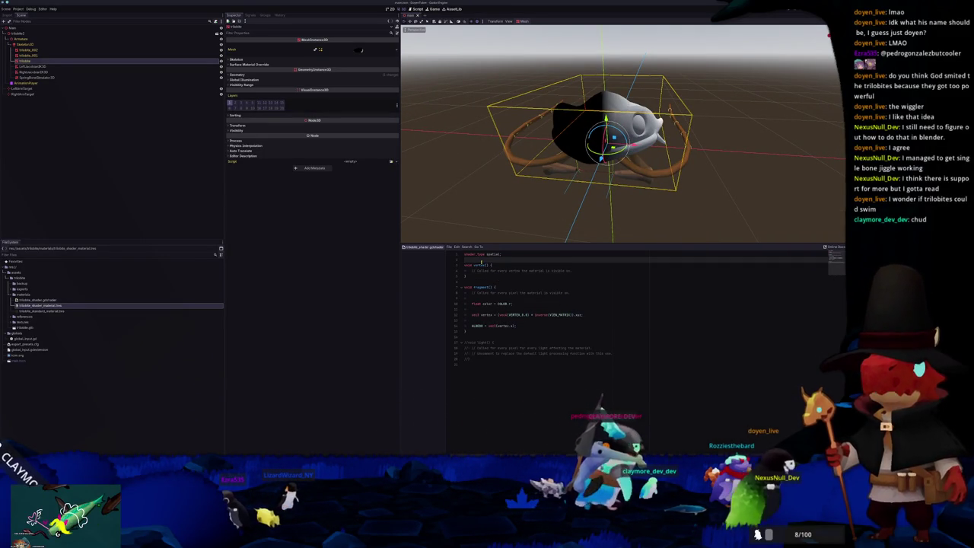
{"action": "key", "text": "Return"}
{"action": "key", "text": "Return"}
{"action": "key", "text": "Up"}
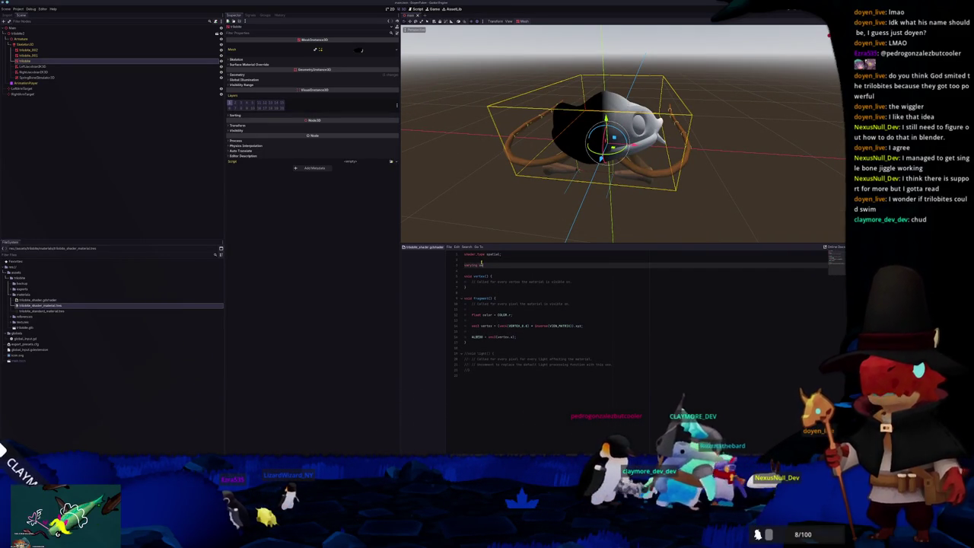
- Declare a vec3 vertex_pos varying and move the vertex calculation from fragment() into vertex()
{"action": "type", "text": "vec3 vertex"}
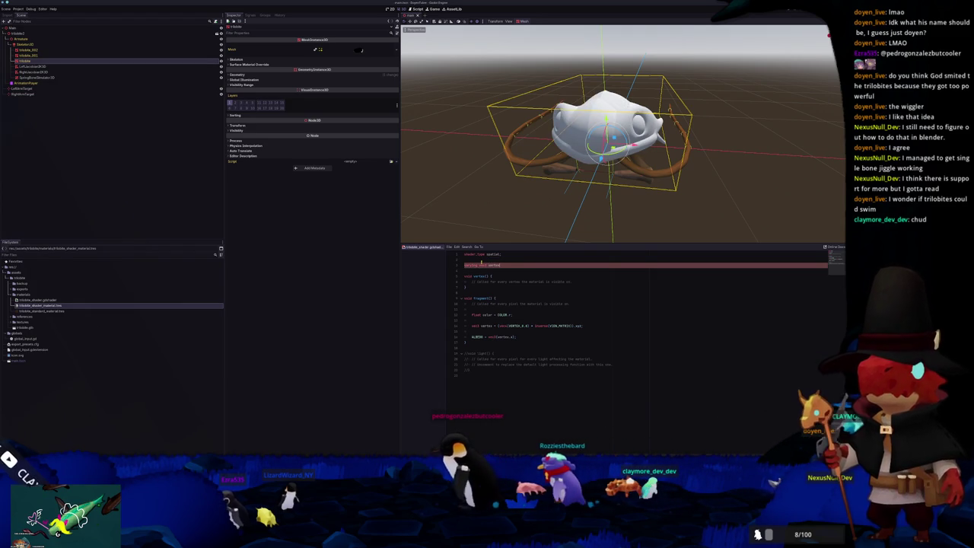
{"action": "key", "text": "Down"}
{"action": "key", "text": "Down"}
{"action": "key", "text": "Down"}
{"action": "key", "text": "Down"}
{"action": "key", "text": "Down"}
{"action": "key", "text": "Down"}
{"action": "key", "text": "Down"}
{"action": "key", "text": "Down"}
{"action": "key", "text": "Down"}
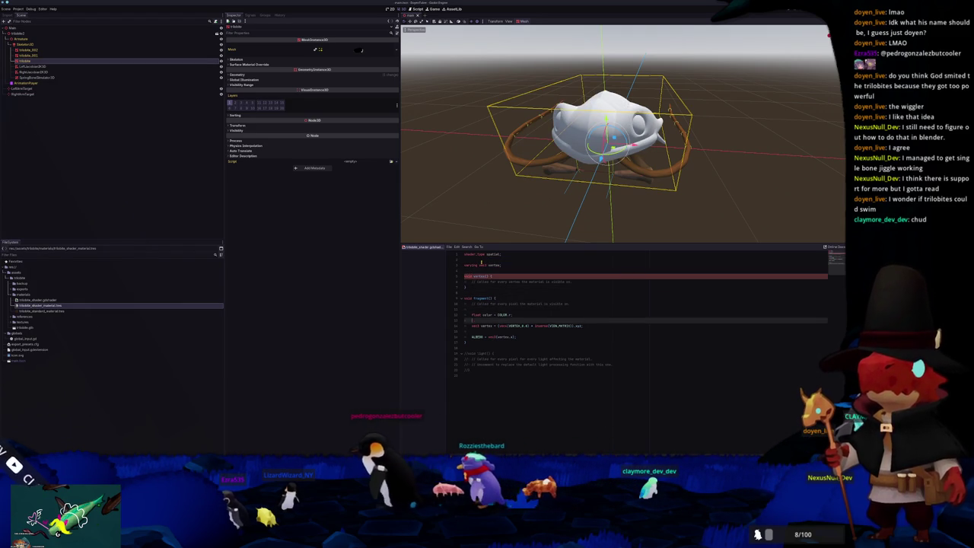
{"action": "key", "text": "Down"}
{"action": "key", "text": "Down"}
{"action": "key", "text": "Down"}
{"action": "key", "text": "ctrl+x"}
{"action": "key", "text": "ctrl+x"}
{"action": "key", "text": "Up"}
{"action": "key", "text": "Up"}
{"action": "key", "text": "Up"}
{"action": "key", "text": "Up"}
{"action": "key", "text": "Up"}
{"action": "key", "text": "Up"}
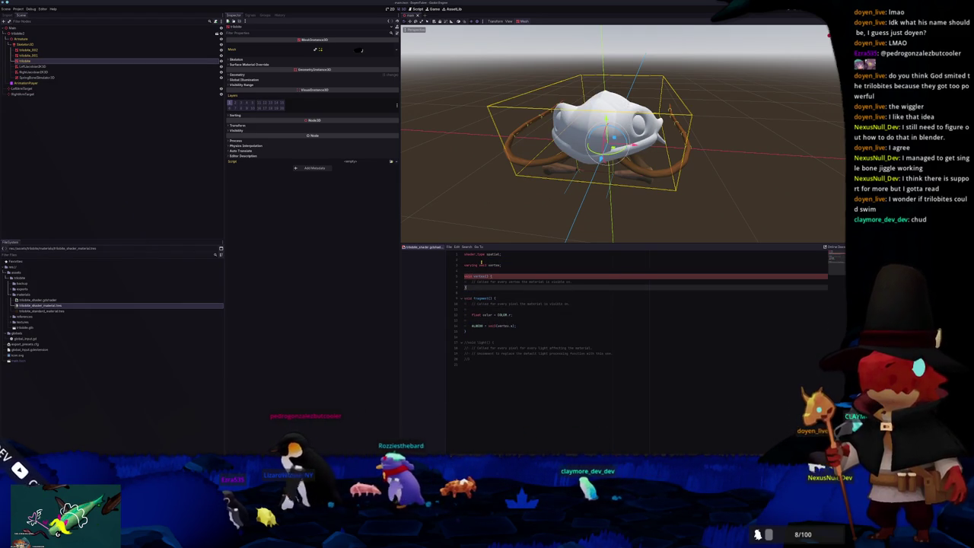
{"action": "key", "text": "Return"}
{"action": "key", "text": "ctrl+v"}
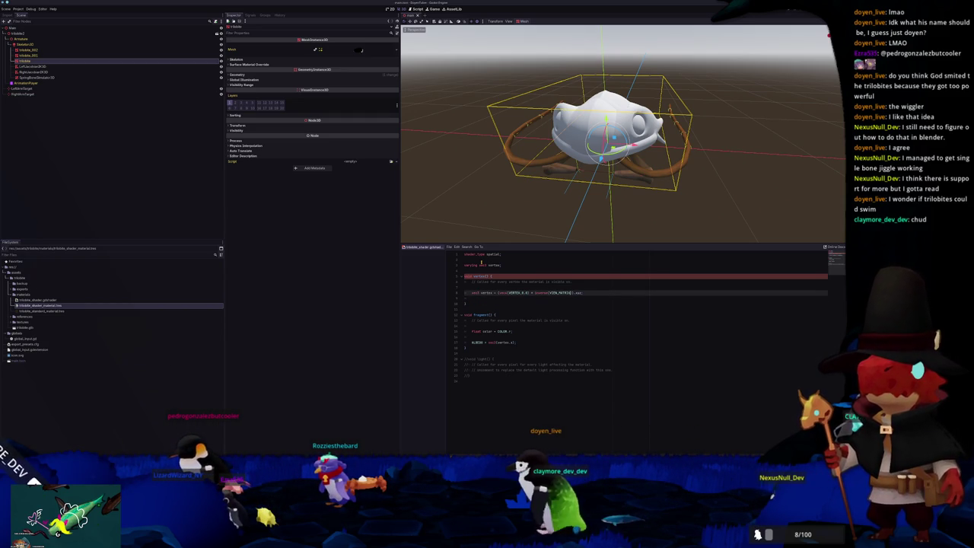
- Make the moved line assign vertex_pos via inverse(VIEW_MATRIX) and have ALBEDO read vertex_pos.x
{"action": "key", "text": "BackSpace"}
{"action": "key", "text": "BackSpace"}
{"action": "key", "text": "BackSpace"}
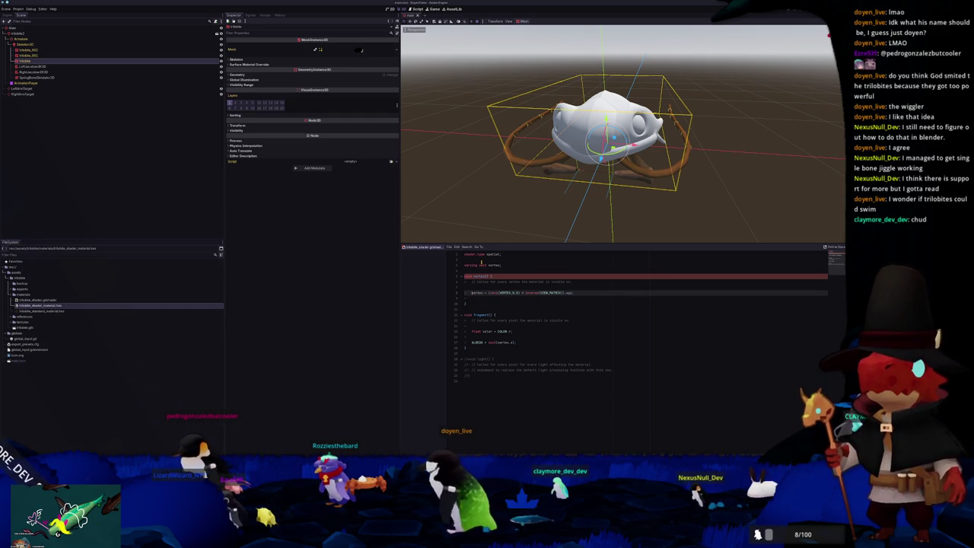
{"action": "key", "text": "ctrl+BackSpace"}
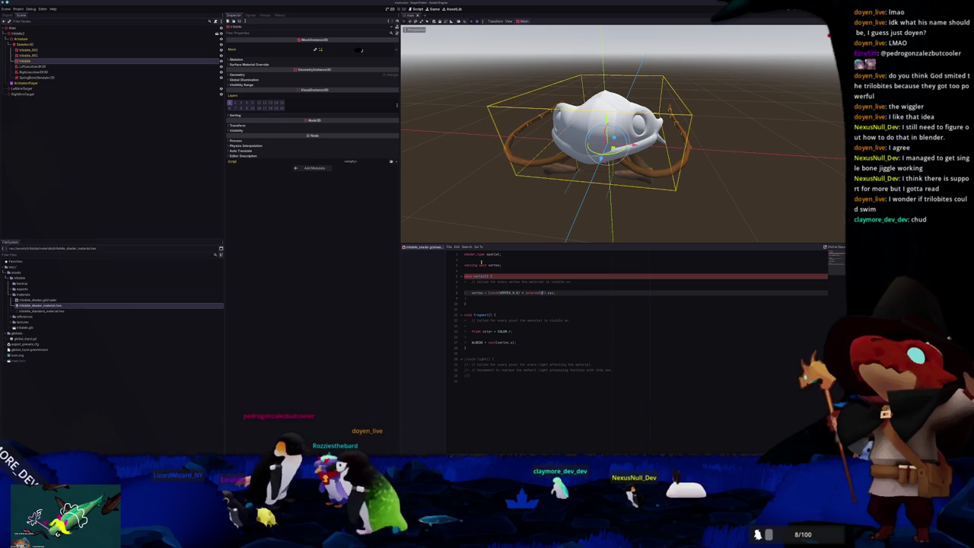
{"action": "type", "text": "VIEW"}
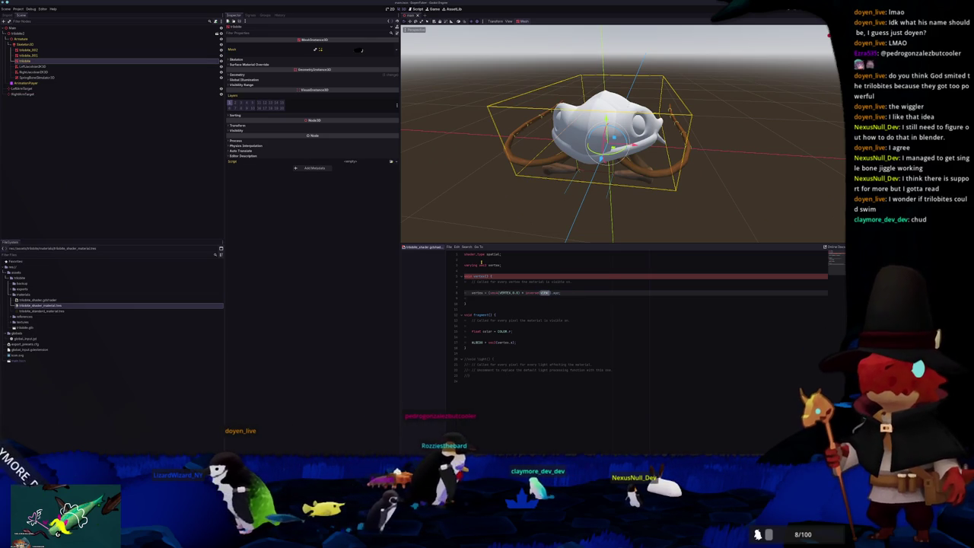
{"action": "key", "text": "Up"}
{"action": "key", "text": "Up"}
{"action": "key", "text": "Up"}
{"action": "key", "text": "Up"}
{"action": "key", "text": "Up"}
{"action": "key", "text": "Up"}
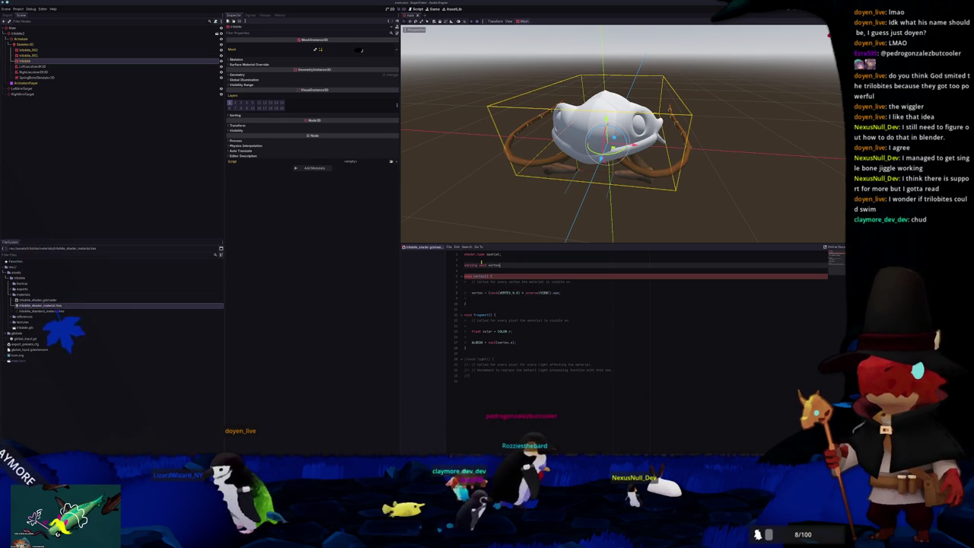
{"action": "type", "text": "_pos"}
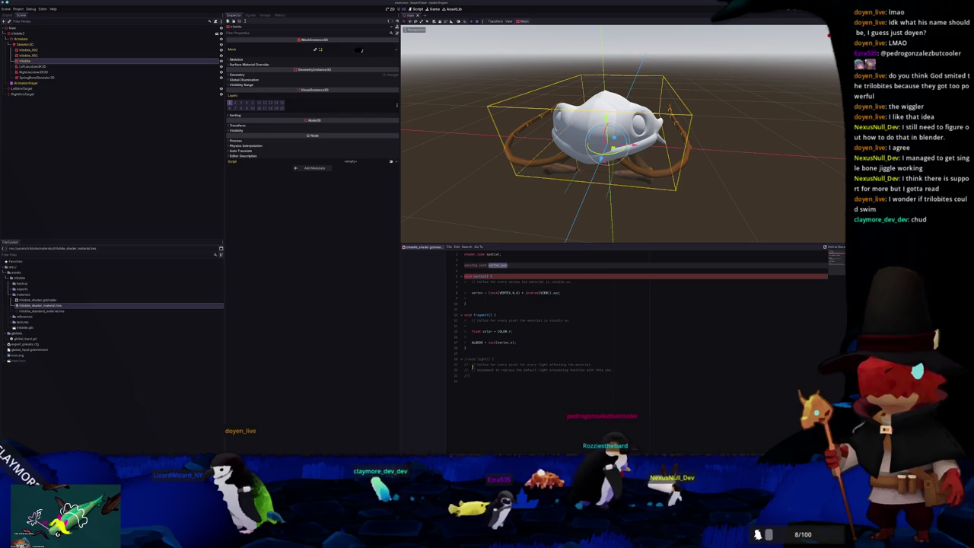
{"action": "left_click", "coordinate": [503, 342]}
{"action": "type", "text": "_pos"}
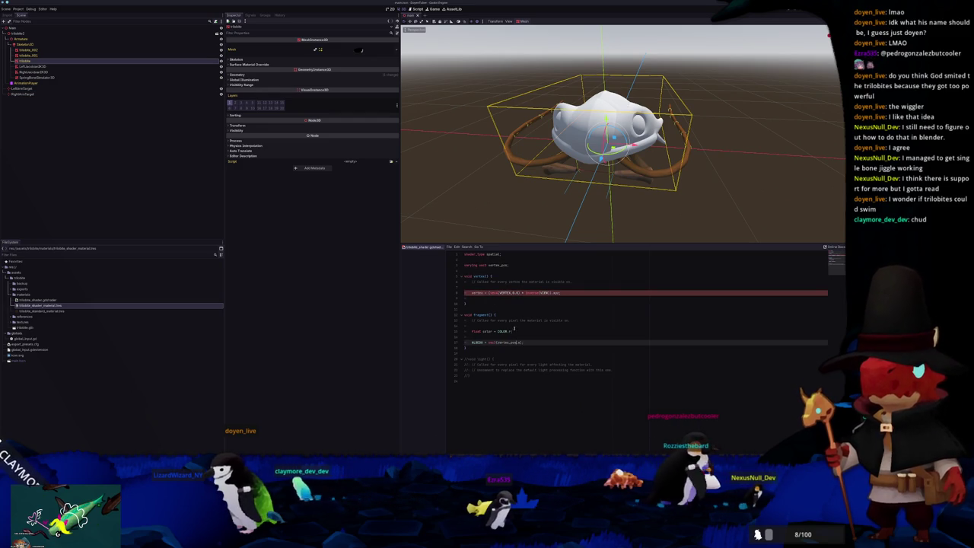
{"action": "left_click", "coordinate": [473, 293]}
{"action": "type", "text": "_pos"}
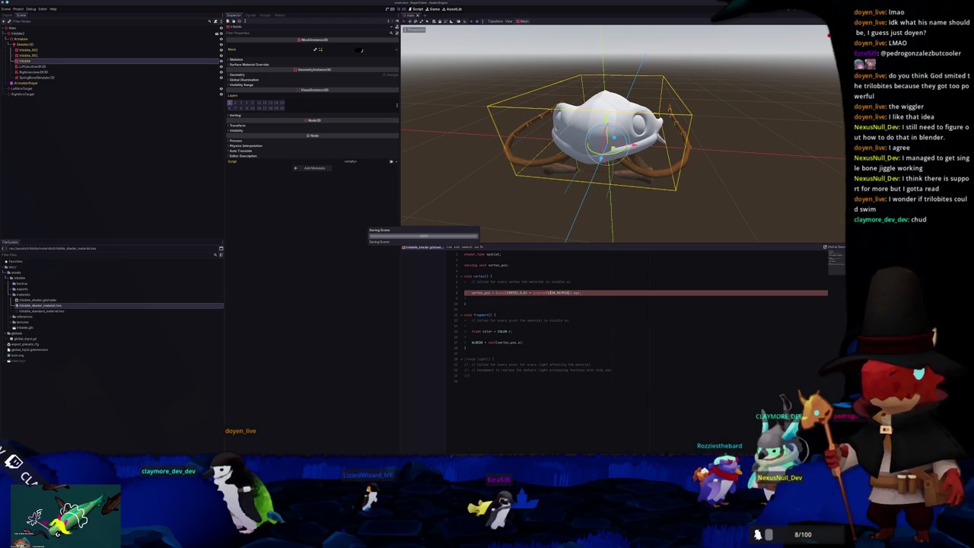
- Switch the transform to inverse(MODEL_MATRIX) and orbit to a low side view of the trilobite
{"action": "middle_click_drag", "start_coordinate": [636, 210], "coordinate": [594, 182]}
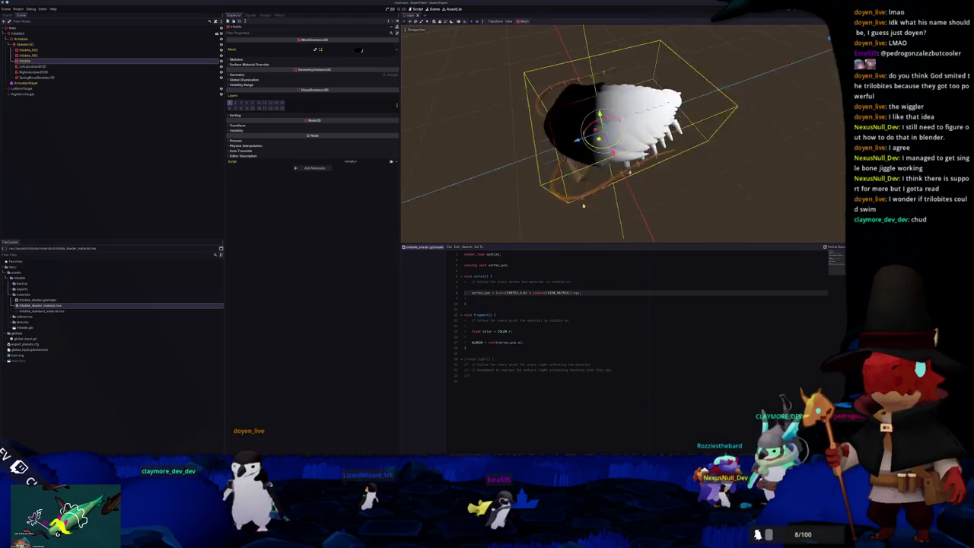
{"action": "double_click", "coordinate": [558, 292]}
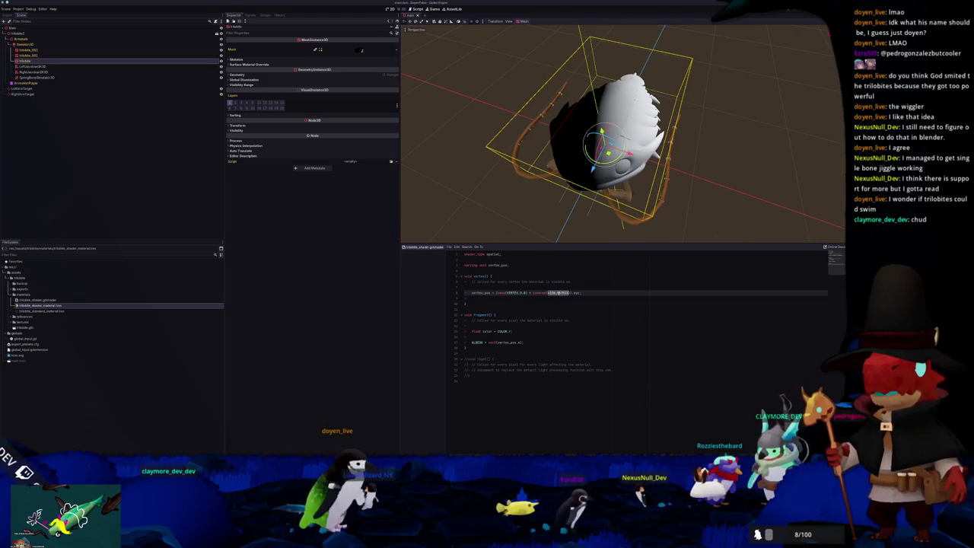
{"action": "type", "text": "MODEL"}
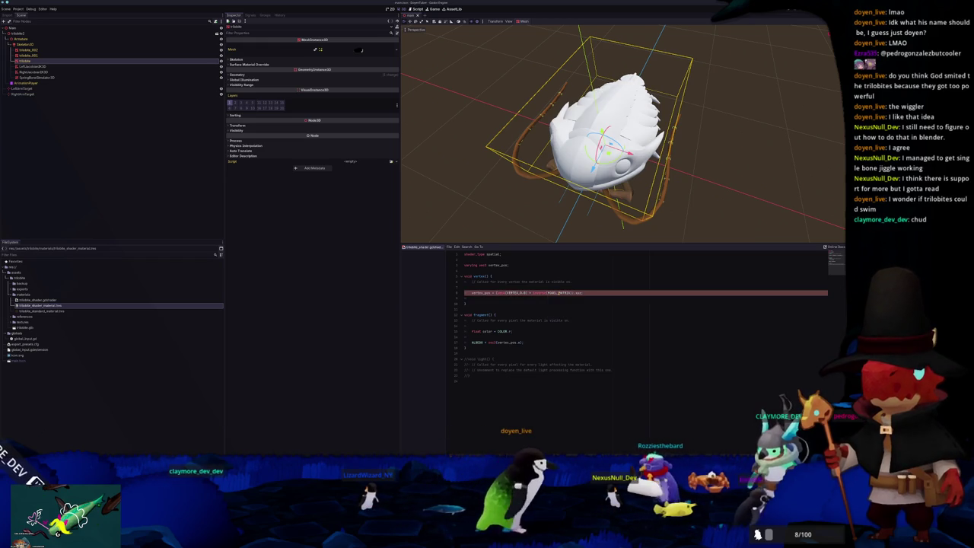
{"action": "mouse_move", "coordinate": [487, 168]}
{"action": "middle_mouse_down"}
{"action": "mouse_move", "coordinate": [478, 112]}
{"action": "mouse_move", "coordinate": [481, 164]}
{"action": "middle_mouse_up"}
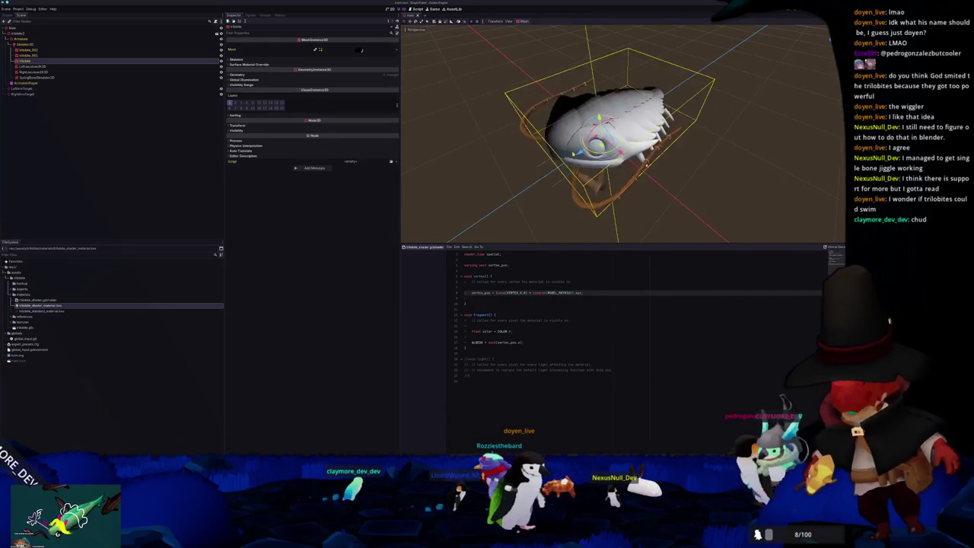
{"action": "mouse_move", "coordinate": [481, 164]}
{"action": "left_mouse_down"}
{"action": "mouse_move", "coordinate": [488, 137]}
{"action": "mouse_move", "coordinate": [571, 223]}
{"action": "left_mouse_up"}
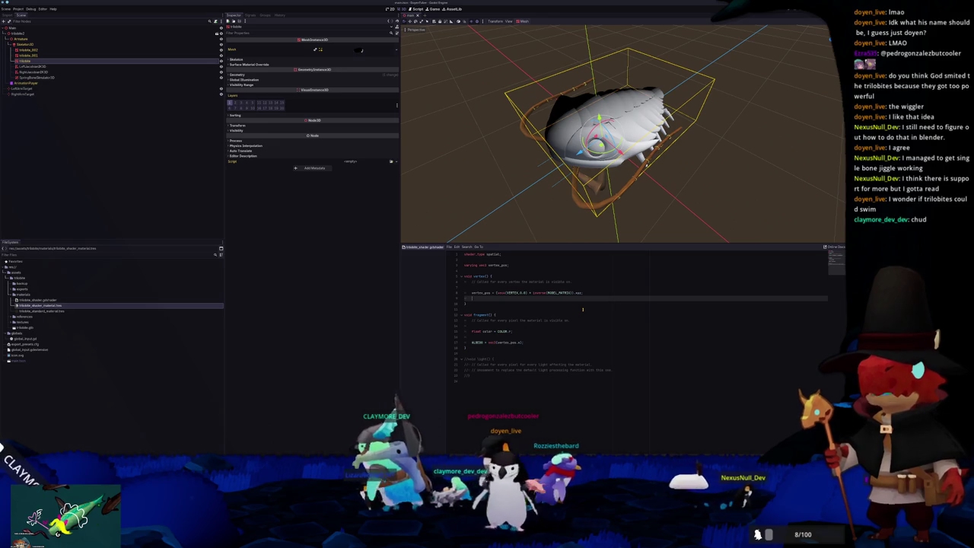
- Add vertex_pos = VERTEX; in vertex() and delete the inverse(MODEL_MATRIX) assignment line
{"action": "key", "text": "Return"}
{"action": "type", "text": "vertex"}
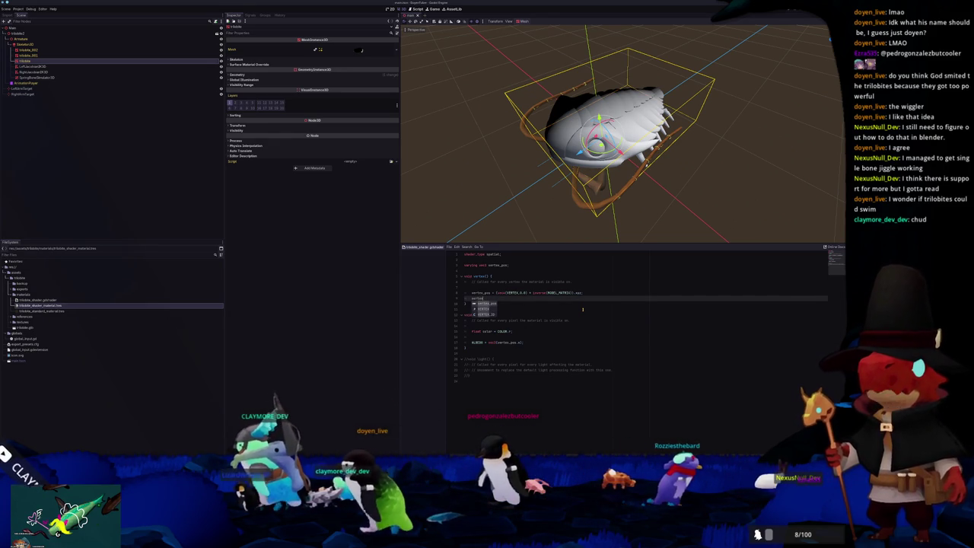
{"action": "key", "text": "Return"}
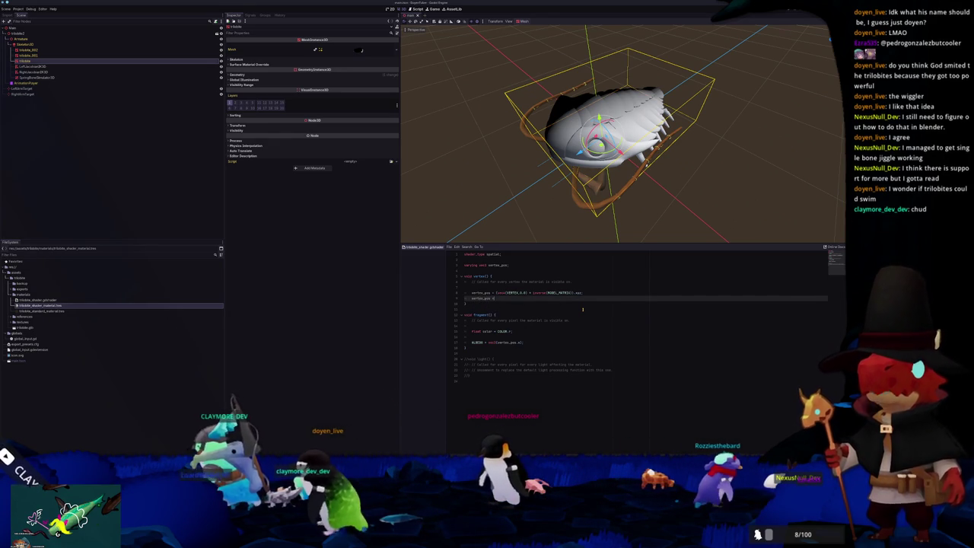
{"action": "type", "text": "= VERTEX;"}
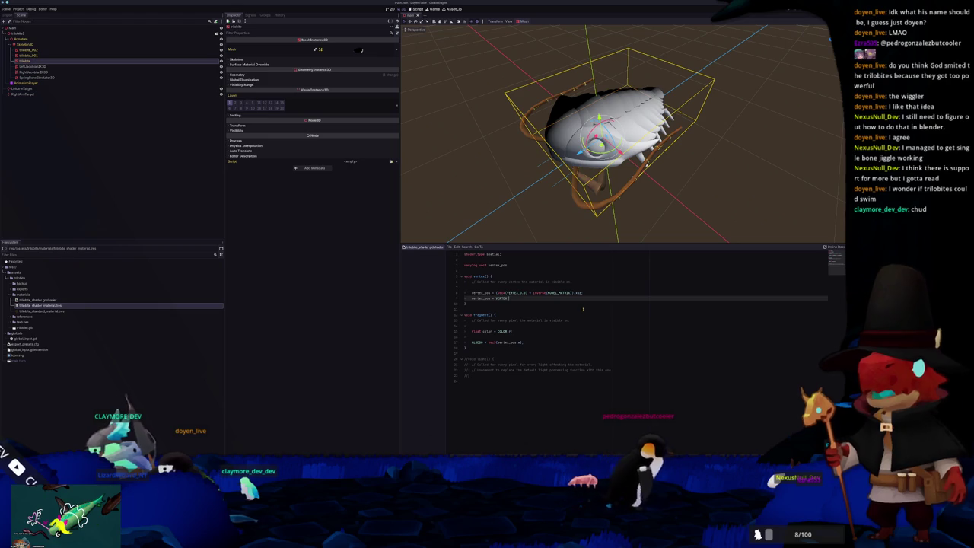
{"action": "middle_click_drag", "start_coordinate": [609, 152], "coordinate": [563, 160]}
{"action": "mouse_move", "coordinate": [593, 137]}
{"action": "left_mouse_down"}
{"action": "mouse_move", "coordinate": [609, 152]}
{"action": "mouse_move", "coordinate": [586, 141]}
{"action": "left_mouse_up"}
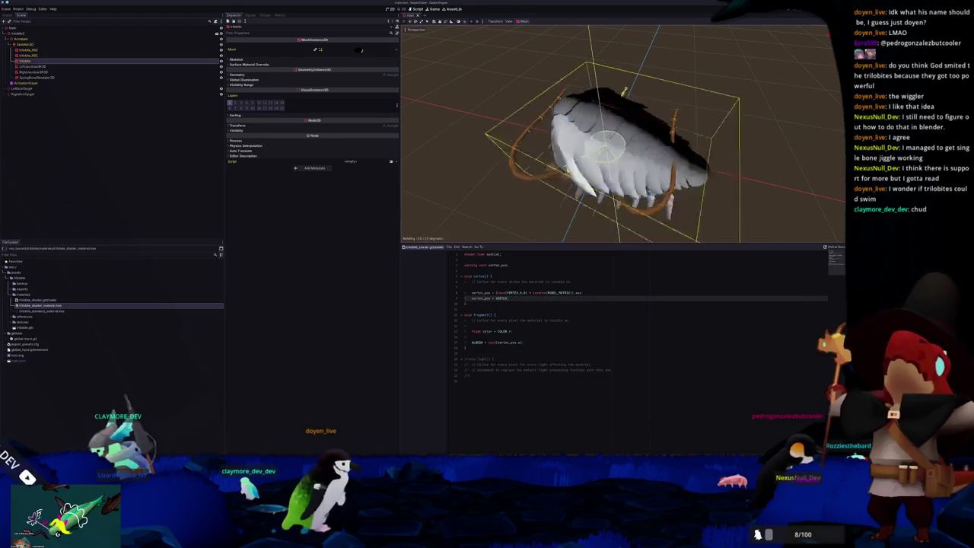
{"action": "left_click", "coordinate": [474, 303]}
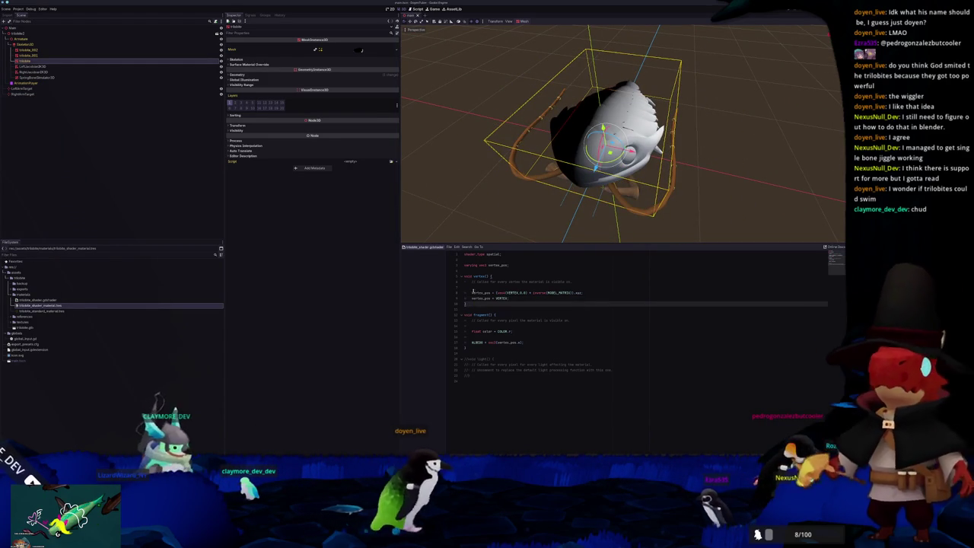
{"action": "left_click", "coordinate": [548, 300]}
{"action": "key", "text": "Up"}
{"action": "key", "text": "ctrl+shift+k"}
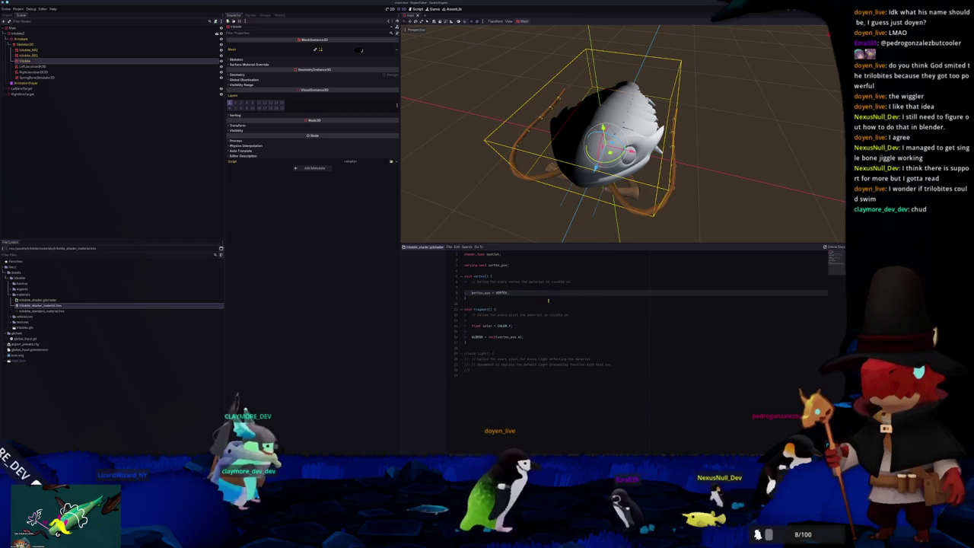
- Deselect the trilobite and orbit to view its underside
{"action": "scroll", "coordinate": [601, 137], "scroll_direction": "up", "scroll_amount": 4}
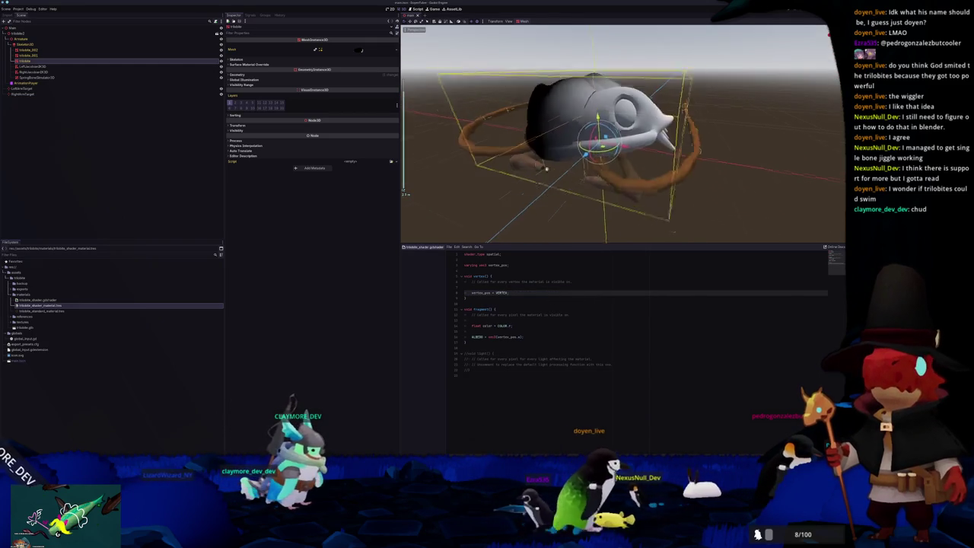
{"action": "left_click", "coordinate": [498, 211]}
{"action": "mouse_move", "coordinate": [497, 210]}
{"action": "middle_mouse_down"}
{"action": "mouse_move", "coordinate": [523, 198]}
{"action": "mouse_move", "coordinate": [479, 326]}
{"action": "middle_mouse_up"}
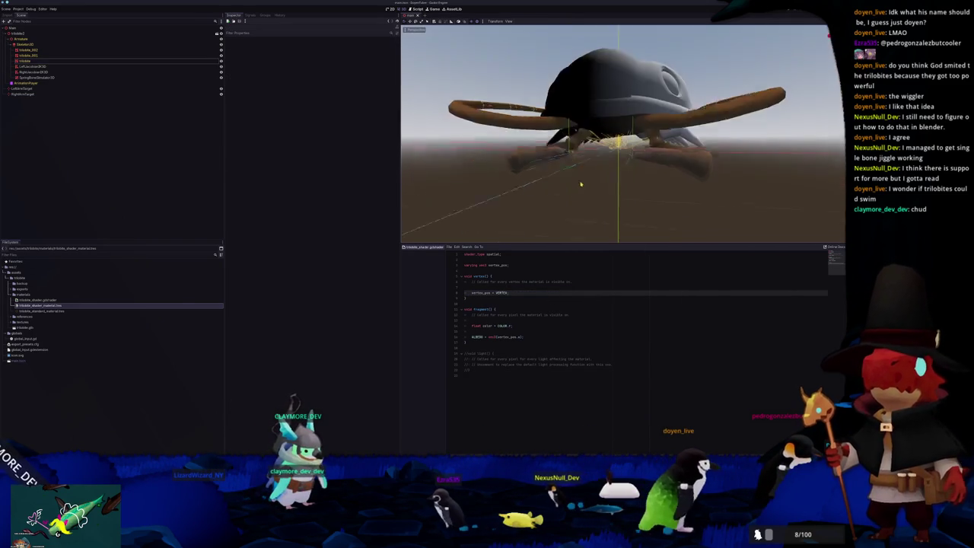
- Add a remap line setting vertex_pos to (vertex_pos - 0.5) * 2.0
{"action": "left_click", "coordinate": [527, 331]}
{"action": "key", "text": "Down"}
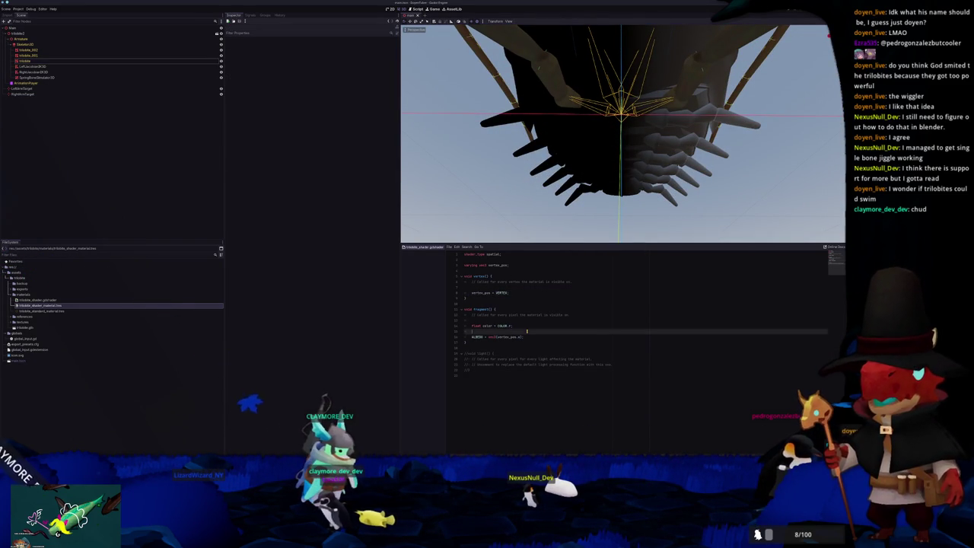
{"action": "key", "text": "Up"}
{"action": "key", "text": "Up"}
{"action": "key", "text": "Up"}
{"action": "key", "text": "Up"}
{"action": "key", "text": "Up"}
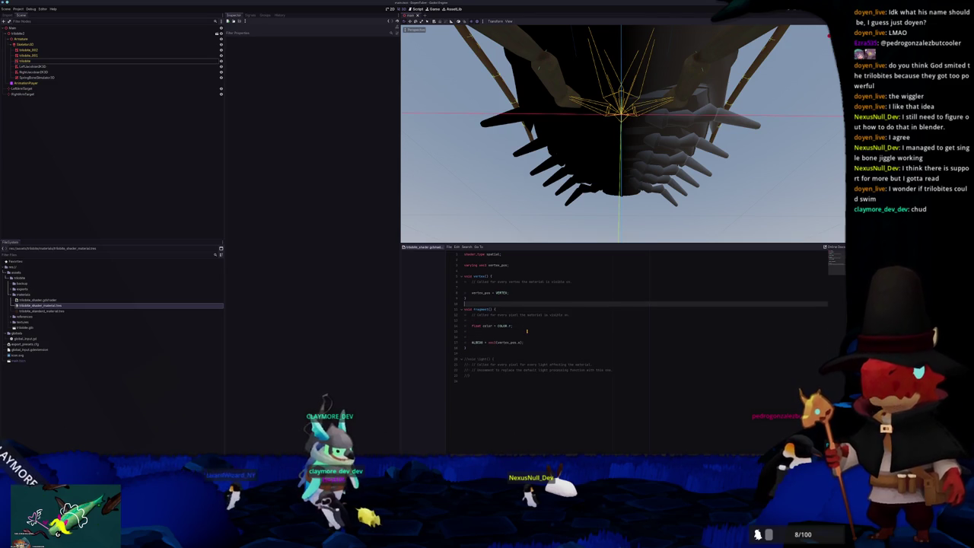
{"action": "key", "text": "Return"}
{"action": "type", "text": "vertex_pos = vertex_pos -"}
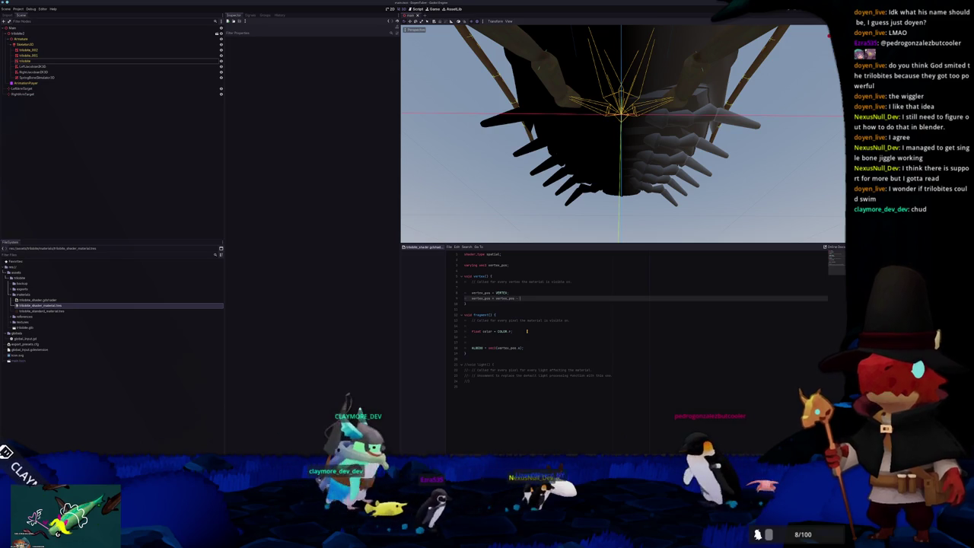
{"action": "type", "text": "* 0.5"}
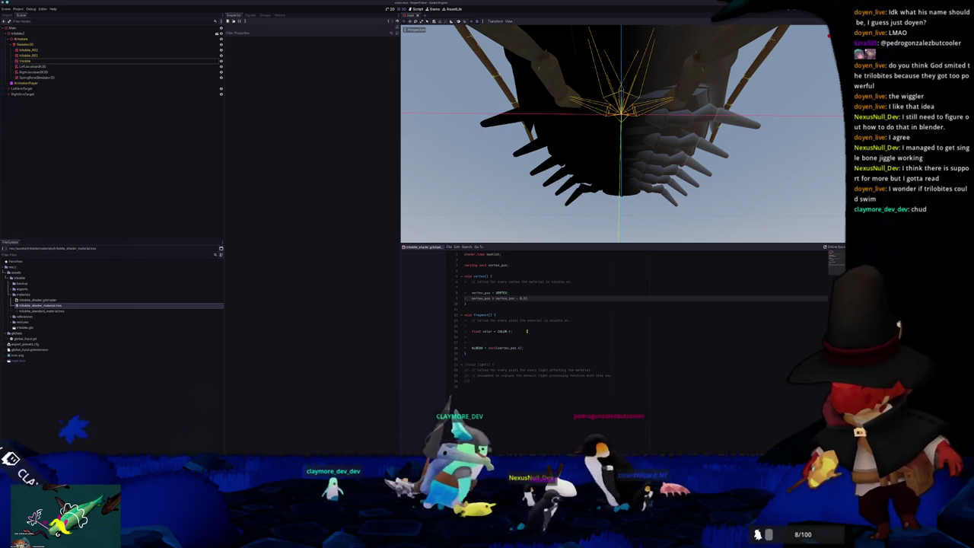
{"action": "type", "text": "("}
{"action": "type", "text": ")"}
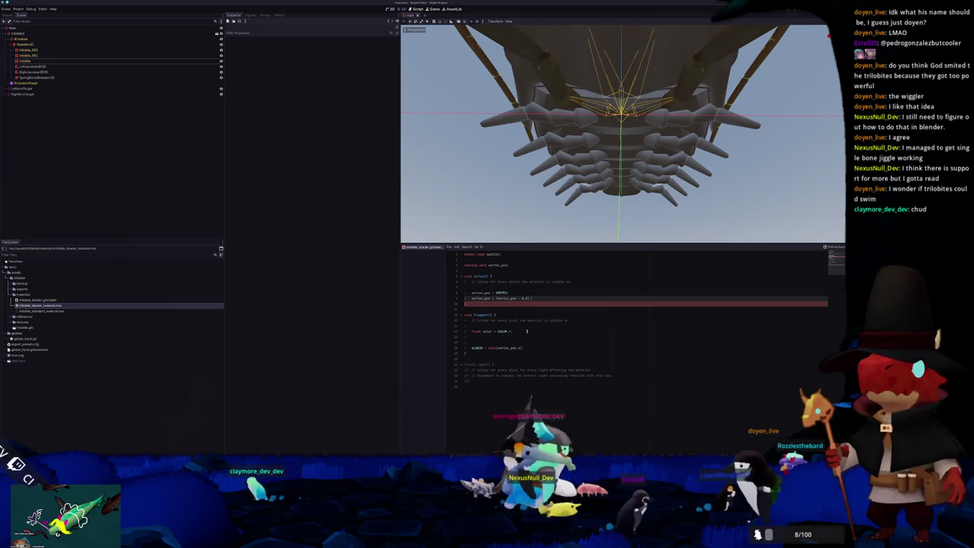
{"action": "type", "text": " * 2;0"}
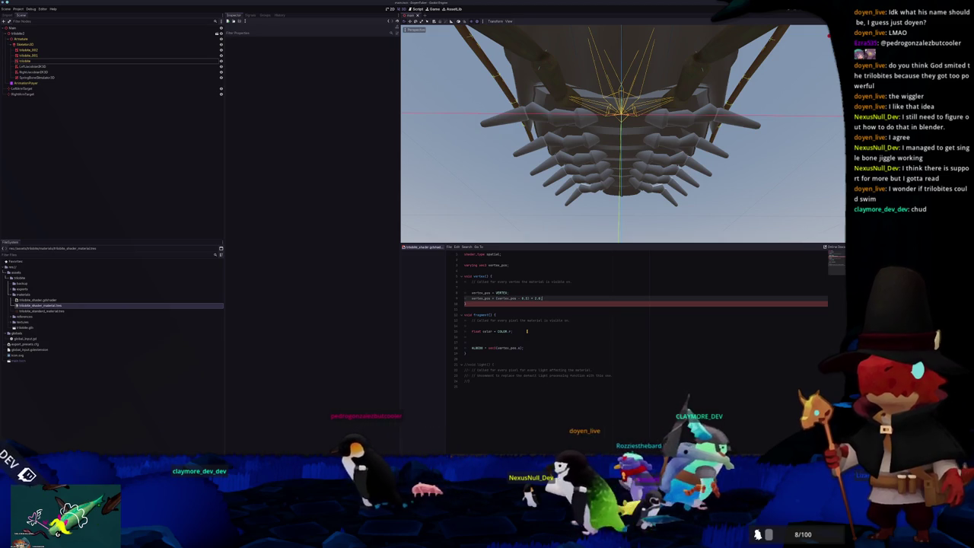
{"action": "type", "text": ";"}
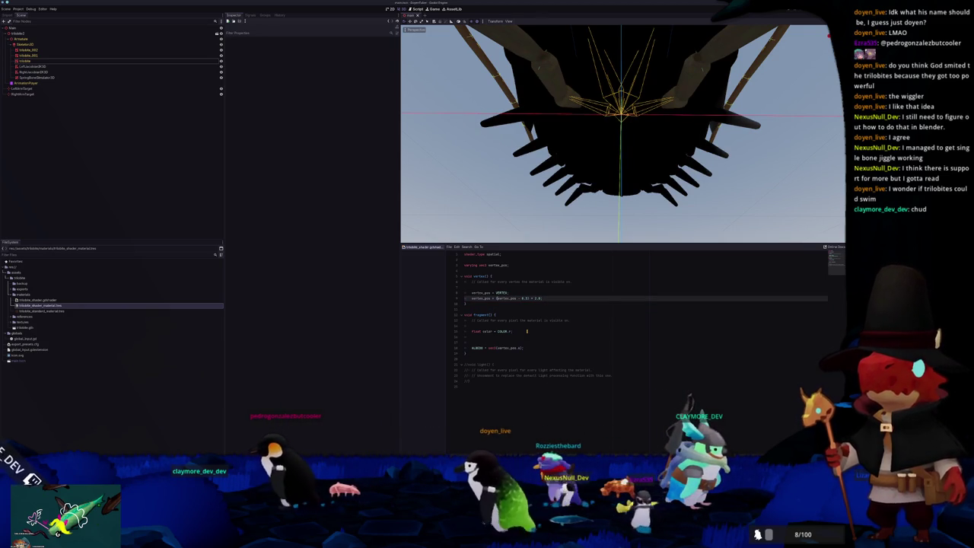
- Add vertex_pos = abs(vertex_pos); at the end of vertex() and check the underside
{"action": "key", "text": "Down"}
{"action": "key", "text": "Return"}
{"action": "type", "text": "vert"}
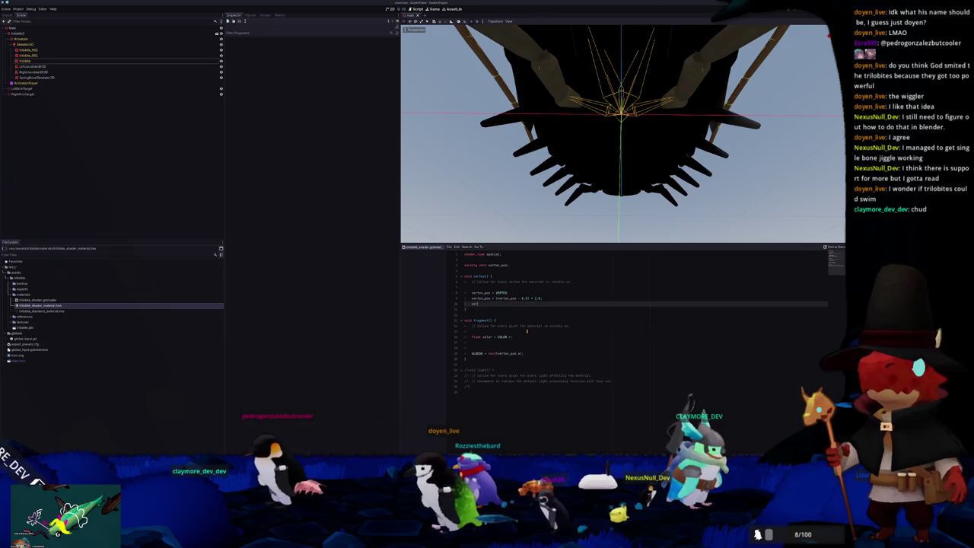
{"action": "type", "text": "ex_pos = a"}
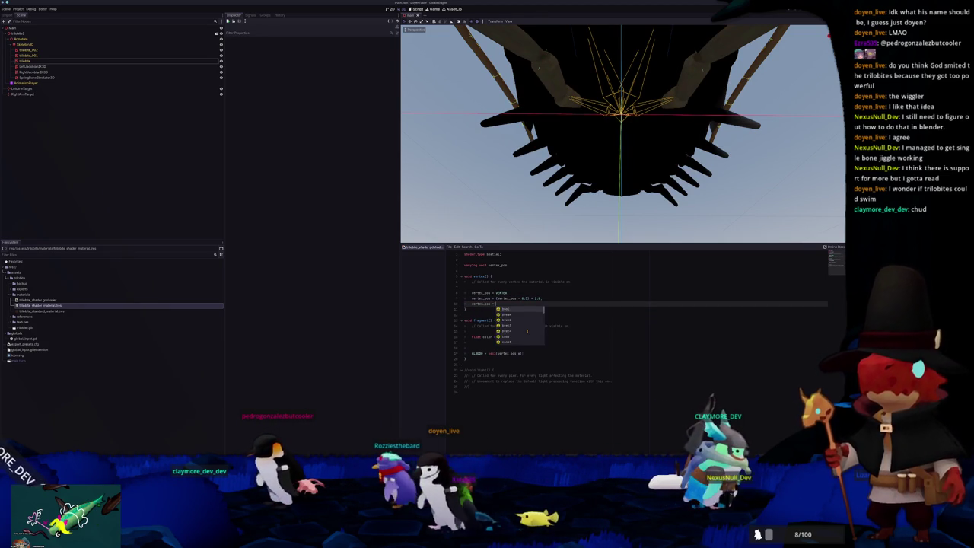
{"action": "type", "text": "bs(v"}
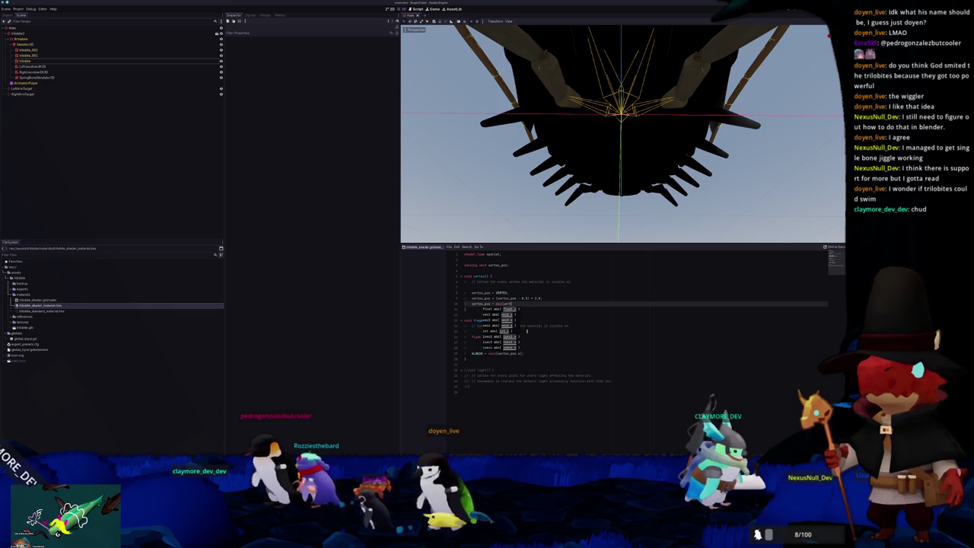
{"action": "type", "text": "ertex_pos)"}
{"action": "key", "text": "Down"}
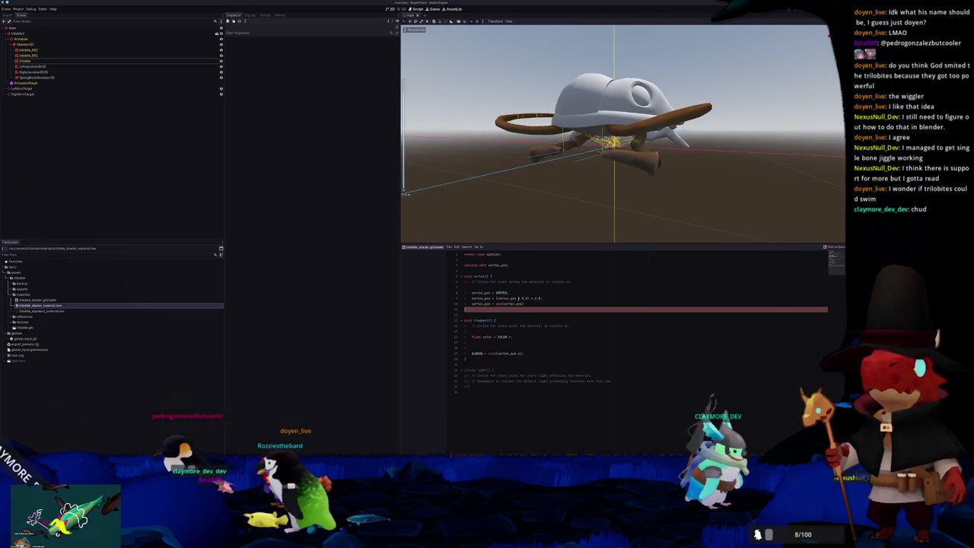
{"action": "left_click", "coordinate": [531, 303]}
{"action": "type", "text": ";"}
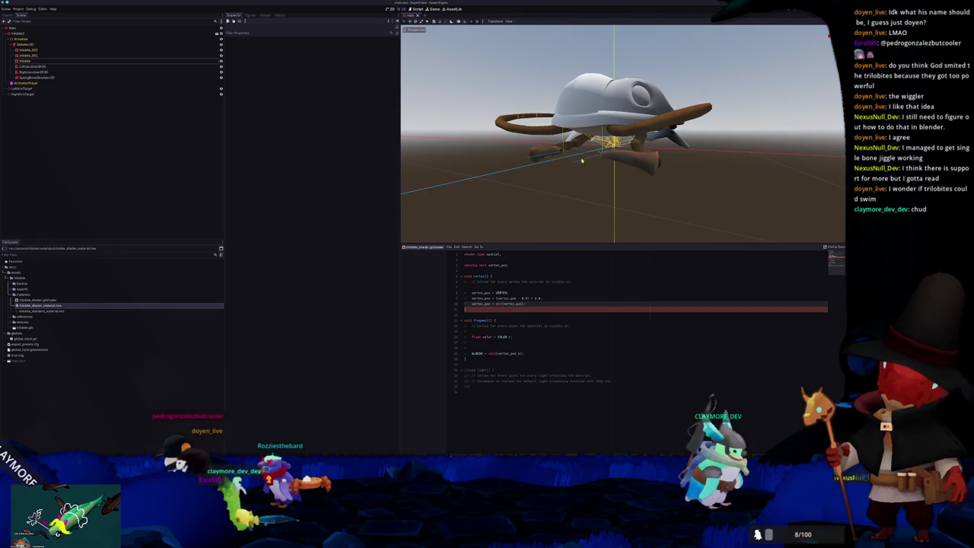
{"action": "mouse_move", "coordinate": [581, 161]}
{"action": "middle_mouse_down"}
{"action": "mouse_move", "coordinate": [453, 109]}
{"action": "mouse_move", "coordinate": [645, 180]}
{"action": "middle_mouse_up"}
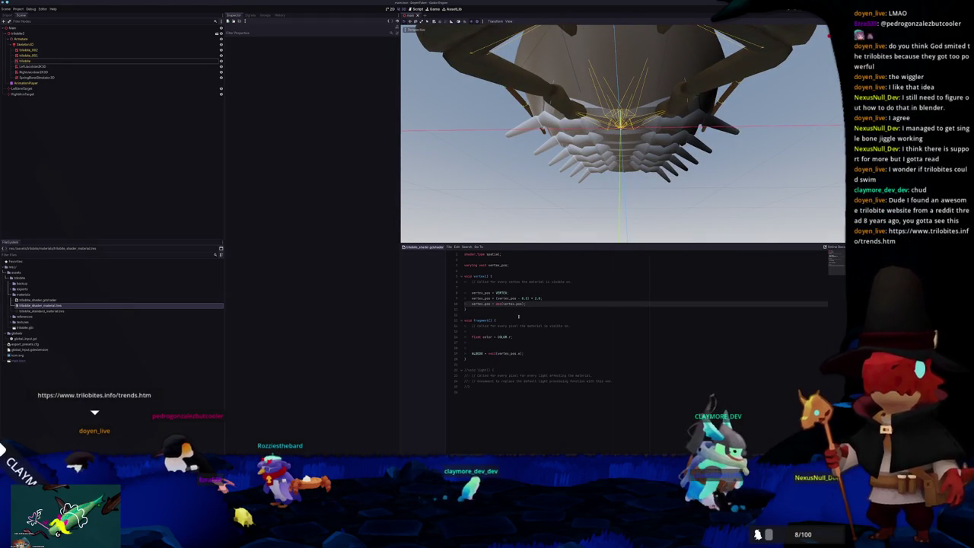
- Comment out the remap and abs lines, then add an abs line under vertex_pos = VERTEX;
{"action": "key", "text": "Up"}
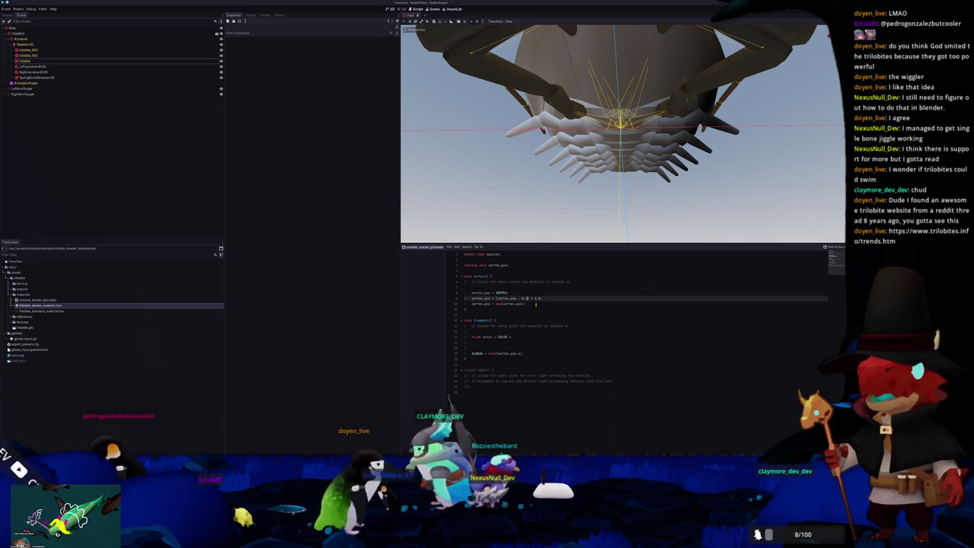
{"action": "key", "text": "Left"}
{"action": "key", "text": "Left"}
{"action": "key", "text": "Left"}
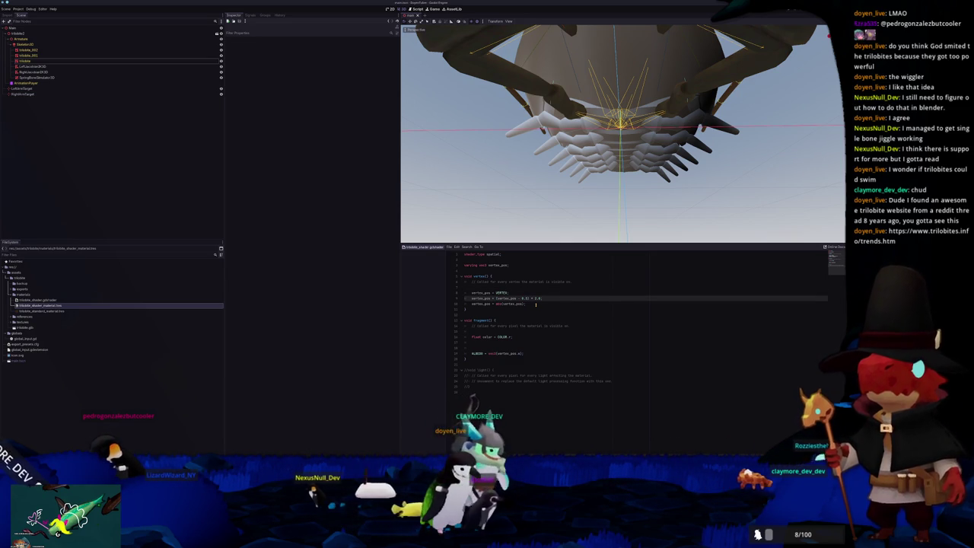
{"action": "key", "text": "Down"}
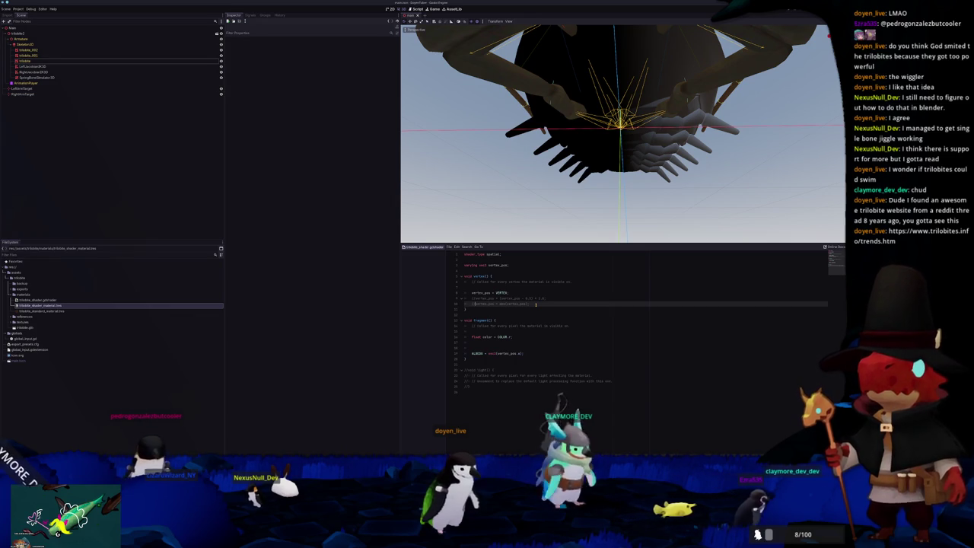
{"action": "key", "text": "Up"}
{"action": "key", "text": "Up"}
{"action": "key", "text": "End"}
{"action": "key", "text": "Return"}
{"action": "type", "text": "ve"}
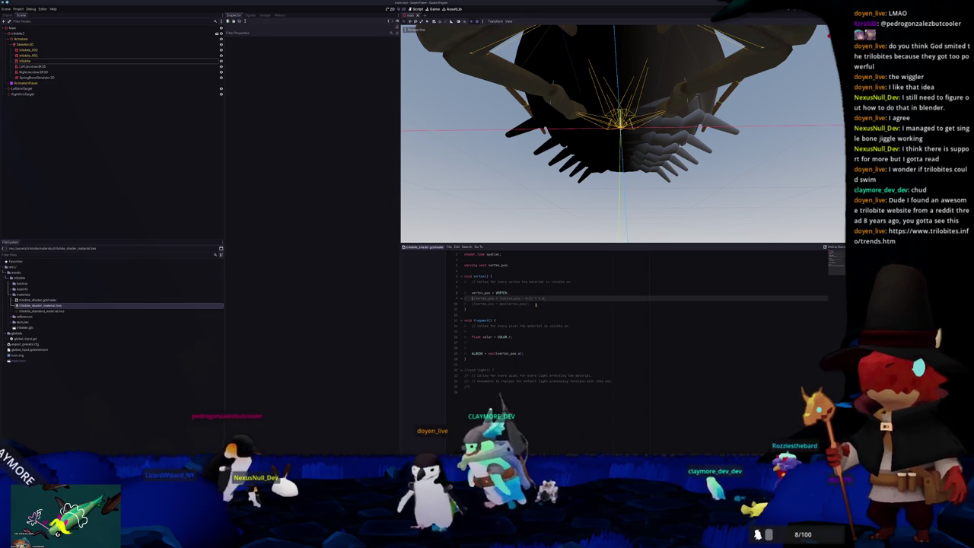
{"action": "type", "text": "rtex_"}
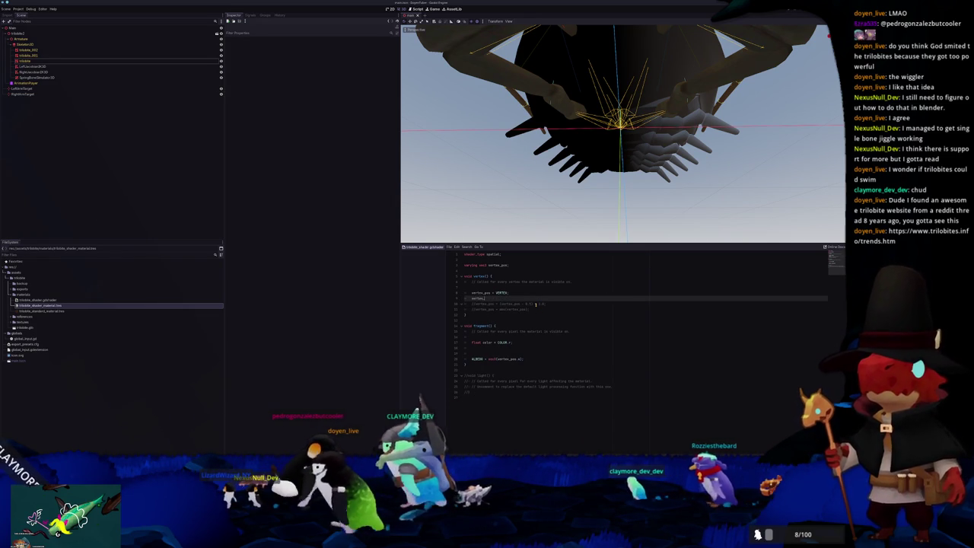
{"action": "type", "text": "pos = ves("}
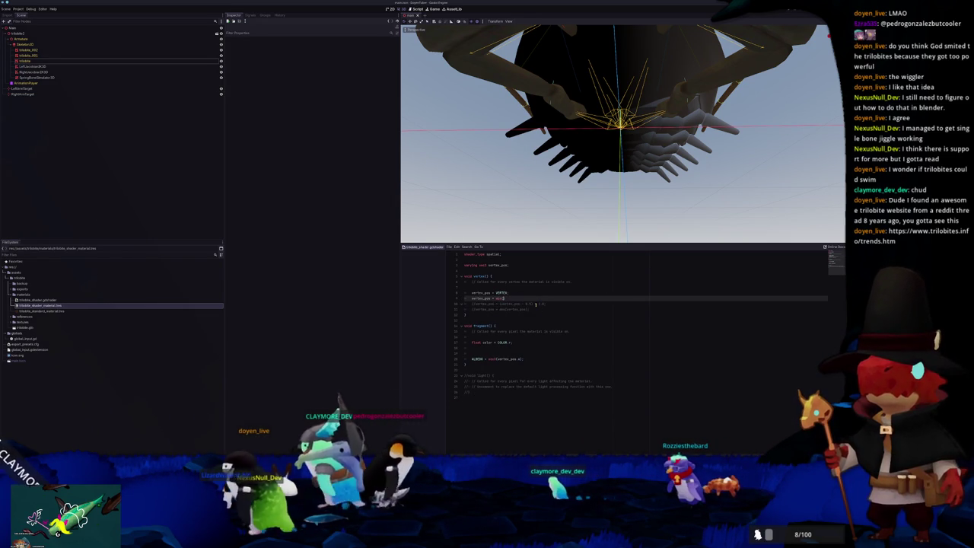
{"action": "type", "text": "vertex_pos);"}
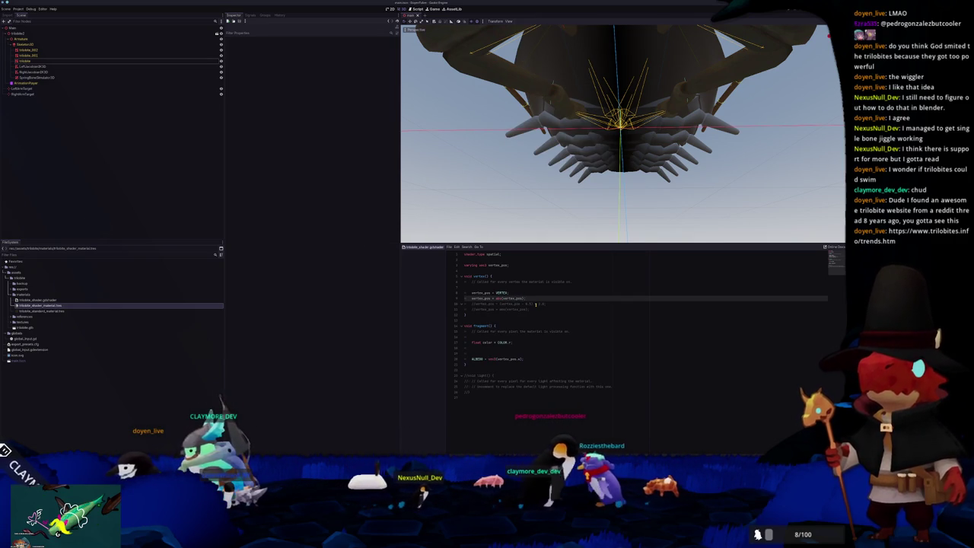
- Orbit to the trilobite's front and delete the commented-out vertex lines
{"action": "middle_click_drag", "start_coordinate": [565, 137], "coordinate": [574, 208]}
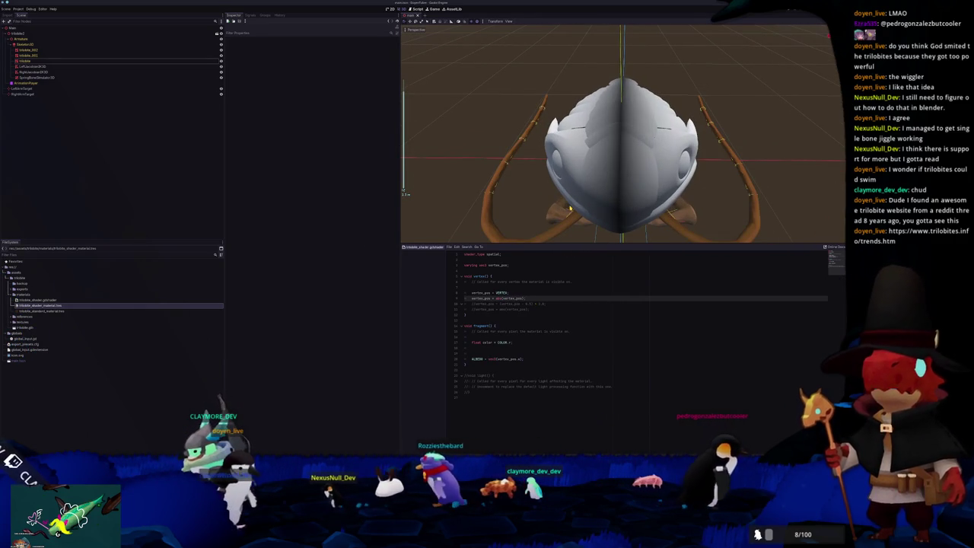
{"action": "key", "text": "shift+Down"}
{"action": "key", "text": "shift+Down"}
{"action": "key", "text": "Delete"}
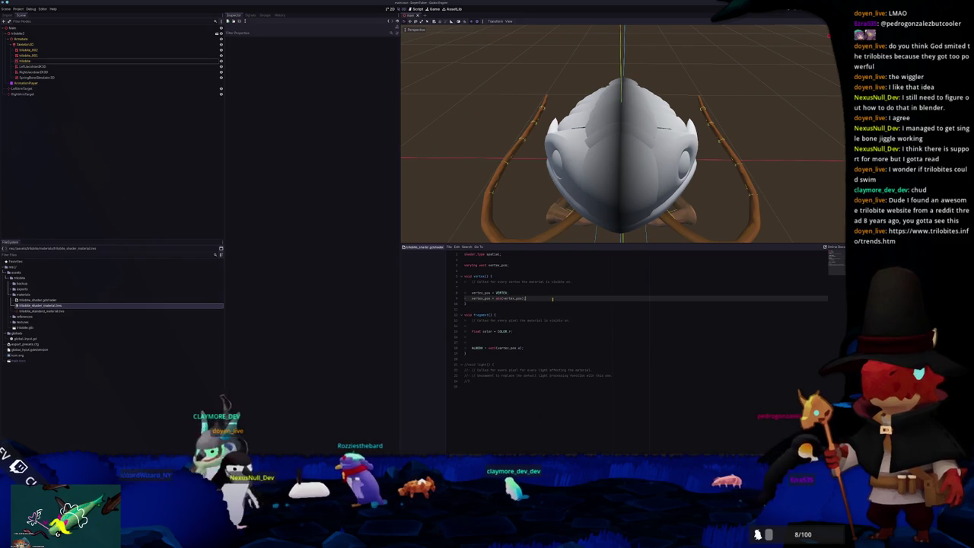
- Declare float uniforms magnitude = 0.5 and frequency = 1.0 above vertex()
{"action": "left_click", "coordinate": [503, 337]}
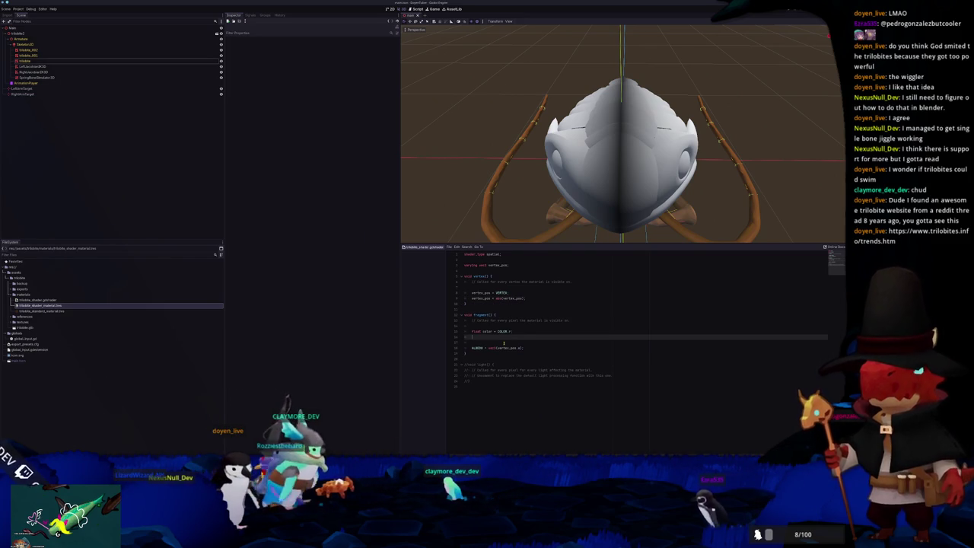
{"action": "key", "text": "Up"}
{"action": "key", "text": "Up"}
{"action": "key", "text": "Up"}
{"action": "key", "text": "Up"}
{"action": "key", "text": "Up"}
{"action": "key", "text": "Up"}
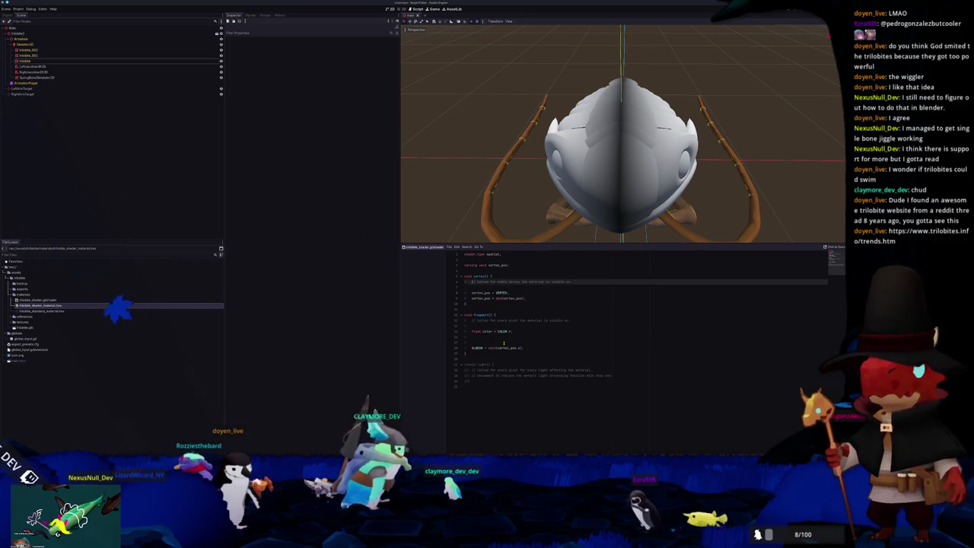
{"action": "key", "text": "Up"}
{"action": "key", "text": "Up"}
{"action": "key", "text": "Return"}
{"action": "key", "text": "Return"}
{"action": "key", "text": "Return"}
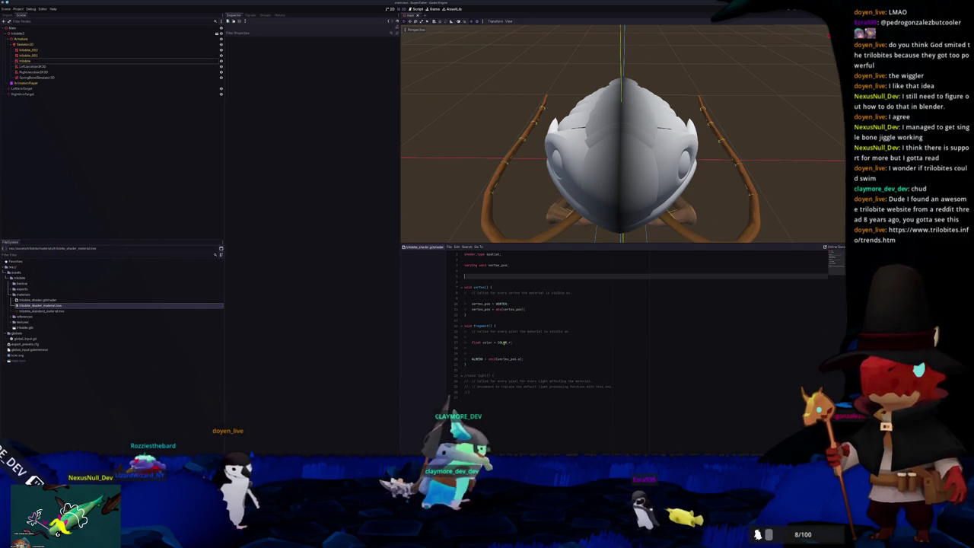
{"action": "type", "text": "loat mo"}
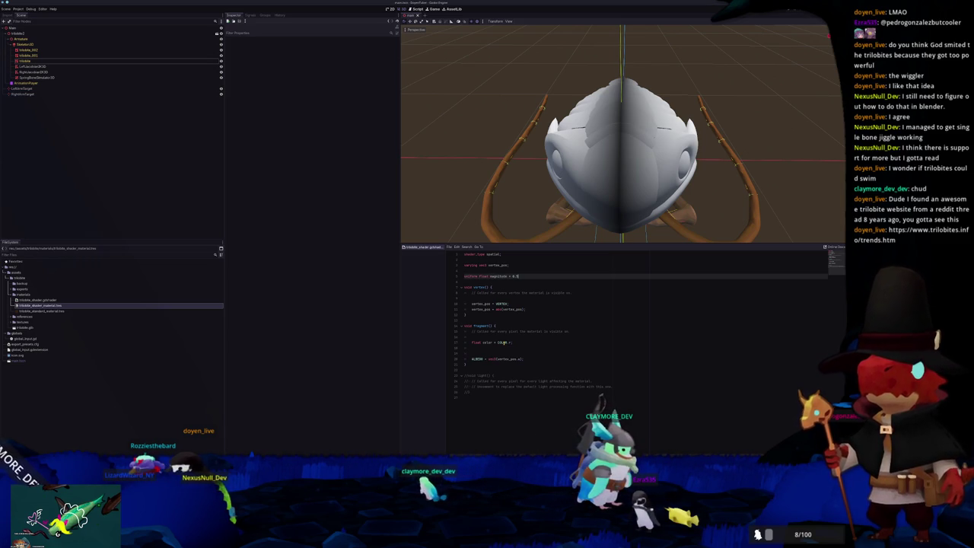
{"action": "key", "text": "Return"}
{"action": "type", "text": "uniform float"}
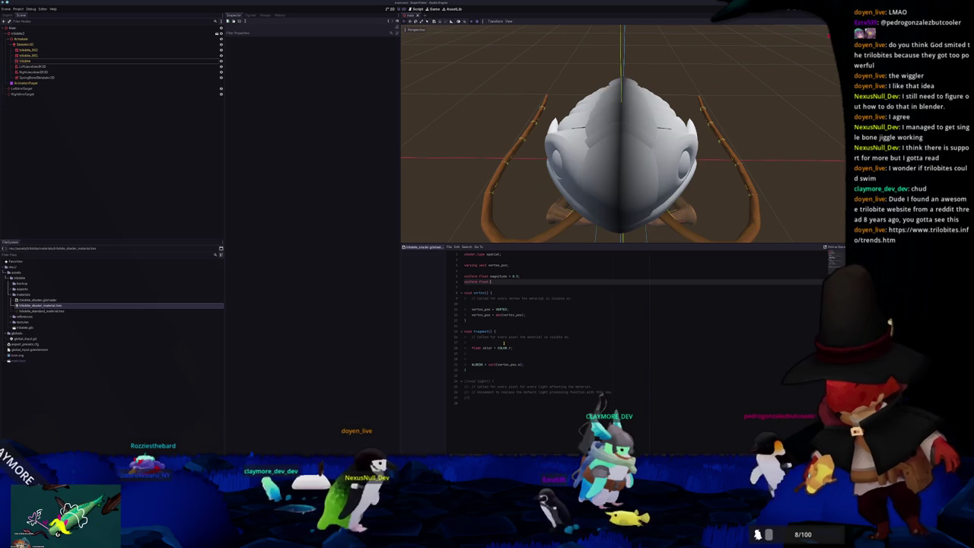
{"action": "type", "text": "frequency ="}
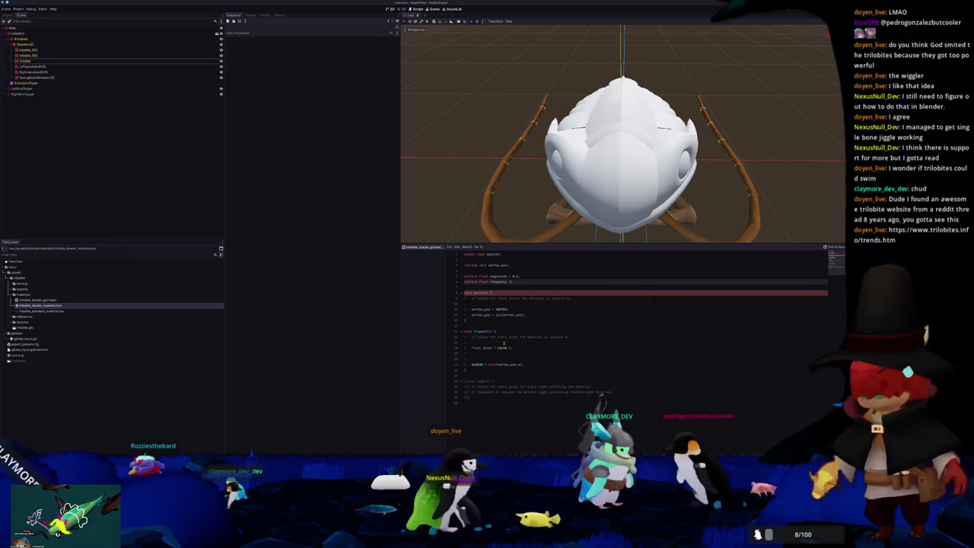
{"action": "type", "text": " 0.10;"}
{"action": "key", "text": "Return"}
{"action": "type", "text": "uniform"}
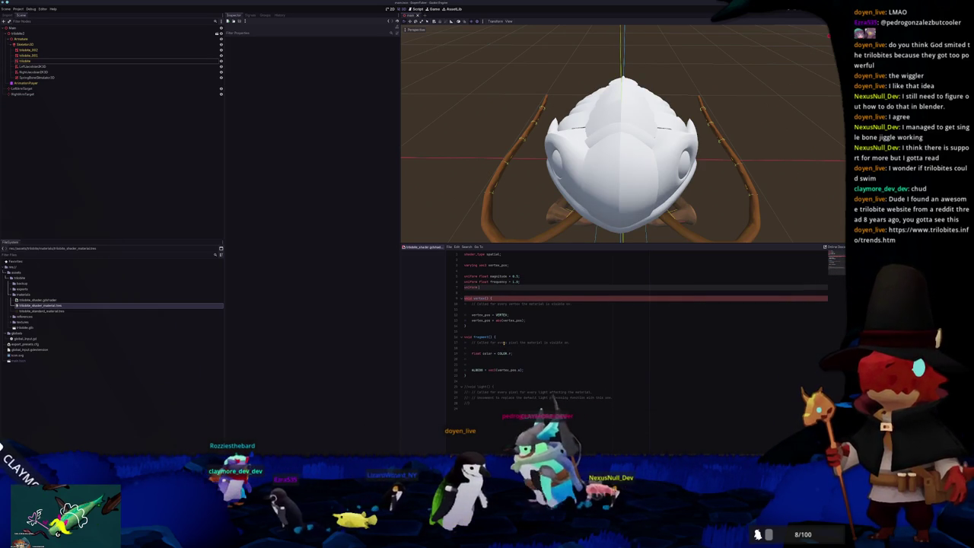
- Remove the half-typed phase uniform and add blank lines inside vertex()
{"action": "type", "text": "float phase"}
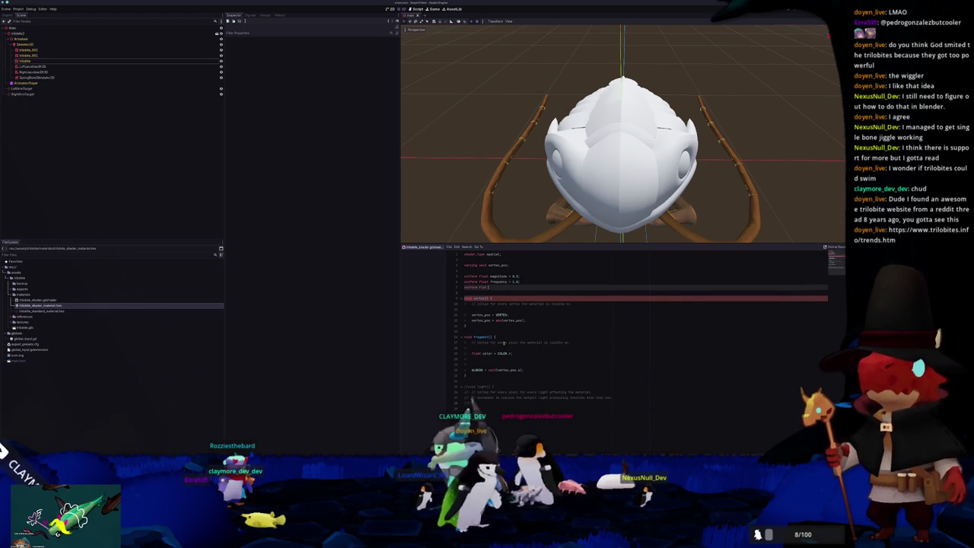
{"action": "key", "text": "BackSpace"}
{"action": "key", "text": "BackSpace"}
{"action": "key", "text": "BackSpace"}
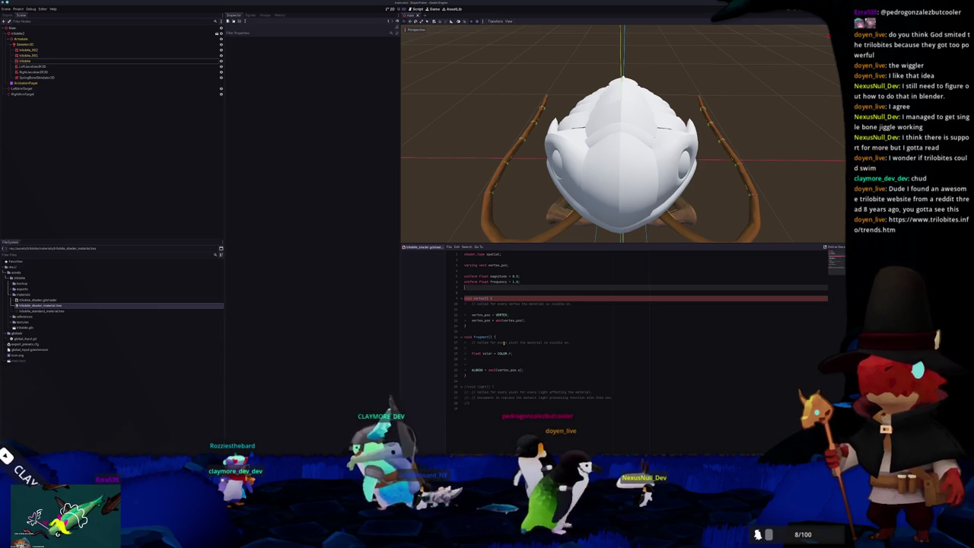
{"action": "key", "text": "BackSpace"}
{"action": "key", "text": "BackSpace"}
{"action": "key", "text": "Return"}
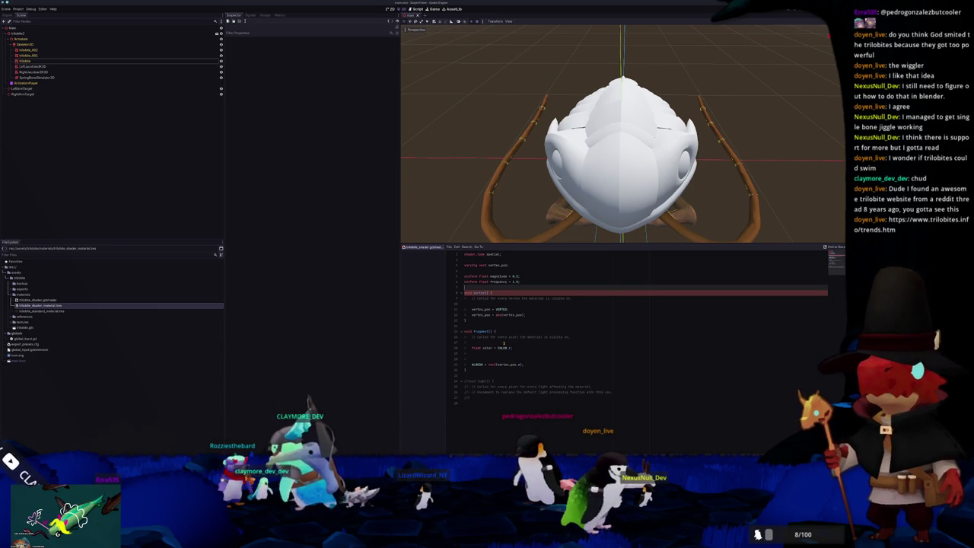
{"action": "key", "text": "Down"}
{"action": "key", "text": "Down"}
{"action": "key", "text": "Down"}
{"action": "key", "text": "Down"}
{"action": "key", "text": "Down"}
{"action": "key", "text": "Down"}
{"action": "key", "text": "Down"}
{"action": "key", "text": "Down"}
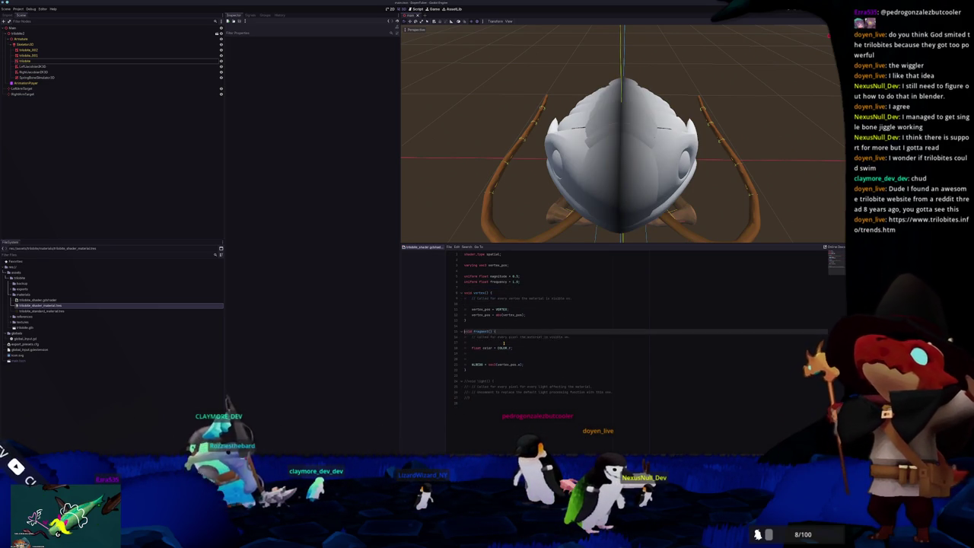
{"action": "key", "text": "Up"}
{"action": "key", "text": "Up"}
{"action": "key", "text": "Return"}
{"action": "key", "text": "Return"}
{"action": "key", "text": "Up"}
{"action": "key", "text": "Up"}
{"action": "key", "text": "Return"}
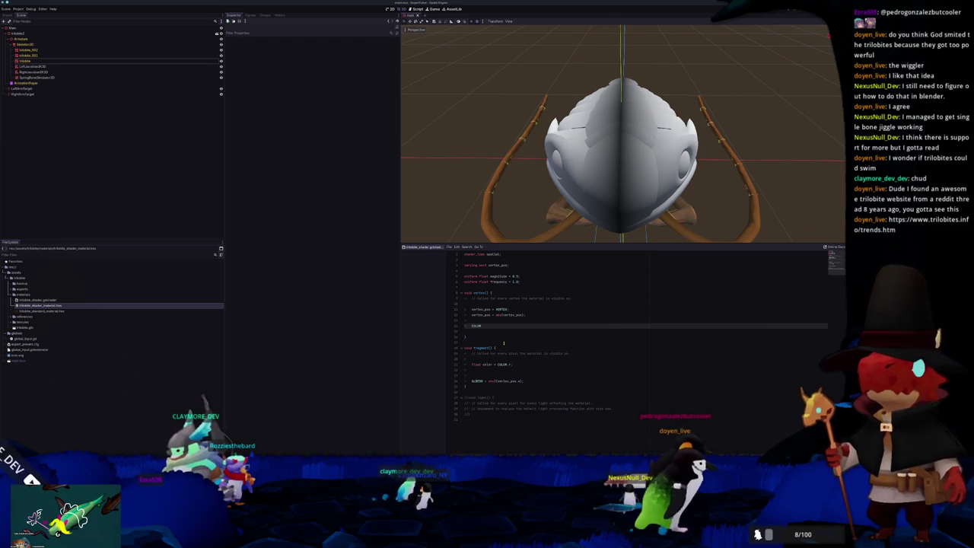
- Write the mask line from COLOR.r and vertex_pos.x and declare a matching varying
{"action": "type", "text": ".r = ve"}
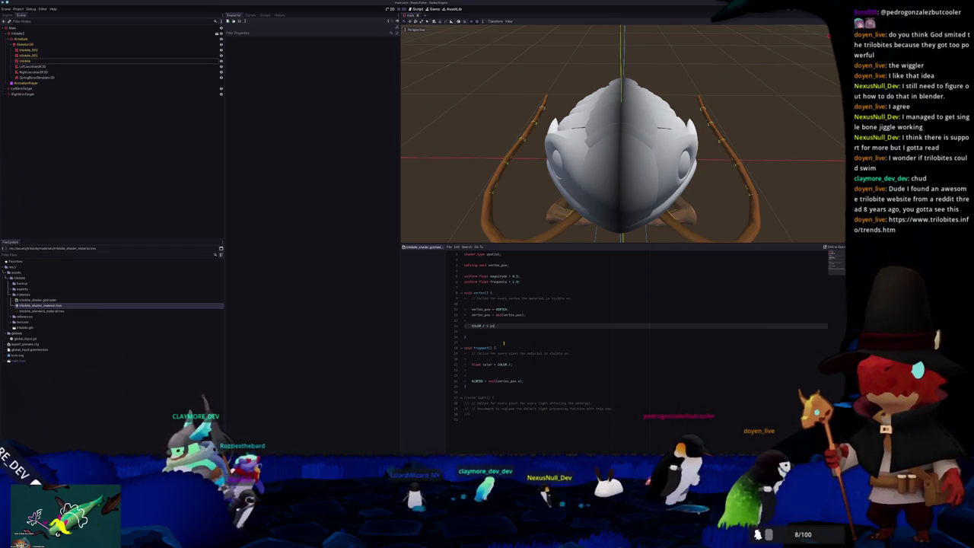
{"action": "type", "text": "n"}
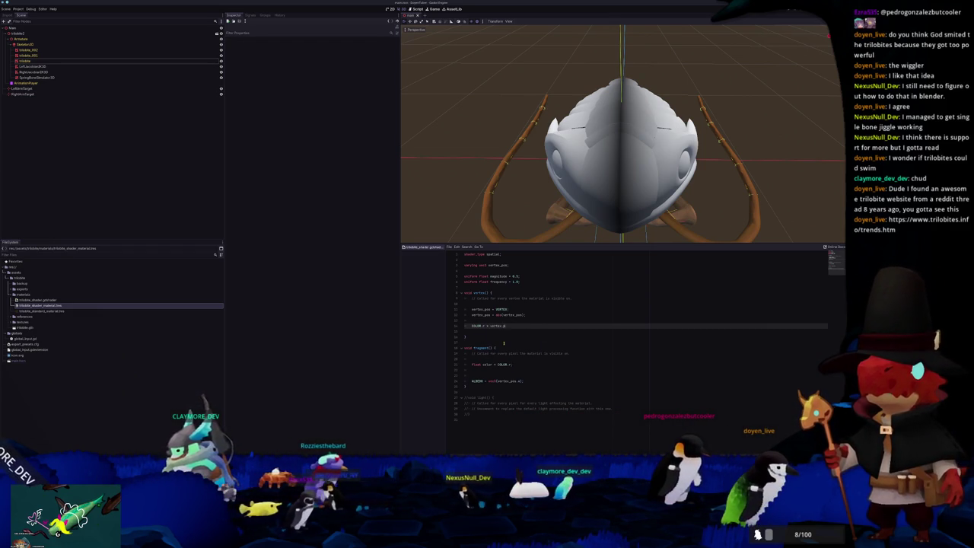
{"action": "type", "text": "os"}
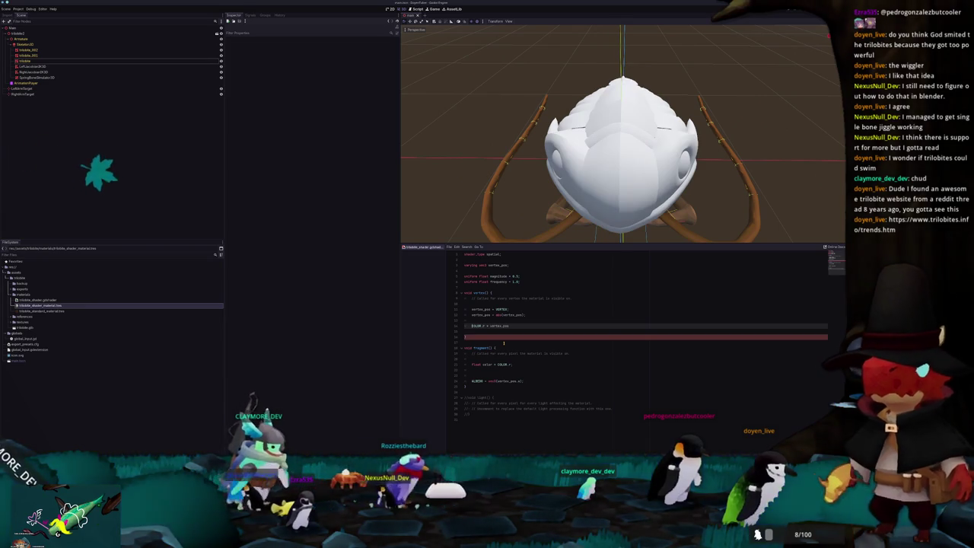
{"action": "type", "text": "vec3 "}
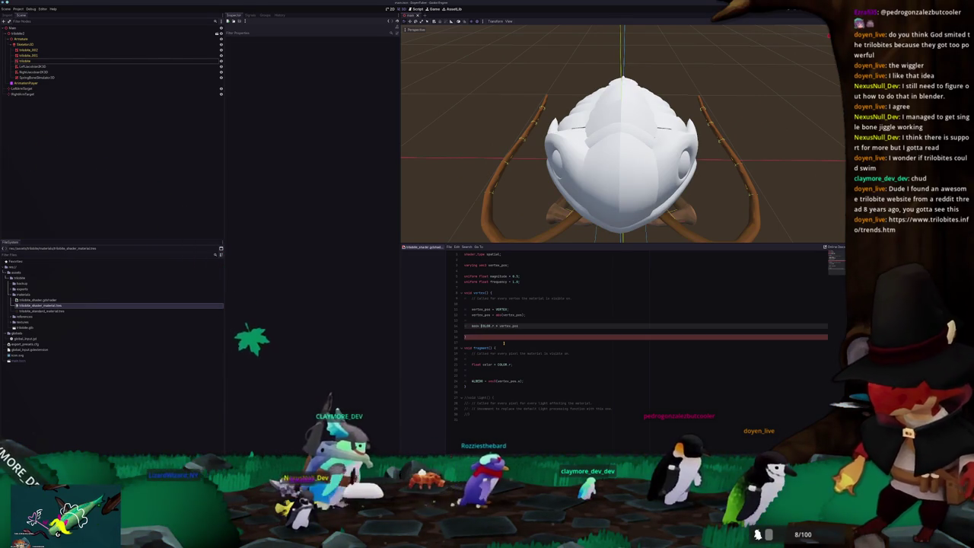
{"action": "type", "text": "gb"}
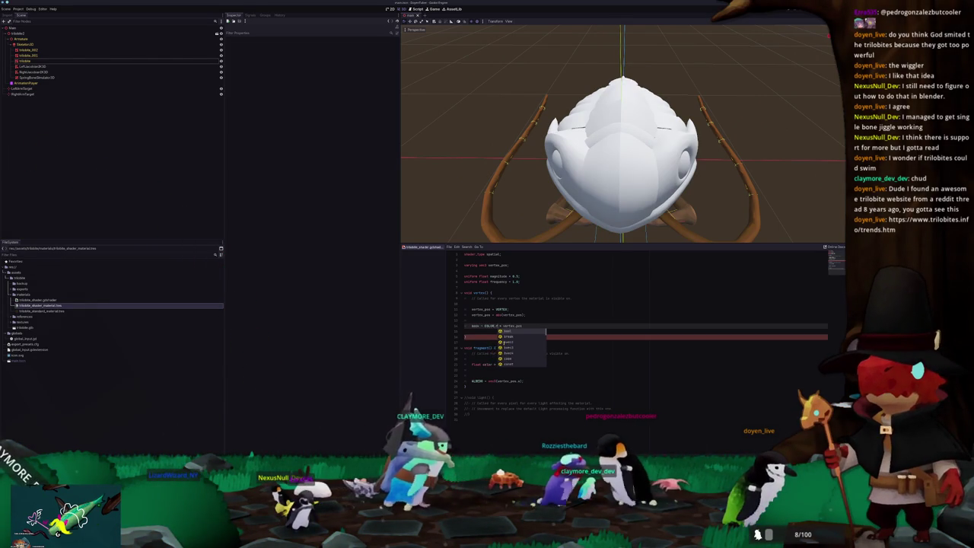
{"action": "type", "text": "."}
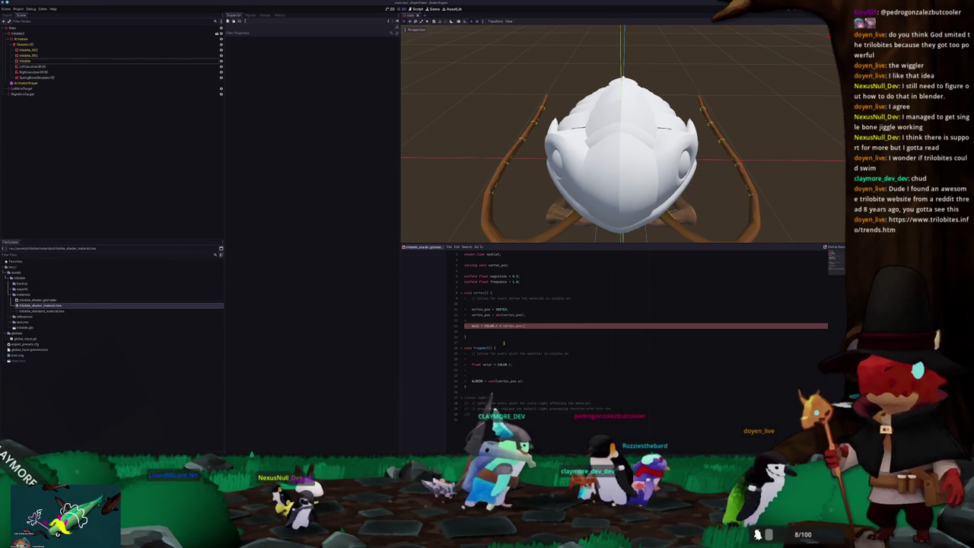
{"action": "type", "text": ";"}
{"action": "key", "text": "Return"}
{"action": "key", "text": "Return"}
{"action": "type", "text": "VERTEX.z"}
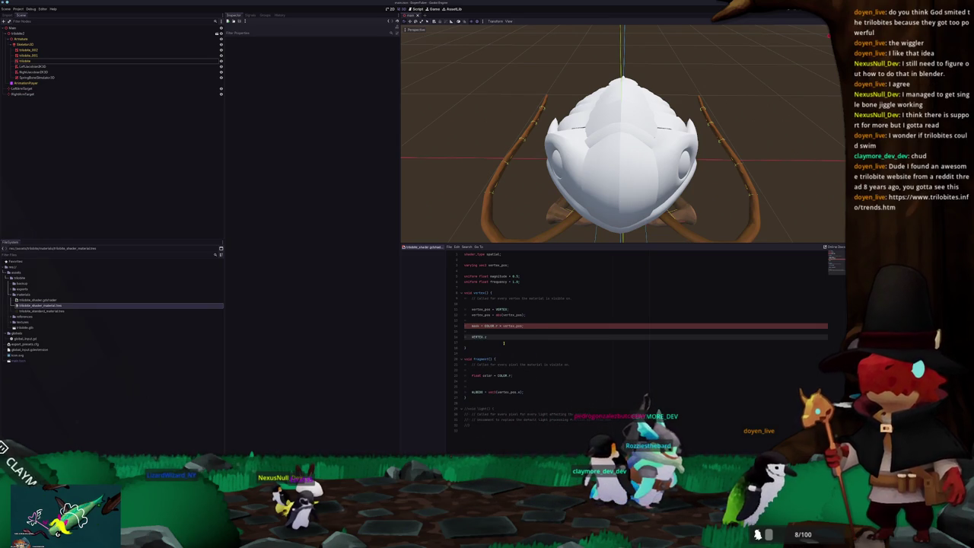
{"action": "key", "text": "Home"}
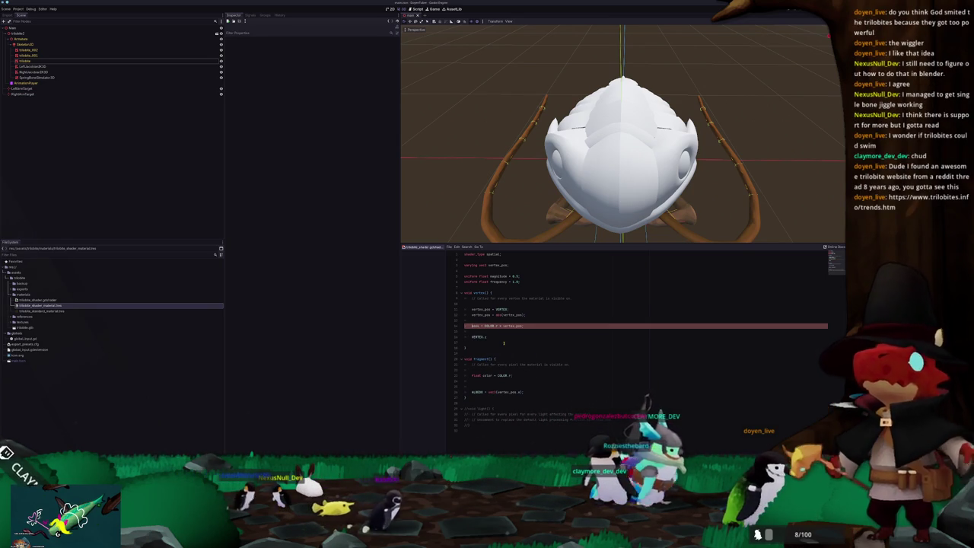
{"action": "type", "text": "float"}
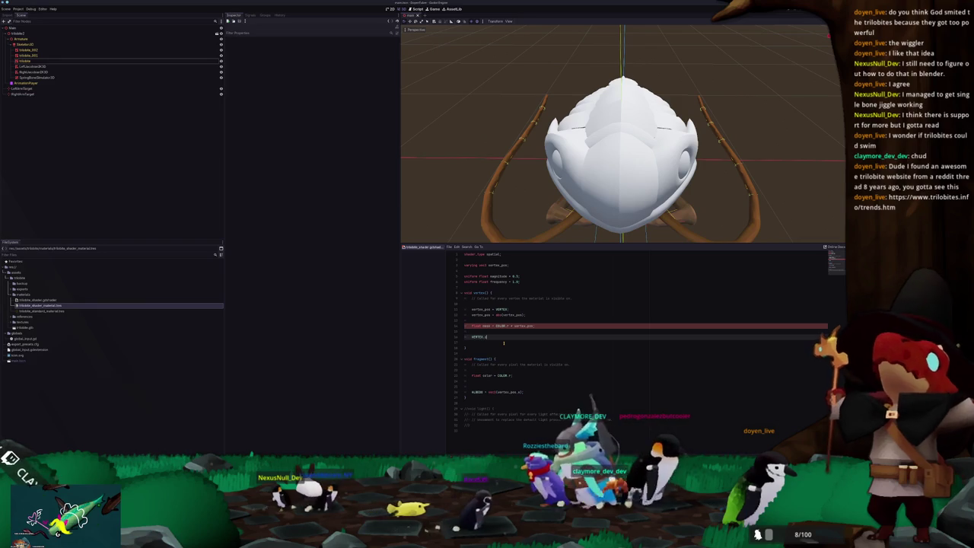
{"action": "key", "text": "Up"}
{"action": "key", "text": "Up"}
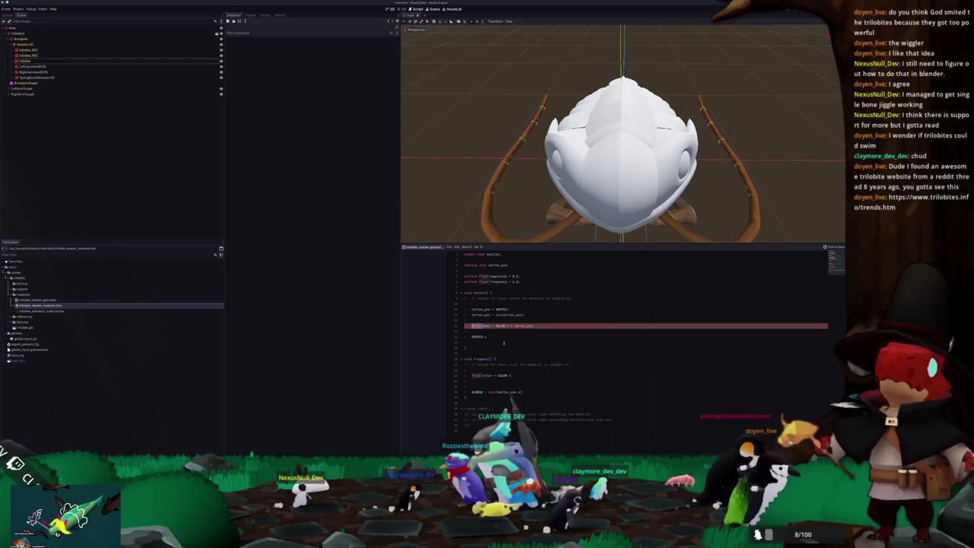
{"action": "key", "text": "ctrl+z"}
{"action": "key", "text": "Return"}
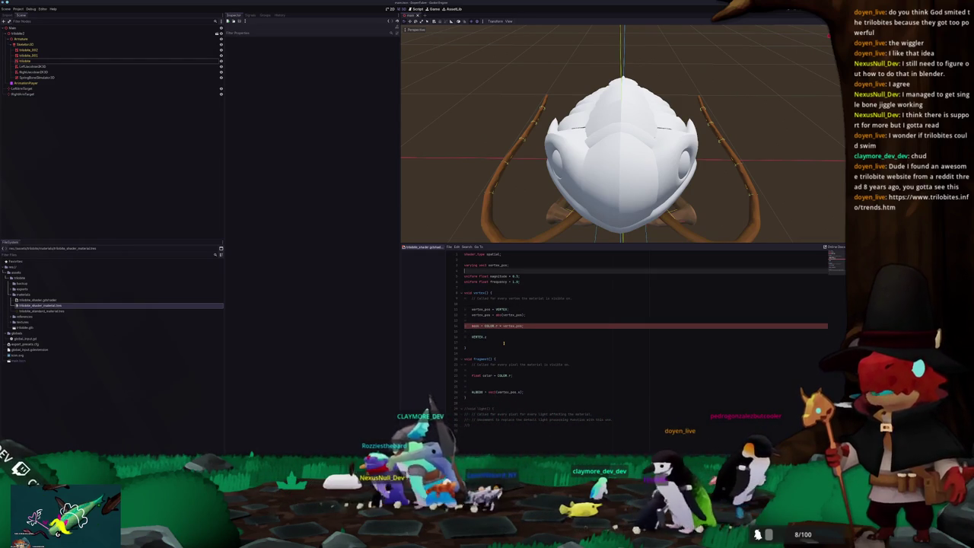
{"action": "type", "text": "varying"}
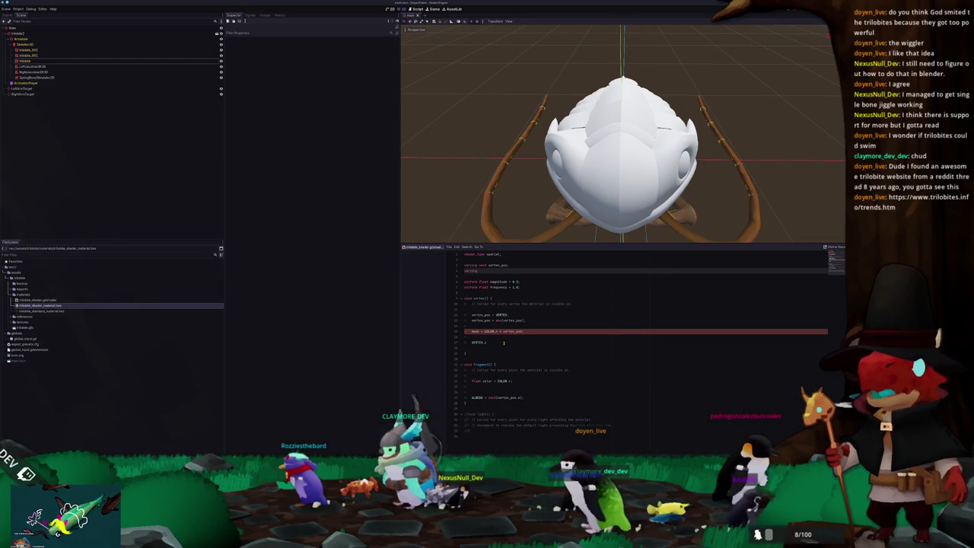
{"action": "type", "text": " float mass"}
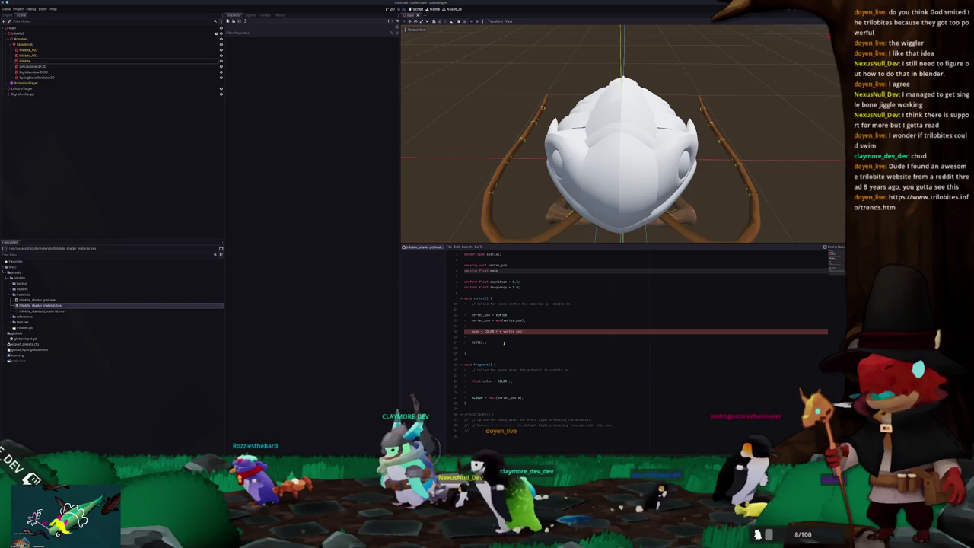
{"action": "key", "text": "Down"}
{"action": "key", "text": "Down"}
{"action": "key", "text": "Down"}
{"action": "key", "text": "Down"}
{"action": "key", "text": "Down"}
{"action": "key", "text": "Down"}
{"action": "key", "text": "Down"}
{"action": "key", "text": "Down"}
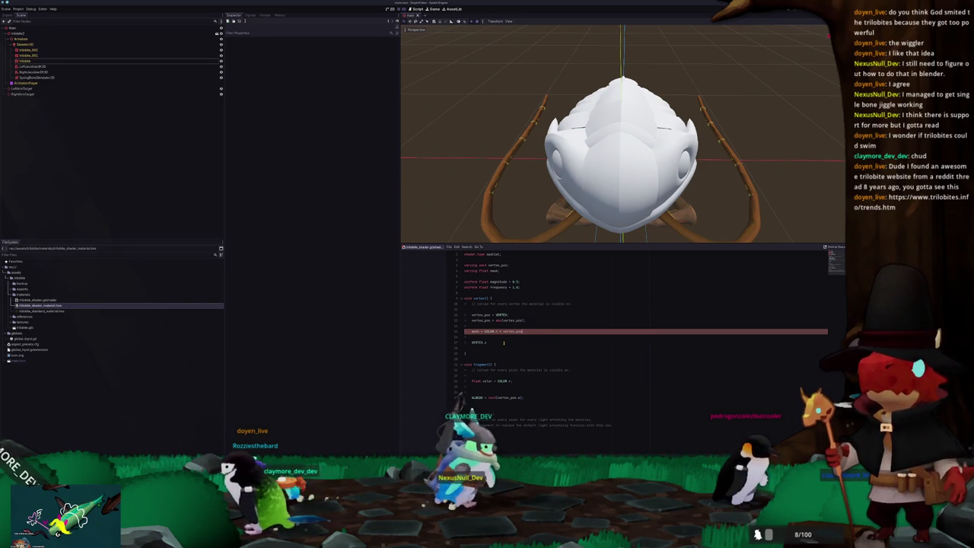
{"action": "type", "text": ".y"}
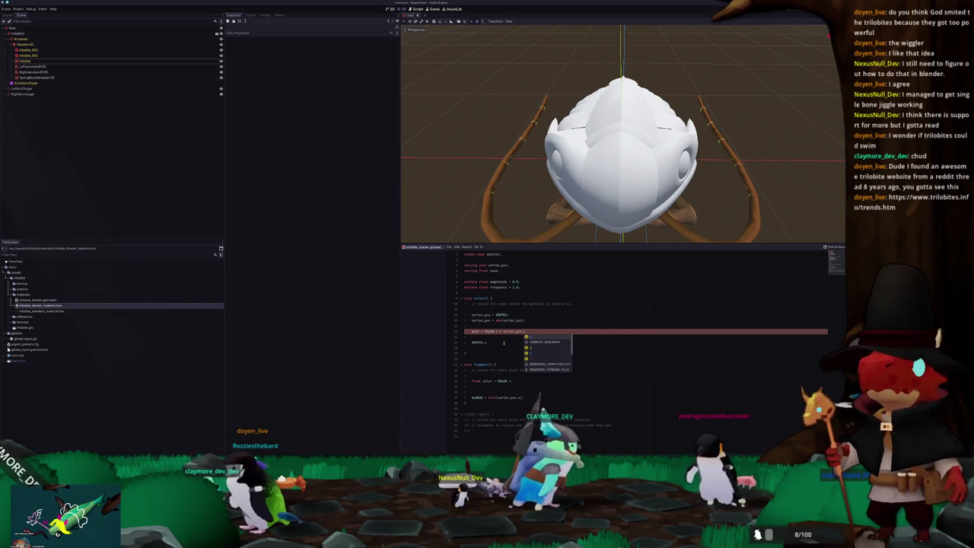
- Offset VERTEX.y by sin(TIME * frequency) and orbit to watch the legs move
{"action": "key", "text": "Down"}
{"action": "key", "text": "Down"}
{"action": "key", "text": "Down"}
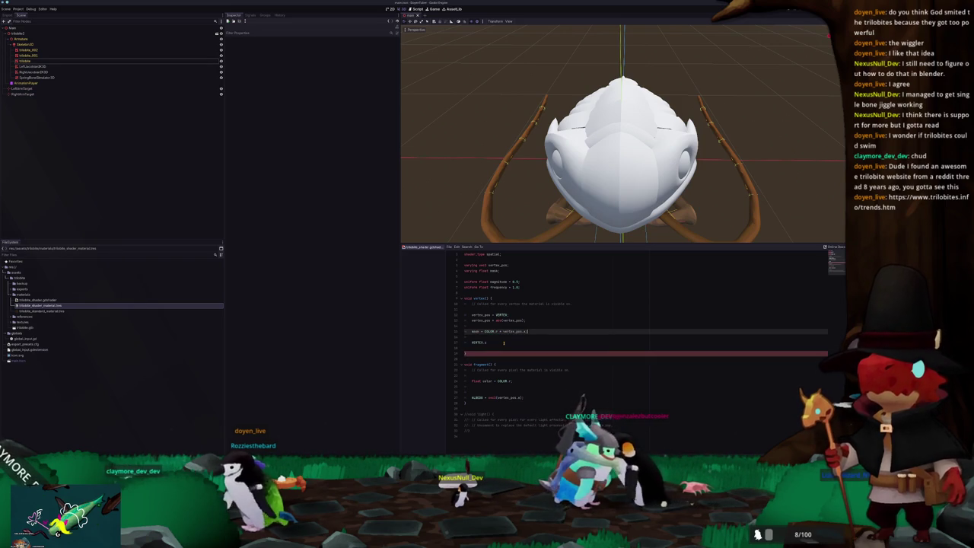
{"action": "left_click", "coordinate": [503, 342]}
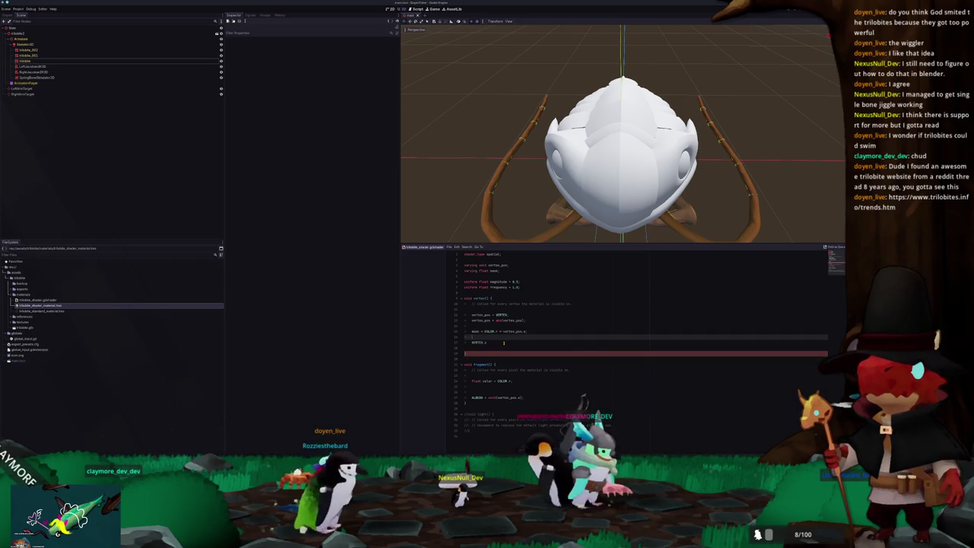
{"action": "type", "text": "+=sin(TIME"}
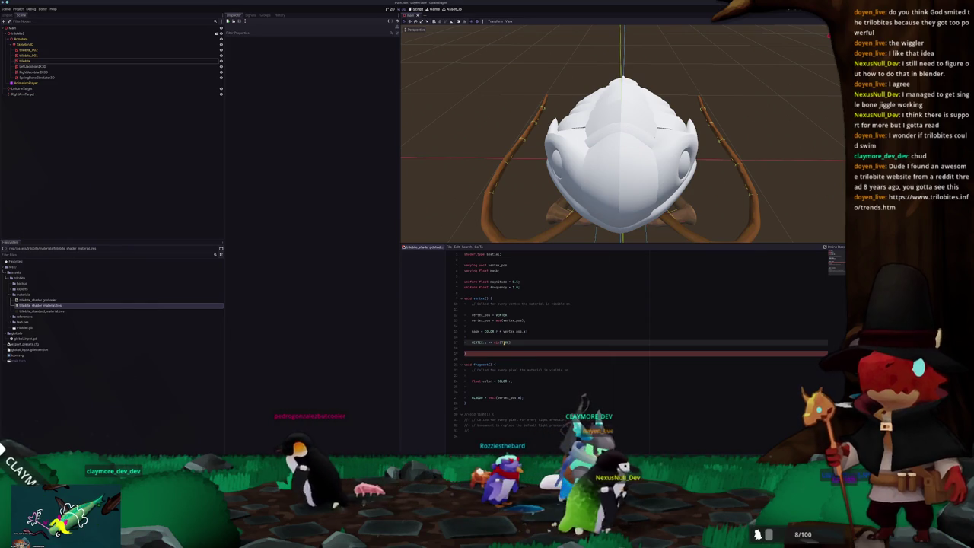
{"action": "type", "text": "*"}
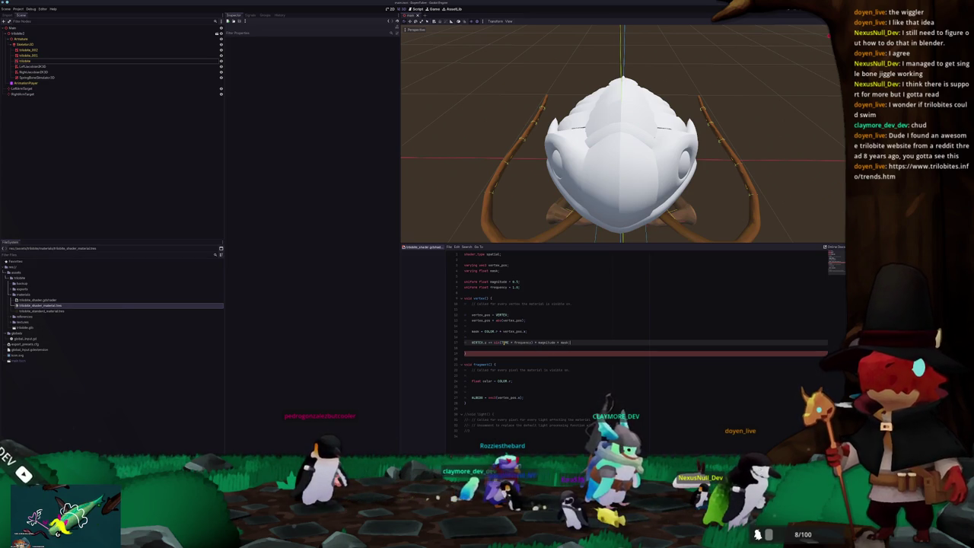
{"action": "middle_click_drag", "start_coordinate": [518, 183], "coordinate": [492, 164]}
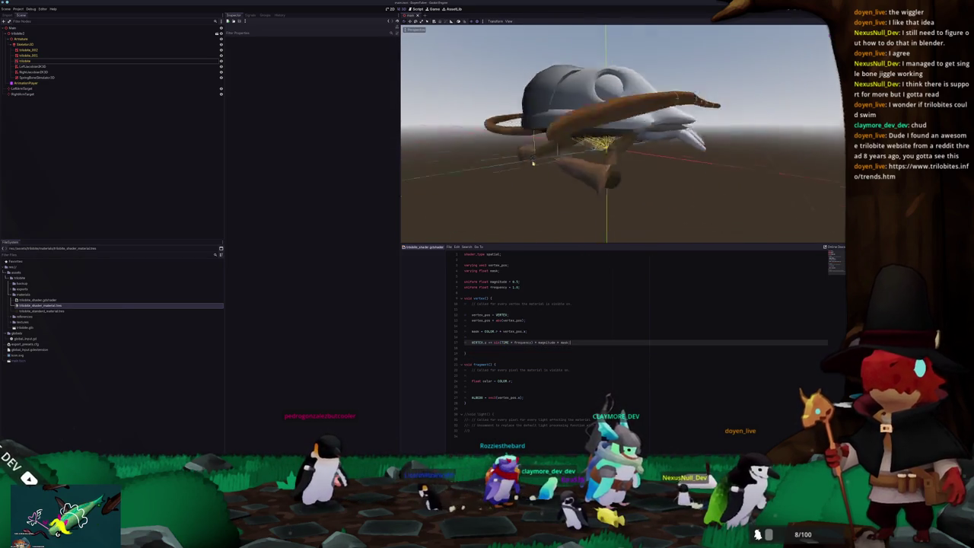
{"action": "middle_click_drag", "start_coordinate": [571, 168], "coordinate": [532, 182]}
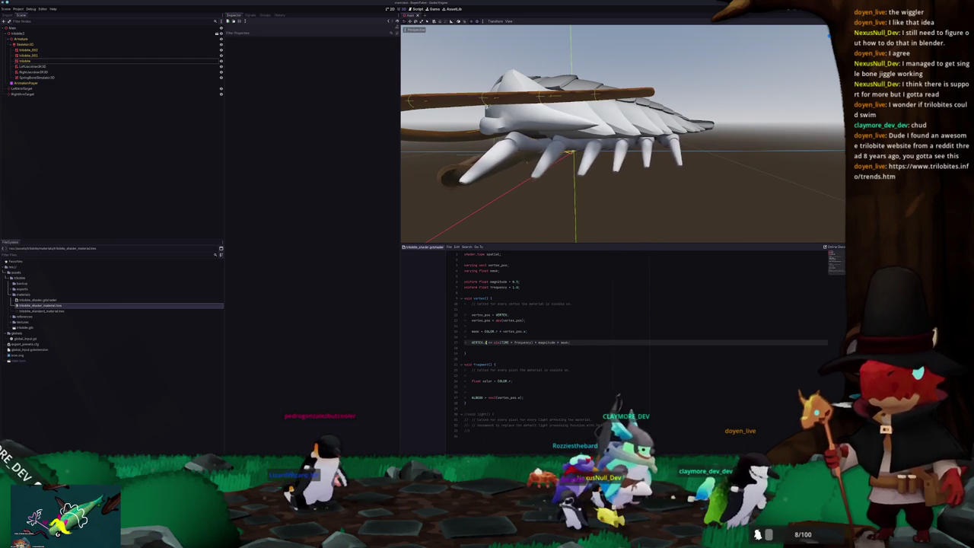
{"action": "key", "text": "ctrl+space"}
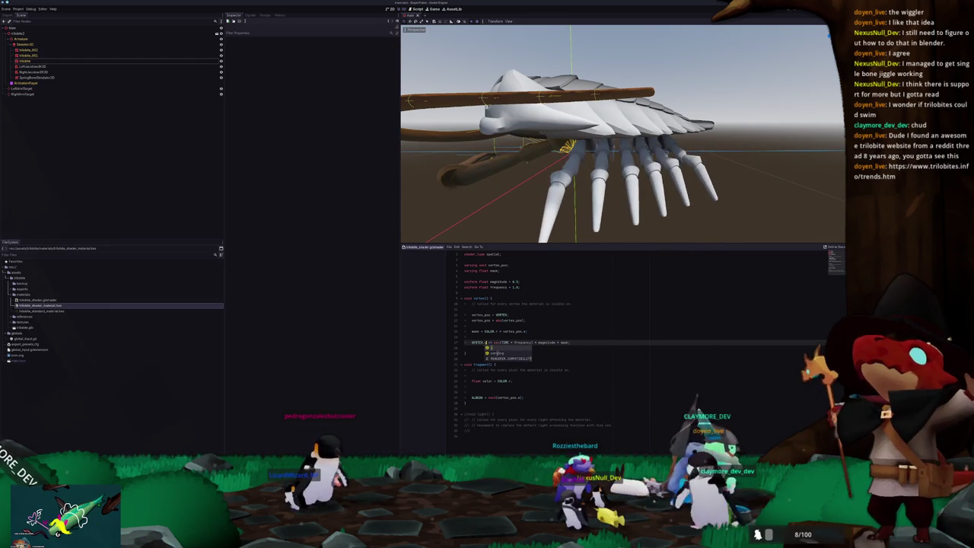
{"action": "left_click", "coordinate": [472, 336]}
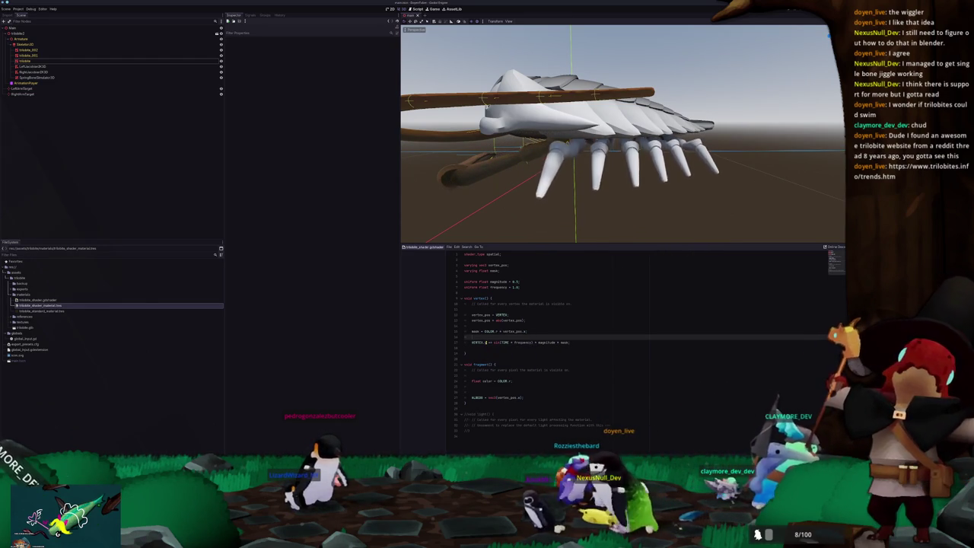
- Add mask * 5.0 into the sine phase so the legs wave out of sync
{"action": "left_click", "coordinate": [538, 342]}
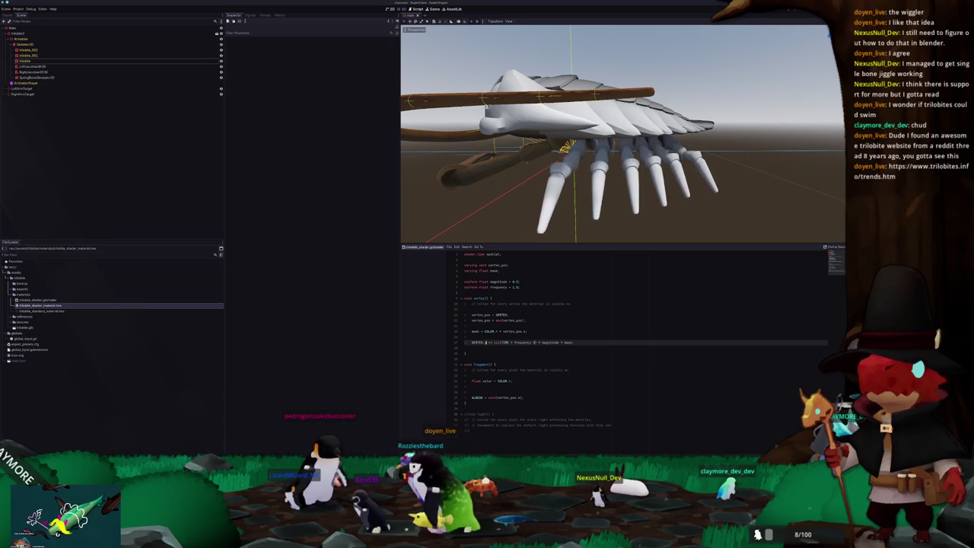
{"action": "type", "text": "+ mask"}
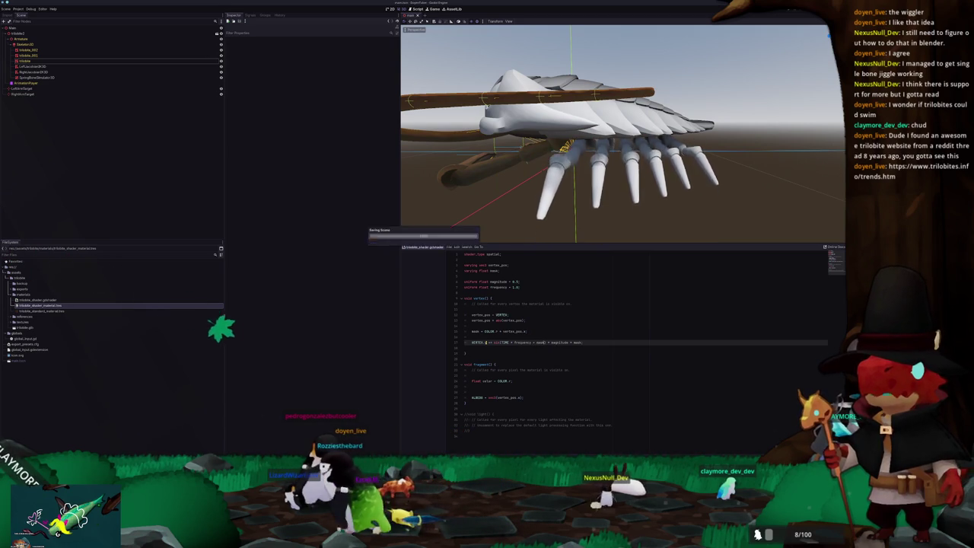
{"action": "middle_click_drag", "start_coordinate": [579, 137], "coordinate": [563, 221]}
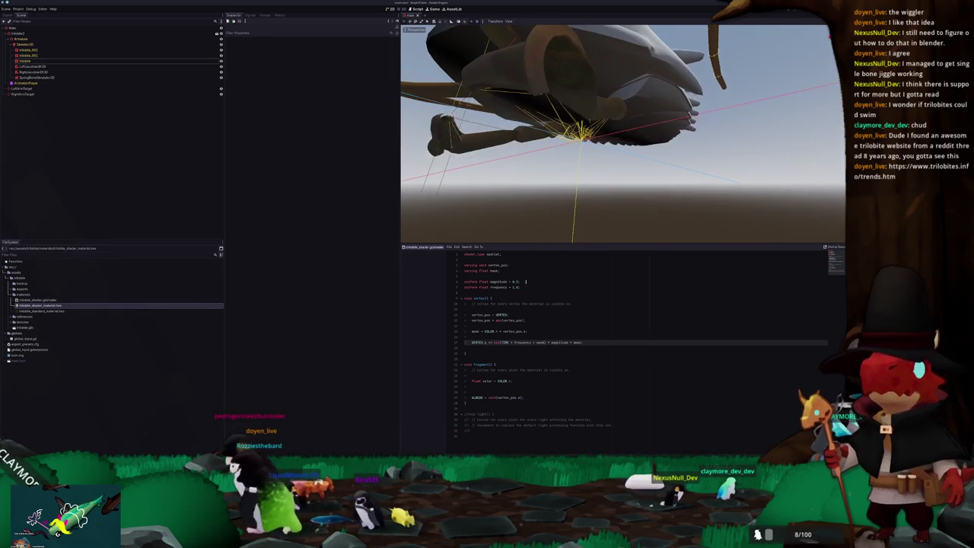
{"action": "type", "text": "* 5"}
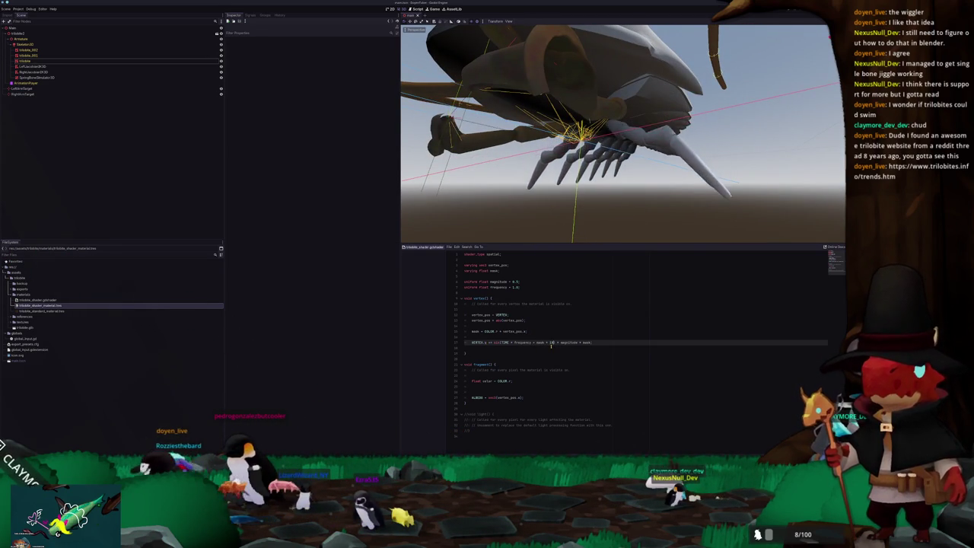
{"action": "type", "text": ")"}
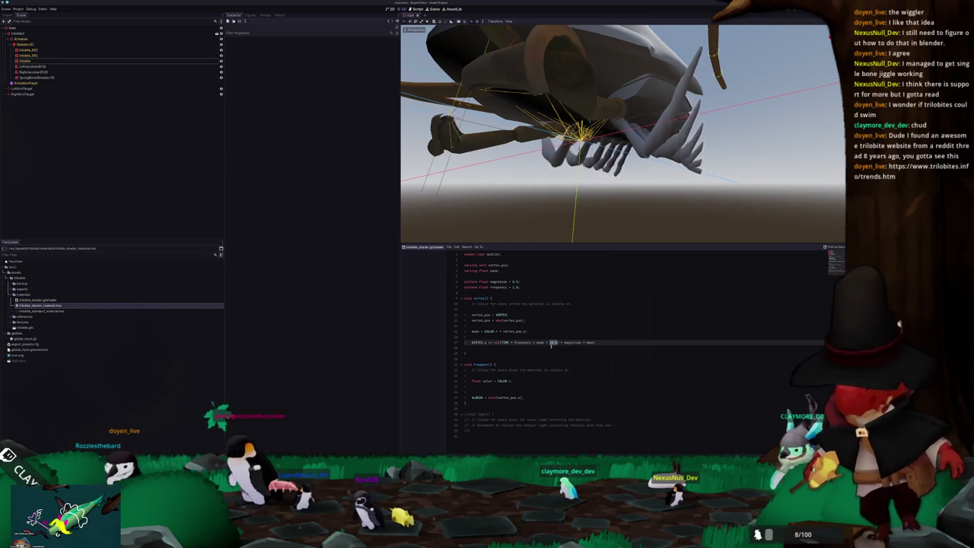
{"action": "type", "text": "5."}
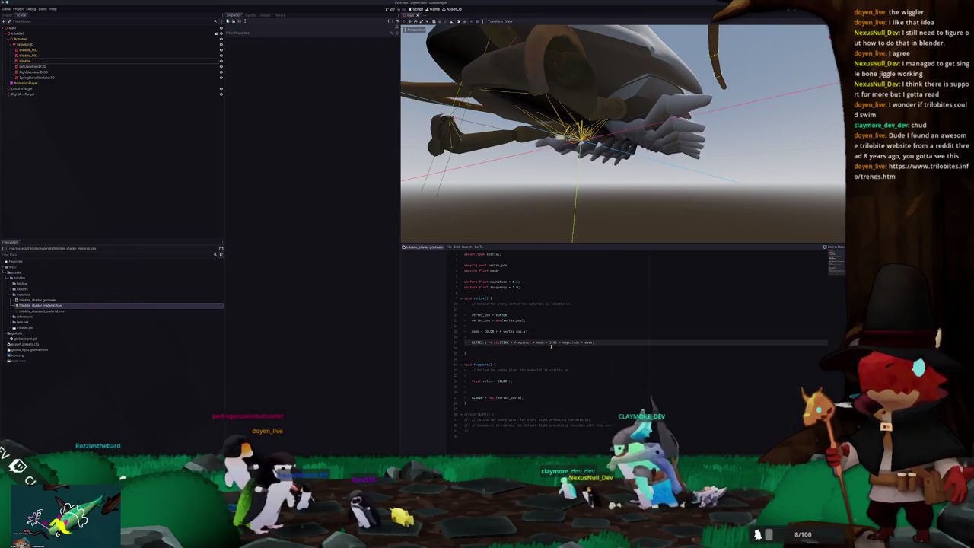
{"action": "type", "text": "0"}
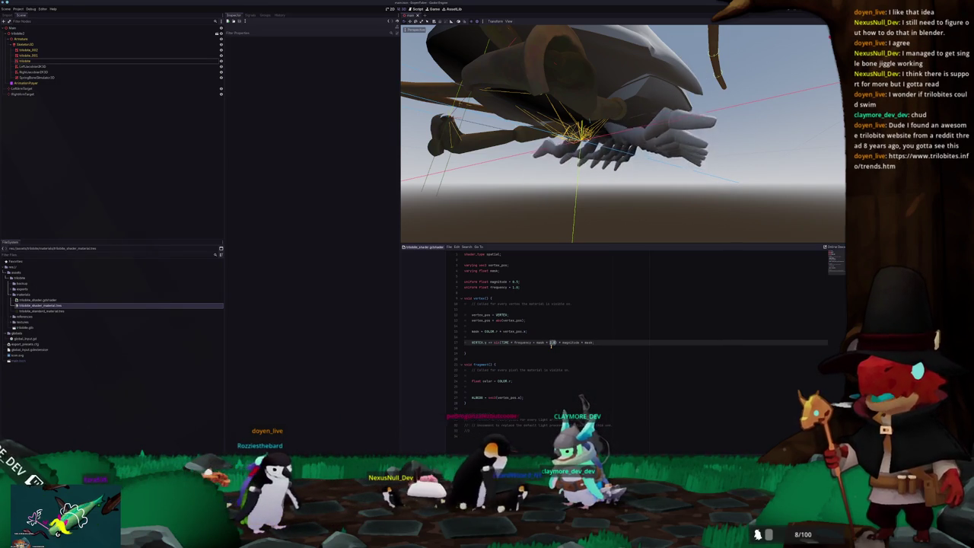
- Replace the 5.0 factor with a mask_offset uniform declared as 2.0, then select the trilobite node
{"action": "double_click", "coordinate": [551, 342]}
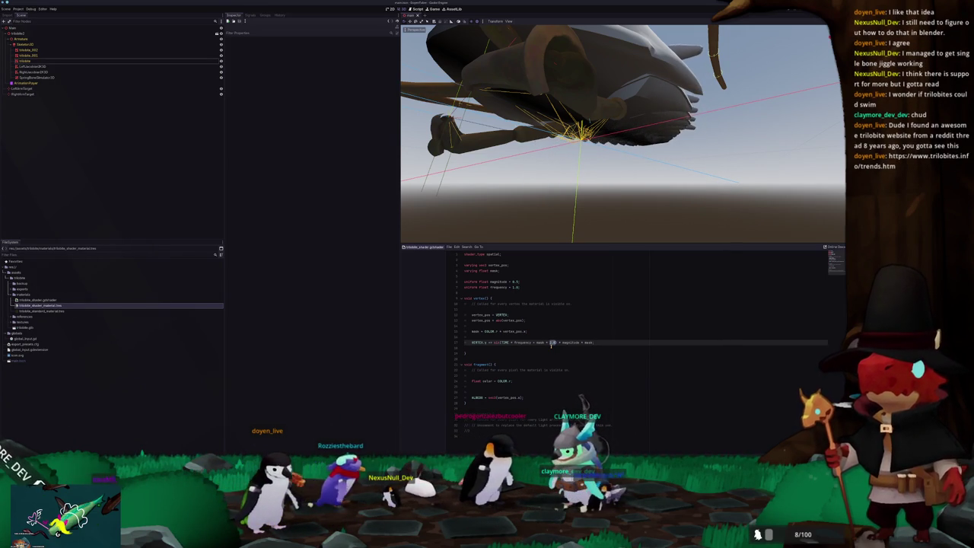
{"action": "type", "text": "_offset"}
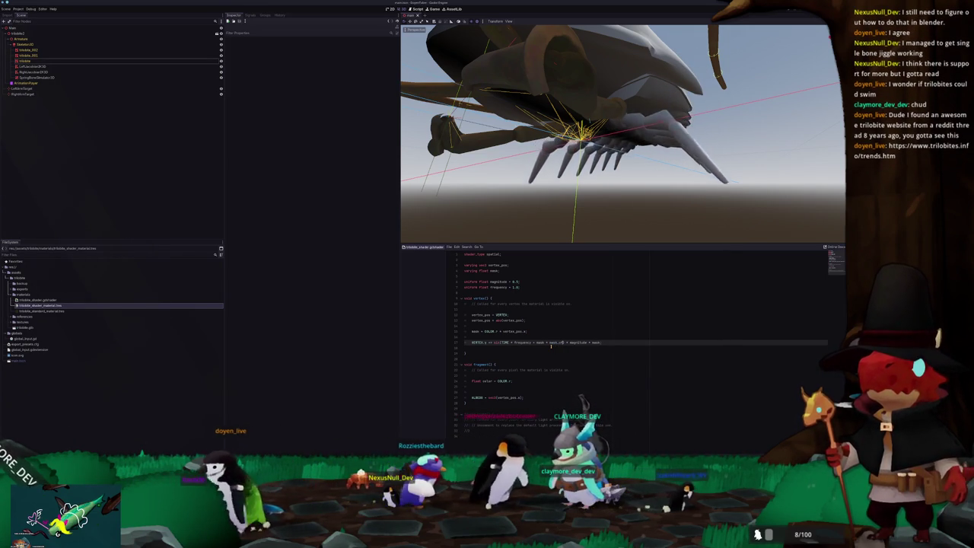
{"action": "key", "text": "Up"}
{"action": "key", "text": "Up"}
{"action": "key", "text": "Up"}
{"action": "key", "text": "Up"}
{"action": "key", "text": "Up"}
{"action": "key", "text": "Up"}
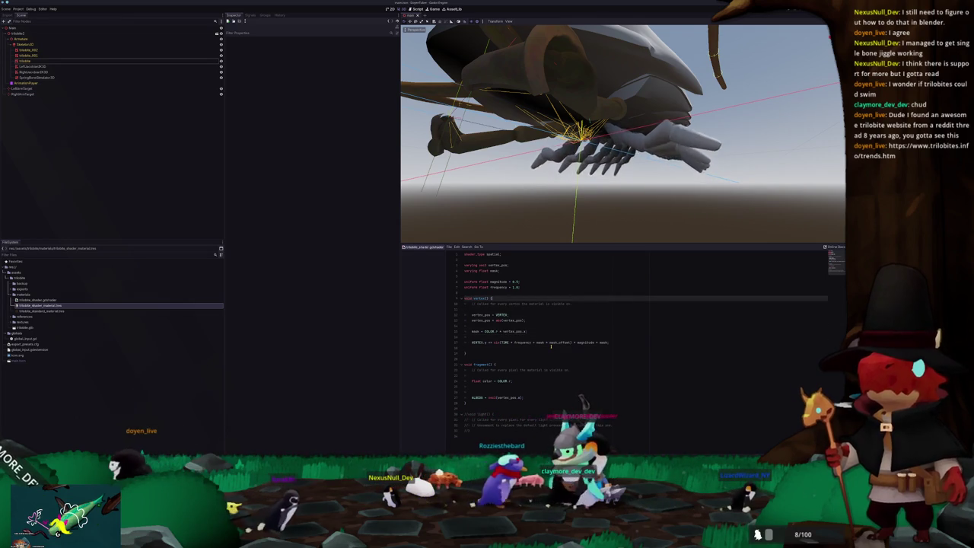
{"action": "key", "text": "Return"}
{"action": "type", "text": "uniform float mesh_offs"}
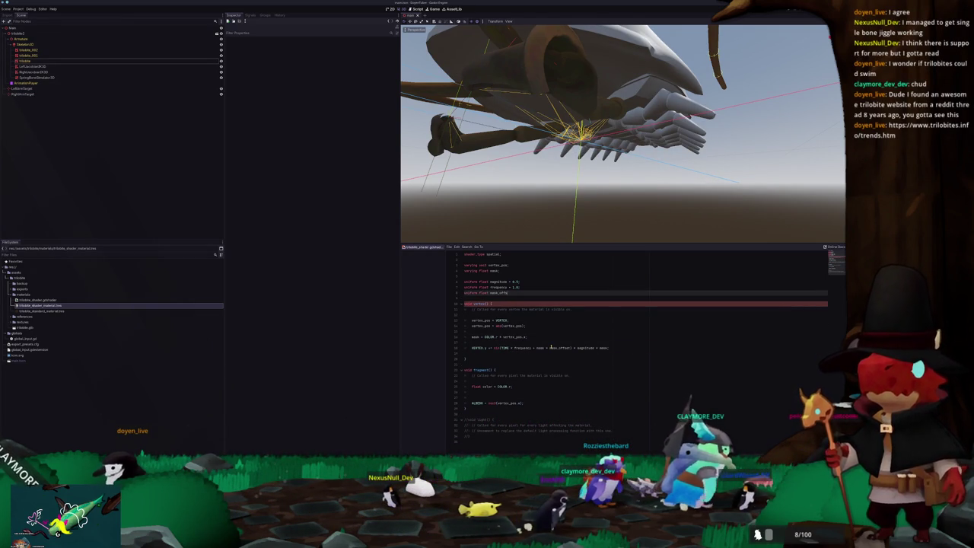
{"action": "type", "text": "et = "}
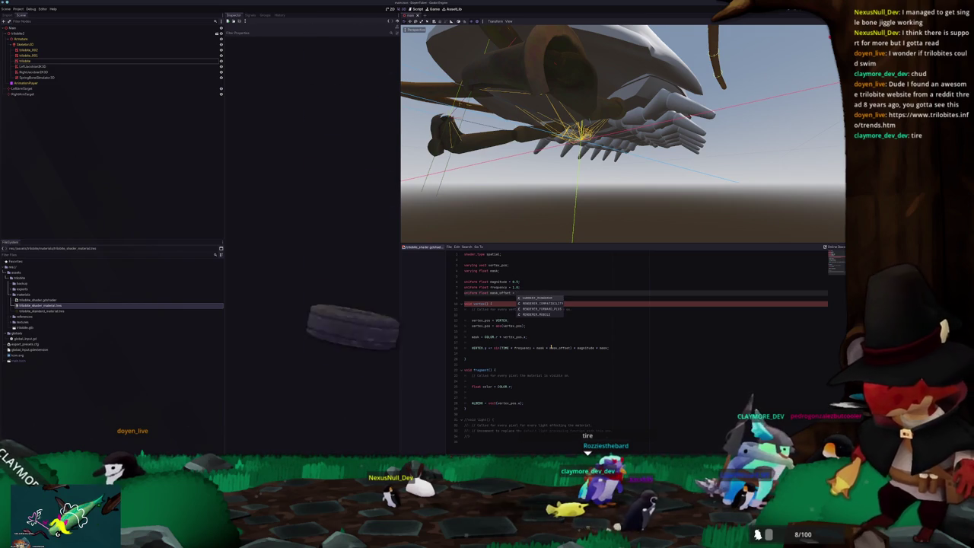
{"action": "type", "text": "2.0;"}
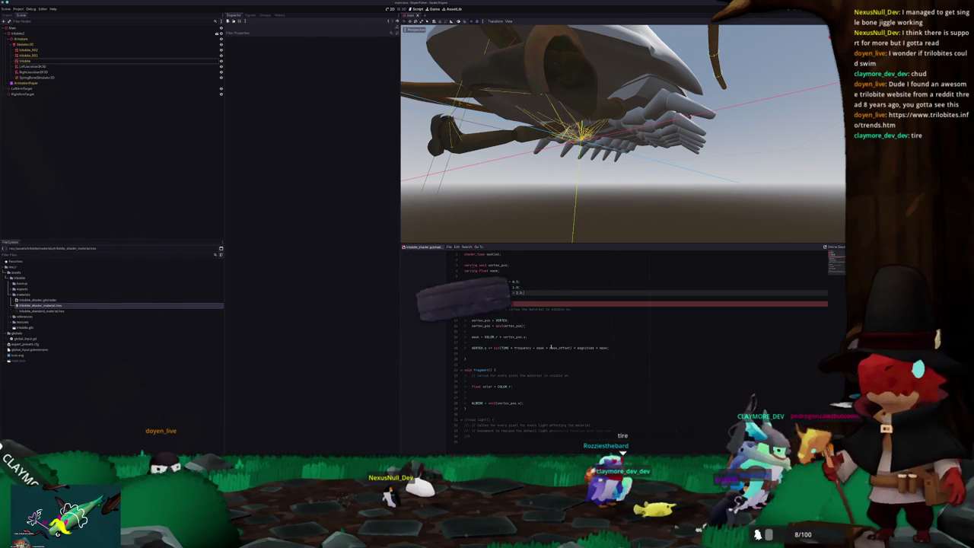
{"action": "key", "text": "Down"}
{"action": "key", "text": "Down"}
{"action": "key", "text": "Down"}
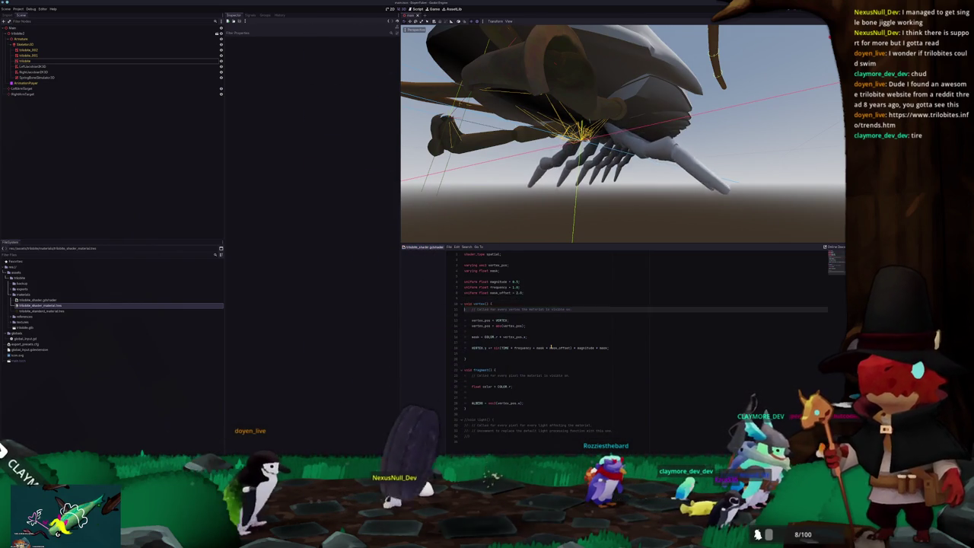
{"action": "key", "text": "Down"}
{"action": "key", "text": "Down"}
{"action": "key", "text": "Down"}
{"action": "key", "text": "Down"}
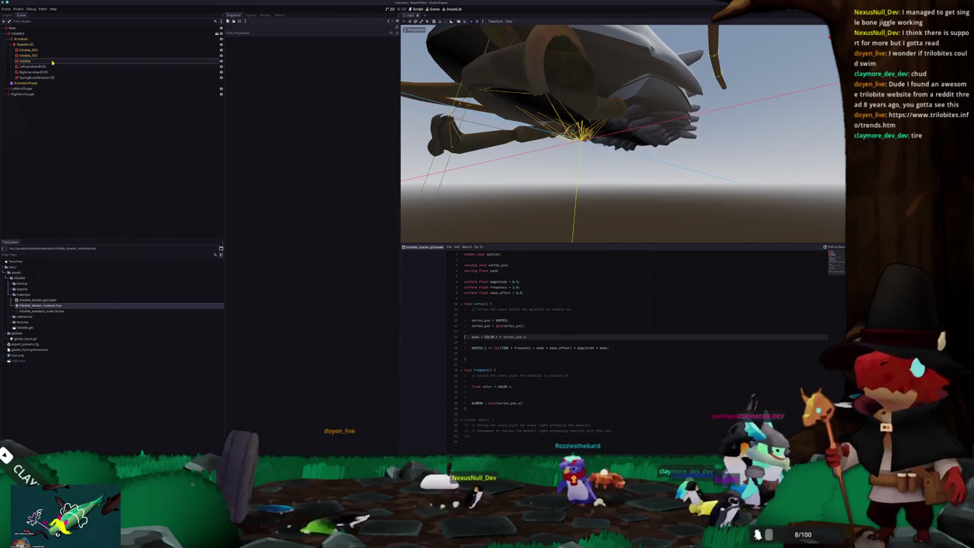
{"action": "left_click", "coordinate": [52, 62]}
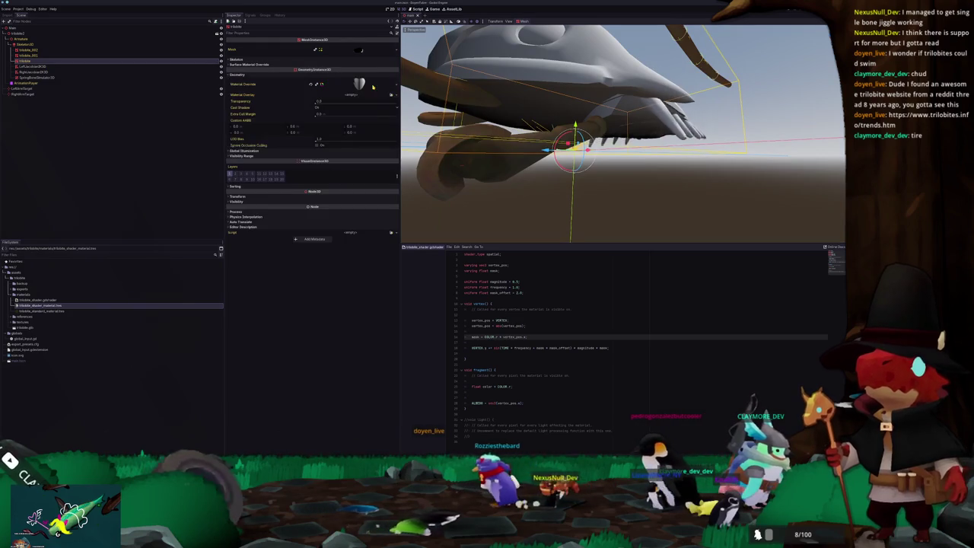
- Expand Material Override to show shader parameters and begin adding a multiplier after frequency
{"action": "left_click", "coordinate": [362, 85]}
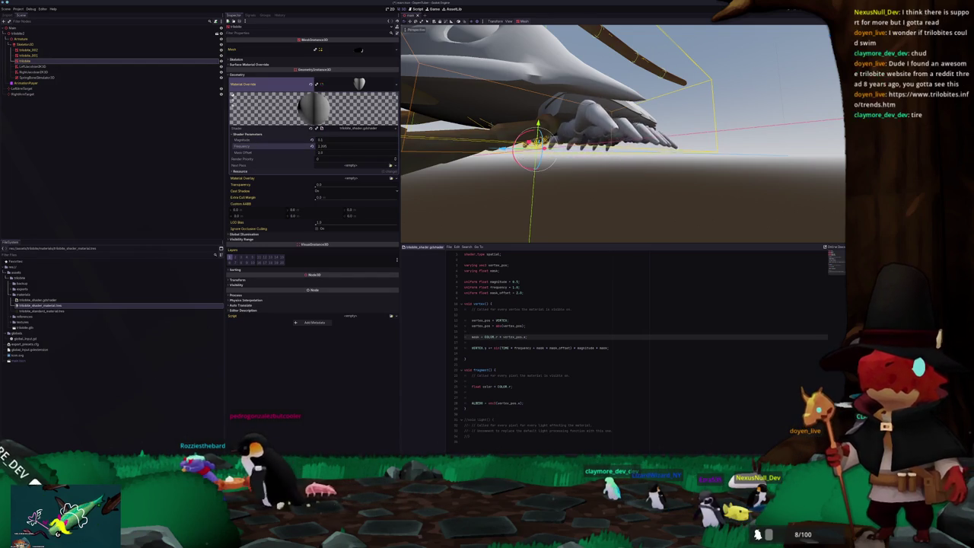
{"action": "middle_click_drag", "start_coordinate": [408, 145], "coordinate": [465, 295]}
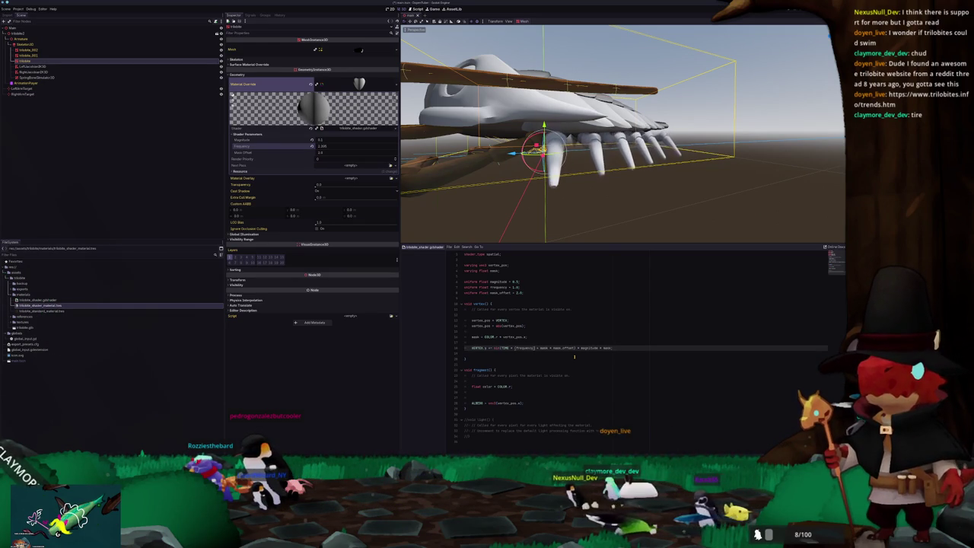
{"action": "type", "text": "* mass"}
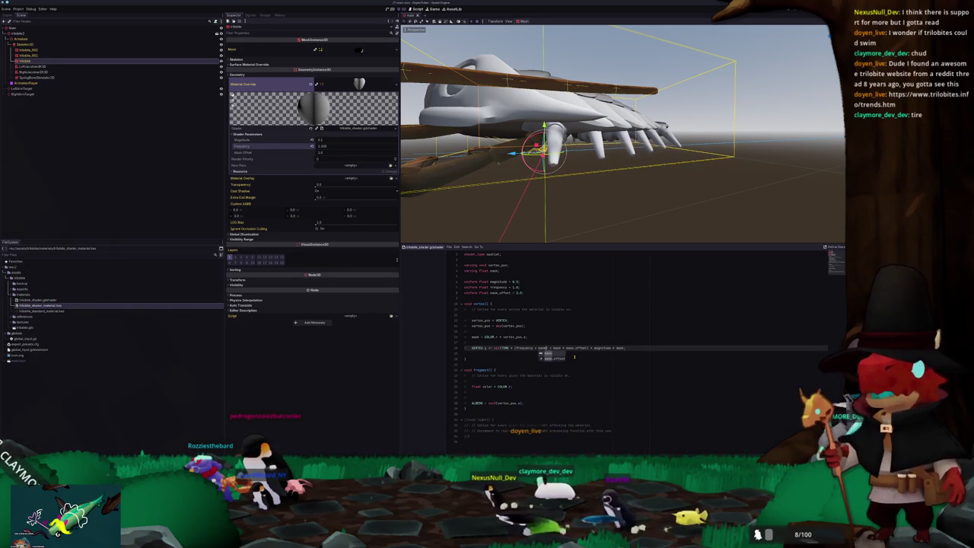
{"action": "key", "text": "BackSpace"}
{"action": "key", "text": "BackSpace"}
{"action": "key", "text": "BackSpace"}
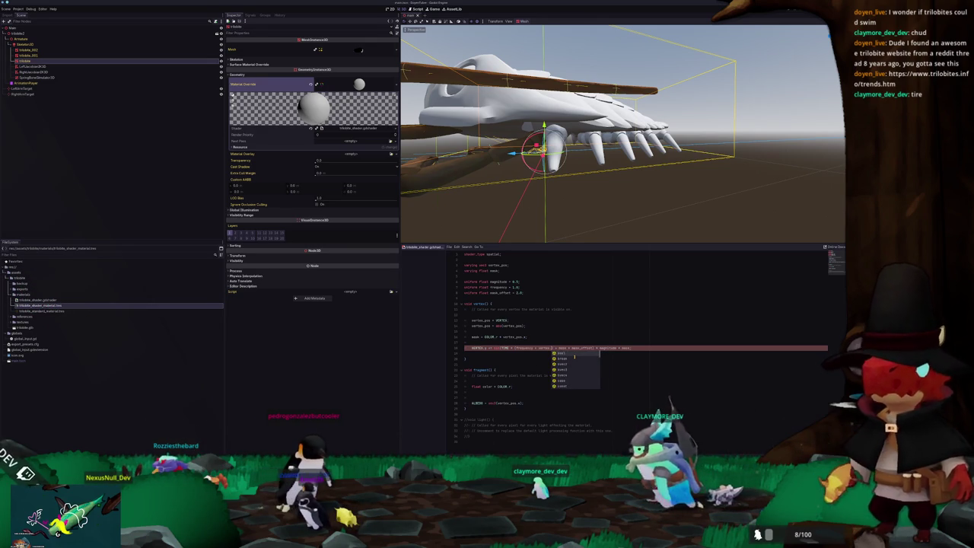
- Multiply the frequency term by VERTEX.z times a small factor, then orbit to watch the legs
{"action": "key", "text": "Escape"}
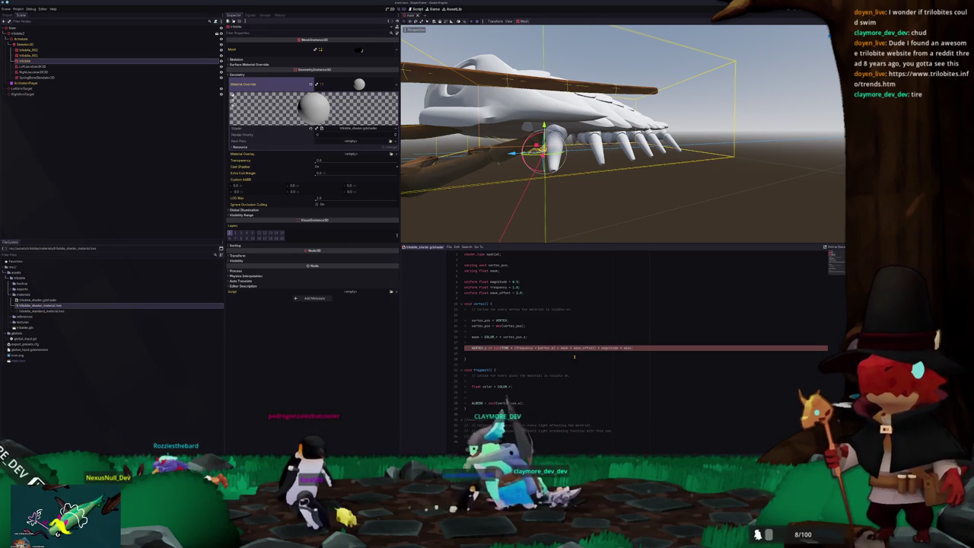
{"action": "key", "text": "BackSpace"}
{"action": "key", "text": "BackSpace"}
{"action": "key", "text": "BackSpace"}
{"action": "type", "text": "VERTEX"}
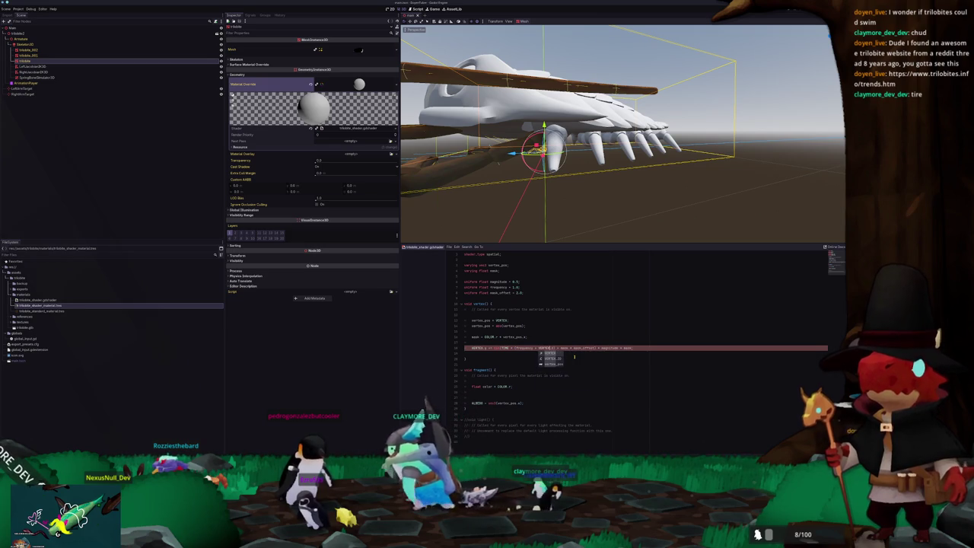
{"action": "type", "text": ".z"}
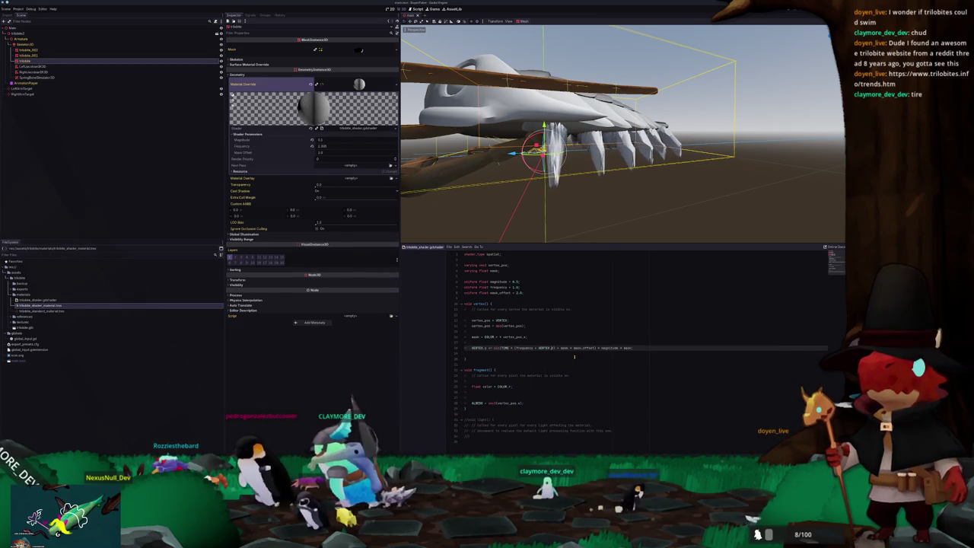
{"action": "type", "text": " * 0.5"}
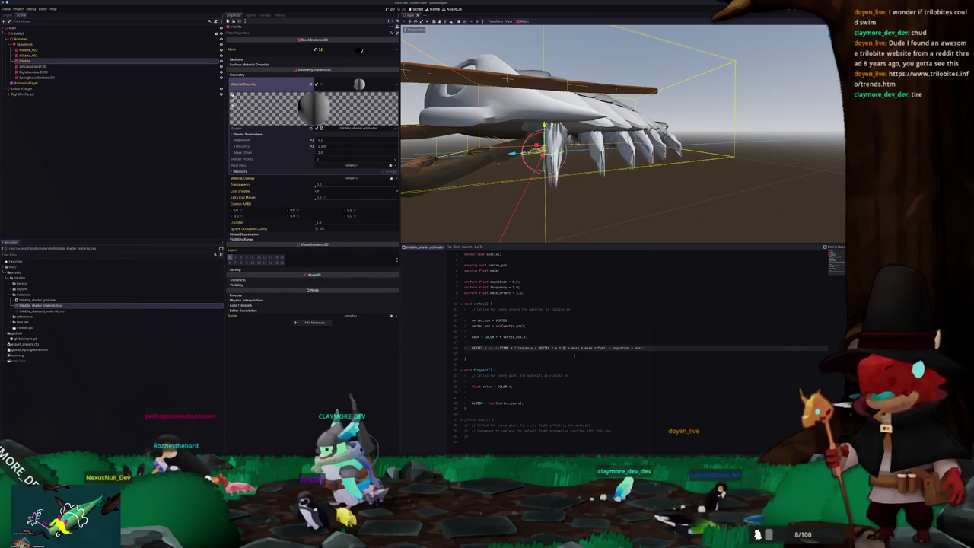
{"action": "type", "text": "1"}
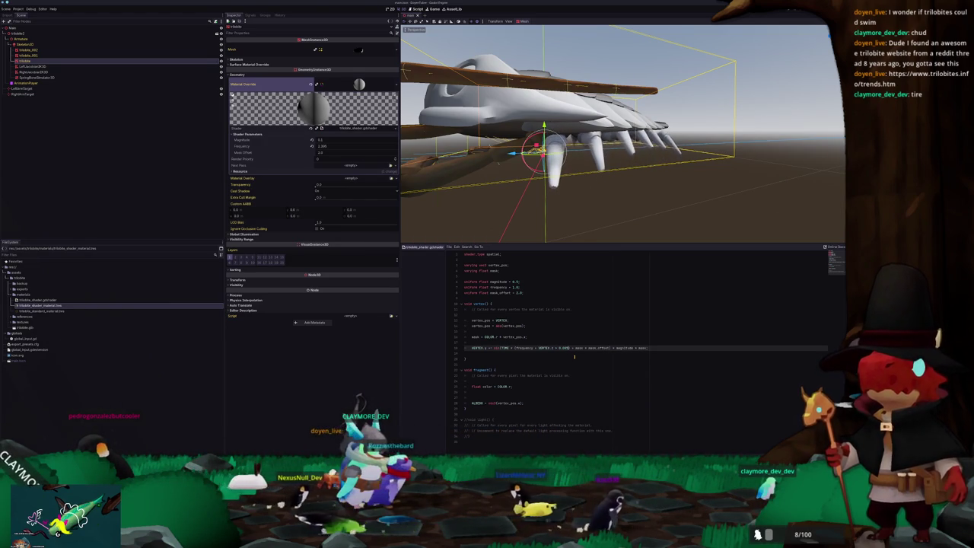
{"action": "mouse_move", "coordinate": [578, 198]}
{"action": "middle_mouse_down"}
{"action": "mouse_move", "coordinate": [636, 185]}
{"action": "mouse_move", "coordinate": [406, 193]}
{"action": "mouse_move", "coordinate": [619, 180]}
{"action": "mouse_move", "coordinate": [601, 202]}
{"action": "middle_mouse_up"}
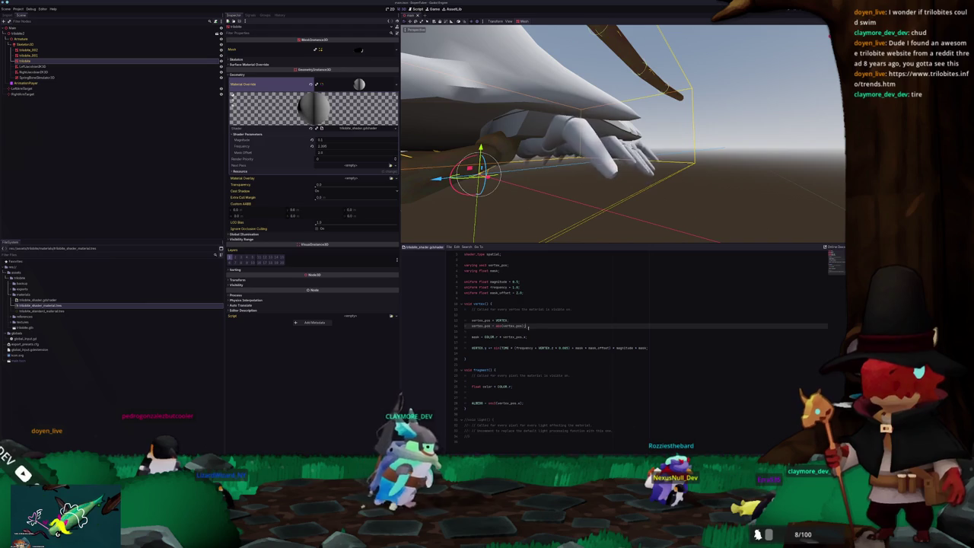
- Add mask = mask * mask; below the mask line and nudge Mask Offset to about 2.045
{"action": "left_click", "coordinate": [524, 336]}
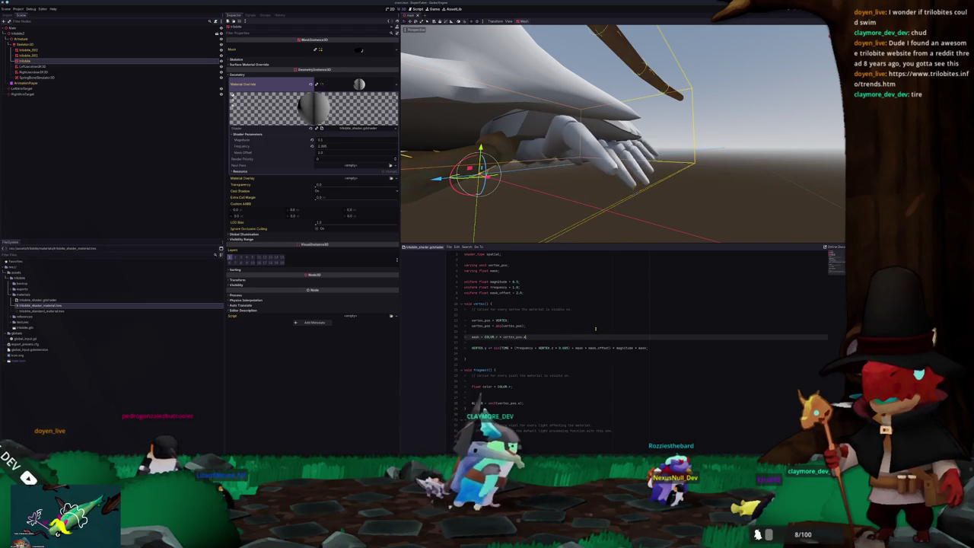
{"action": "key", "text": "Return"}
{"action": "type", "text": "mask = sm"}
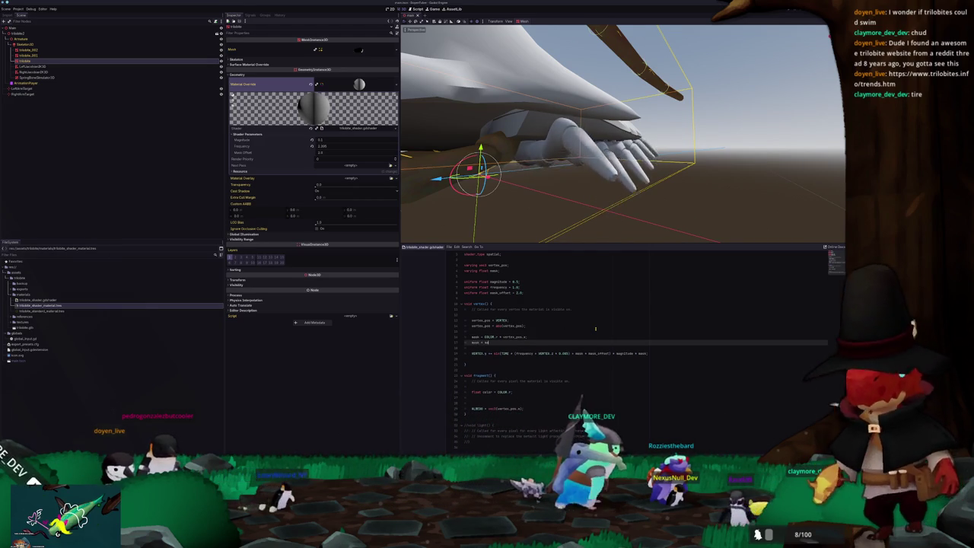
{"action": "type", "text": "= mask * mask"}
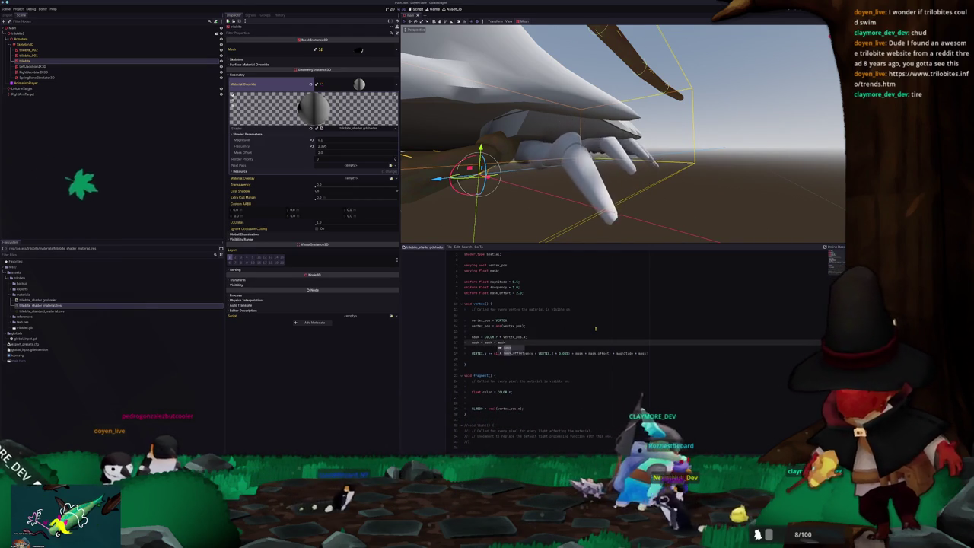
{"action": "type", "text": ";"}
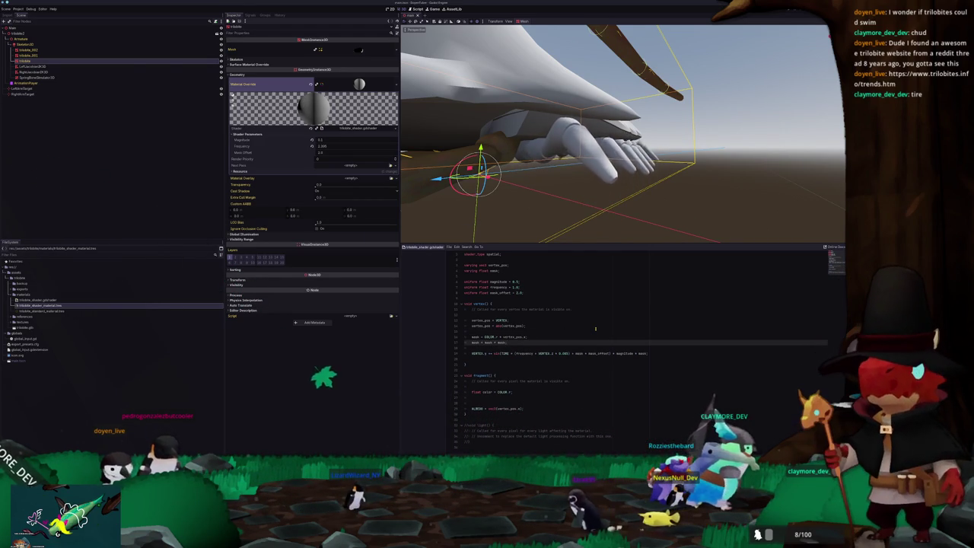
{"action": "middle_click_drag", "start_coordinate": [569, 179], "coordinate": [535, 174]}
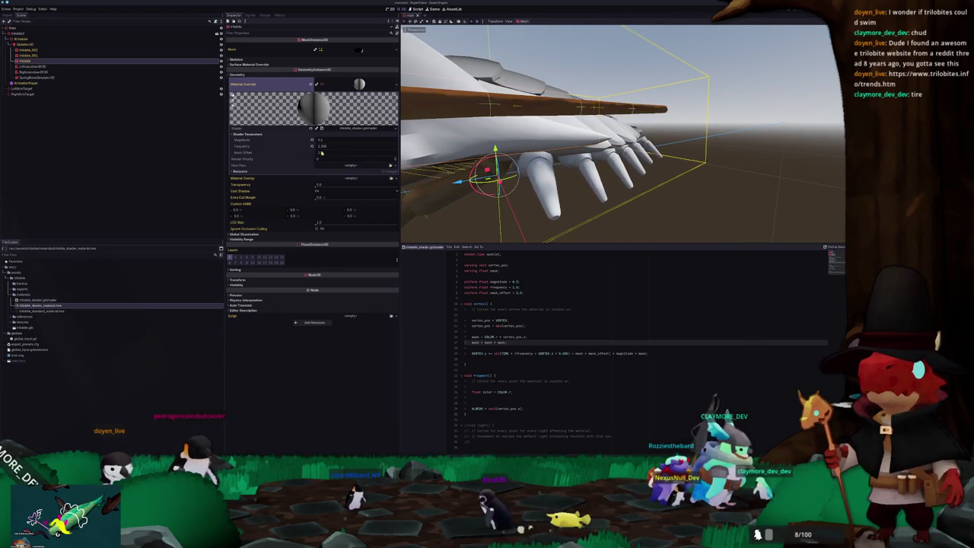
{"action": "left_click_drag", "start_coordinate": [326, 152], "coordinate": [330, 152]}
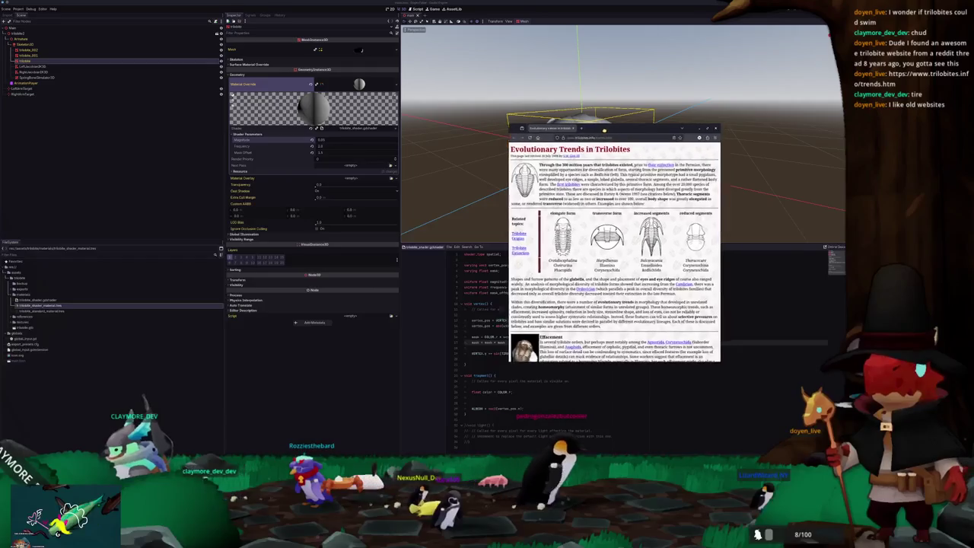
- Scroll the Evolutionary Trends in Trilobites page to its references, then close the browser window
{"action": "scroll", "coordinate": [545, 259], "scroll_direction": "down", "scroll_amount": 2}
{"action": "scroll", "coordinate": [545, 259], "scroll_direction": "down", "scroll_amount": 3}
{"action": "scroll", "coordinate": [545, 259], "scroll_direction": "down", "scroll_amount": 3}
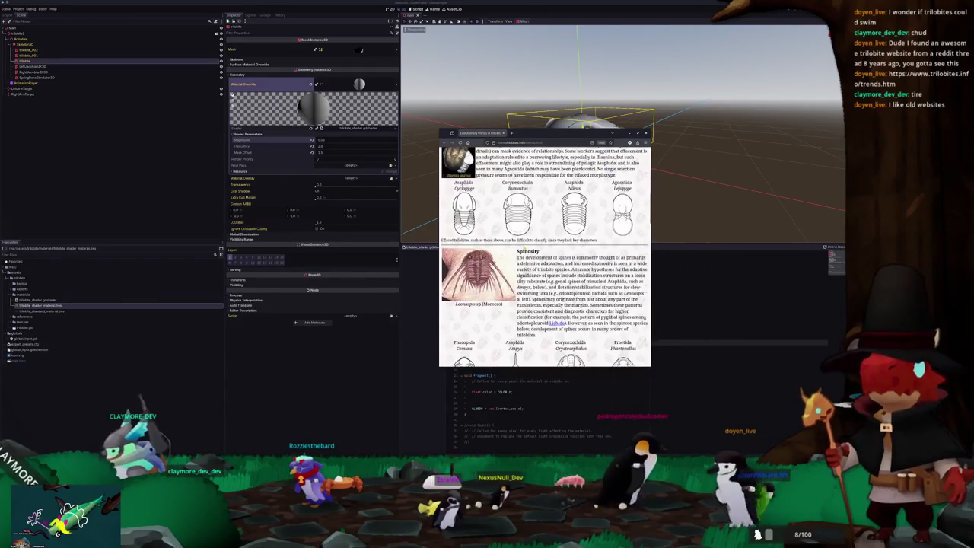
{"action": "scroll", "coordinate": [527, 251], "scroll_direction": "down", "scroll_amount": 1, "text": "ctrl"}
{"action": "scroll", "coordinate": [527, 252], "scroll_direction": "up", "scroll_amount": 2, "text": "ctrl"}
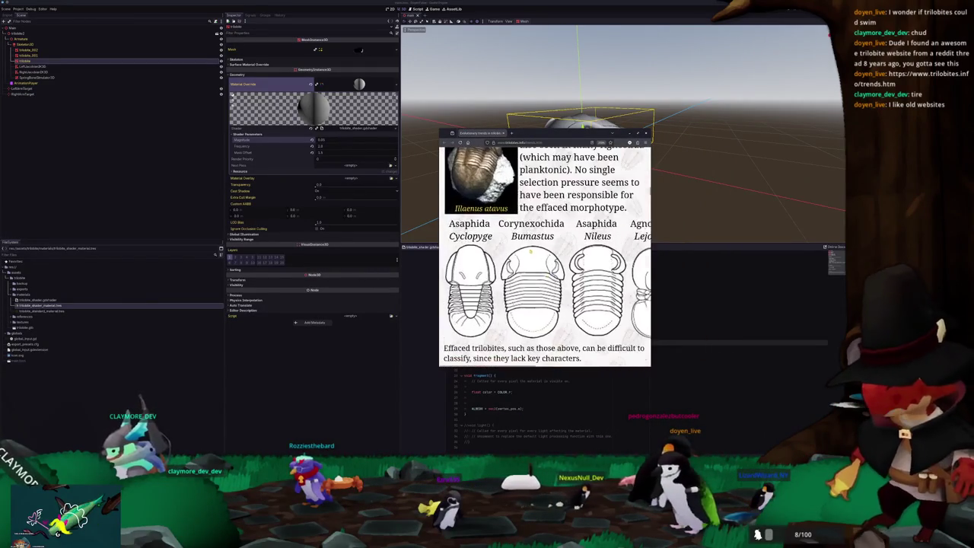
{"action": "scroll", "coordinate": [527, 251], "scroll_direction": "down", "scroll_amount": 2, "text": "ctrl"}
{"action": "scroll", "coordinate": [529, 253], "scroll_direction": "down", "scroll_amount": 2, "text": "ctrl"}
{"action": "scroll", "coordinate": [530, 252], "scroll_direction": "up", "scroll_amount": 1, "text": "ctrl"}
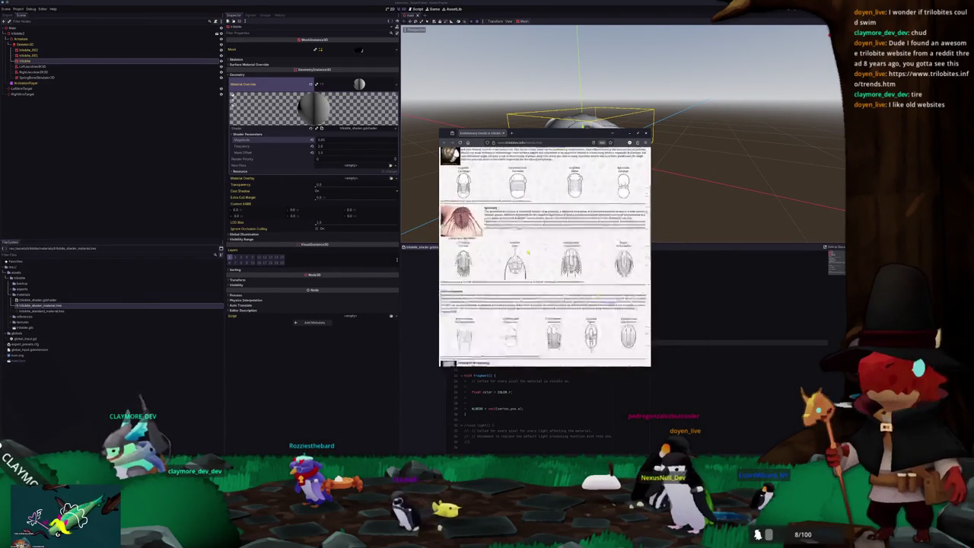
{"action": "scroll", "coordinate": [531, 252], "scroll_direction": "up", "scroll_amount": 1, "text": "ctrl"}
{"action": "scroll", "coordinate": [533, 252], "scroll_direction": "up", "scroll_amount": 1, "text": "ctrl"}
{"action": "scroll", "coordinate": [533, 250], "scroll_direction": "down", "scroll_amount": 1, "text": "ctrl"}
{"action": "scroll", "coordinate": [533, 249], "scroll_direction": "down", "scroll_amount": 2, "text": "ctrl"}
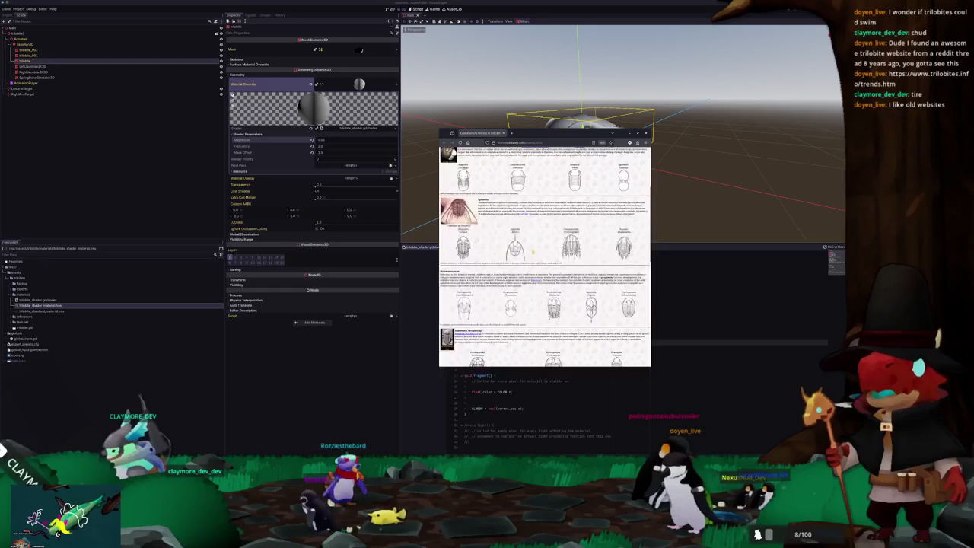
{"action": "scroll", "coordinate": [533, 249], "scroll_direction": "down", "scroll_amount": 1, "text": "ctrl"}
{"action": "scroll", "coordinate": [534, 249], "scroll_direction": "up", "scroll_amount": 1, "text": "ctrl"}
{"action": "scroll", "coordinate": [534, 251], "scroll_direction": "up", "scroll_amount": 2, "text": "ctrl"}
{"action": "scroll", "coordinate": [534, 252], "scroll_direction": "up", "scroll_amount": 1, "text": "ctrl"}
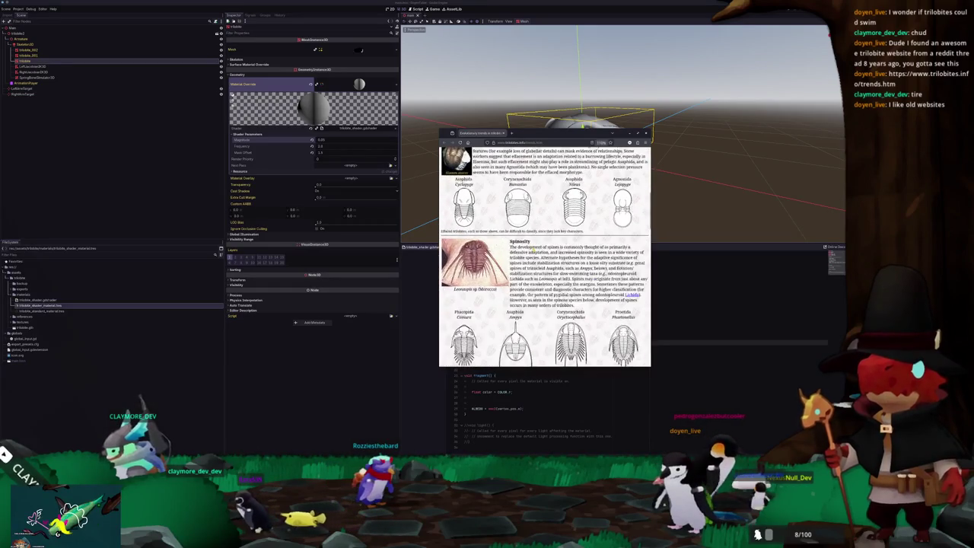
{"action": "scroll", "coordinate": [536, 254], "scroll_direction": "up", "scroll_amount": 1, "text": "ctrl"}
{"action": "scroll", "coordinate": [536, 257], "scroll_direction": "up", "scroll_amount": 1, "text": "ctrl"}
{"action": "scroll", "coordinate": [535, 258], "scroll_direction": "down", "scroll_amount": 5}
{"action": "scroll", "coordinate": [536, 263], "scroll_direction": "down", "scroll_amount": 5}
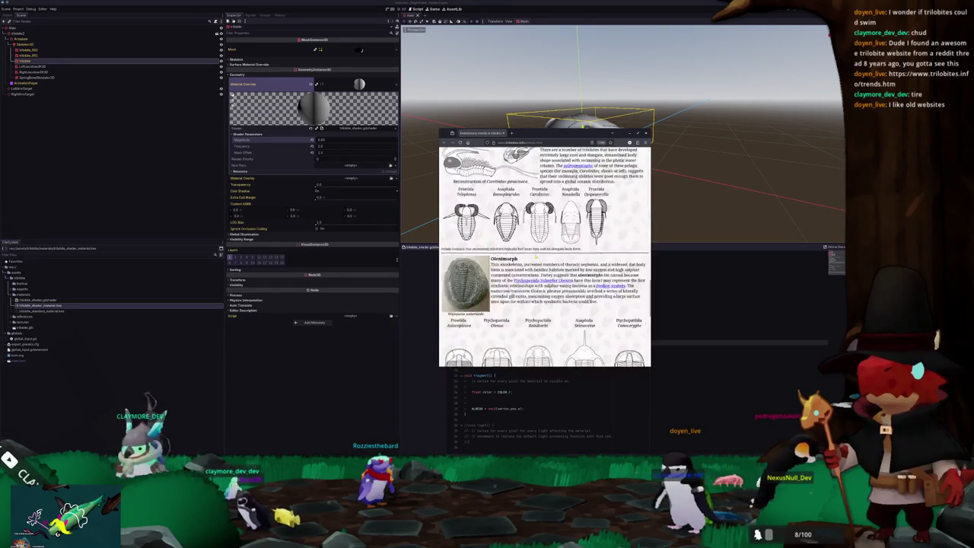
{"action": "scroll", "coordinate": [536, 268], "scroll_direction": "down", "scroll_amount": 5}
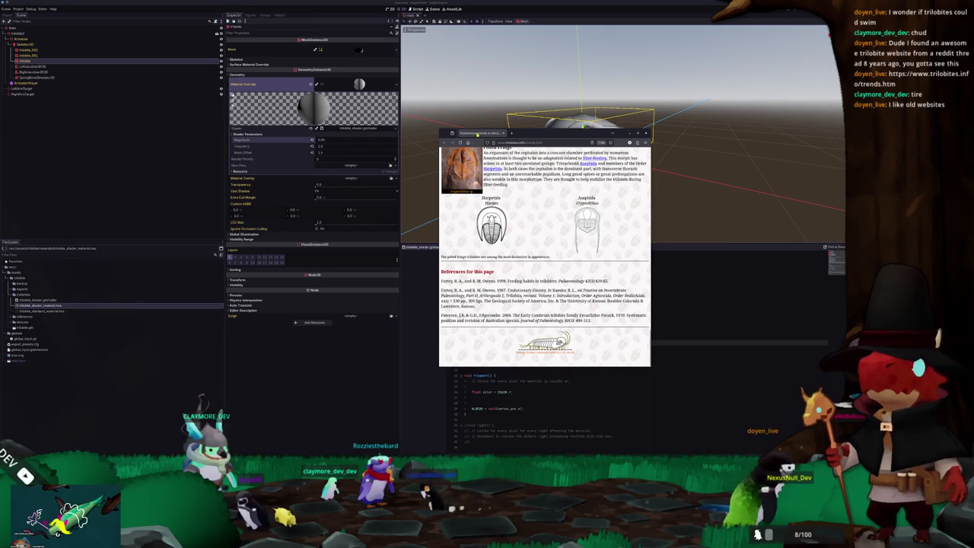
{"action": "left_click", "coordinate": [502, 133]}
- Add 'uniform sampler2D albedo : source_color;' below shader_type and begin the ALBEDO texture() line via autocomplete
{"action": "middle_click_drag", "start_coordinate": [542, 183], "coordinate": [491, 271]}
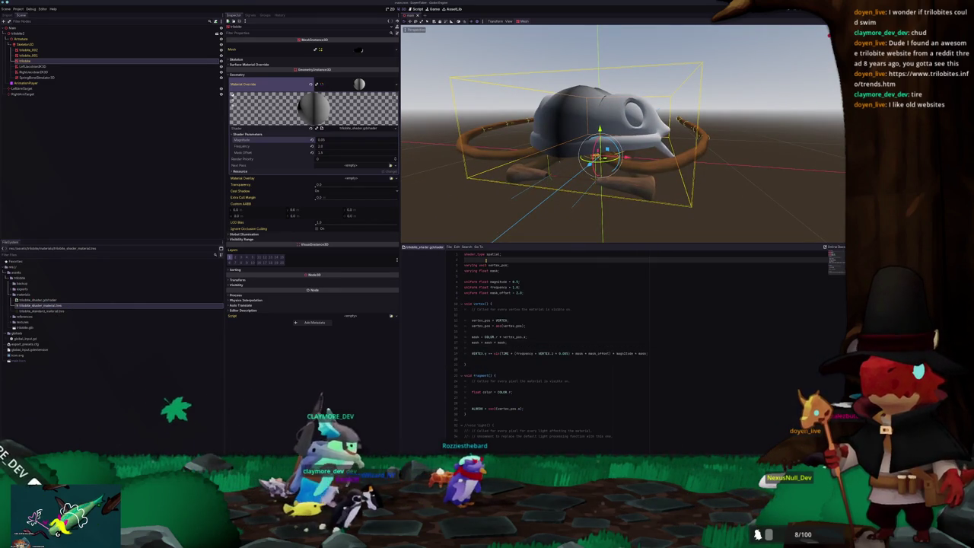
{"action": "left_click", "coordinate": [486, 260]}
{"action": "key", "text": "Return"}
{"action": "key", "text": "Return"}
{"action": "type", "text": "uniform "}
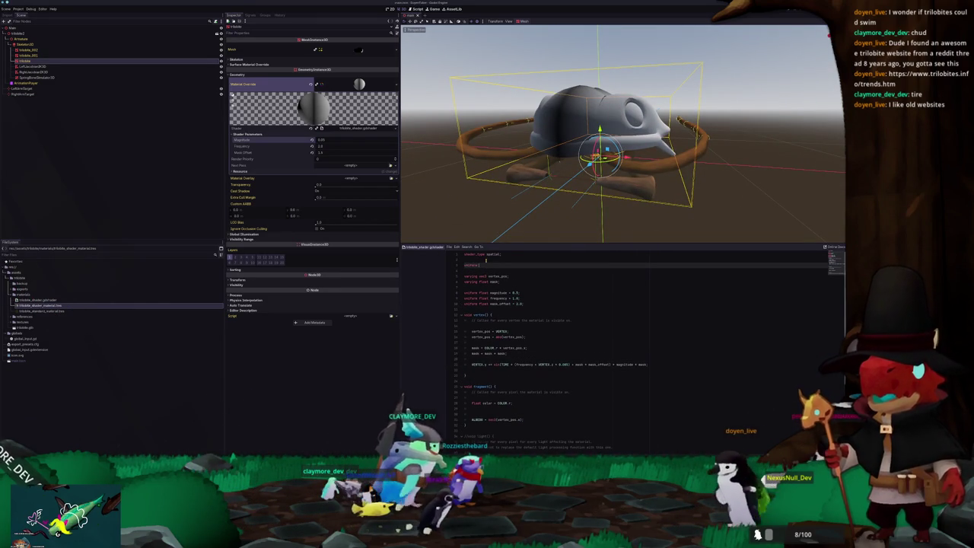
{"action": "type", "text": "sampler2D"}
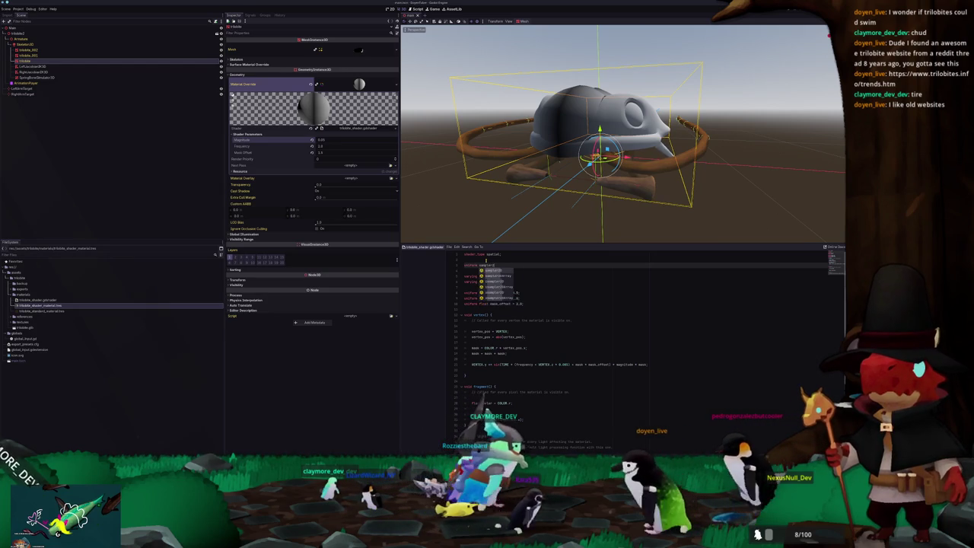
{"action": "type", "text": " albedo :"}
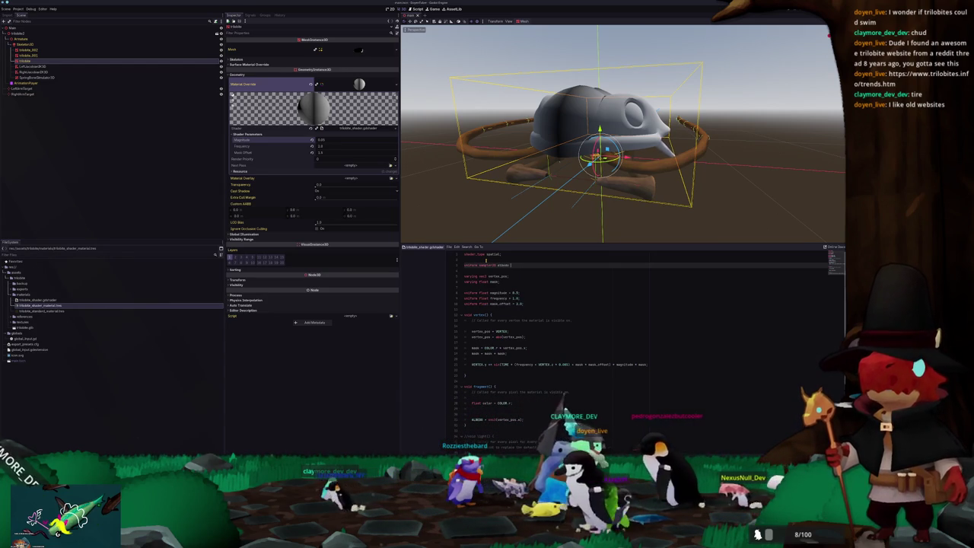
{"action": "type", "text": " source"}
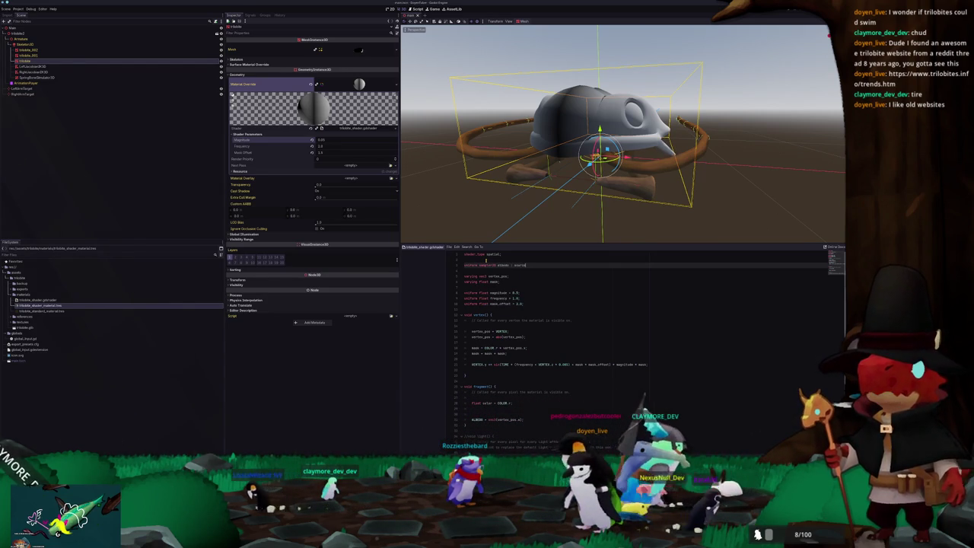
{"action": "type", "text": "_color;"}
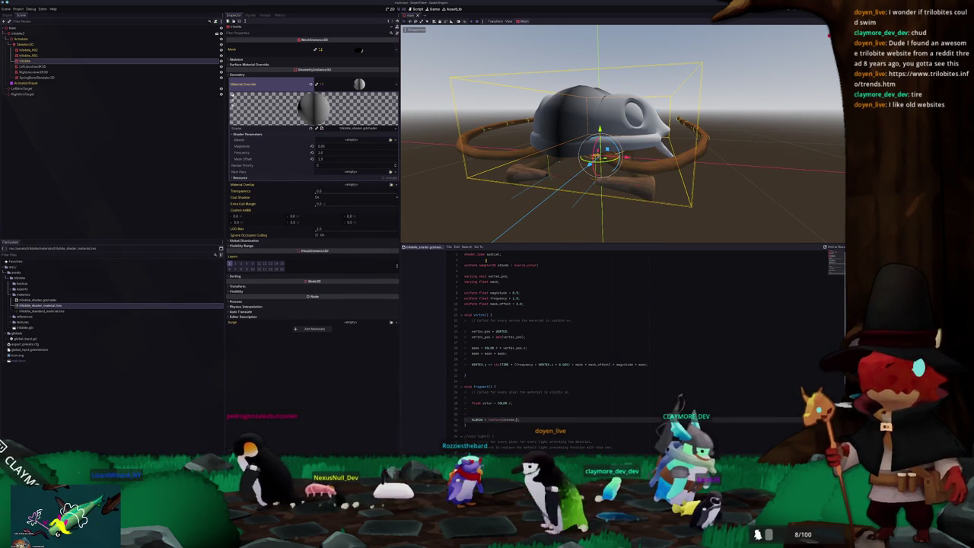
{"action": "key", "text": "ctrl+space"}
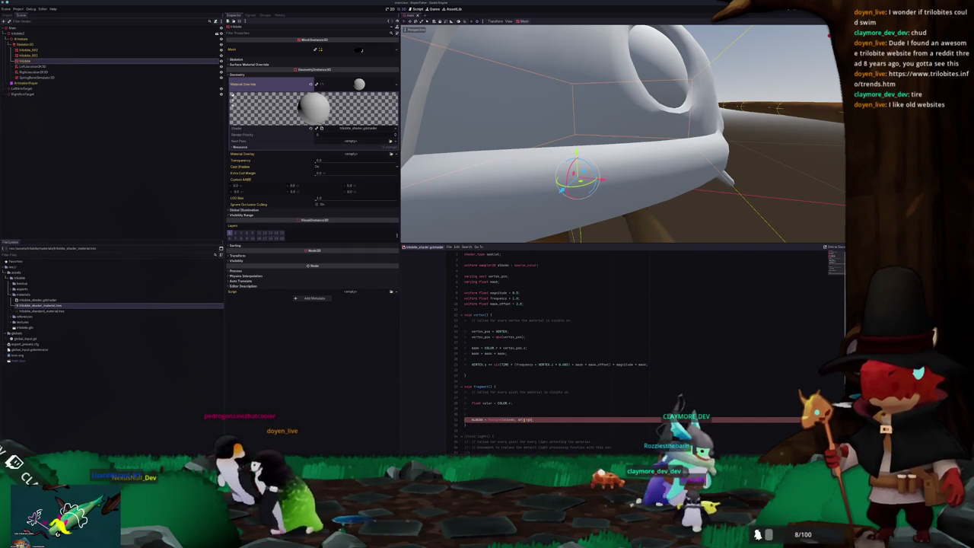
- Orbit around the trilobite and select the Armature node in the Scene dock
{"action": "scroll", "coordinate": [685, 152], "scroll_direction": "down", "scroll_amount": 10}
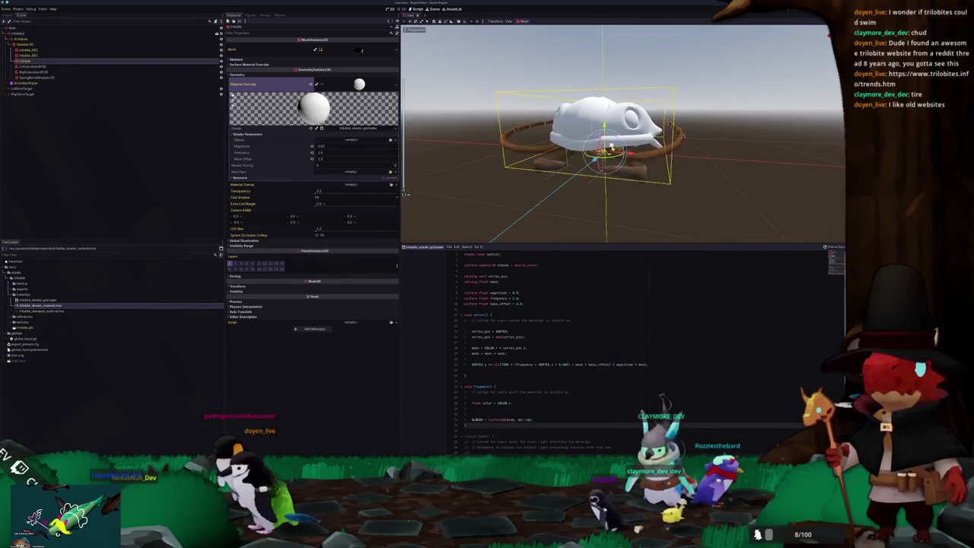
{"action": "left_click", "coordinate": [739, 163]}
{"action": "middle_click_drag", "start_coordinate": [615, 161], "coordinate": [579, 152]}
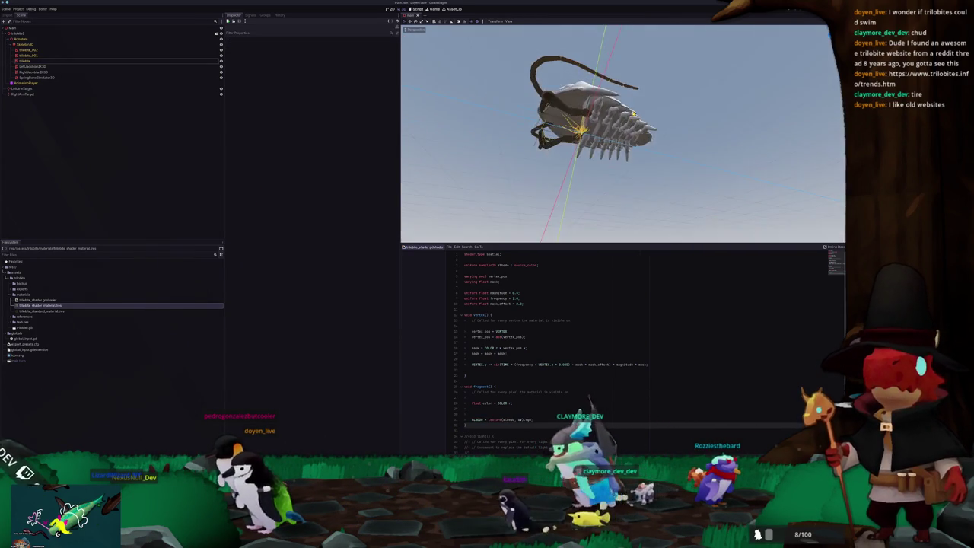
{"action": "middle_click_drag", "start_coordinate": [637, 149], "coordinate": [621, 168]}
{"action": "left_click", "coordinate": [607, 165]}
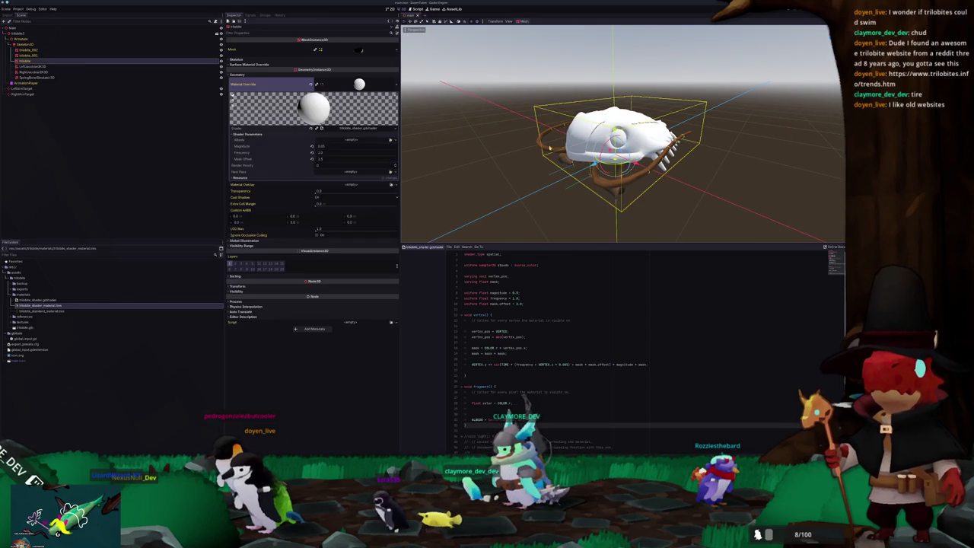
{"action": "left_click", "coordinate": [30, 38]}
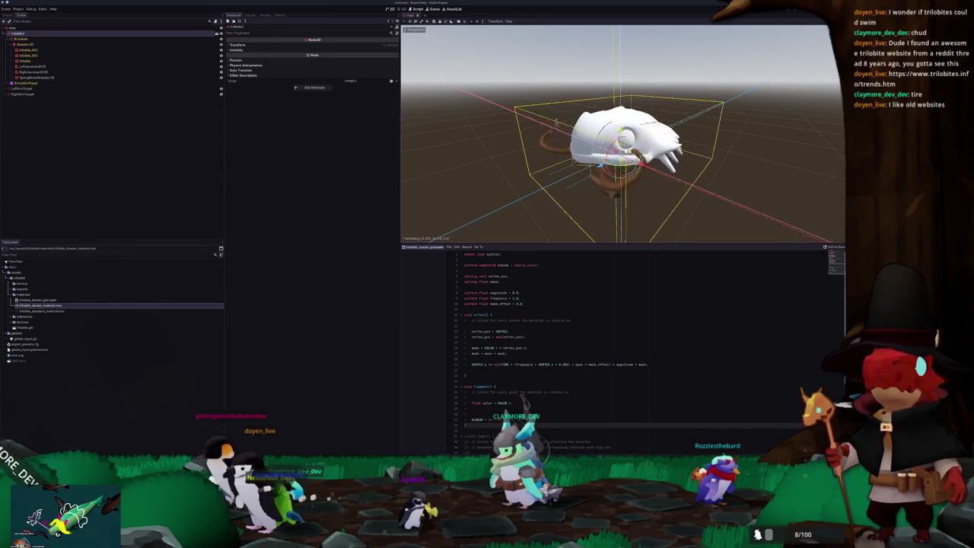
- Move the Armature toward the camera and slightly upward to check the model follows
{"action": "middle_click_drag", "start_coordinate": [609, 152], "coordinate": [579, 152]}
{"action": "mouse_move", "coordinate": [601, 144]}
{"action": "left_mouse_down"}
{"action": "mouse_move", "coordinate": [620, 151]}
{"action": "mouse_move", "coordinate": [613, 128]}
{"action": "left_mouse_up"}
{"action": "middle_click_drag", "start_coordinate": [623, 133], "coordinate": [586, 133]}
{"action": "scroll", "coordinate": [623, 133], "scroll_direction": "up", "scroll_amount": 3}
{"action": "scroll", "coordinate": [623, 134], "scroll_direction": "up", "scroll_amount": 2}
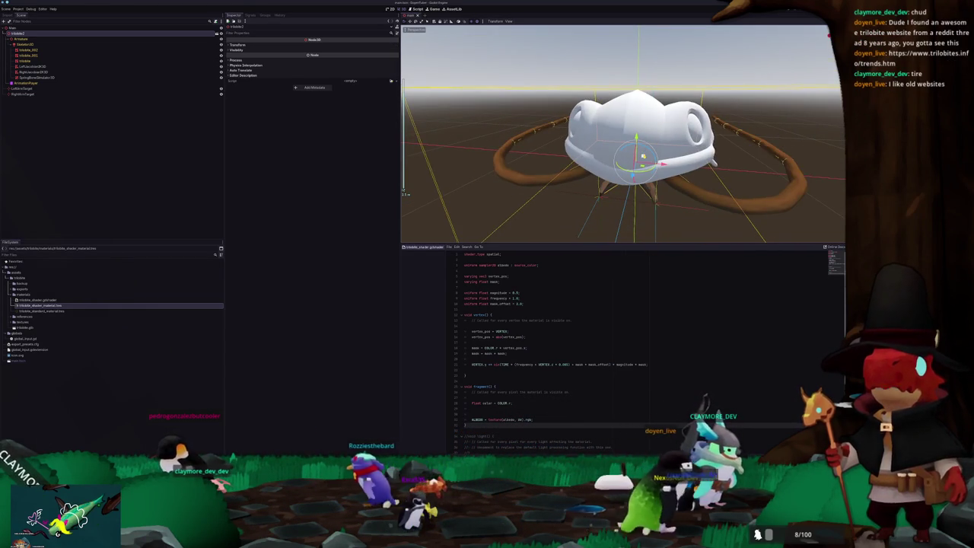
{"action": "left_click_drag", "start_coordinate": [643, 156], "coordinate": [643, 122]}
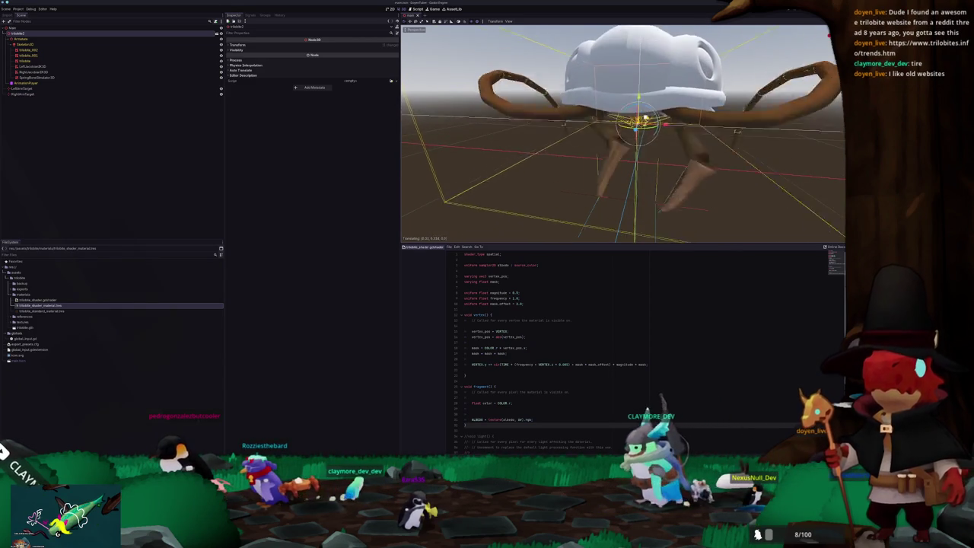
{"action": "mouse_move", "coordinate": [643, 120]}
{"action": "middle_mouse_down"}
{"action": "mouse_move", "coordinate": [611, 194]}
{"action": "mouse_move", "coordinate": [695, 190]}
{"action": "middle_mouse_up"}
{"action": "left_click", "coordinate": [696, 190]}
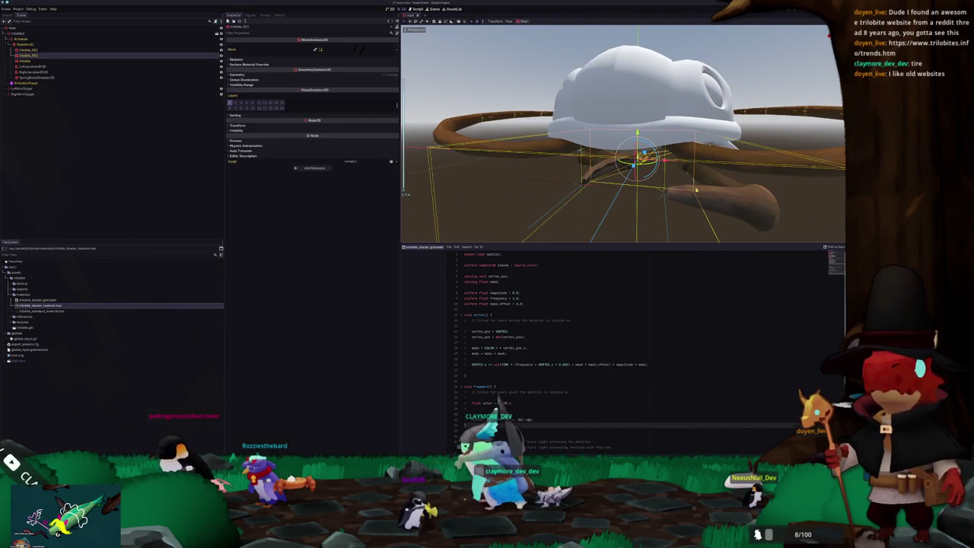
{"action": "left_click", "coordinate": [49, 67]}
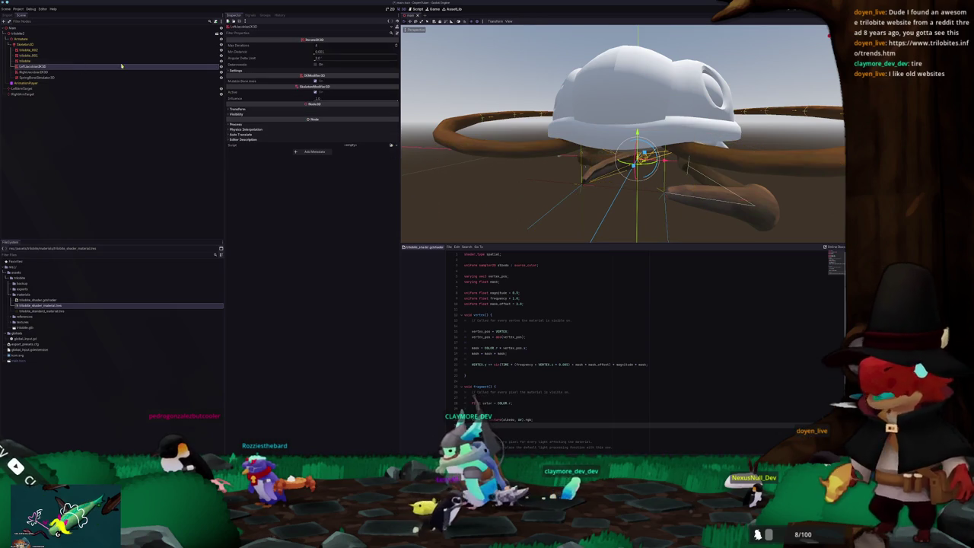
{"action": "left_click", "coordinate": [310, 72]}
{"action": "left_click", "coordinate": [319, 101]}
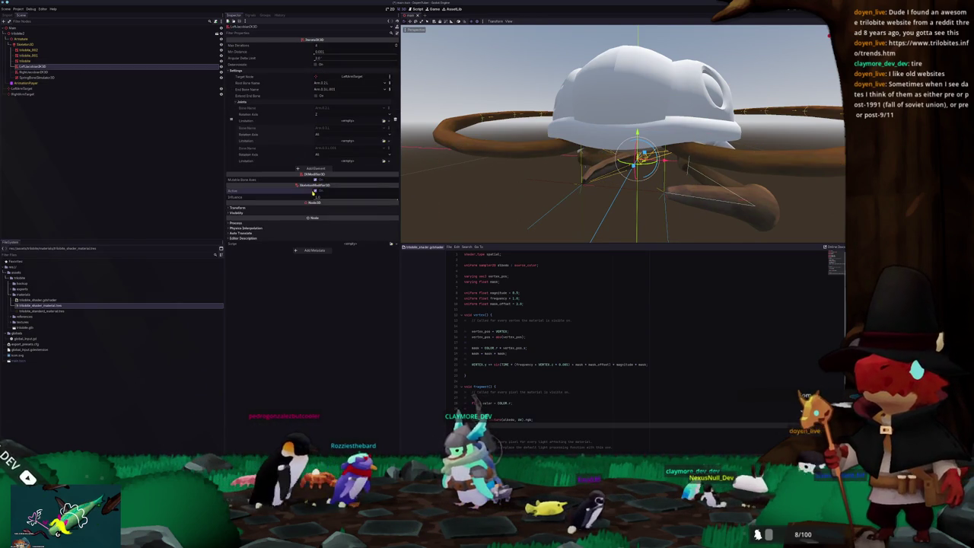
{"action": "left_click", "coordinate": [34, 72]}
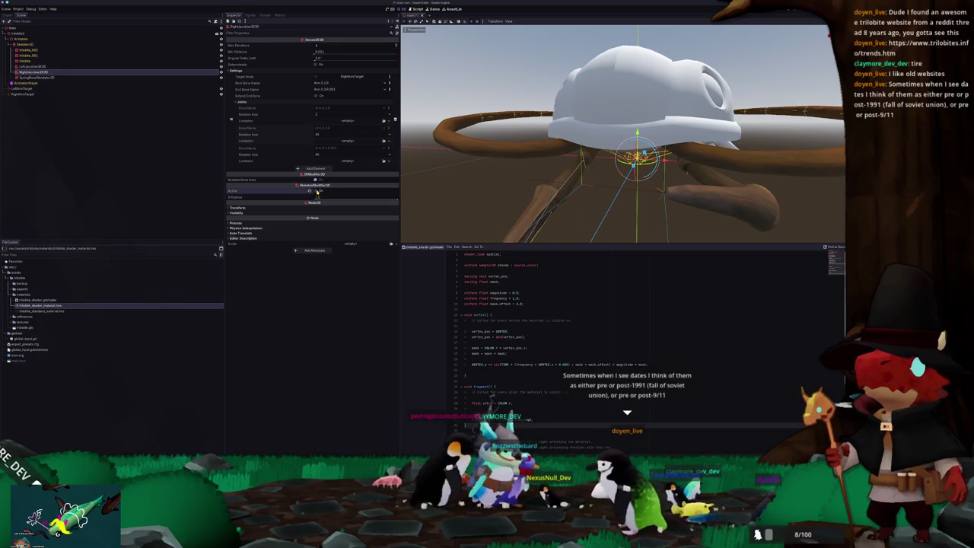
{"action": "left_click_drag", "start_coordinate": [644, 156], "coordinate": [653, 149]}
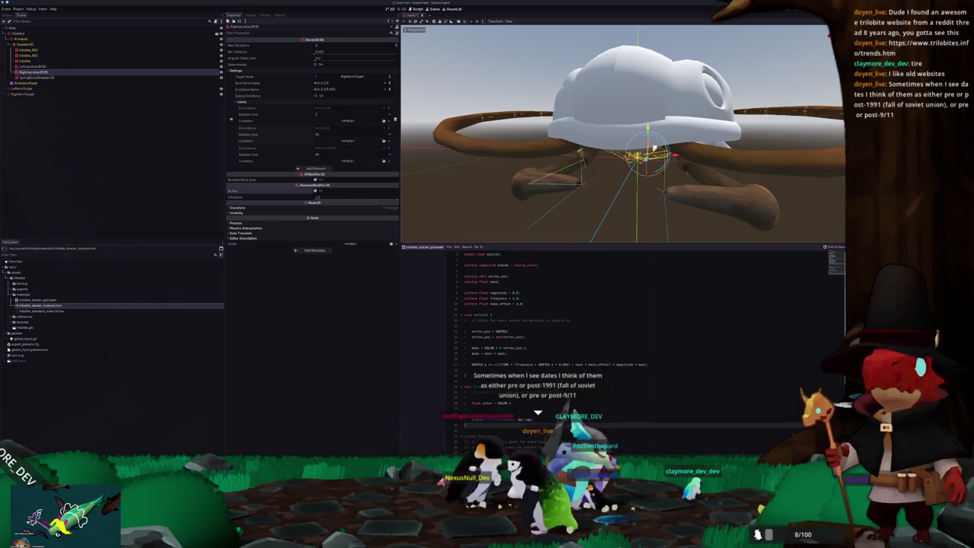
{"action": "left_click", "coordinate": [74, 34]}
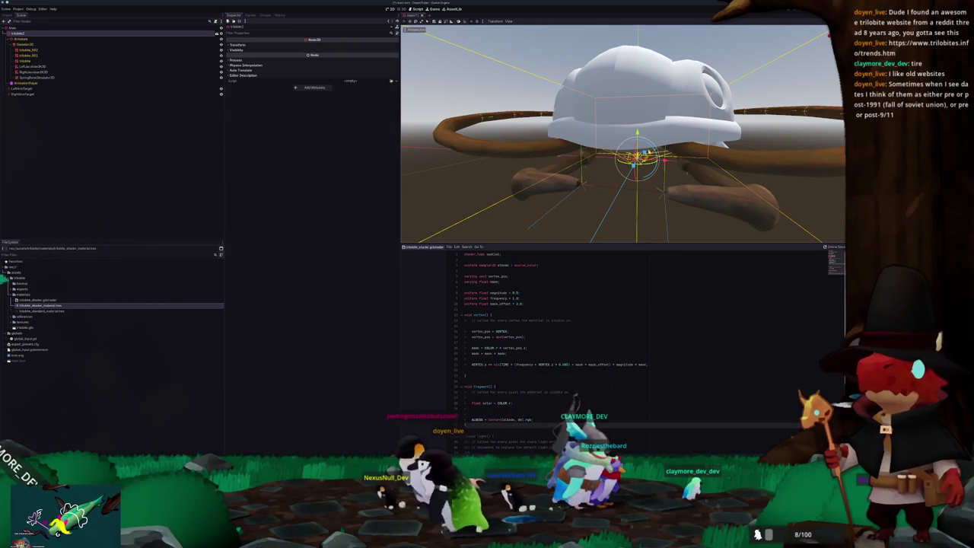
{"action": "mouse_move", "coordinate": [644, 156]}
{"action": "left_mouse_down"}
{"action": "mouse_move", "coordinate": [652, 134]}
{"action": "mouse_move", "coordinate": [636, 131]}
{"action": "left_mouse_up"}
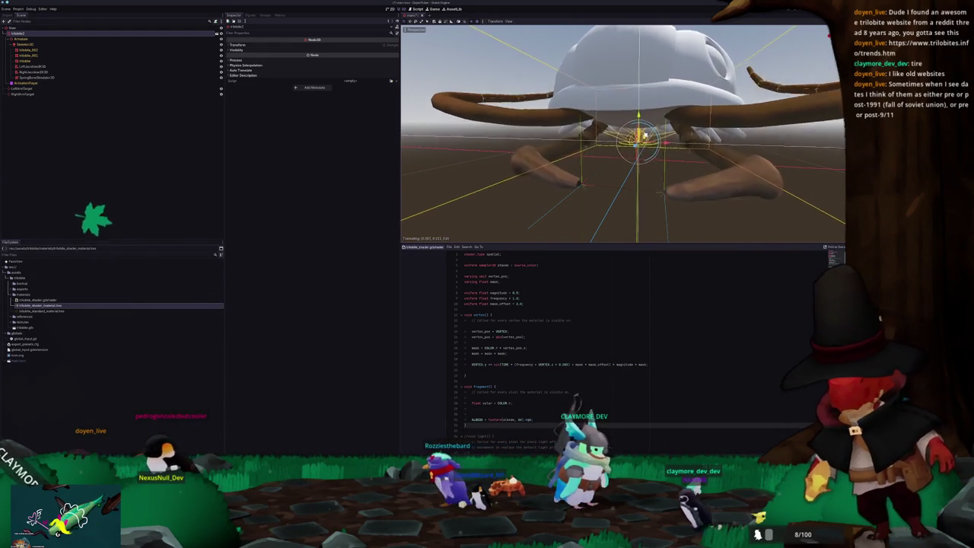
{"action": "left_click_drag", "start_coordinate": [637, 131], "coordinate": [645, 135]}
{"action": "middle_click_drag", "start_coordinate": [646, 135], "coordinate": [609, 137]}
{"action": "scroll", "coordinate": [609, 137], "scroll_direction": "down", "scroll_amount": 3}
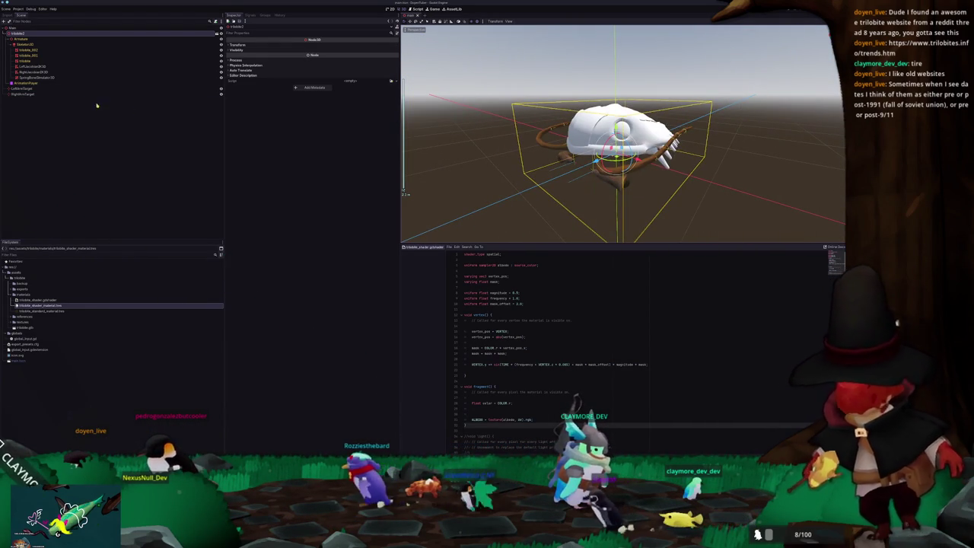
{"action": "left_click", "coordinate": [41, 67]}
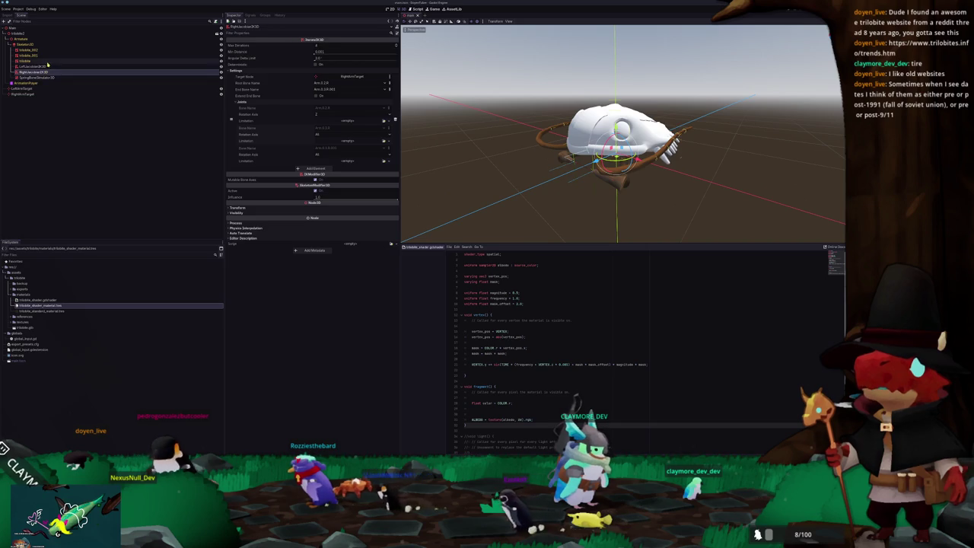
{"action": "left_click", "coordinate": [50, 61]}
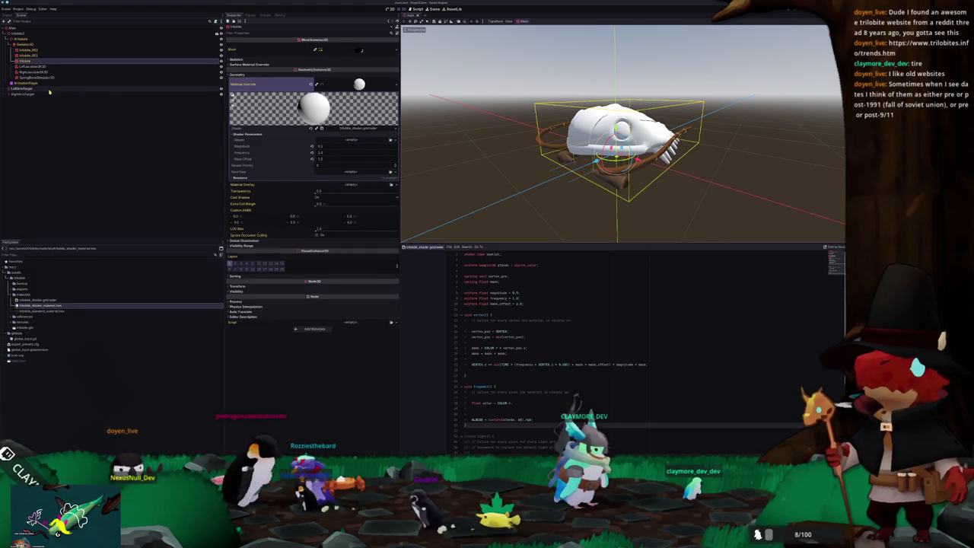
{"action": "left_click", "coordinate": [36, 77]}
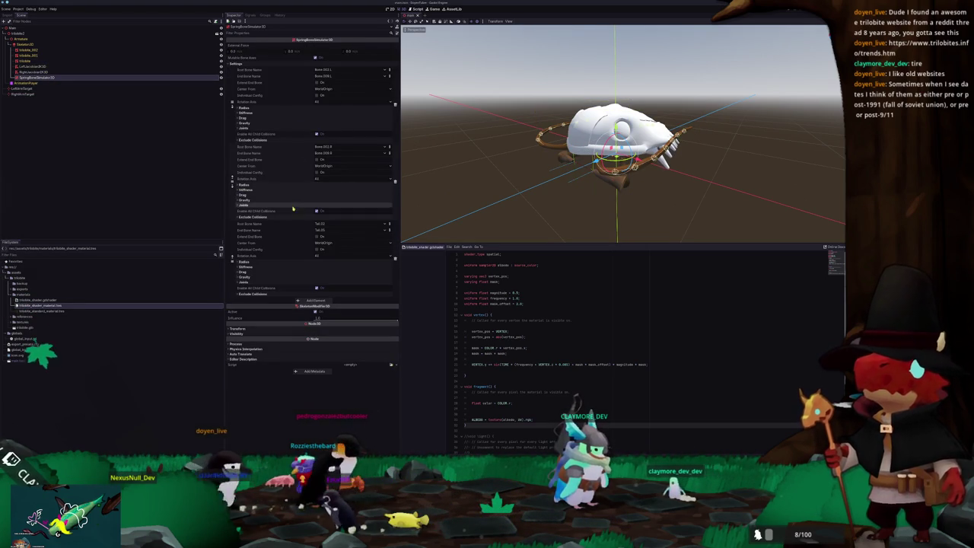
{"action": "left_click", "coordinate": [283, 266]}
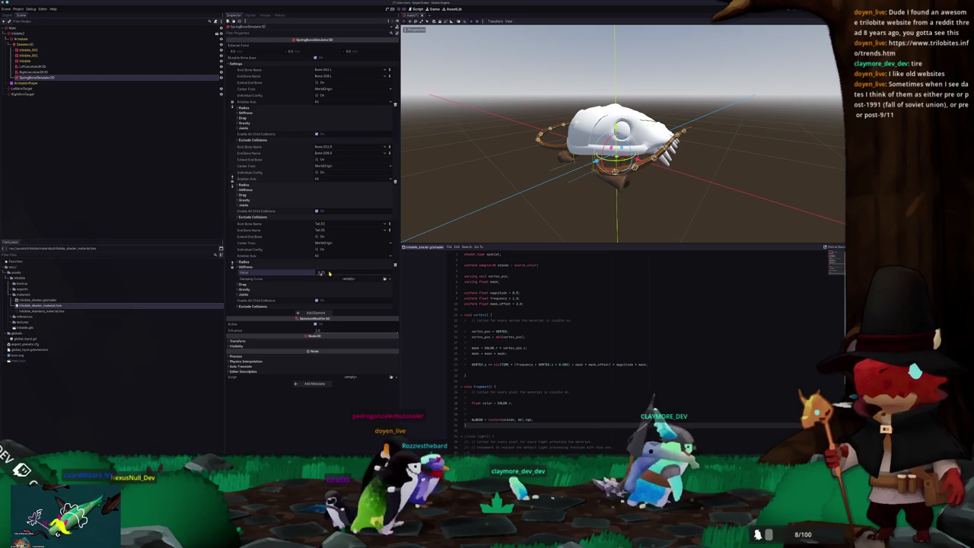
{"action": "left_click", "coordinate": [27, 34]}
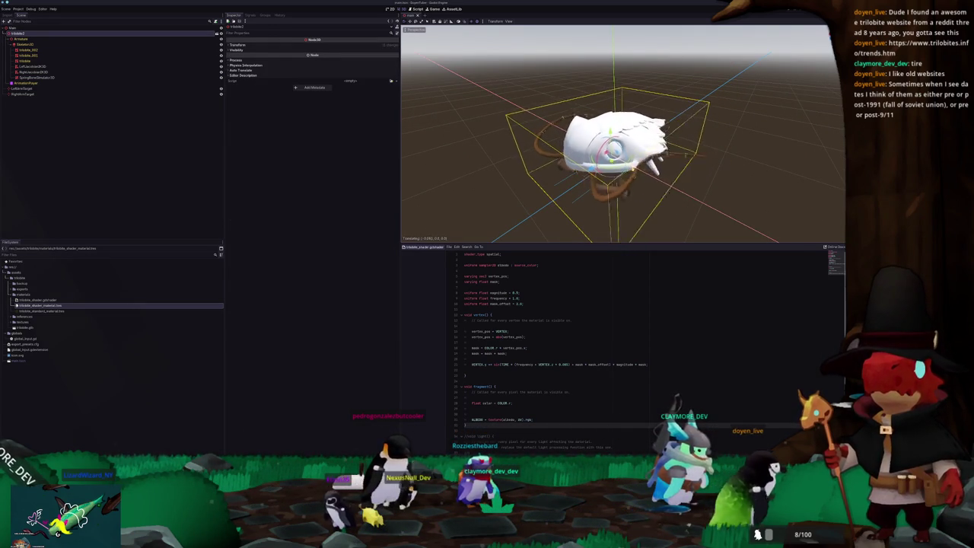
- Move the trilobite up and back down along Y to test the spring-bone antennae
{"action": "mouse_move", "coordinate": [617, 152]}
{"action": "middle_mouse_down"}
{"action": "mouse_move", "coordinate": [594, 84]}
{"action": "mouse_move", "coordinate": [601, 133]}
{"action": "middle_mouse_up"}
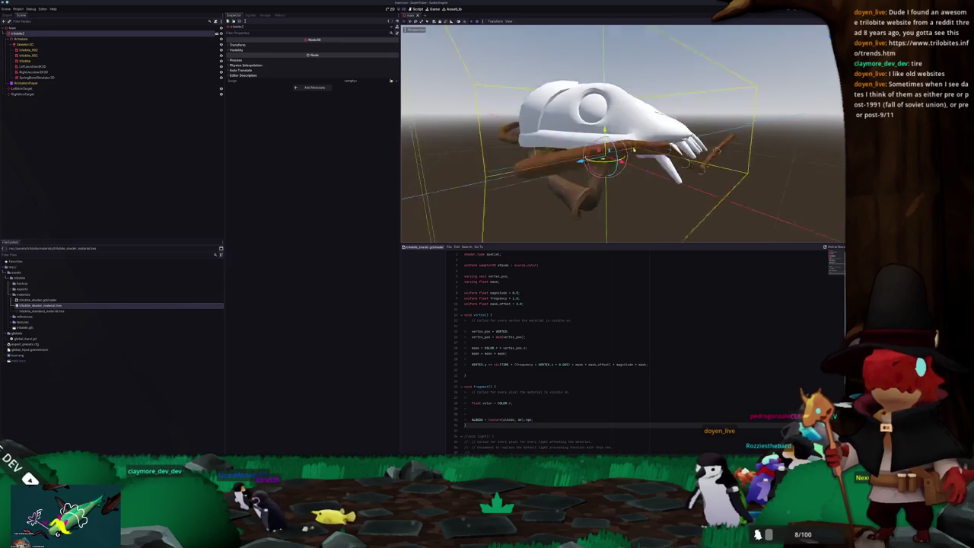
{"action": "middle_click_drag", "start_coordinate": [624, 152], "coordinate": [578, 144]}
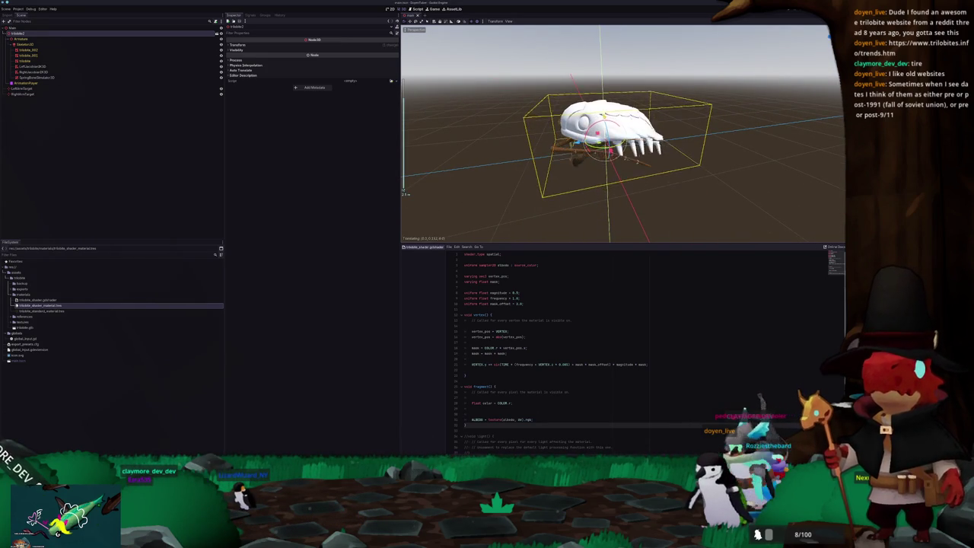
{"action": "middle_click_drag", "start_coordinate": [624, 152], "coordinate": [564, 143]}
{"action": "left_click_drag", "start_coordinate": [585, 141], "coordinate": [589, 120]}
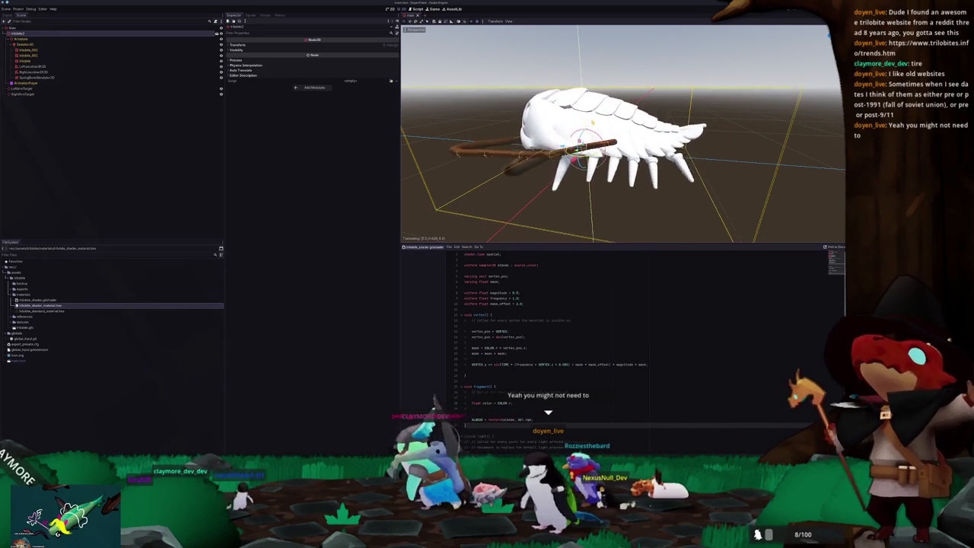
{"action": "left_click_drag", "start_coordinate": [588, 120], "coordinate": [582, 145]}
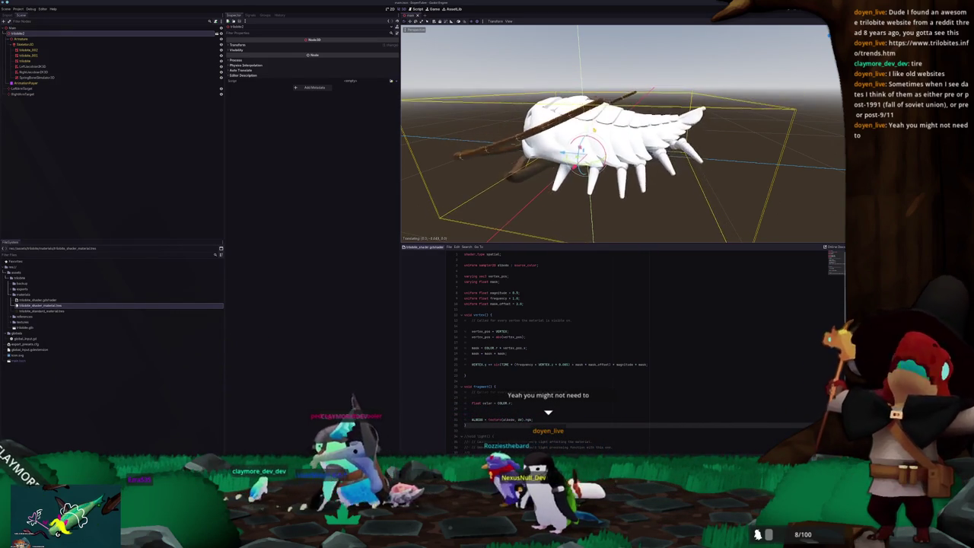
{"action": "left_click_drag", "start_coordinate": [582, 144], "coordinate": [583, 149]}
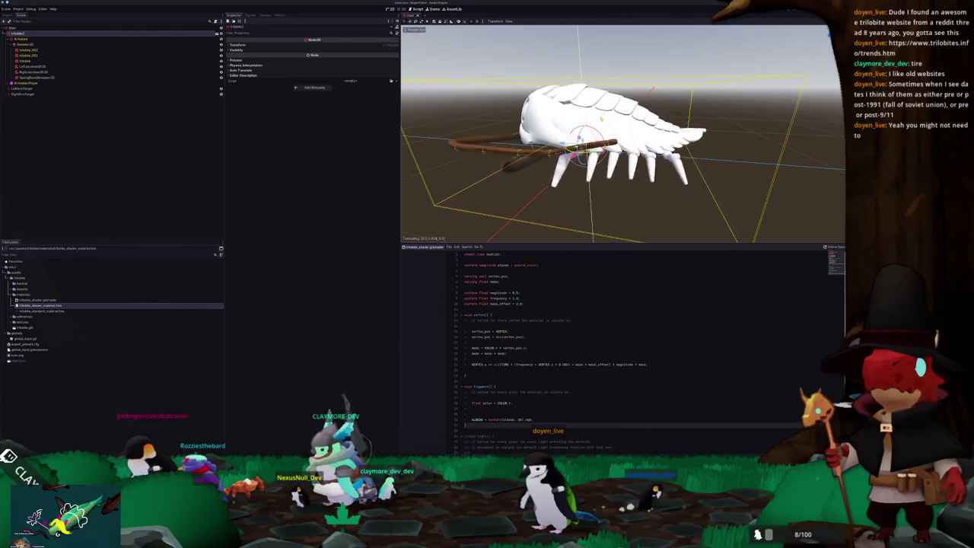
{"action": "mouse_move", "coordinate": [533, 152]}
{"action": "middle_mouse_down"}
{"action": "mouse_move", "coordinate": [512, 168]}
{"action": "mouse_move", "coordinate": [583, 197]}
{"action": "middle_mouse_up"}
- Select LeftArmTarget, then SpringBoneSimulator3D to review stiffness 0.25 and drag 0.4
{"action": "left_click", "coordinate": [511, 168]}
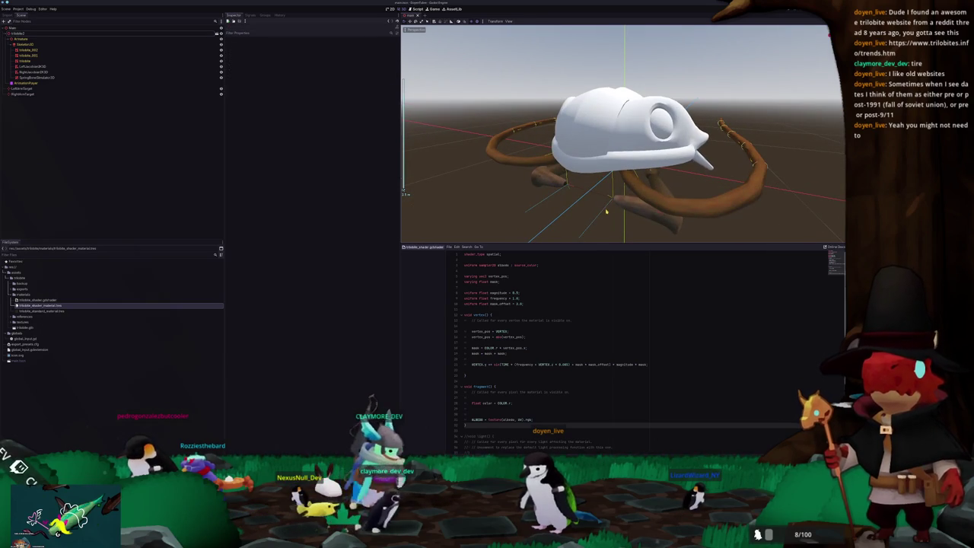
{"action": "left_click", "coordinate": [607, 213]}
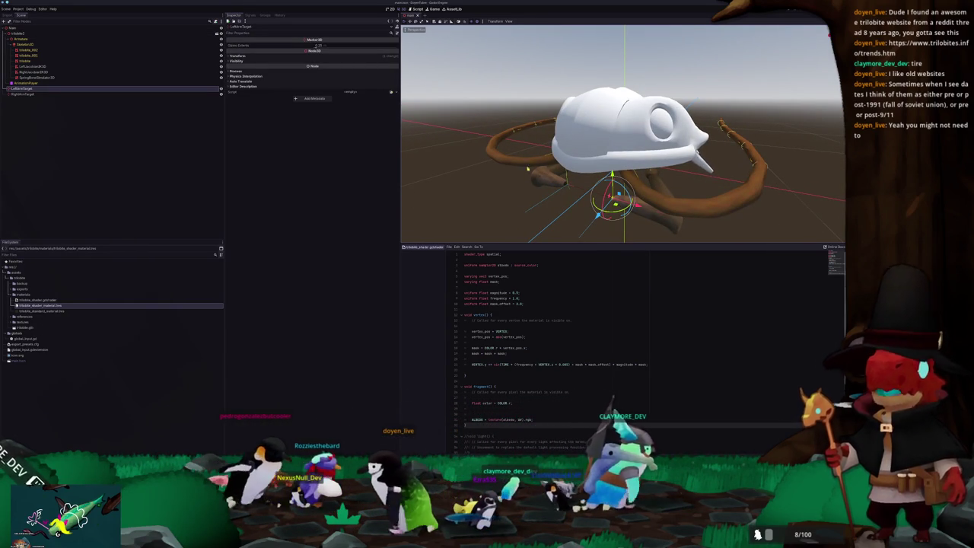
{"action": "scroll", "coordinate": [559, 186], "scroll_direction": "down", "scroll_amount": 2}
{"action": "mouse_move", "coordinate": [558, 185]}
{"action": "middle_mouse_down"}
{"action": "mouse_move", "coordinate": [586, 214]}
{"action": "mouse_move", "coordinate": [507, 206]}
{"action": "mouse_move", "coordinate": [507, 185]}
{"action": "mouse_move", "coordinate": [584, 192]}
{"action": "mouse_move", "coordinate": [404, 190]}
{"action": "middle_mouse_up"}
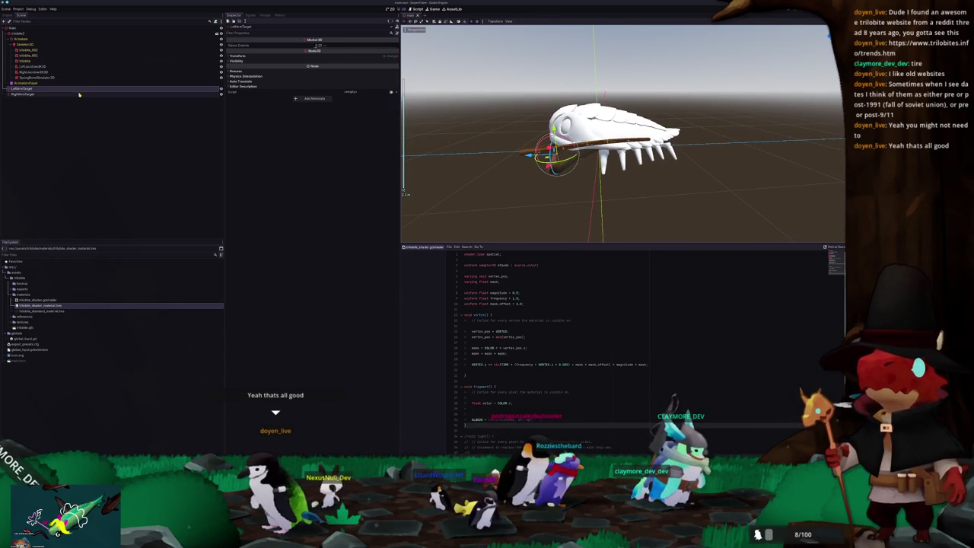
{"action": "left_click", "coordinate": [95, 77]}
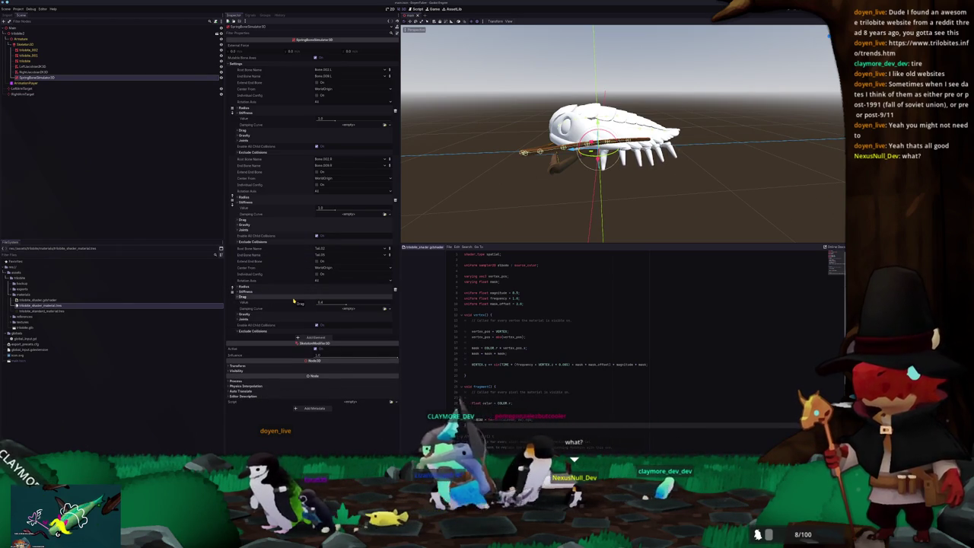
- Collapse the bones' Drag and Stiffness subsections and check the third bone's root and end names
{"action": "left_click", "coordinate": [294, 298]}
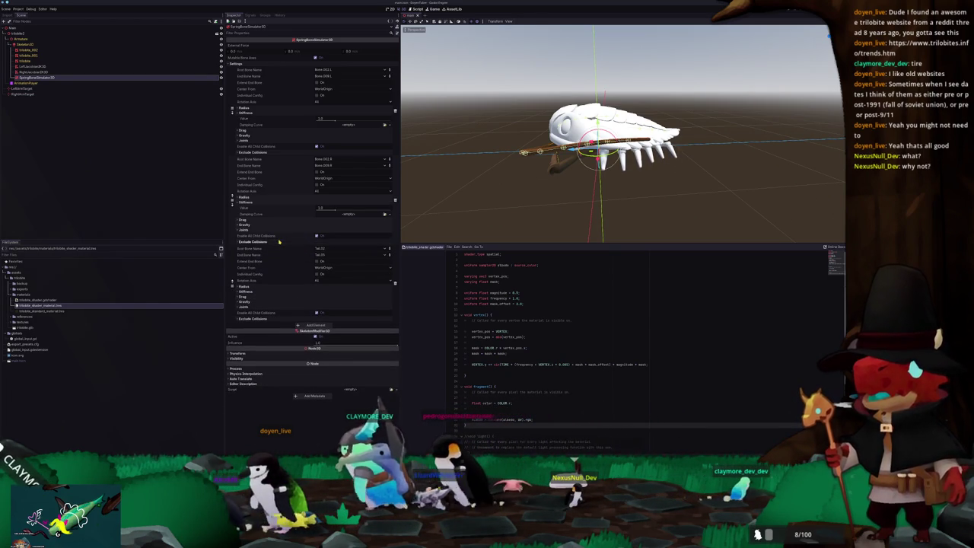
{"action": "left_click", "coordinate": [284, 202]}
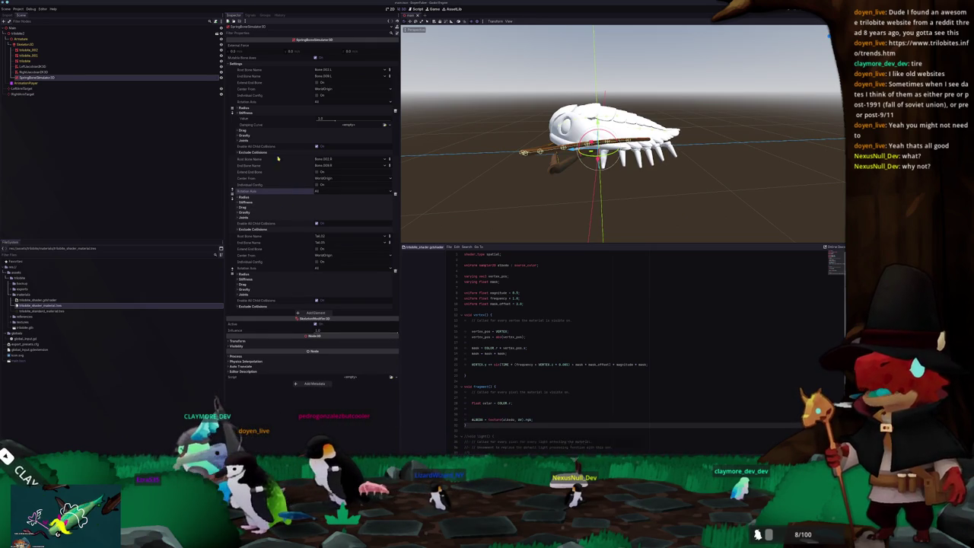
{"action": "left_click", "coordinate": [268, 113]}
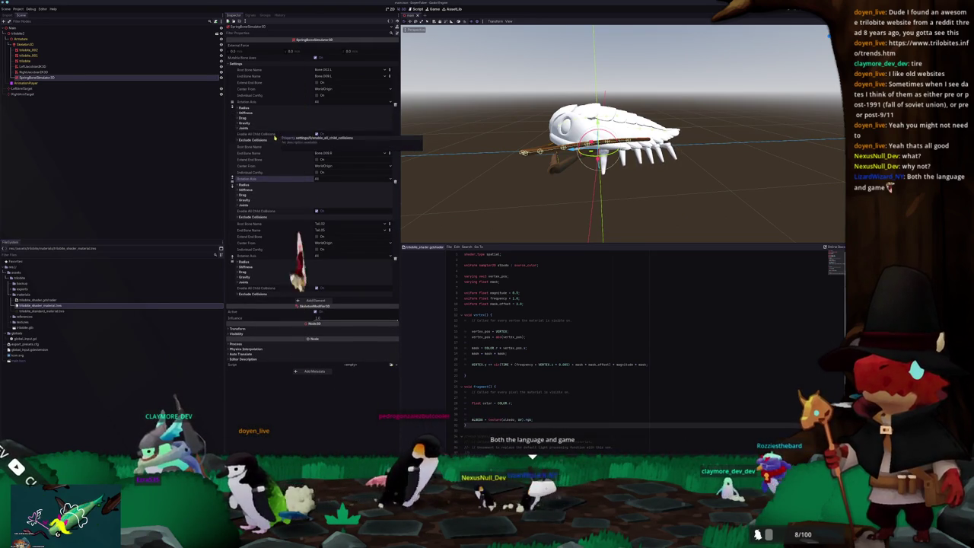
{"action": "left_click", "coordinate": [275, 136]}
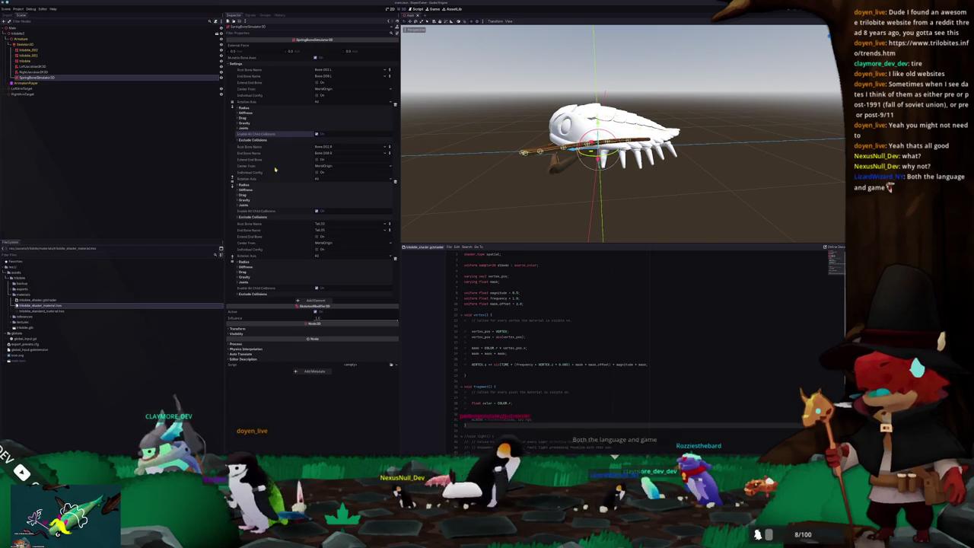
{"action": "left_click", "coordinate": [267, 224]}
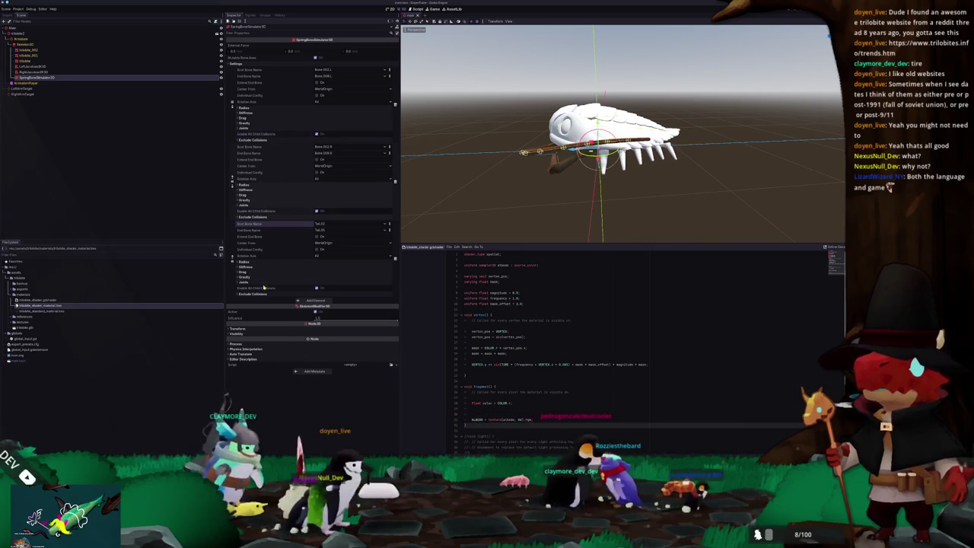
{"action": "left_click", "coordinate": [274, 229]}
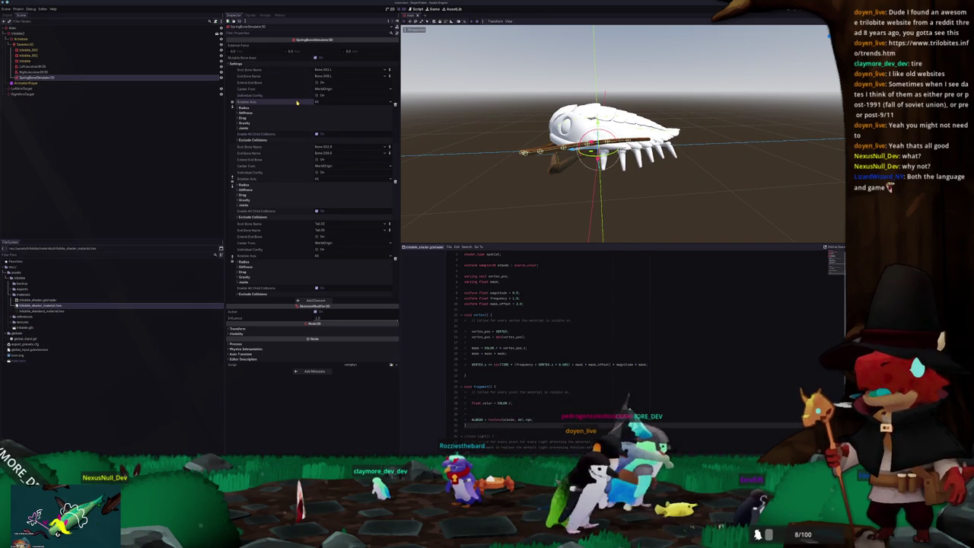
- Close the Steam window, add 'imageStore(color_image, uv, mean)' in VS Code, and return to Godot
{"action": "scroll", "coordinate": [533, 137], "scroll_direction": "up", "scroll_amount": 3}
{"action": "middle_click_drag", "start_coordinate": [563, 145], "coordinate": [524, 131]}
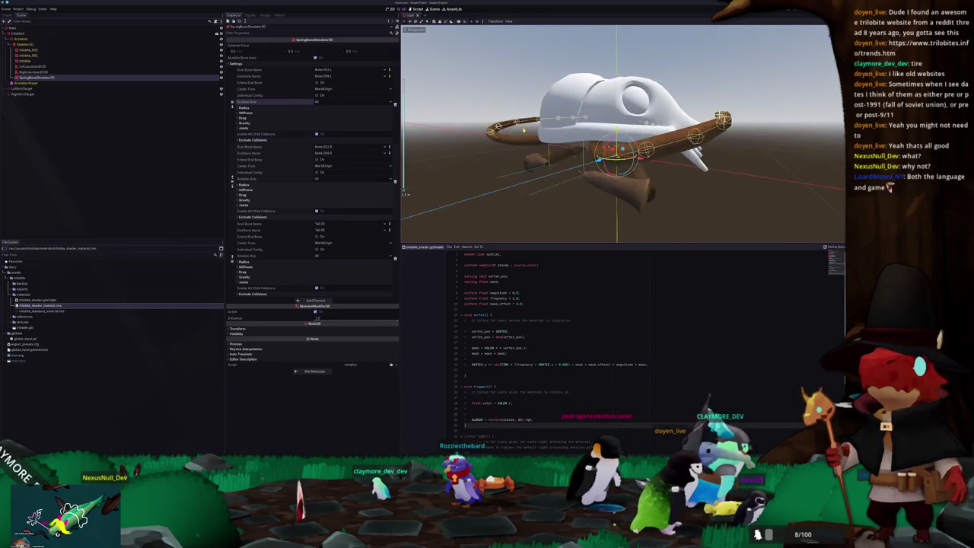
{"action": "scroll", "coordinate": [533, 135], "scroll_direction": "down", "scroll_amount": 3}
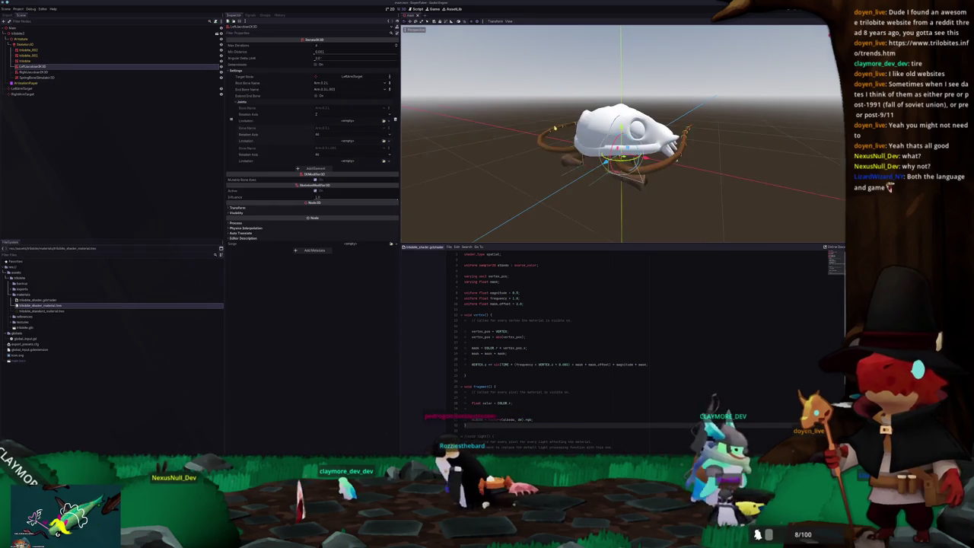
{"action": "scroll", "coordinate": [546, 132], "scroll_direction": "up", "scroll_amount": 3}
{"action": "middle_click_drag", "start_coordinate": [546, 132], "coordinate": [703, 180]}
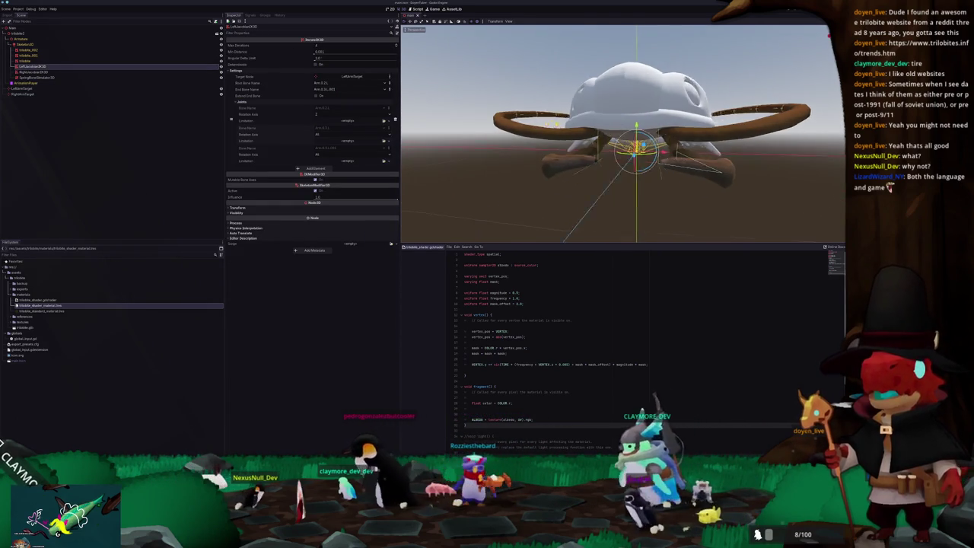
{"action": "left_click", "coordinate": [701, 180]}
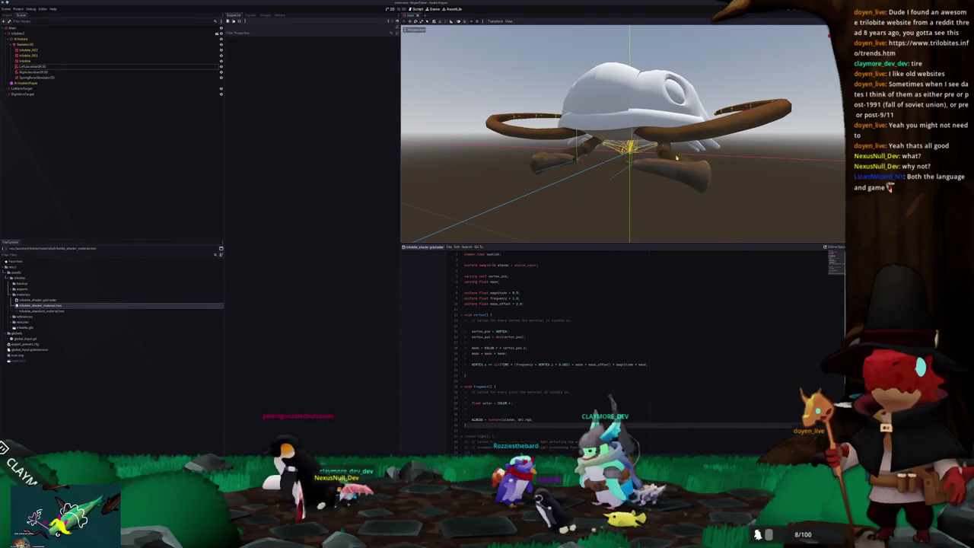
{"action": "middle_click_drag", "start_coordinate": [649, 171], "coordinate": [686, 201]}
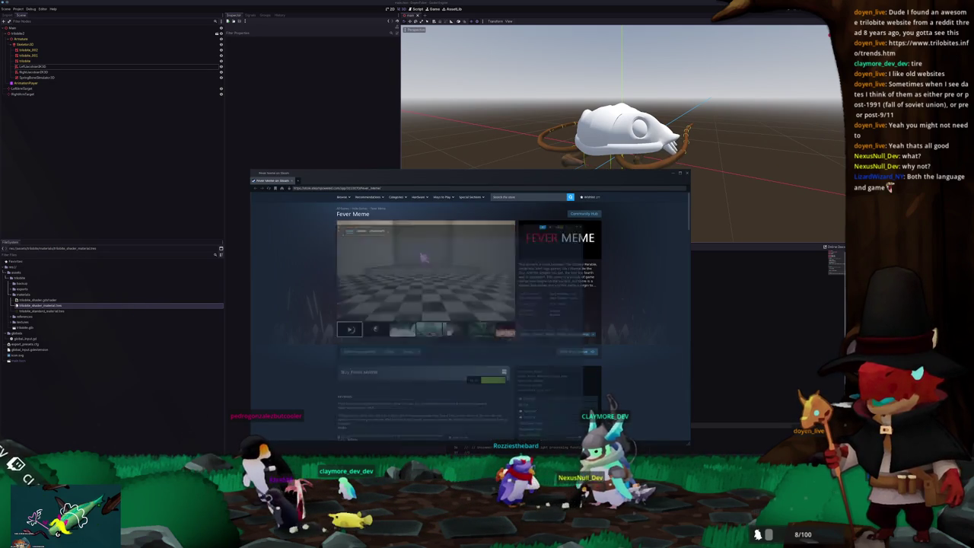
{"action": "left_click", "coordinate": [365, 449]}
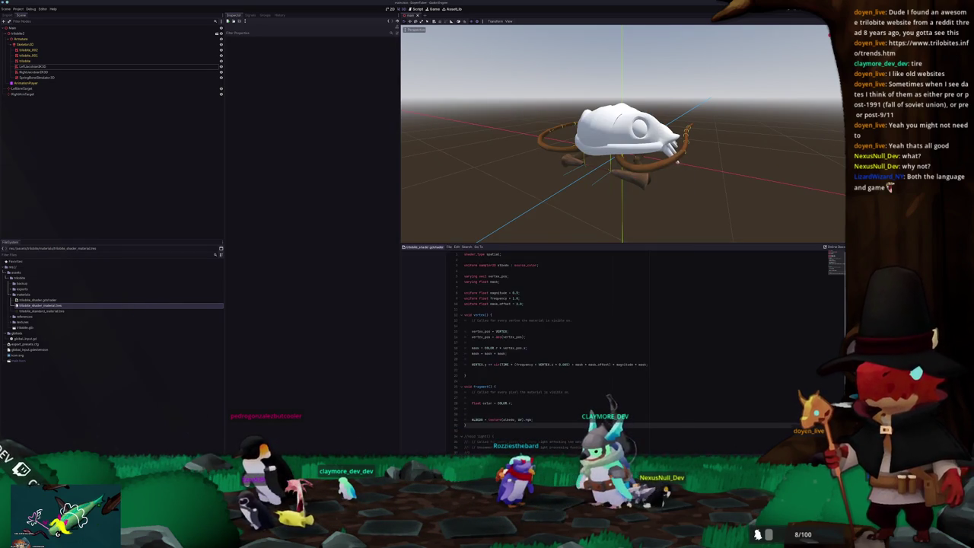
{"action": "key", "text": "alt+Tab"}
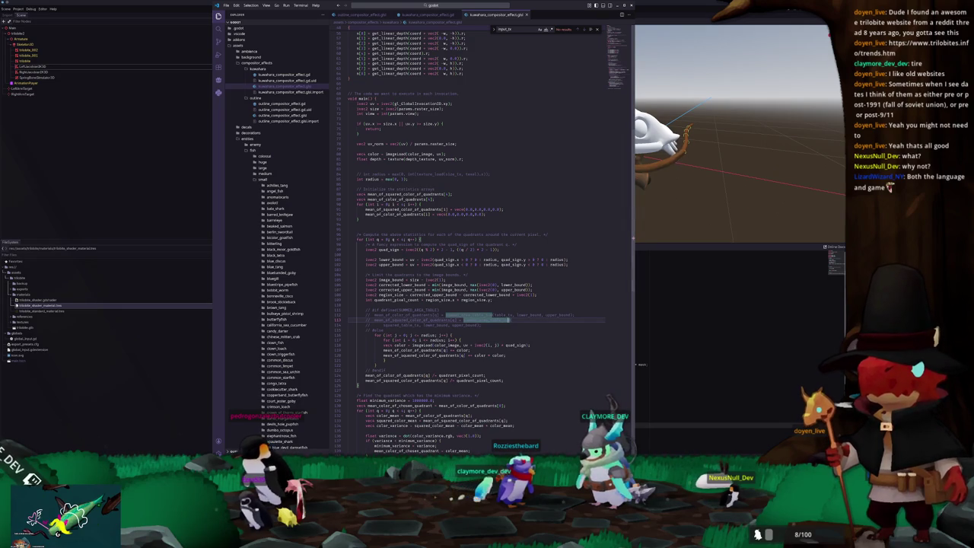
{"action": "key", "text": "alt+Tab"}
{"action": "key", "text": "alt+Tab"}
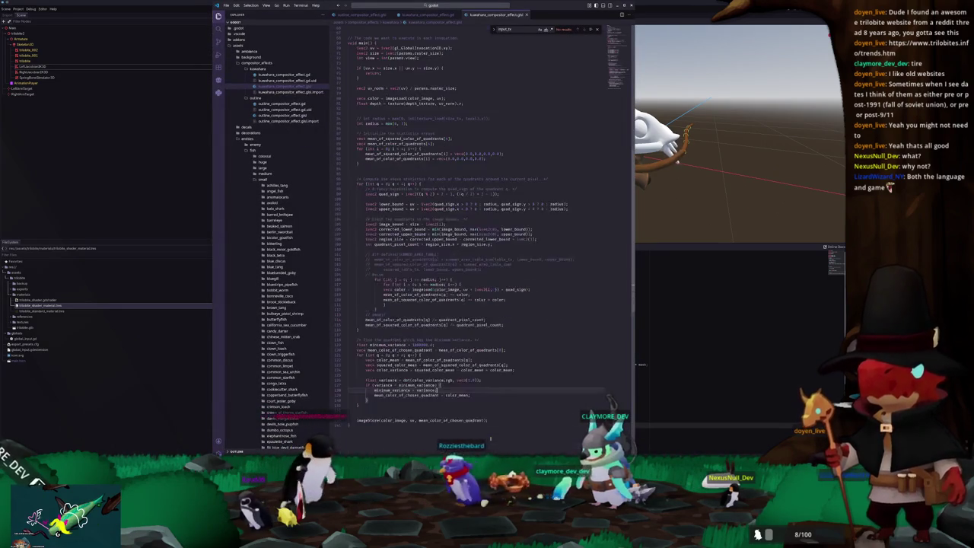
{"action": "type", "text": "imageStore(color_image, uv, mean"}
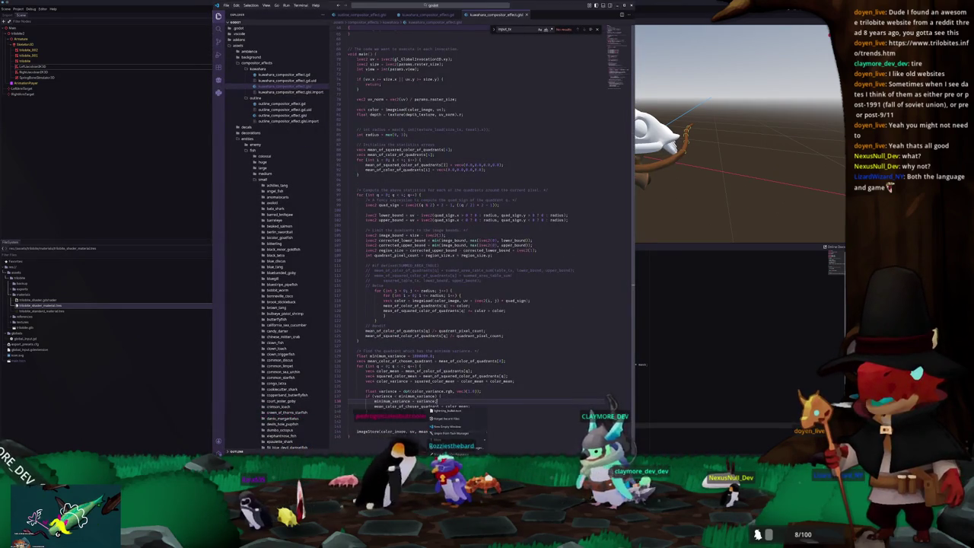
{"action": "key", "text": "alt+Tab"}
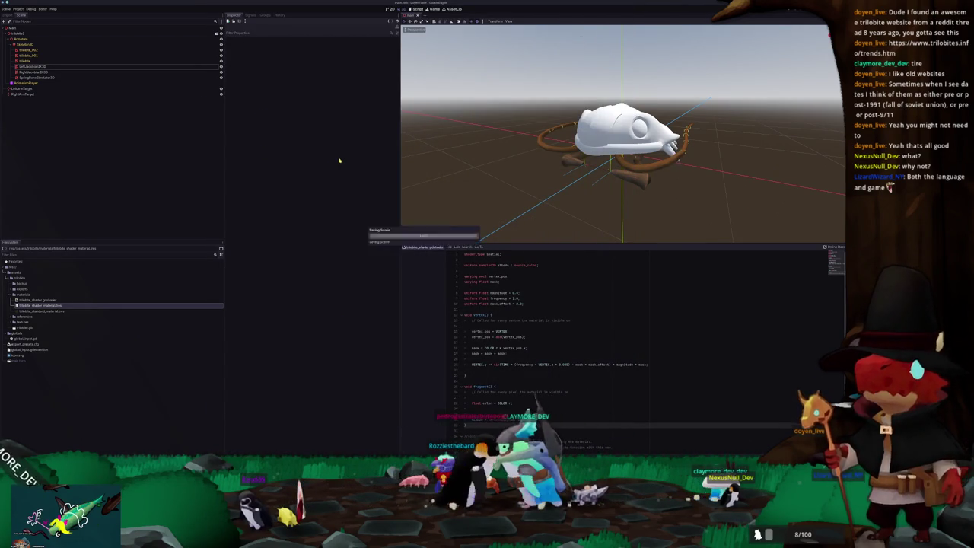
- Select LeftArmTarget and RightArmTarget together and lower them so the tentacle arms drop
{"action": "scroll", "coordinate": [587, 206], "scroll_direction": "up", "scroll_amount": 2}
{"action": "left_click", "coordinate": [594, 204]}
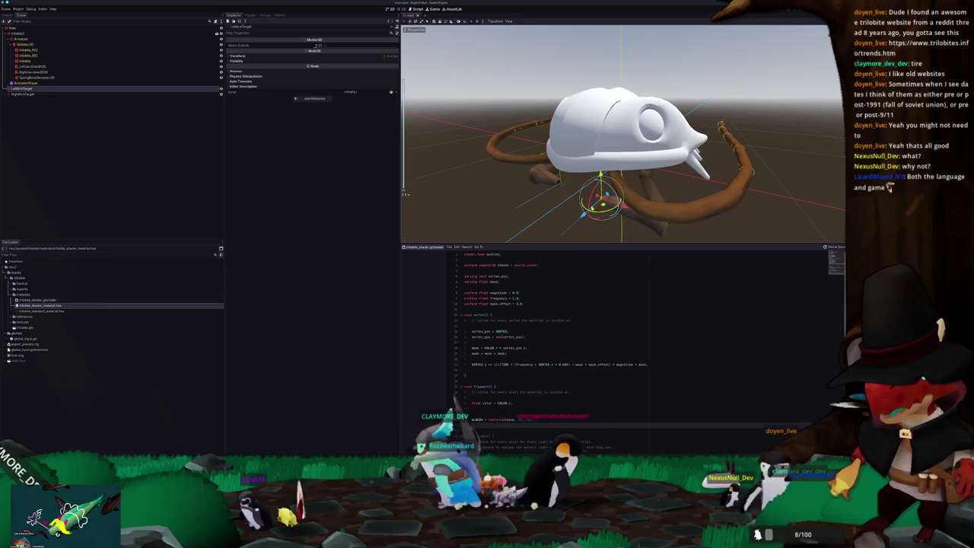
{"action": "left_click", "coordinate": [28, 55], "text": "ctrl"}
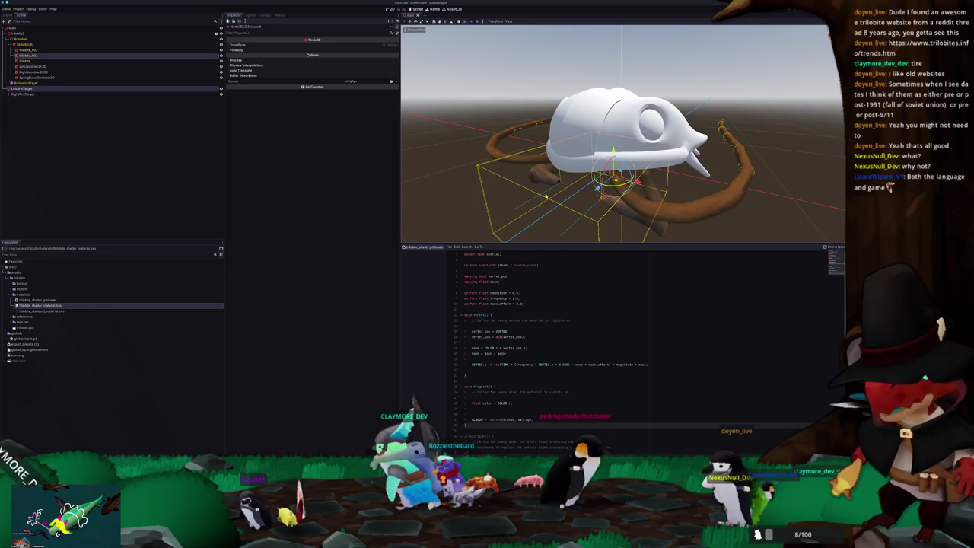
{"action": "left_click", "coordinate": [23, 94], "text": "shift"}
{"action": "middle_click_drag", "start_coordinate": [533, 191], "coordinate": [579, 191]}
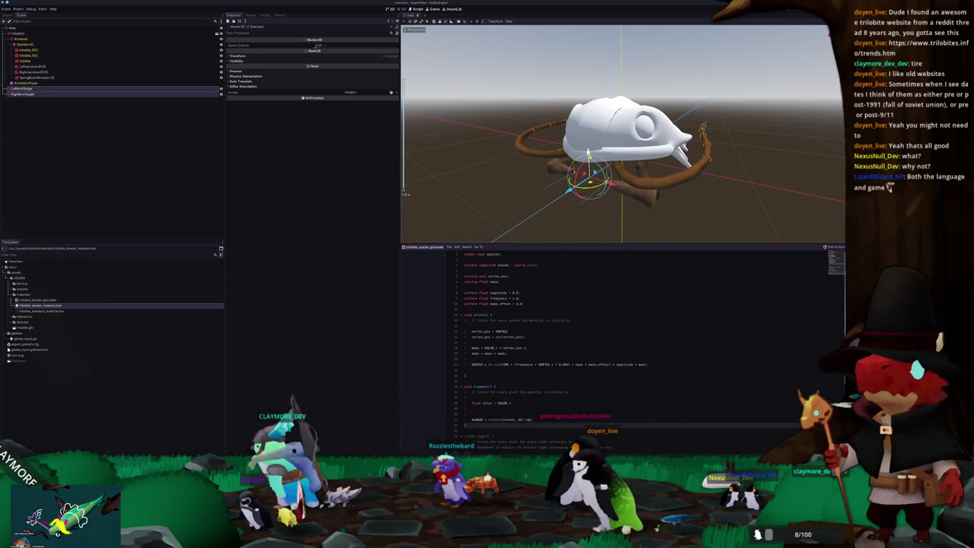
{"action": "left_click_drag", "start_coordinate": [588, 156], "coordinate": [589, 174]}
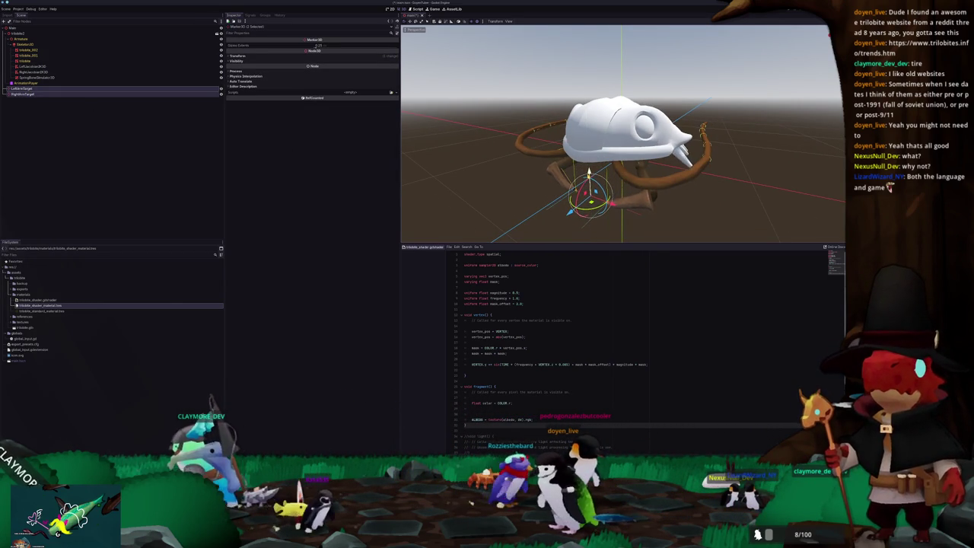
{"action": "left_click", "coordinate": [533, 191]}
- Select the trilobite2 root node and nudge it slightly upward
{"action": "mouse_move", "coordinate": [532, 191]}
{"action": "middle_mouse_down"}
{"action": "mouse_move", "coordinate": [498, 193]}
{"action": "mouse_move", "coordinate": [513, 151]}
{"action": "mouse_move", "coordinate": [525, 182]}
{"action": "middle_mouse_up"}
{"action": "scroll", "coordinate": [526, 183], "scroll_direction": "up", "scroll_amount": 5}
{"action": "scroll", "coordinate": [525, 182], "scroll_direction": "down", "scroll_amount": 5}
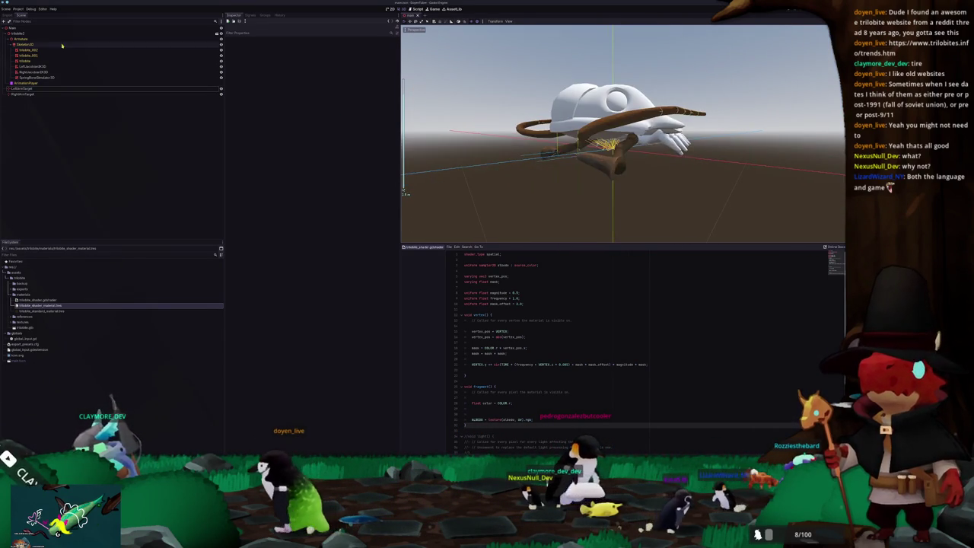
{"action": "left_click", "coordinate": [21, 33]}
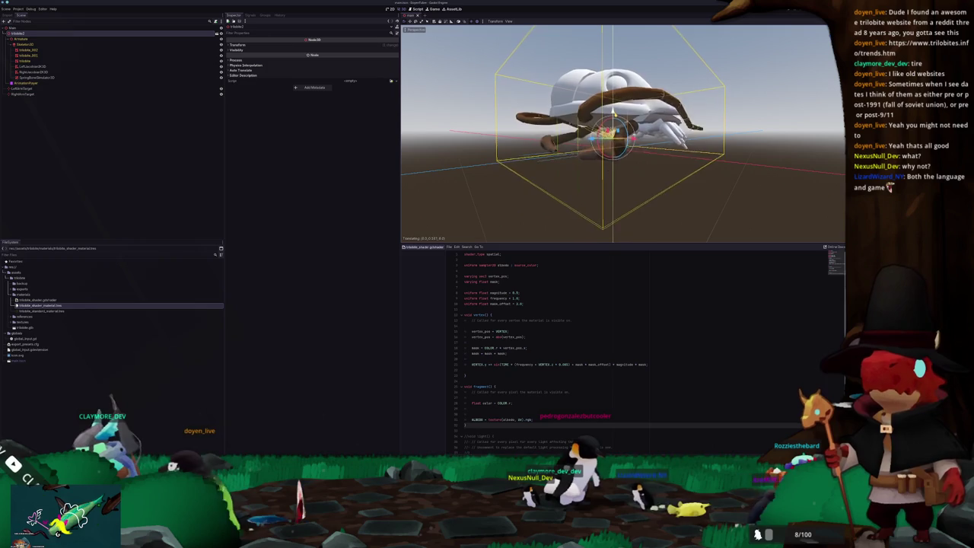
{"action": "left_click_drag", "start_coordinate": [612, 123], "coordinate": [612, 118]}
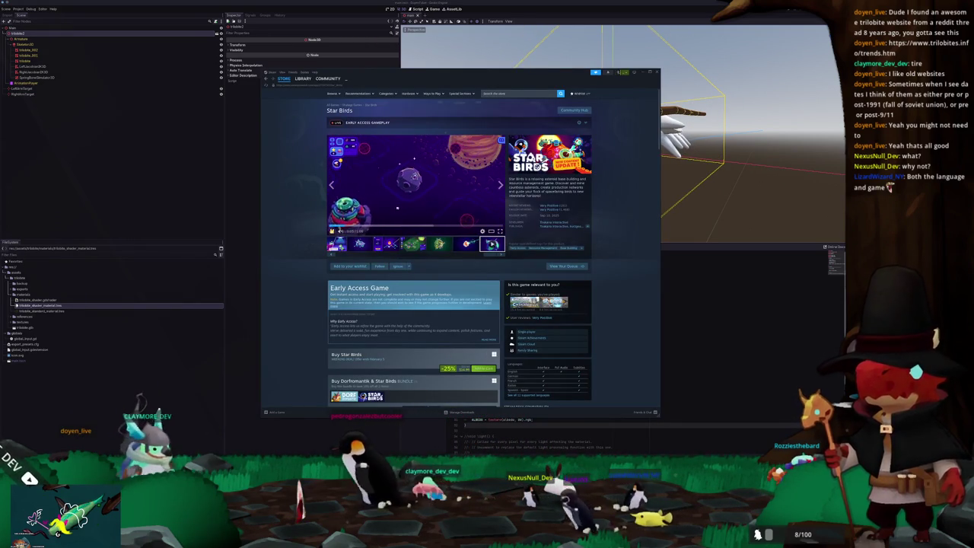
{"action": "left_click", "coordinate": [245, 222]}
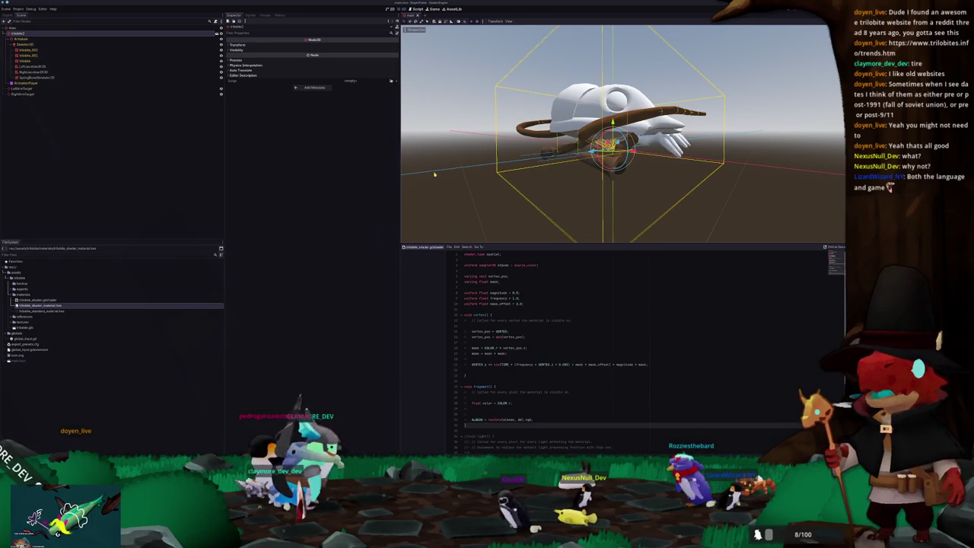
{"action": "middle_click_drag", "start_coordinate": [434, 174], "coordinate": [495, 190]}
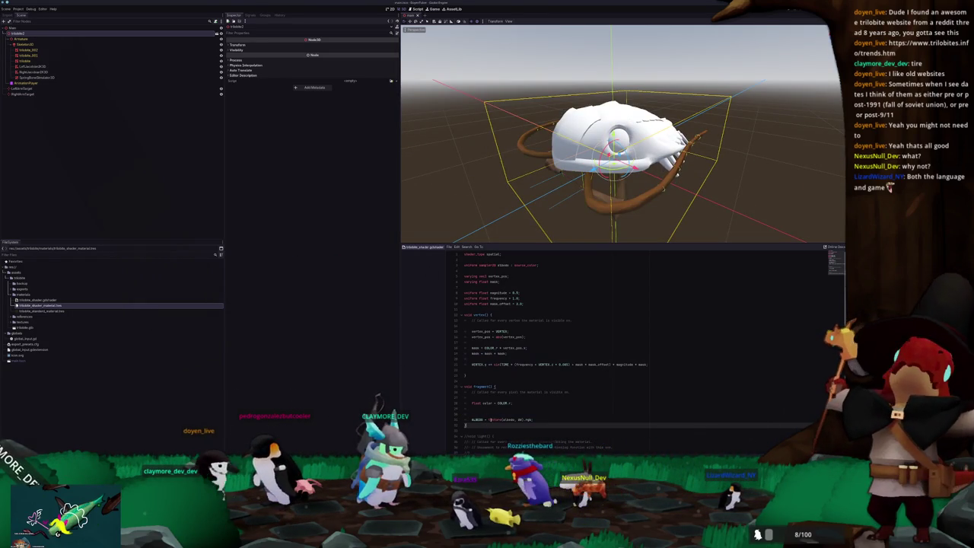
- Select the trilobite mesh and assign the trilobite texture to its Albedo shader parameter
{"action": "left_click", "coordinate": [51, 61]}
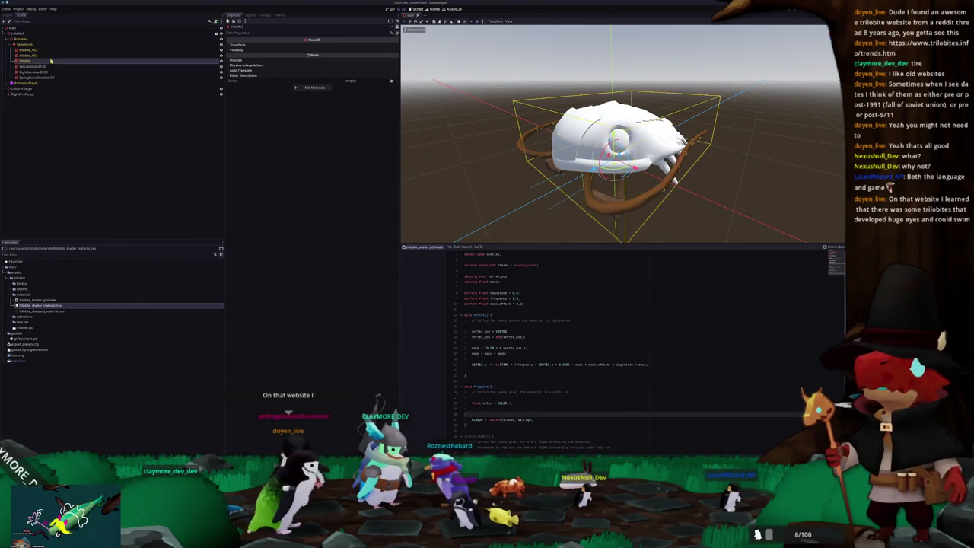
{"action": "left_click", "coordinate": [388, 140]}
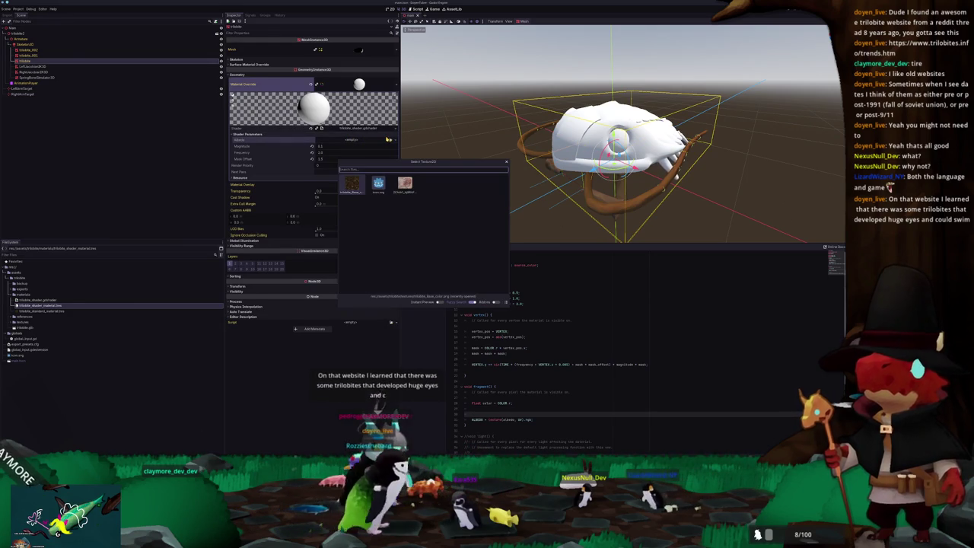
{"action": "key", "text": "Return"}
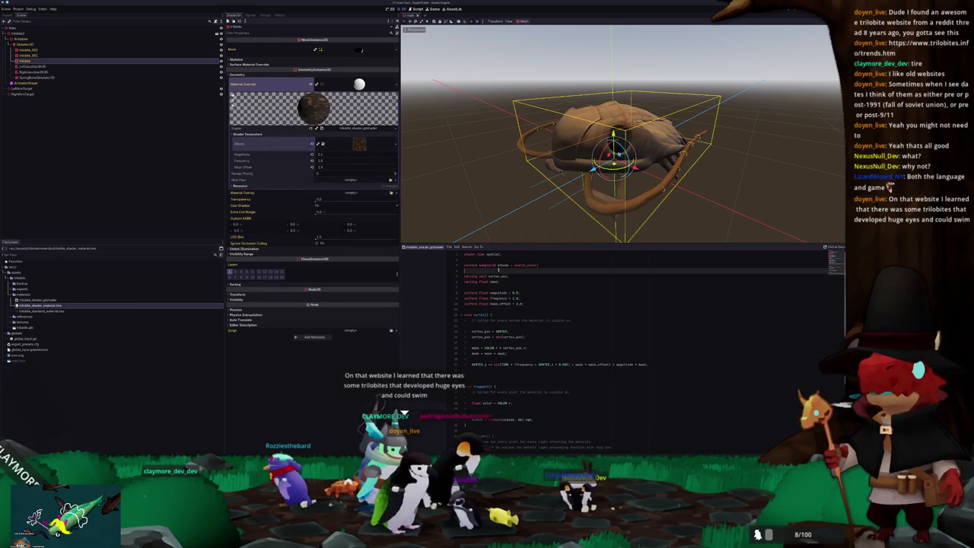
- Add 'render_mode unshaded;' below shader_type so the trilobite renders flat brown
{"action": "key", "text": "Return"}
{"action": "type", "text": "ren"}
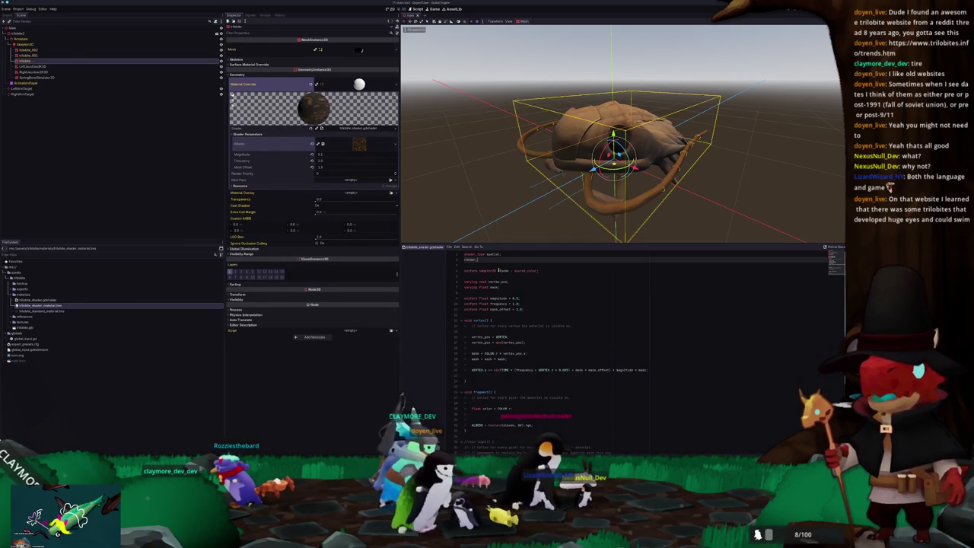
{"action": "type", "text": "der_mode unshaded;"}
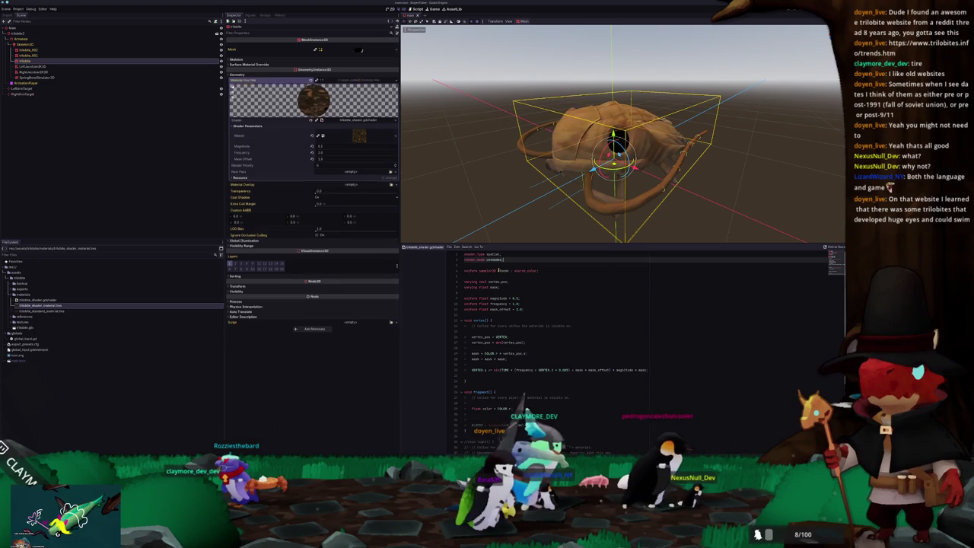
{"action": "key", "text": "Down"}
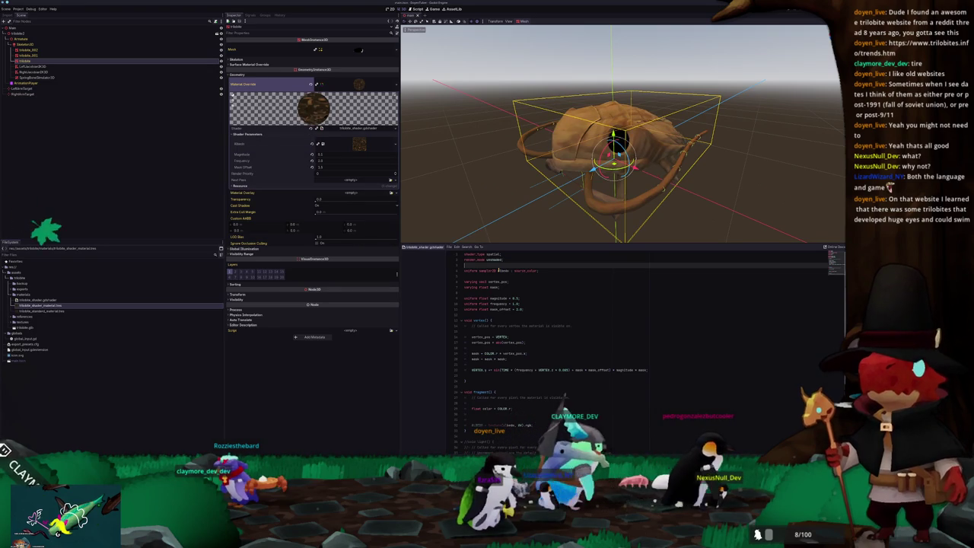
{"action": "left_click", "coordinate": [485, 174]}
{"action": "mouse_move", "coordinate": [485, 174]}
{"action": "middle_mouse_down"}
{"action": "mouse_move", "coordinate": [462, 163]}
{"action": "mouse_move", "coordinate": [491, 189]}
{"action": "middle_mouse_up"}
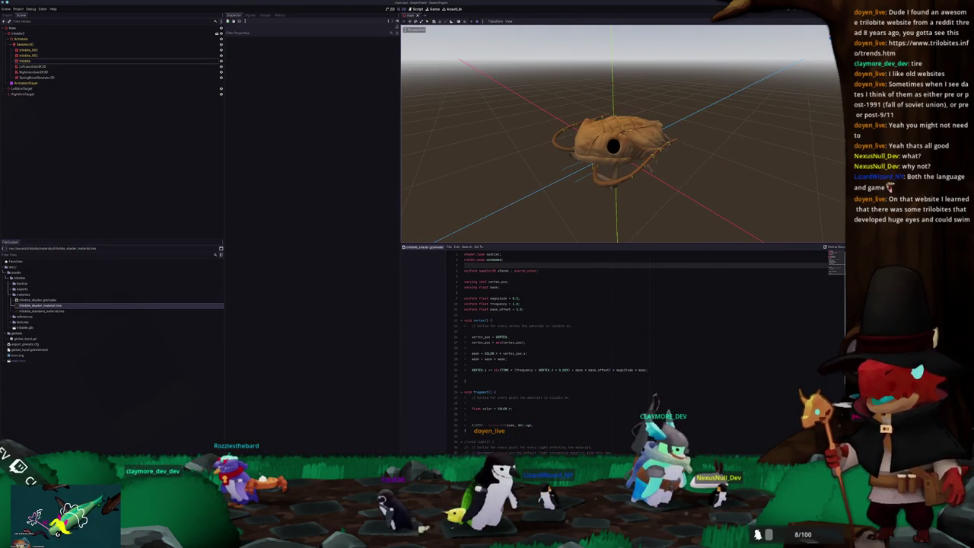
{"action": "key", "text": "alt+Tab"}
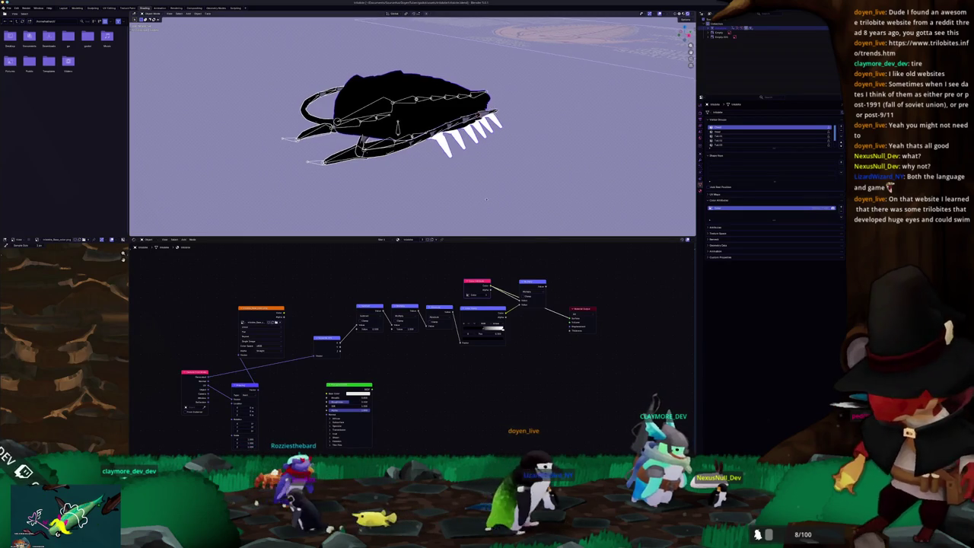
- Switch from the shader node view to the Layout workspace and zoom in on the trilobite rig
{"action": "middle_click_drag", "start_coordinate": [486, 209], "coordinate": [481, 200]}
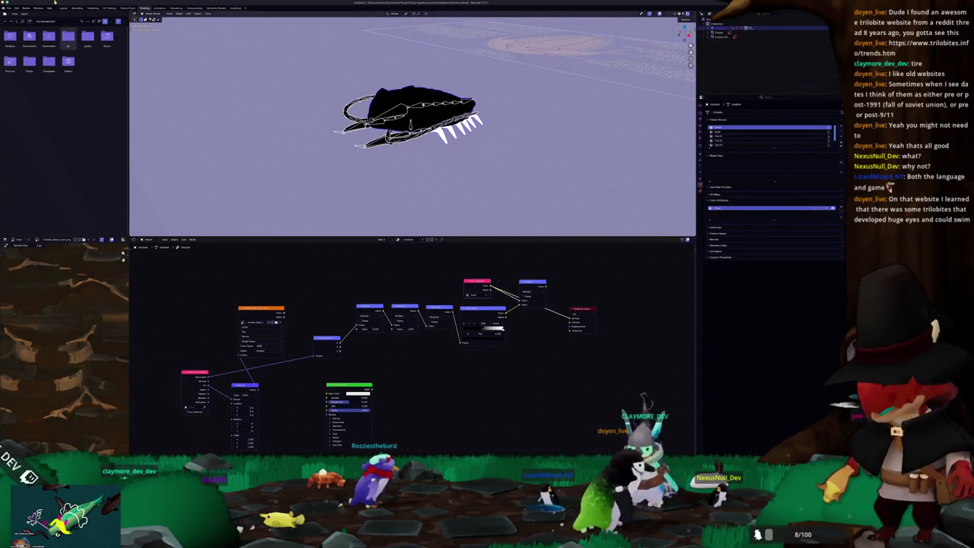
{"action": "key", "text": "ctrl+Page_Up"}
{"action": "key", "text": "ctrl+Page_Up"}
{"action": "key", "text": "ctrl+Page_Up"}
{"action": "scroll", "coordinate": [328, 343], "scroll_direction": "up", "scroll_amount": 3}
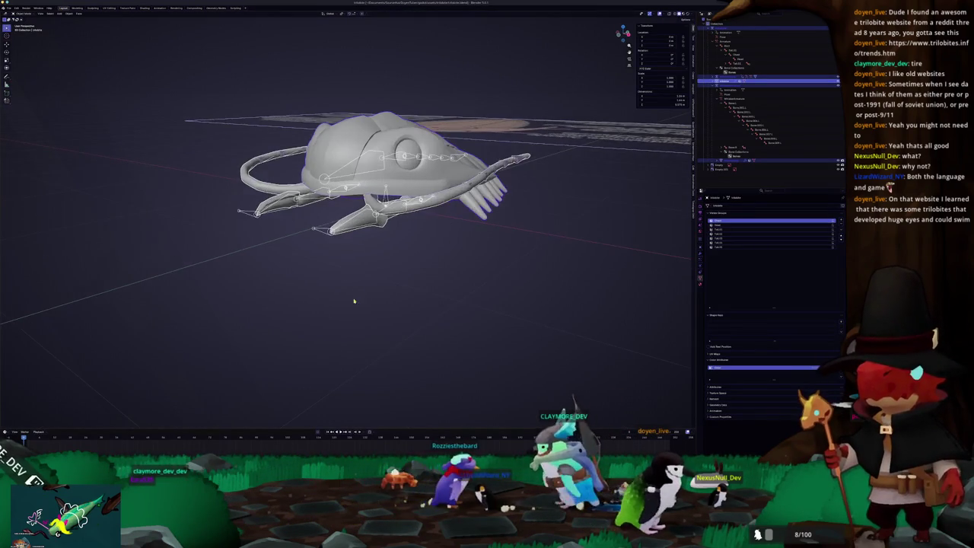
{"action": "scroll", "coordinate": [364, 286], "scroll_direction": "up", "scroll_amount": 1}
{"action": "left_click", "coordinate": [345, 267]}
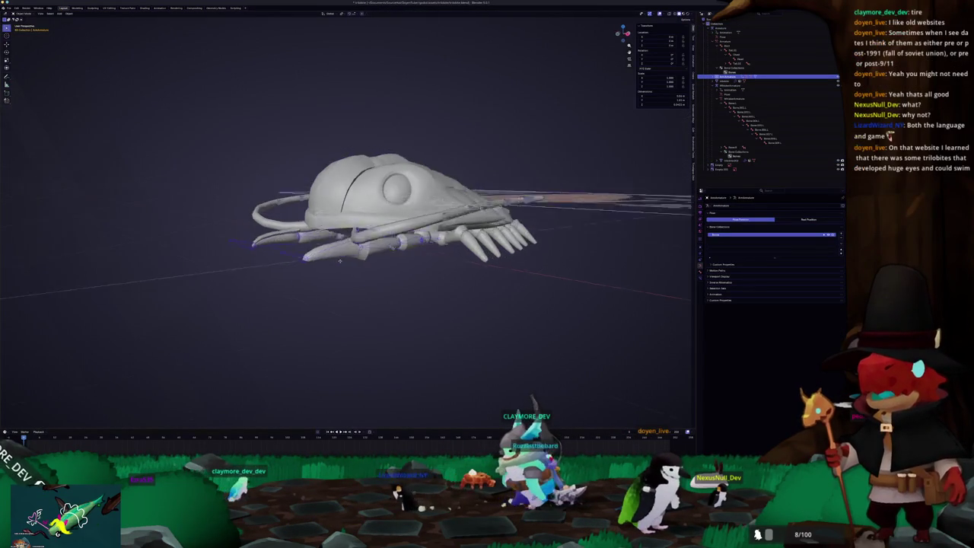
{"action": "mouse_move", "coordinate": [344, 267]}
{"action": "middle_mouse_down"}
{"action": "mouse_move", "coordinate": [337, 262]}
{"action": "mouse_move", "coordinate": [345, 269]}
{"action": "middle_mouse_up"}
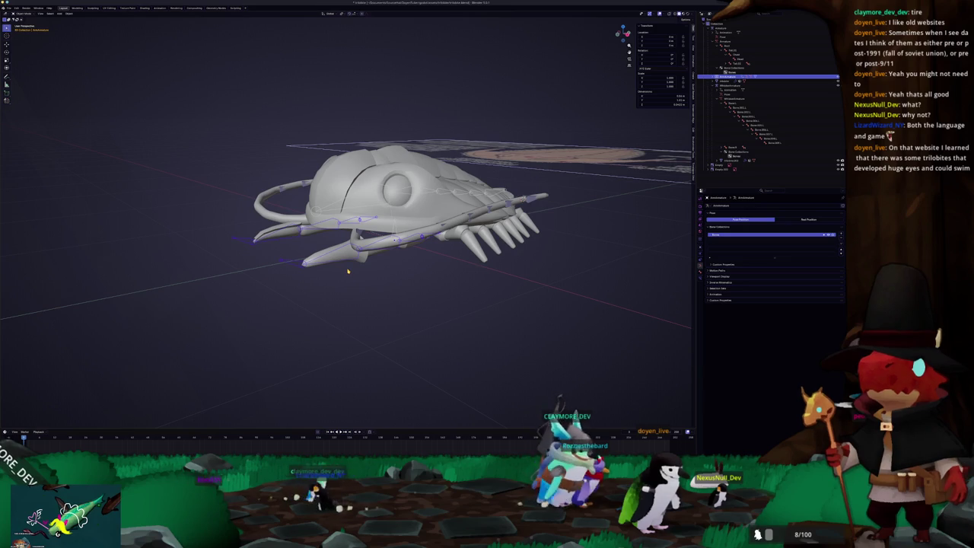
{"action": "scroll", "coordinate": [350, 271], "scroll_direction": "up", "scroll_amount": 2}
{"action": "scroll", "coordinate": [350, 271], "scroll_direction": "up", "scroll_amount": 1}
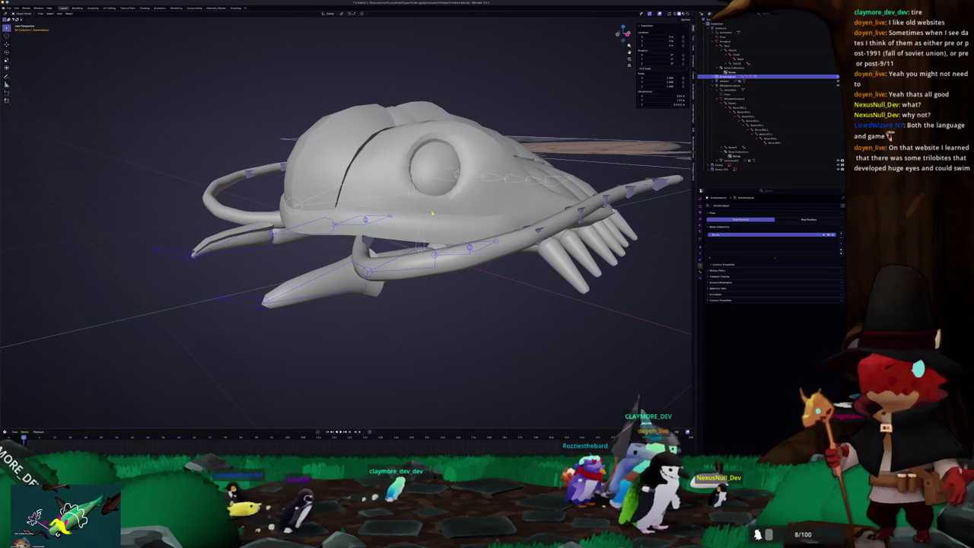
- Select the trilobite head mesh and enter Edit Mode to view the eye area from above
{"action": "left_click", "coordinate": [350, 271]}
{"action": "key", "text": "Tab"}
{"action": "scroll", "coordinate": [350, 271], "scroll_direction": "up", "scroll_amount": 1}
{"action": "scroll", "coordinate": [350, 271], "scroll_direction": "up", "scroll_amount": 1}
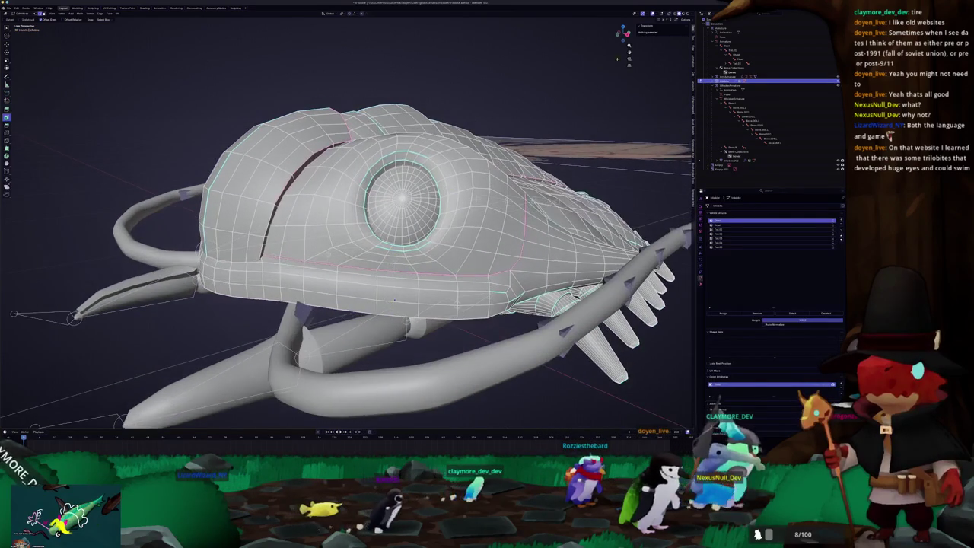
{"action": "middle_click_drag", "start_coordinate": [562, 133], "coordinate": [630, 119]}
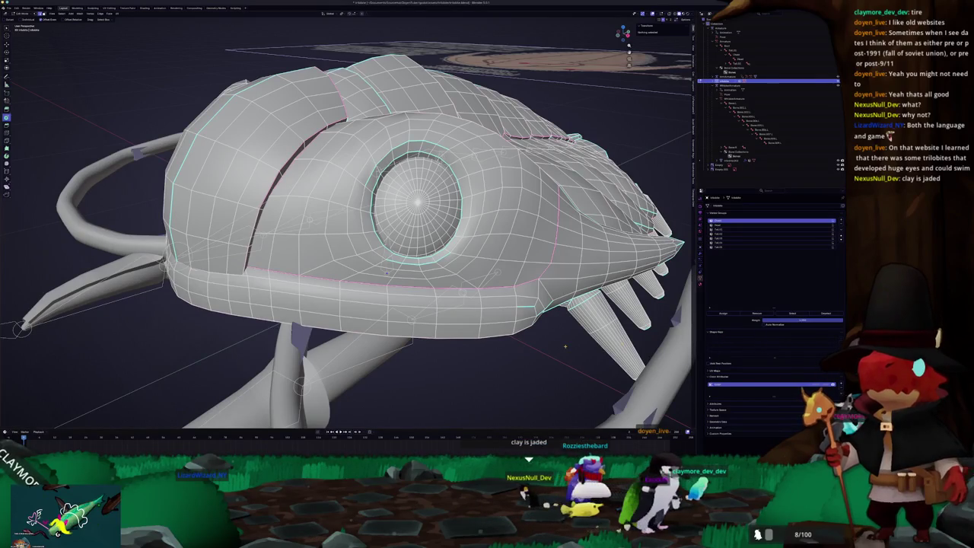
{"action": "key", "text": "Tab"}
{"action": "scroll", "coordinate": [563, 346], "scroll_direction": "down", "scroll_amount": 3}
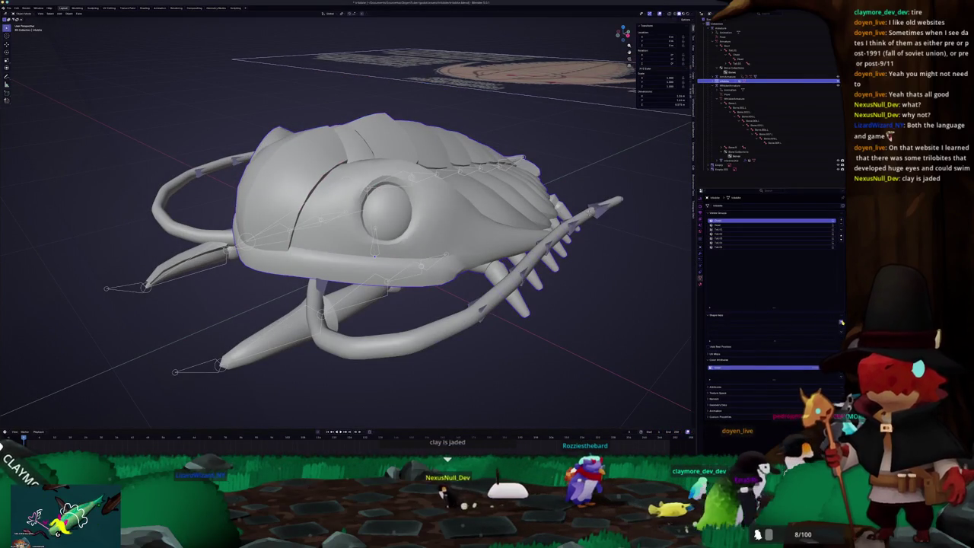
{"action": "key", "text": "Tab"}
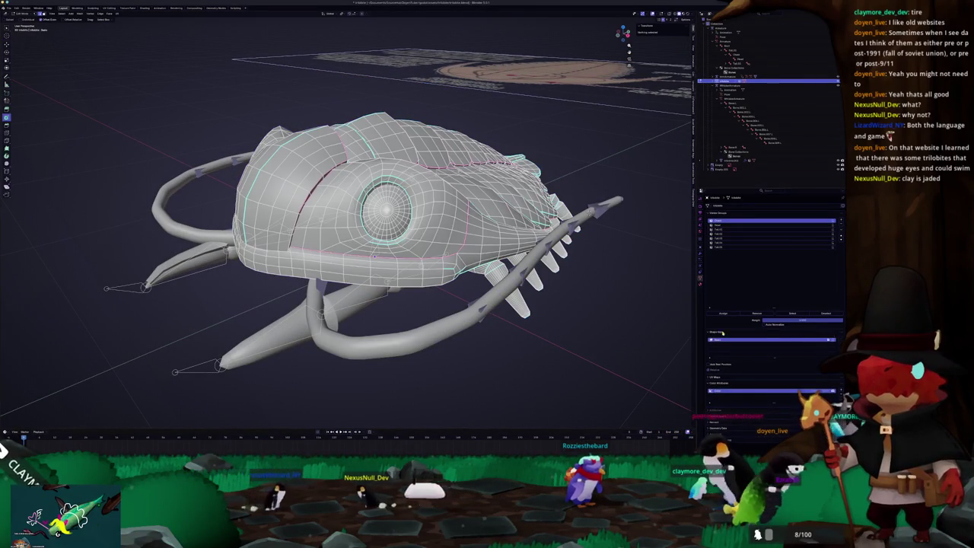
- Rename the Key 1 shape key to 'Eye' and return to Edit Mode
{"action": "key", "text": "Tab"}
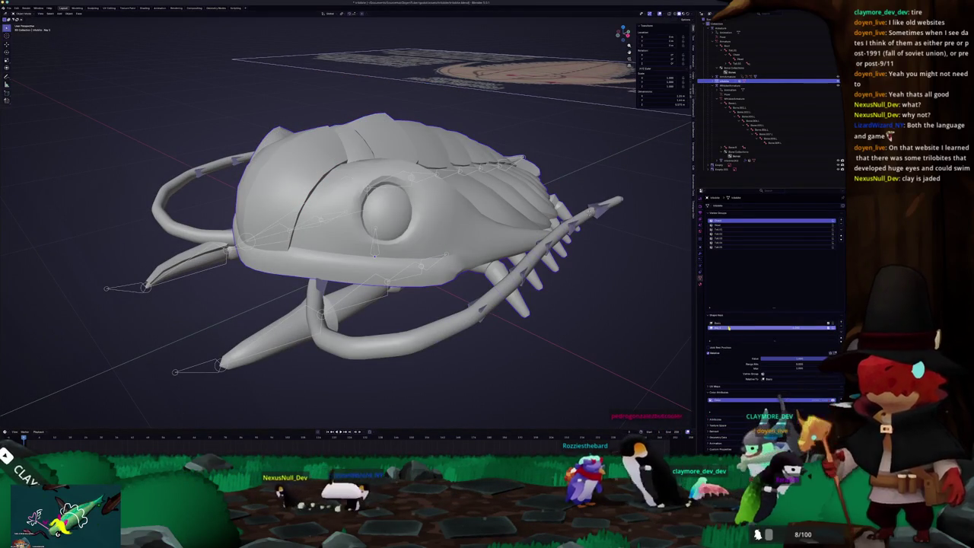
{"action": "double_click", "coordinate": [728, 328]}
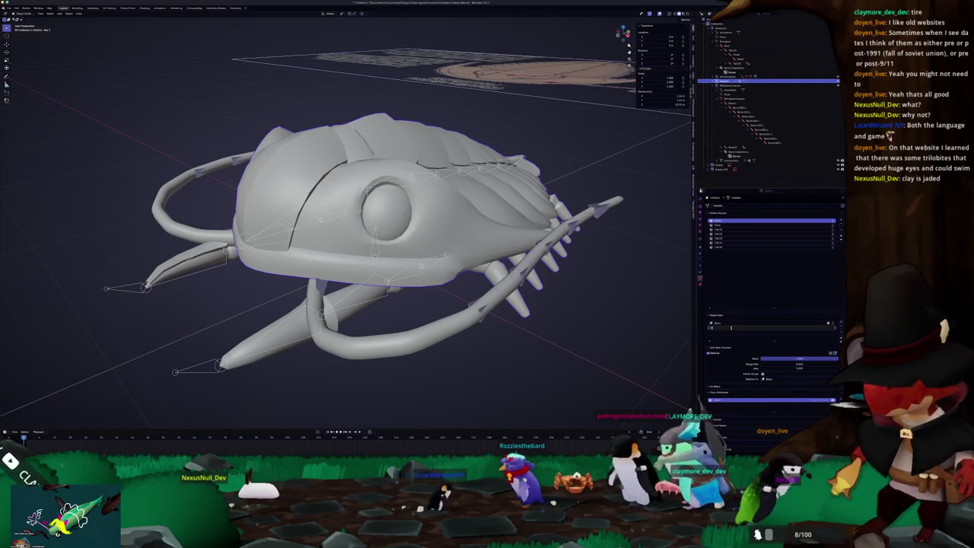
{"action": "type", "text": "Eye"}
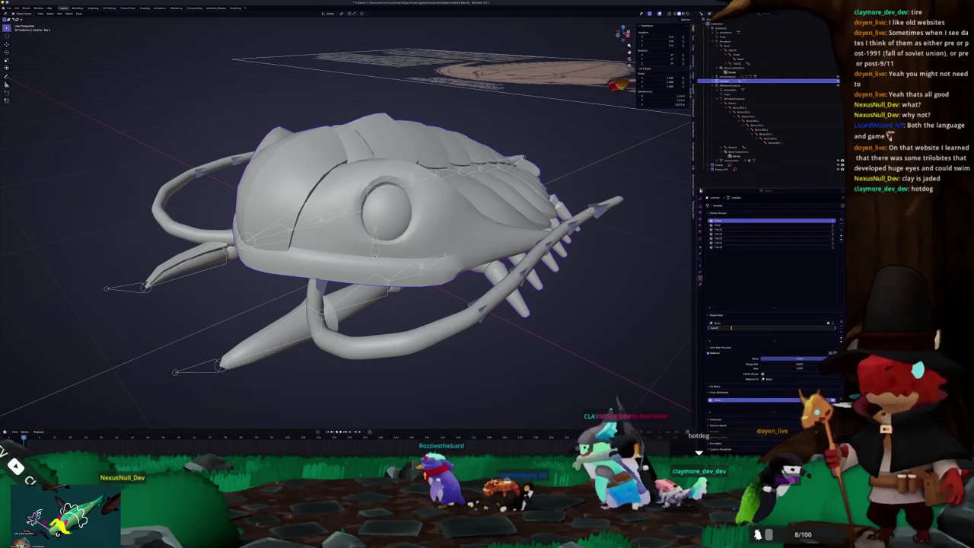
{"action": "key", "text": "Return"}
{"action": "key", "text": "Tab"}
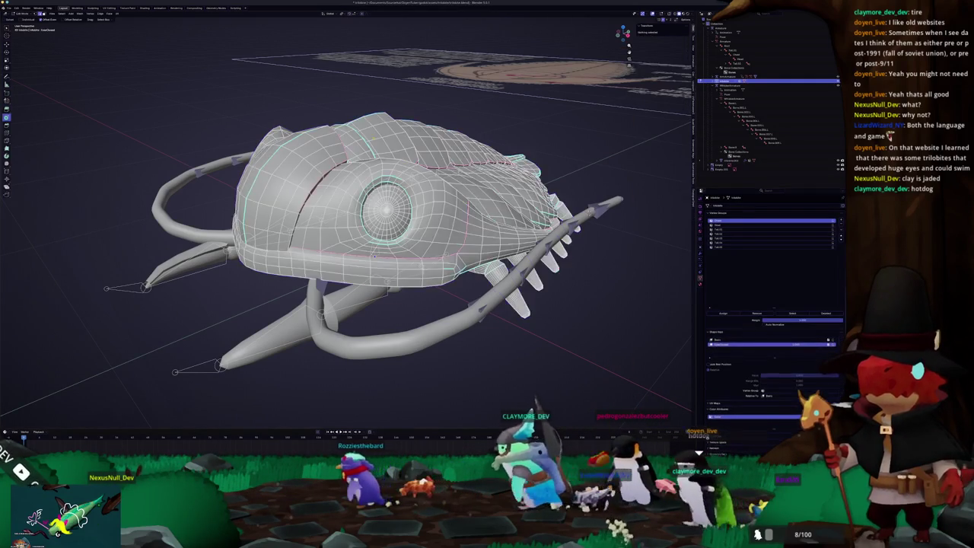
- Select both linked eye meshes and move them vertically along Z in side view
{"action": "scroll", "coordinate": [346, 220], "scroll_direction": "up", "scroll_amount": 3}
{"action": "scroll", "coordinate": [373, 213], "scroll_direction": "down", "scroll_amount": 4}
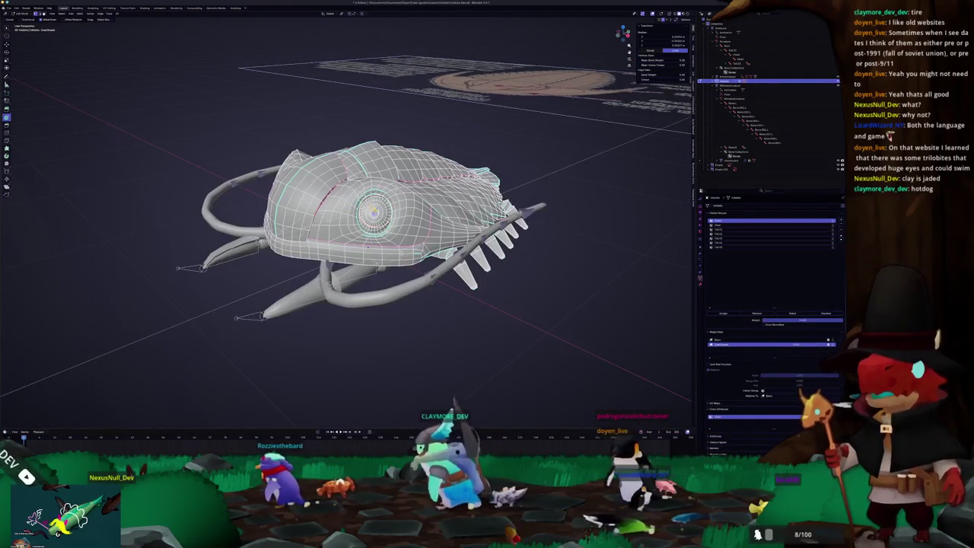
{"action": "middle_click_drag", "start_coordinate": [365, 247], "coordinate": [287, 262]}
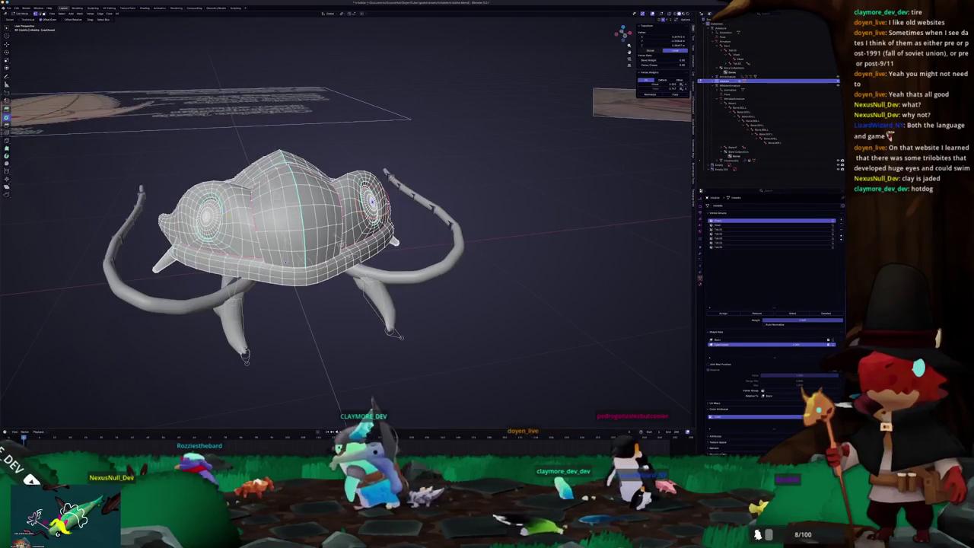
{"action": "key", "text": "ctrl+l"}
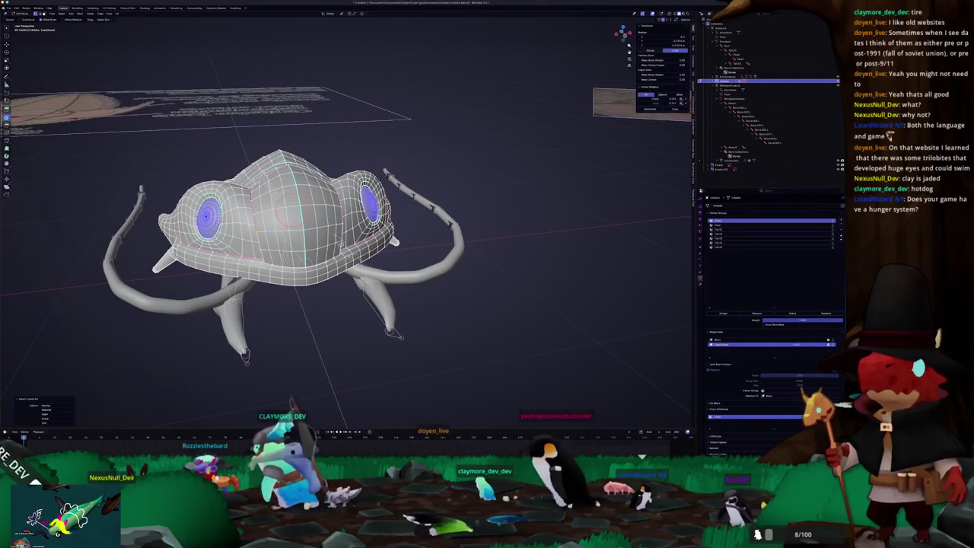
{"action": "key", "text": "KP_3"}
{"action": "scroll", "coordinate": [258, 231], "scroll_direction": "up", "scroll_amount": 4}
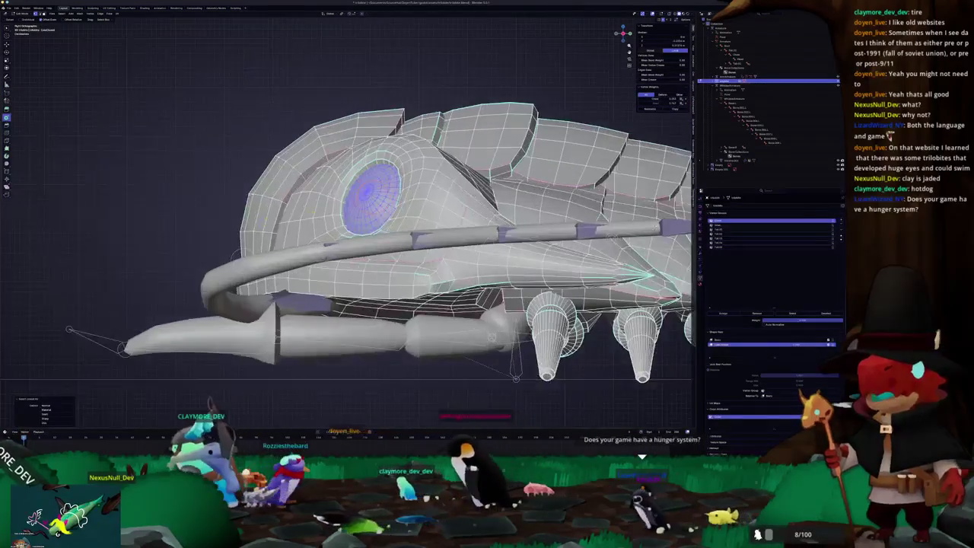
{"action": "key", "text": "g"}
{"action": "key", "text": "z"}
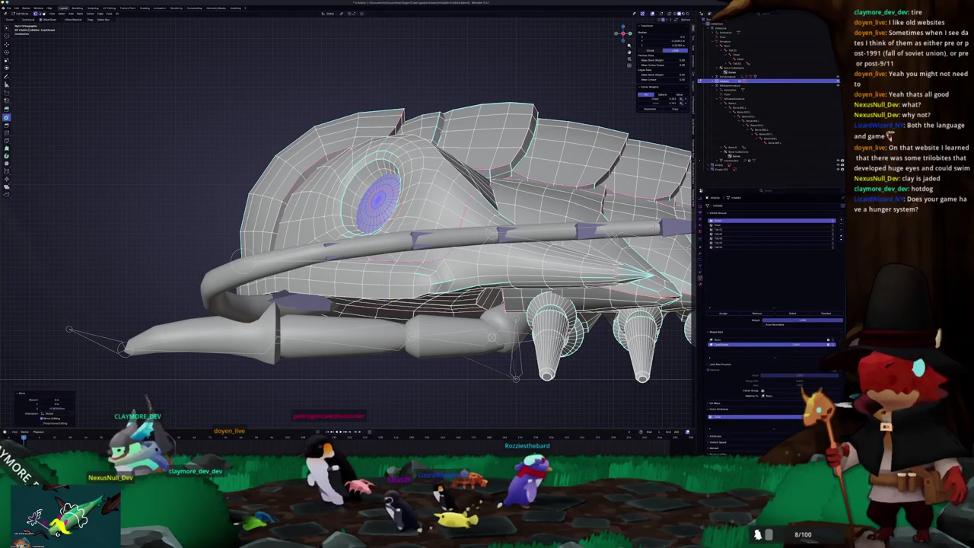
- Select the strip of faces beneath one eye socket
{"action": "middle_click_drag", "start_coordinate": [342, 229], "coordinate": [517, 175]}
{"action": "scroll", "coordinate": [517, 175], "scroll_direction": "up", "scroll_amount": 3}
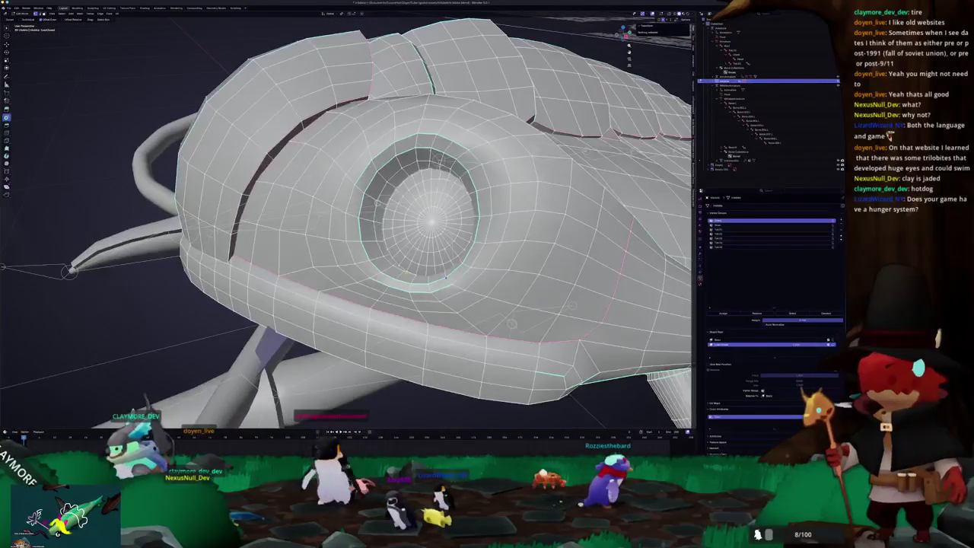
{"action": "left_click", "coordinate": [445, 278], "text": "ctrl"}
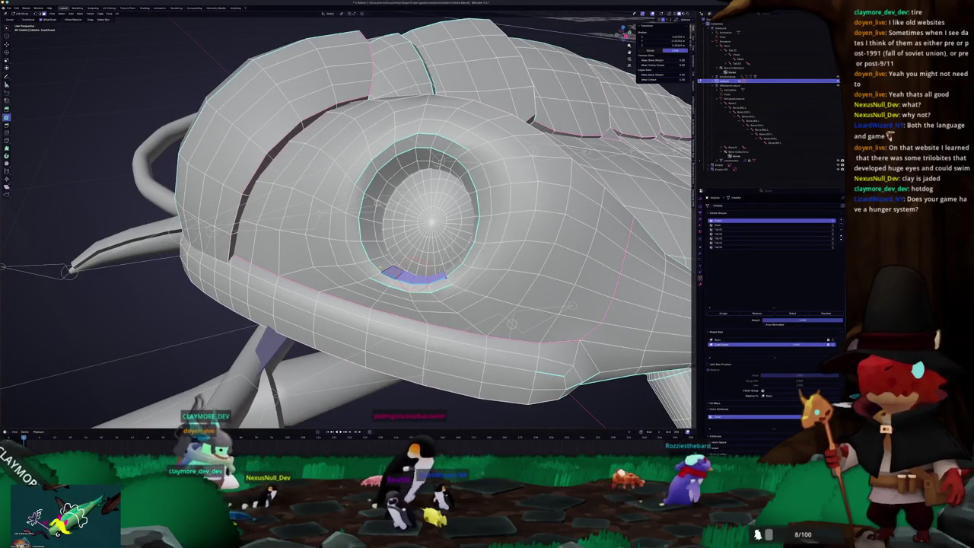
- Select the whole pupil of the eye with linked selection
{"action": "mouse_move", "coordinate": [445, 278]}
{"action": "middle_mouse_down"}
{"action": "mouse_move", "coordinate": [426, 243]}
{"action": "mouse_move", "coordinate": [438, 213]}
{"action": "middle_mouse_up"}
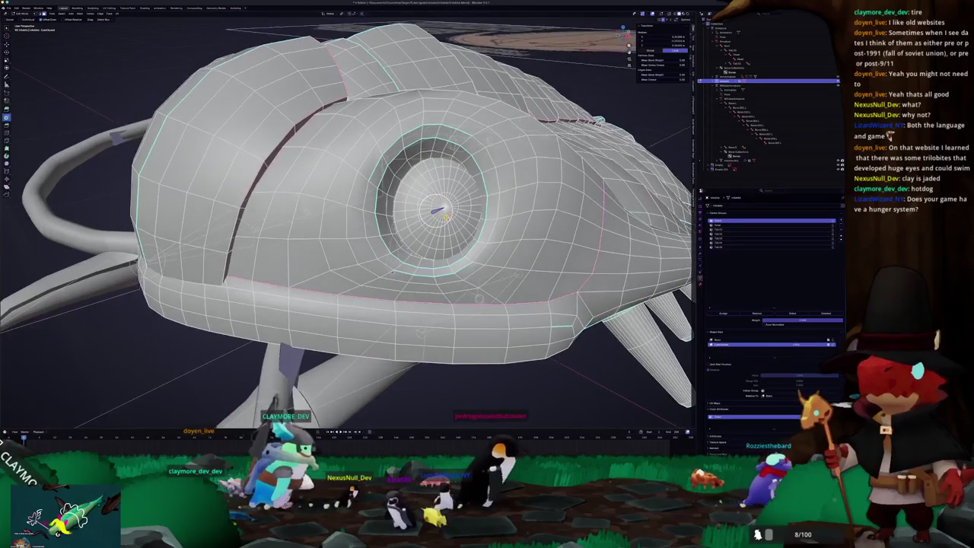
{"action": "key", "text": "l"}
{"action": "left_click", "coordinate": [476, 209]}
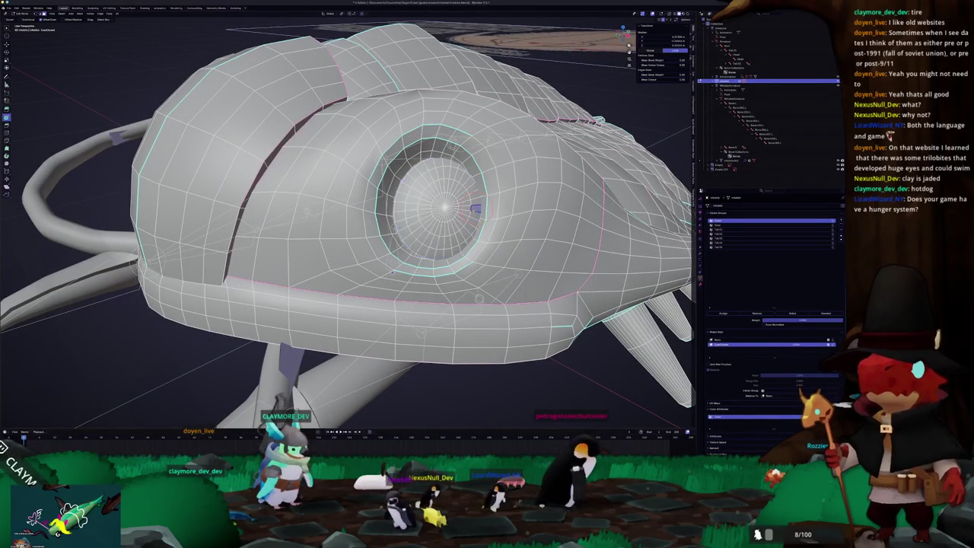
{"action": "key", "text": "l"}
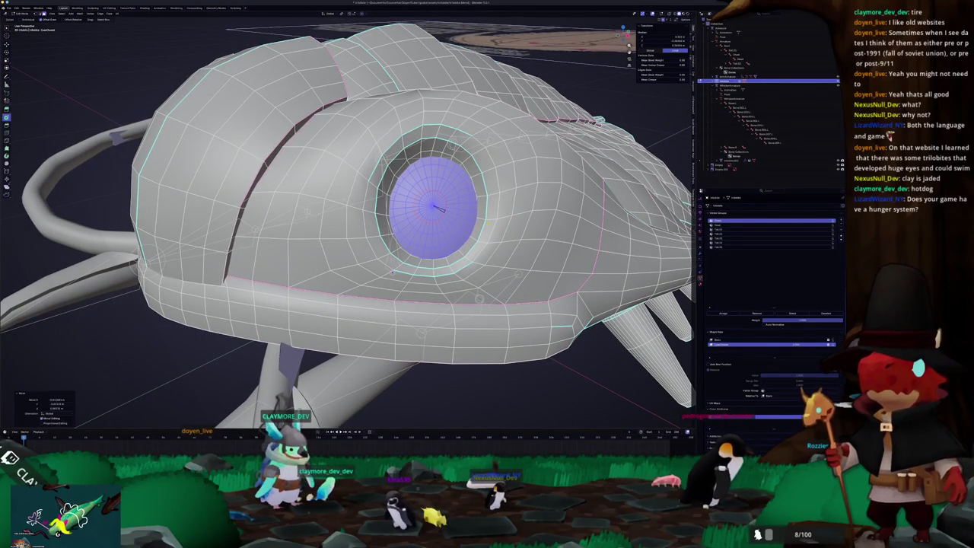
- In Object Mode, lower the eye shape key value from 1.000 to 0.000
{"action": "key", "text": "Tab"}
{"action": "scroll", "coordinate": [465, 228], "scroll_direction": "down", "scroll_amount": 2}
{"action": "scroll", "coordinate": [448, 232], "scroll_direction": "up", "scroll_amount": 2}
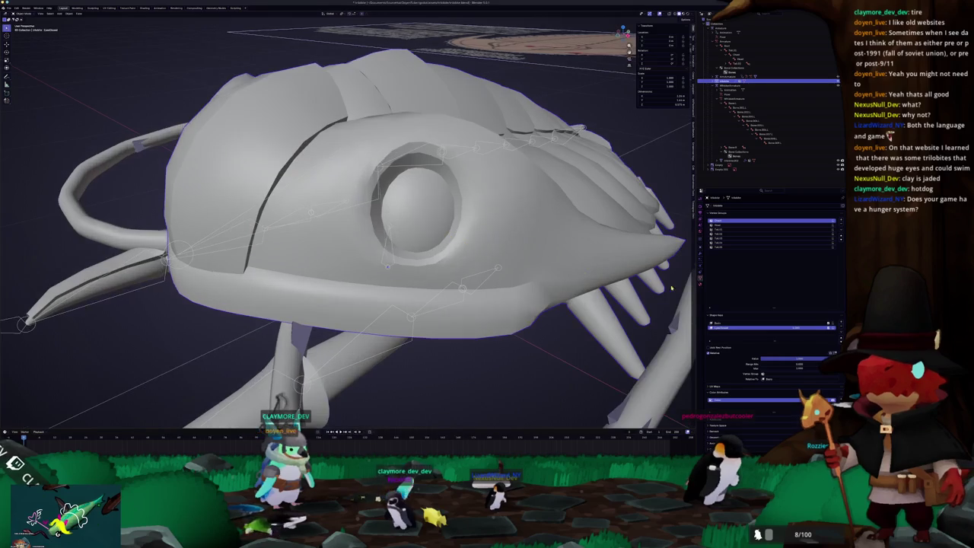
{"action": "left_click_drag", "start_coordinate": [815, 360], "coordinate": [757, 360]}
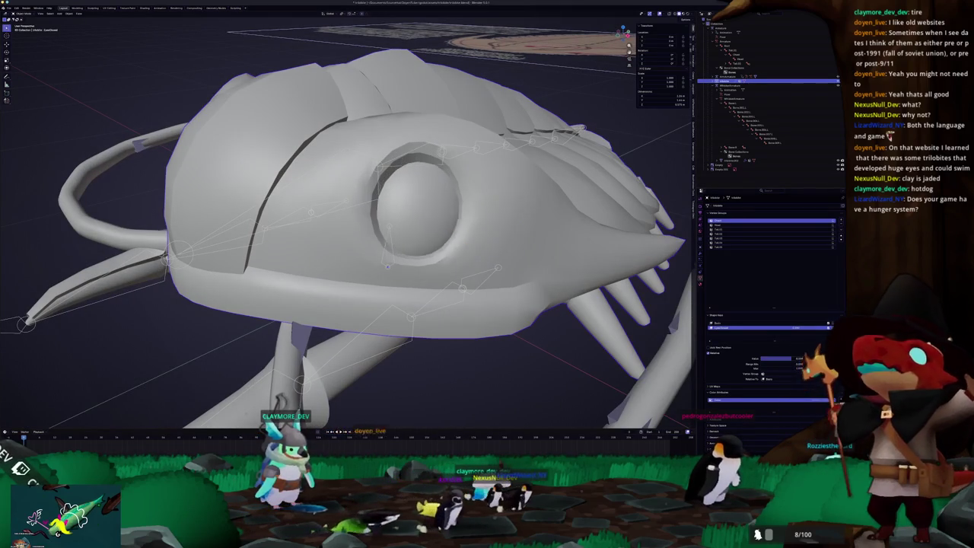
{"action": "key", "text": "Tab"}
- Select faces on the lower socket rim, then select and hide the eyeball mesh
{"action": "scroll", "coordinate": [437, 235], "scroll_direction": "up", "scroll_amount": 1}
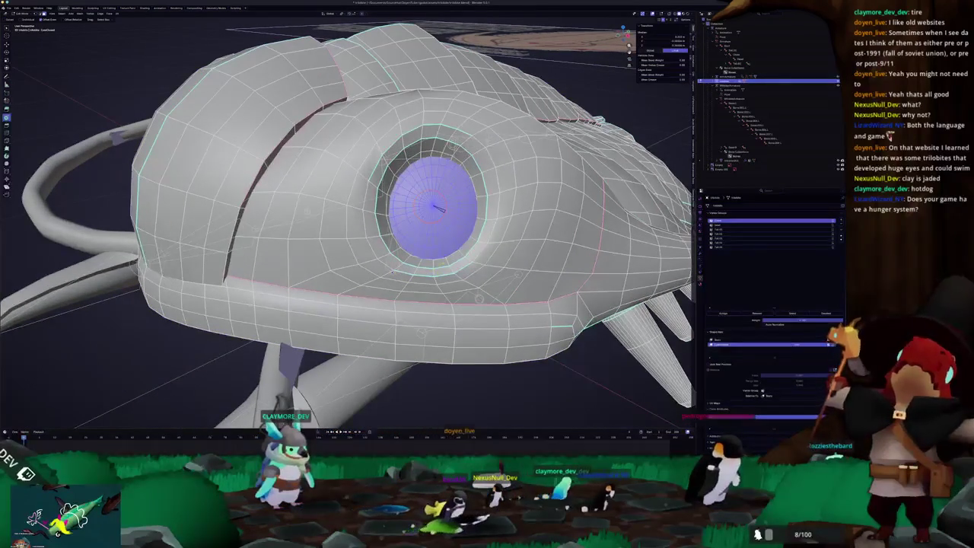
{"action": "left_click", "coordinate": [442, 263]}
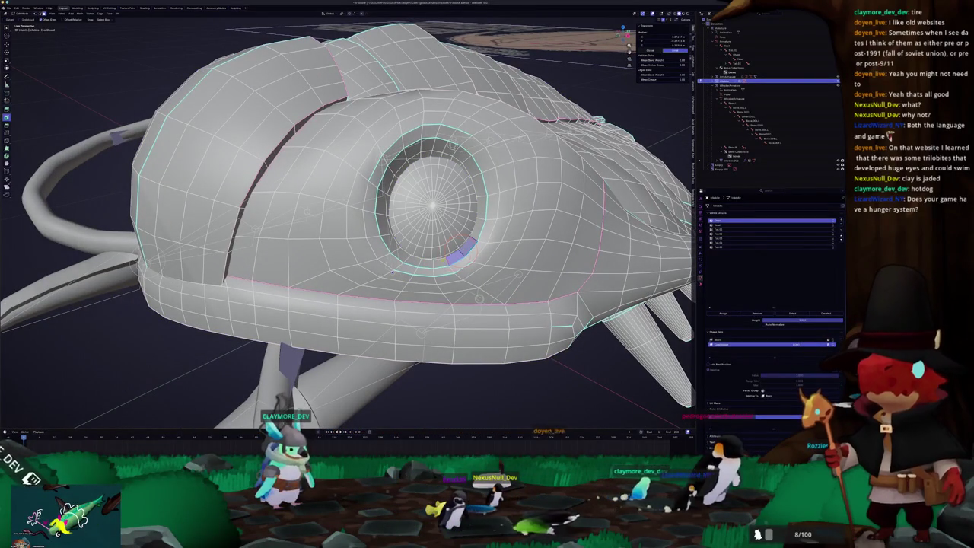
{"action": "scroll", "coordinate": [525, 229], "scroll_direction": "up", "scroll_amount": 1}
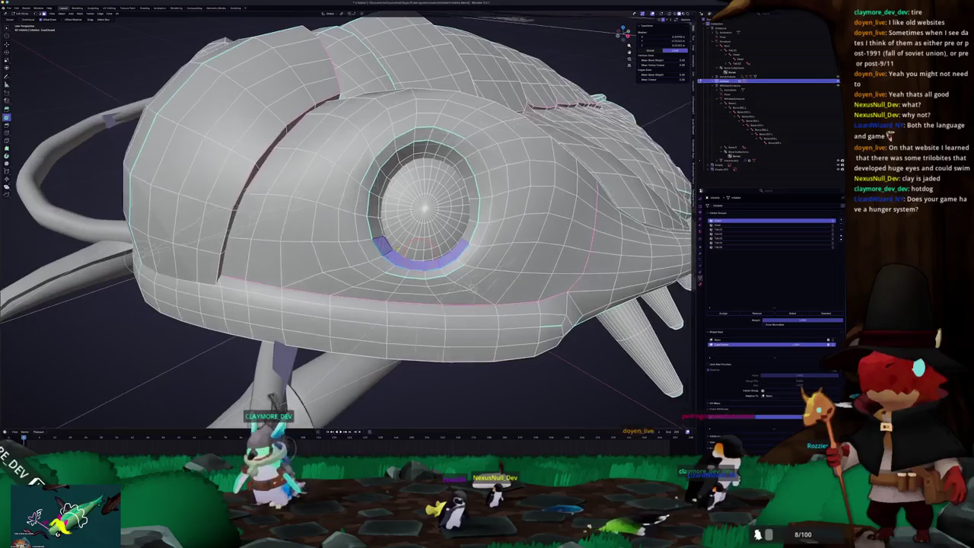
{"action": "scroll", "coordinate": [525, 228], "scroll_direction": "up", "scroll_amount": 1}
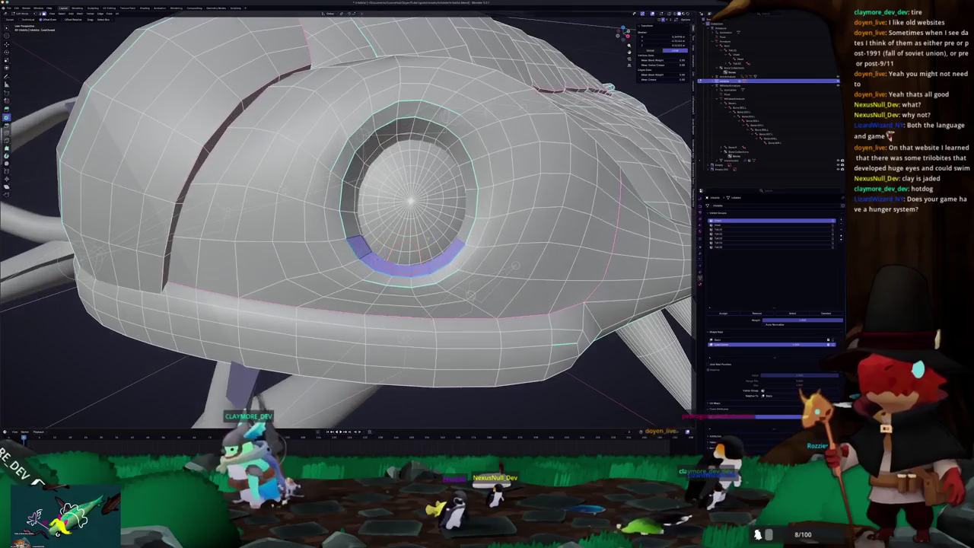
{"action": "left_click", "coordinate": [419, 270]}
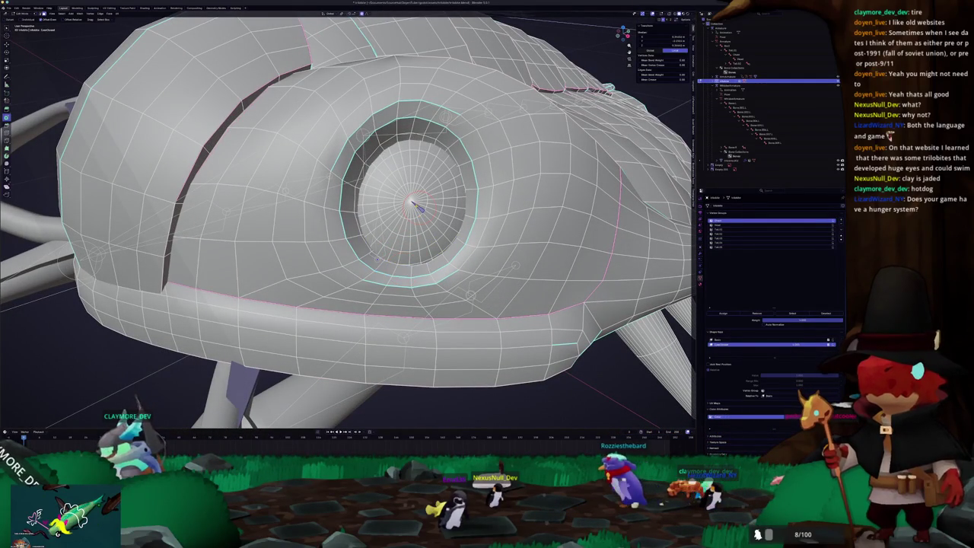
{"action": "key", "text": "l"}
{"action": "key", "text": "h"}
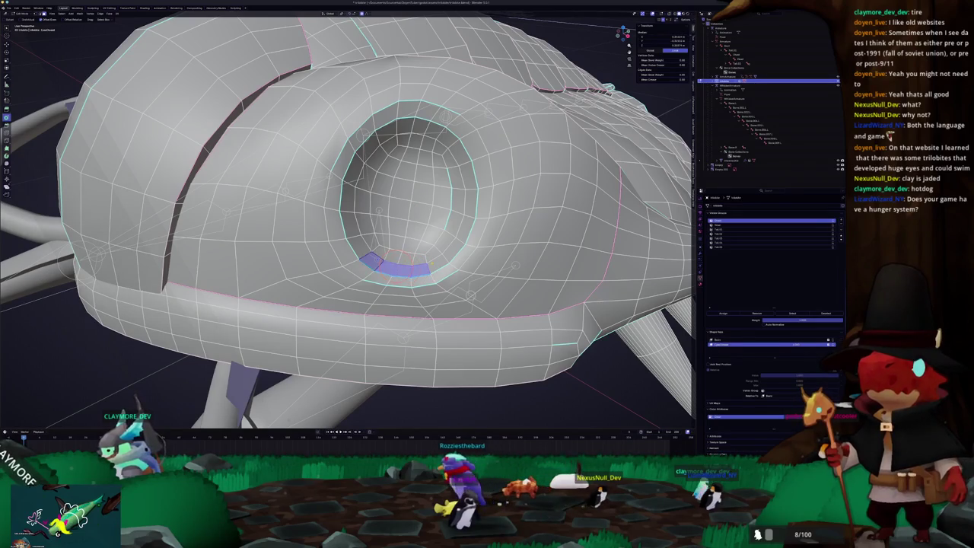
- Move the lower socket rim faces up with proportional falloff
{"action": "key", "text": "g"}
{"action": "scroll", "coordinate": [396, 267], "scroll_direction": "up", "scroll_amount": 3}
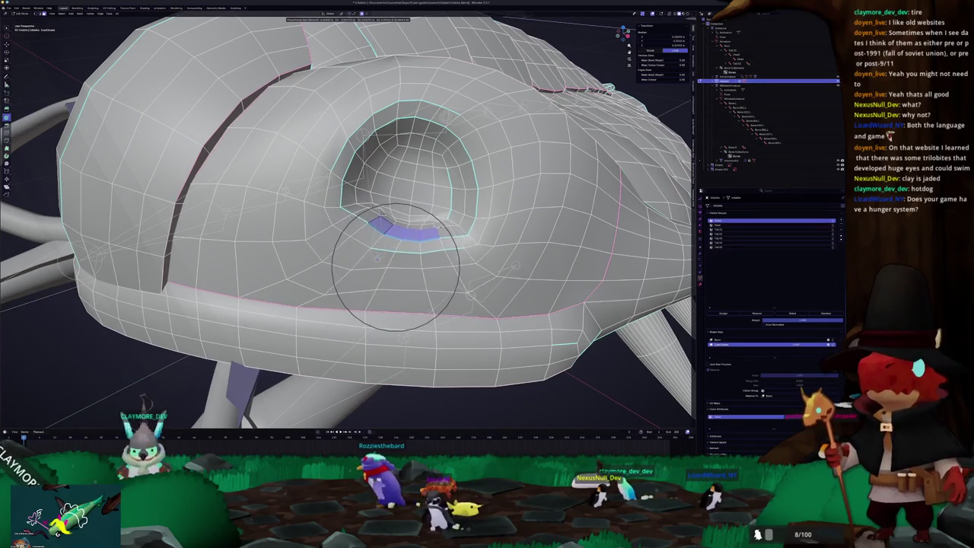
{"action": "scroll", "coordinate": [396, 267], "scroll_direction": "up", "scroll_amount": 2}
{"action": "scroll", "coordinate": [396, 266], "scroll_direction": "down", "scroll_amount": 4}
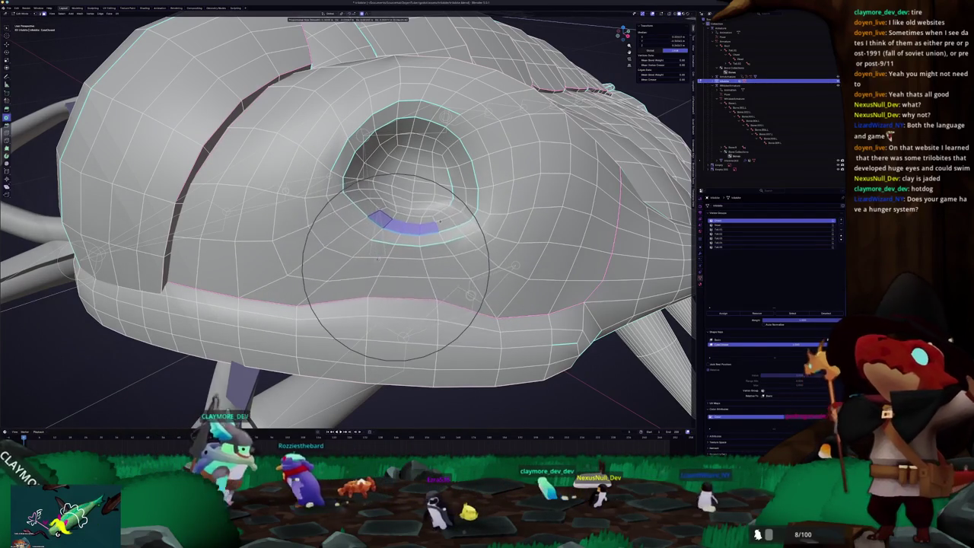
{"action": "scroll", "coordinate": [396, 267], "scroll_direction": "up", "scroll_amount": 2}
{"action": "scroll", "coordinate": [396, 267], "scroll_direction": "up", "scroll_amount": 3}
{"action": "scroll", "coordinate": [396, 266], "scroll_direction": "down", "scroll_amount": 1}
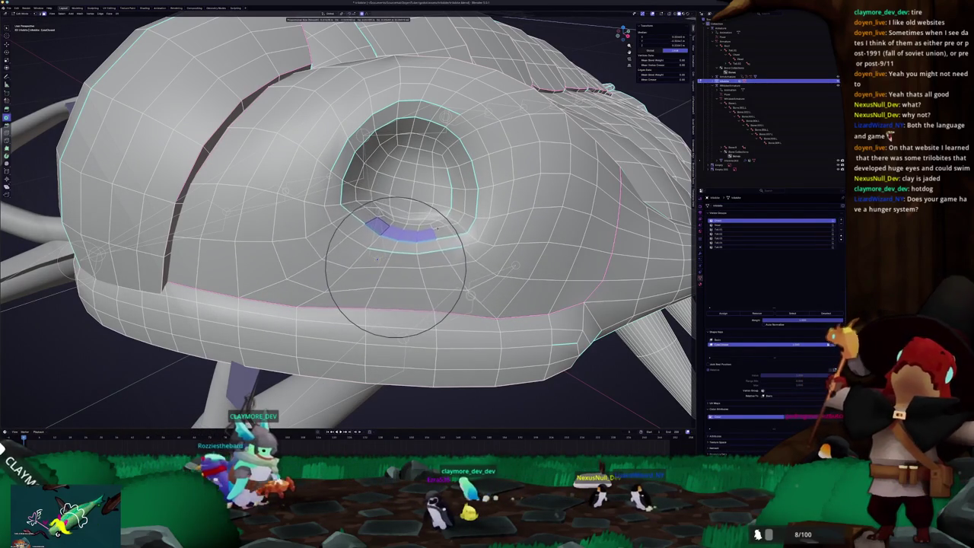
{"action": "key", "text": "Return"}
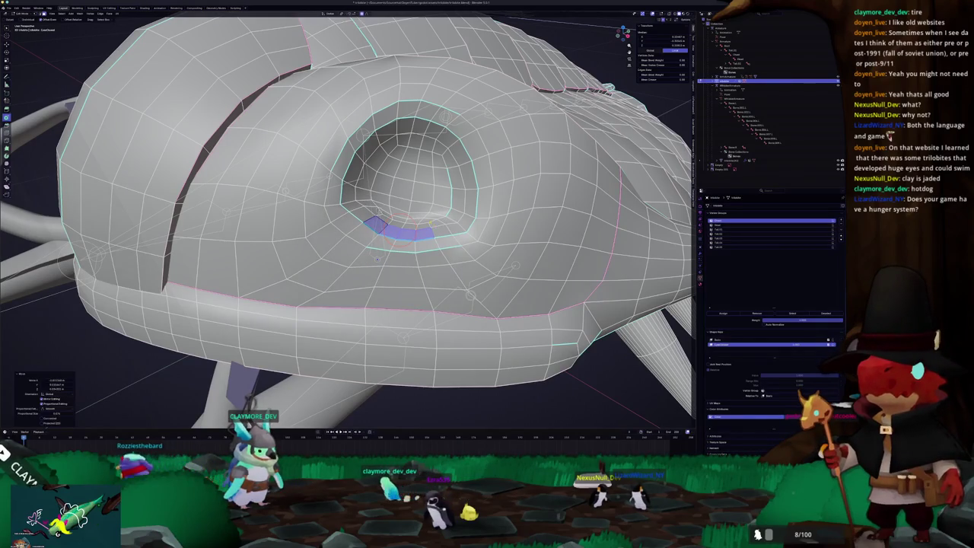
{"action": "mouse_move", "coordinate": [430, 221]}
{"action": "middle_mouse_down"}
{"action": "mouse_move", "coordinate": [449, 228]}
{"action": "mouse_move", "coordinate": [478, 301]}
{"action": "mouse_move", "coordinate": [467, 353]}
{"action": "mouse_move", "coordinate": [391, 264]}
{"action": "middle_mouse_up"}
{"action": "left_click", "coordinate": [391, 264]}
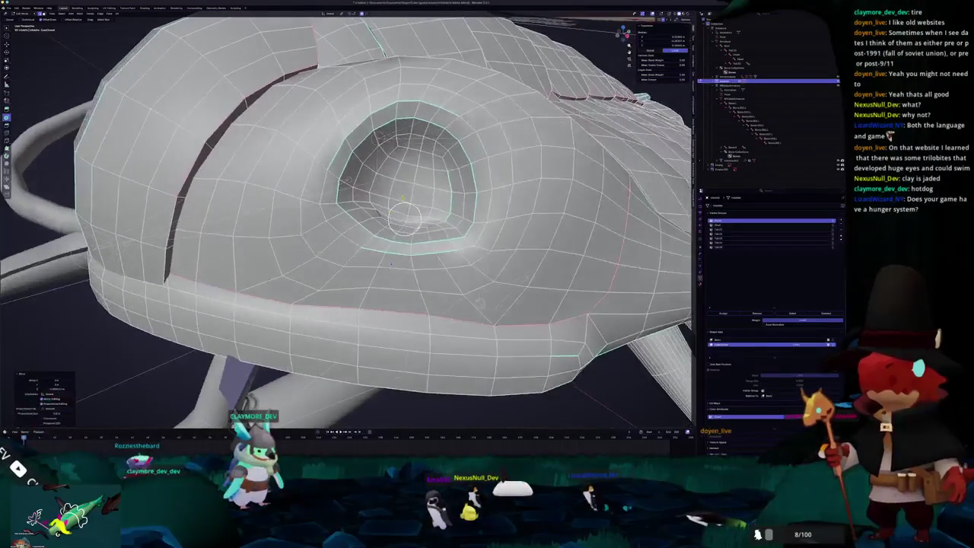
- Pull an upper rim vertex down with soft falloff toward the lower rim
{"action": "left_click", "coordinate": [447, 139]}
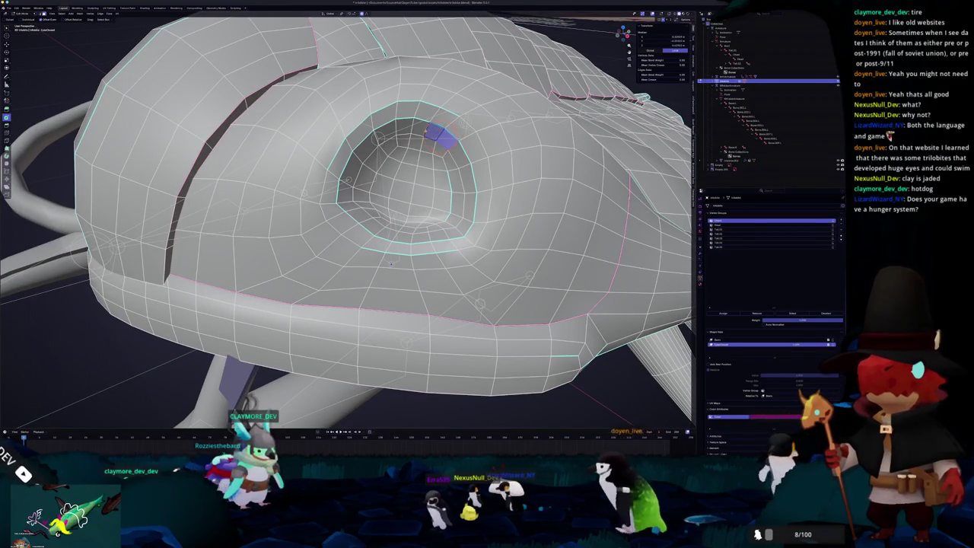
{"action": "middle_click_drag", "start_coordinate": [390, 264], "coordinate": [390, 237]}
{"action": "key", "text": "g"}
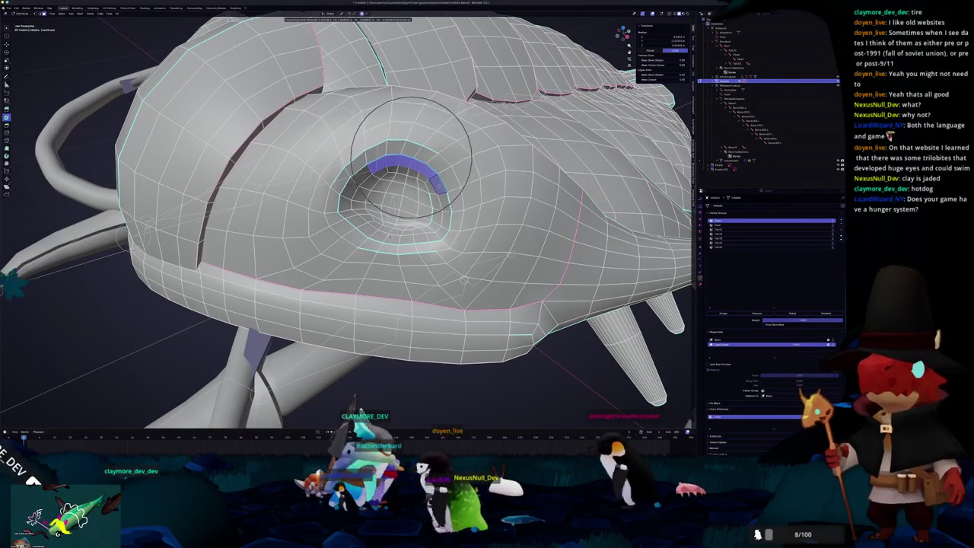
{"action": "scroll", "coordinate": [411, 156], "scroll_direction": "down", "scroll_amount": 5}
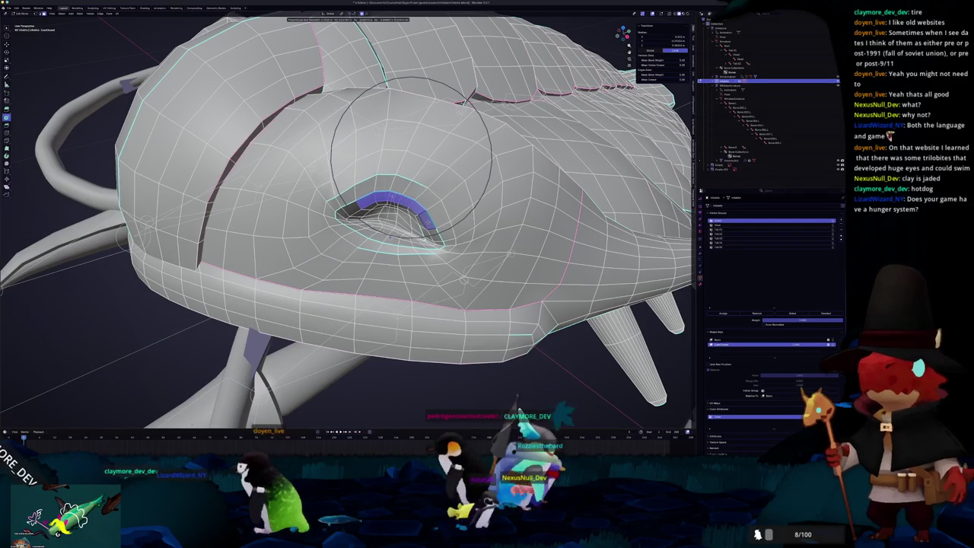
{"action": "left_click", "coordinate": [432, 240]}
{"action": "mouse_move", "coordinate": [432, 241]}
{"action": "middle_mouse_down"}
{"action": "mouse_move", "coordinate": [426, 252]}
{"action": "mouse_move", "coordinate": [415, 244]}
{"action": "middle_mouse_up"}
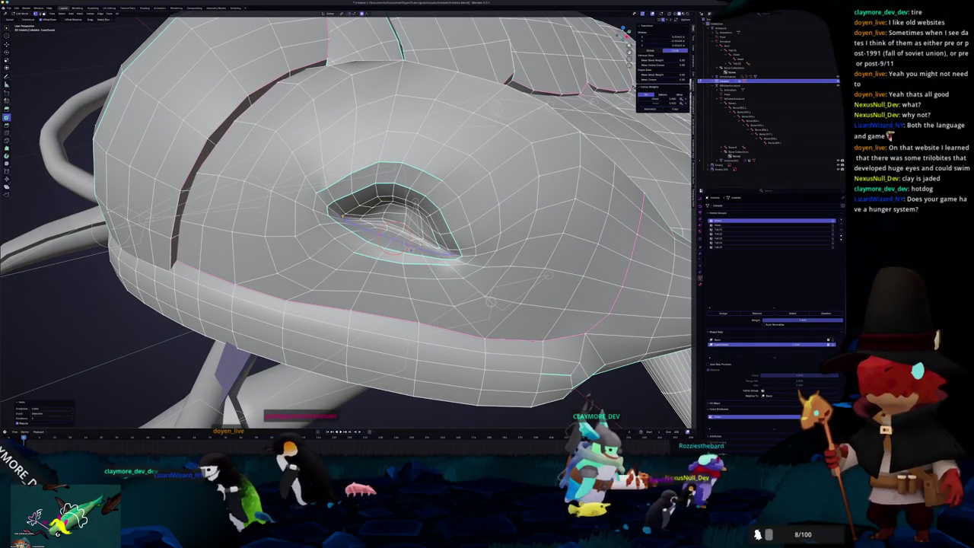
- Extend the selection along the eye rim and move the loop with soft falloff
{"action": "left_click", "coordinate": [415, 244], "text": "alt"}
{"action": "left_click", "coordinate": [342, 216], "text": "ctrl"}
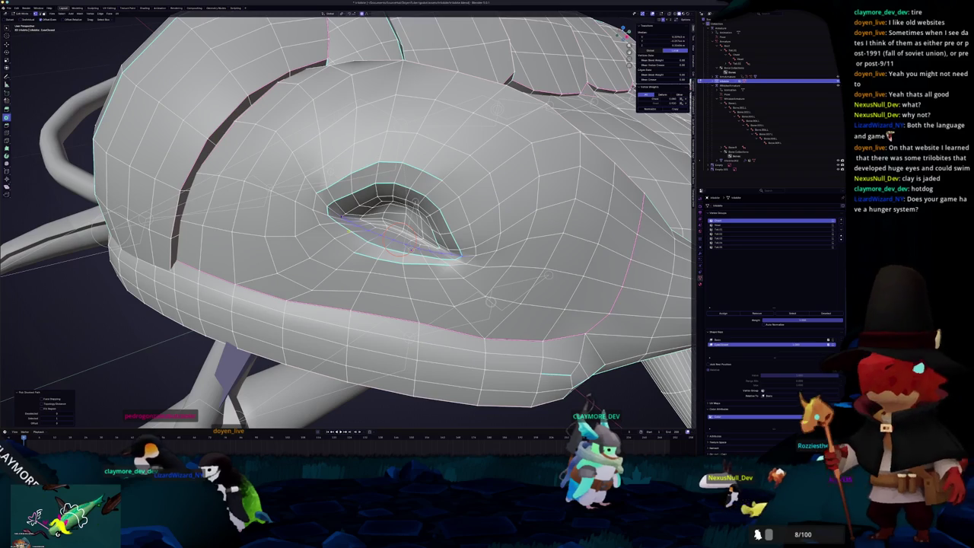
{"action": "middle_click_drag", "start_coordinate": [411, 242], "coordinate": [404, 249]}
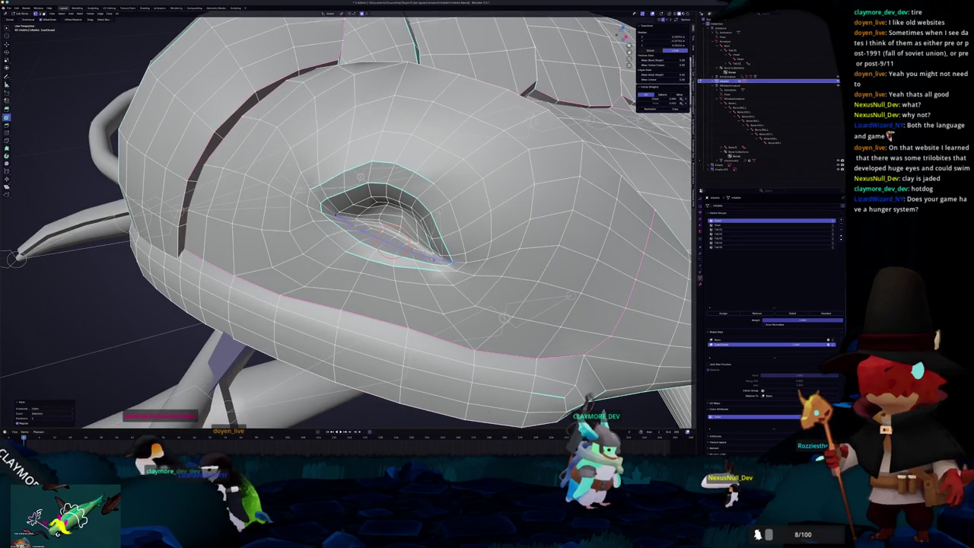
{"action": "scroll", "coordinate": [348, 228], "scroll_direction": "up", "scroll_amount": 4}
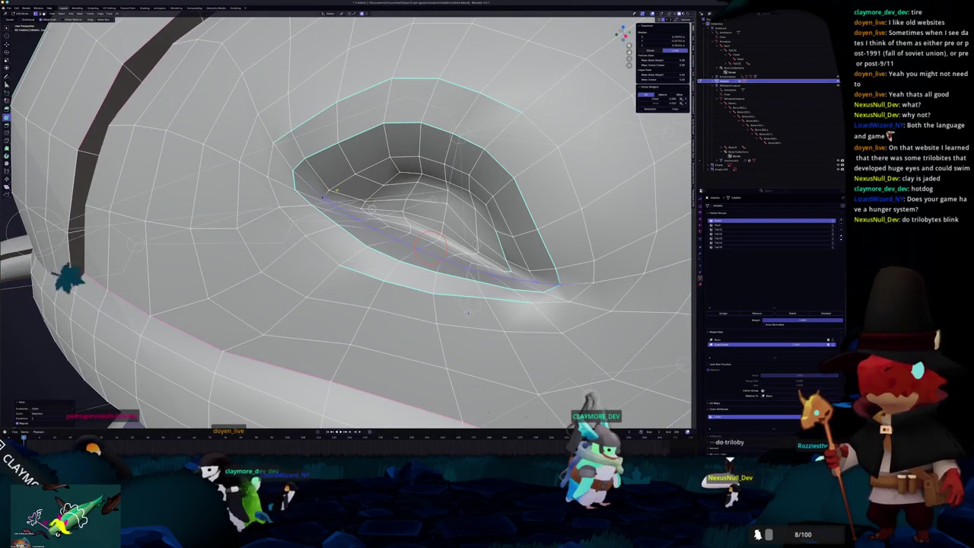
{"action": "scroll", "coordinate": [468, 312], "scroll_direction": "down", "scroll_amount": 2}
{"action": "mouse_move", "coordinate": [468, 312]}
{"action": "middle_mouse_down"}
{"action": "mouse_move", "coordinate": [405, 300]}
{"action": "mouse_move", "coordinate": [328, 305]}
{"action": "middle_mouse_up"}
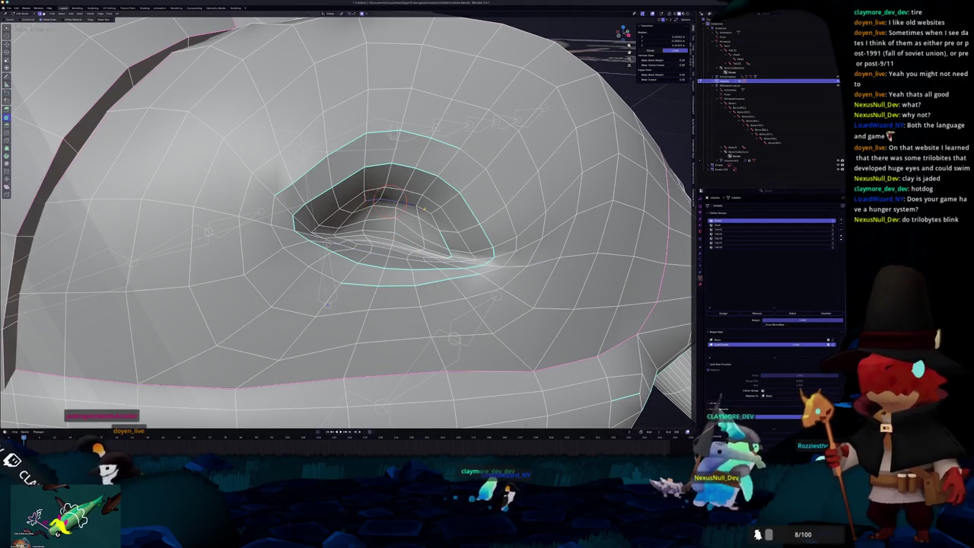
{"action": "key", "text": "g"}
{"action": "scroll", "coordinate": [326, 301], "scroll_direction": "up", "scroll_amount": 5}
{"action": "scroll", "coordinate": [325, 299], "scroll_direction": "up", "scroll_amount": 5}
{"action": "scroll", "coordinate": [323, 296], "scroll_direction": "up", "scroll_amount": 5}
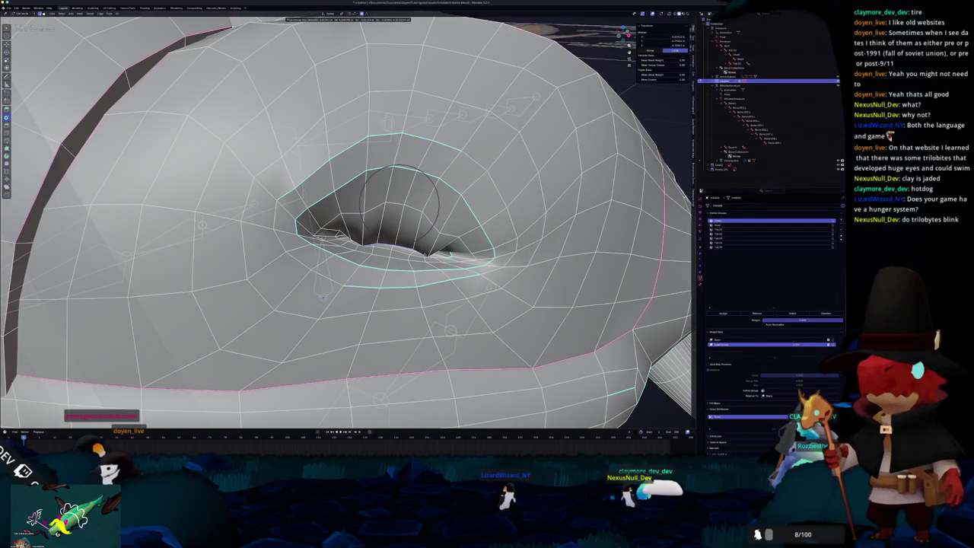
{"action": "left_click", "coordinate": [323, 296]}
- Try another soft move of the rim vertices, then undo it
{"action": "middle_click_drag", "start_coordinate": [323, 296], "coordinate": [341, 391]}
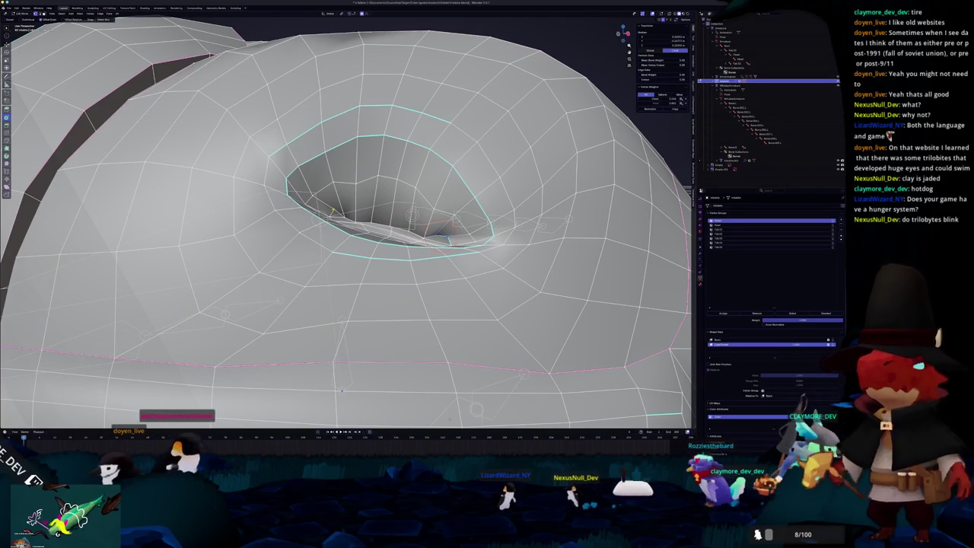
{"action": "middle_click_drag", "start_coordinate": [342, 391], "coordinate": [363, 320]}
{"action": "key", "text": "g"}
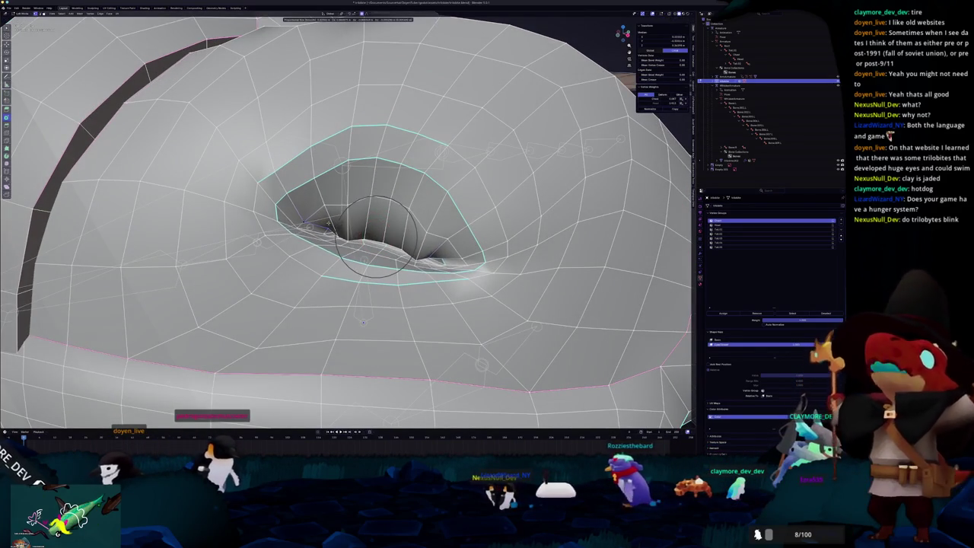
{"action": "scroll", "coordinate": [363, 321], "scroll_direction": "up", "scroll_amount": 3}
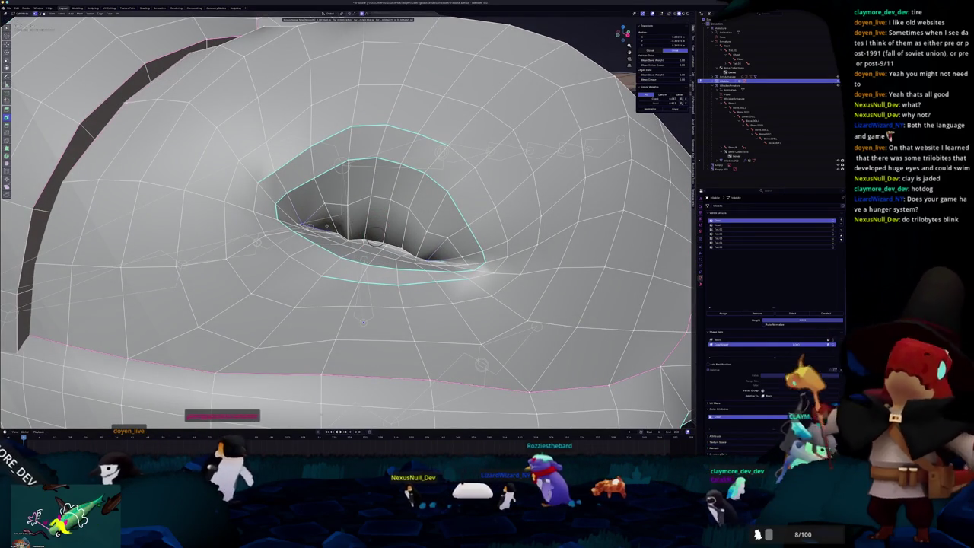
{"action": "left_click", "coordinate": [363, 321]}
{"action": "key", "text": "ctrl+z"}
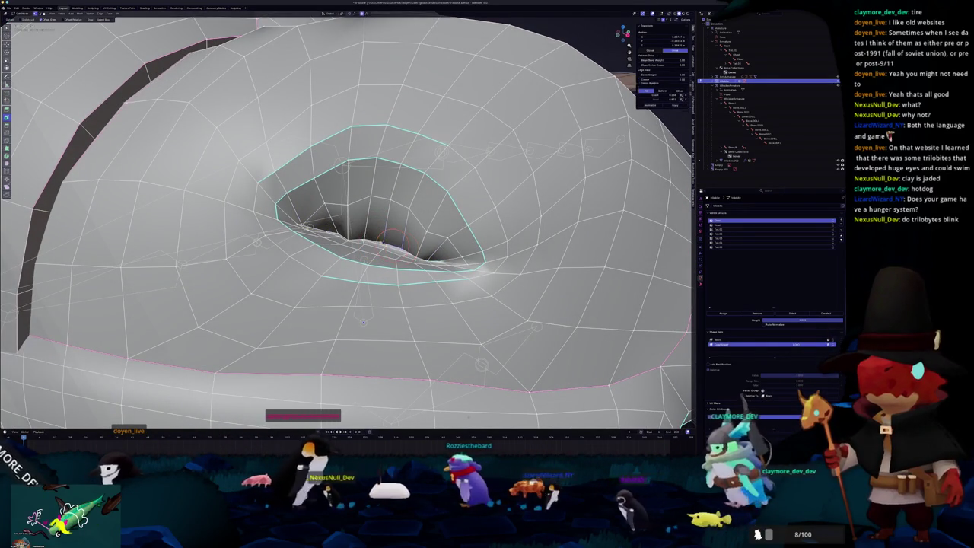
{"action": "scroll", "coordinate": [363, 322], "scroll_direction": "up", "scroll_amount": 4}
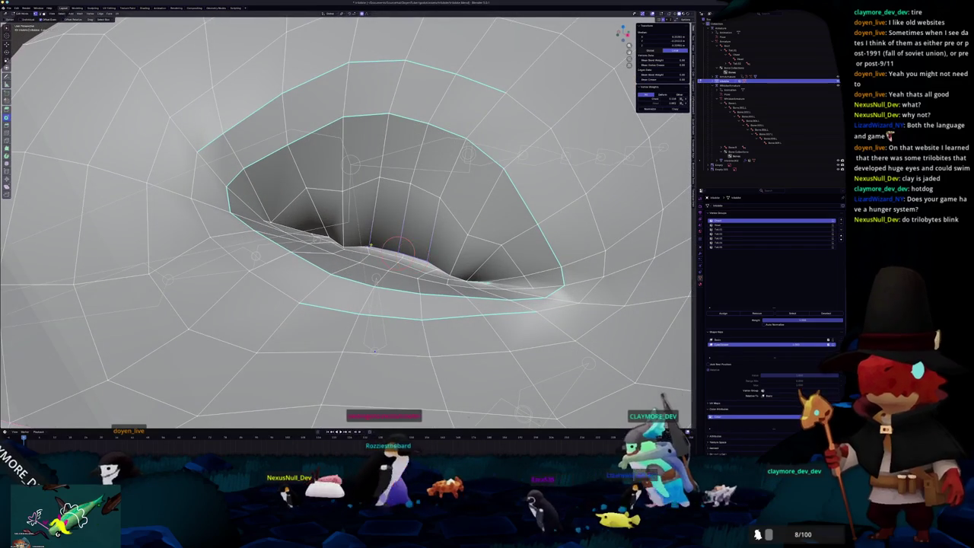
- Adjust several lower rim vertices of the socket with soft-falloff moves
{"action": "key", "text": "g"}
{"action": "left_click", "coordinate": [382, 248]}
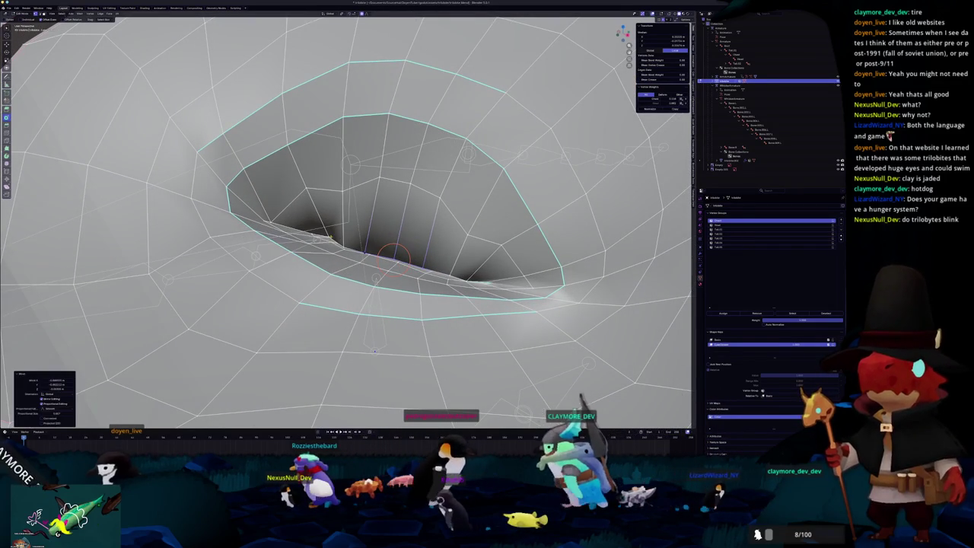
{"action": "left_click", "coordinate": [326, 236]}
{"action": "key", "text": "g"}
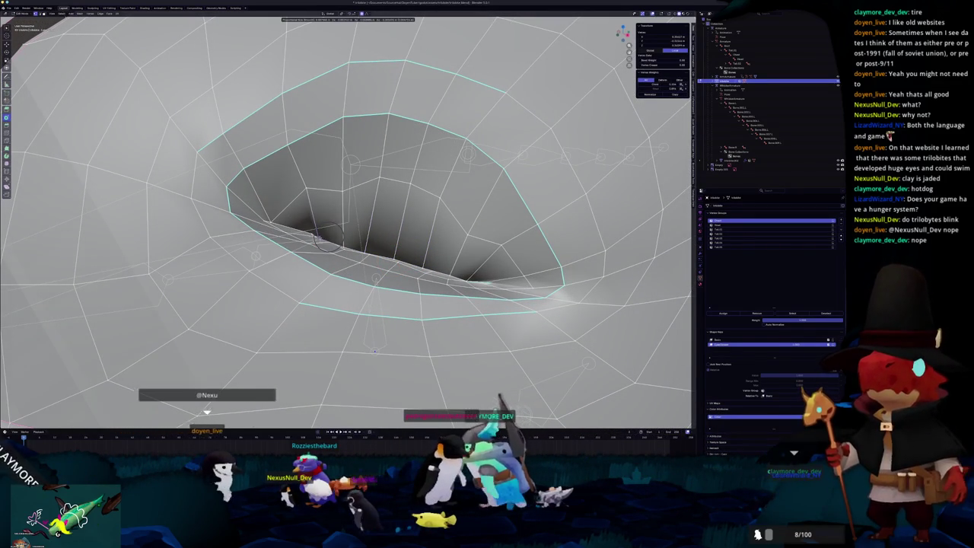
{"action": "left_click", "coordinate": [328, 240]}
{"action": "middle_click_drag", "start_coordinate": [302, 232], "coordinate": [328, 237], "text": "shift"}
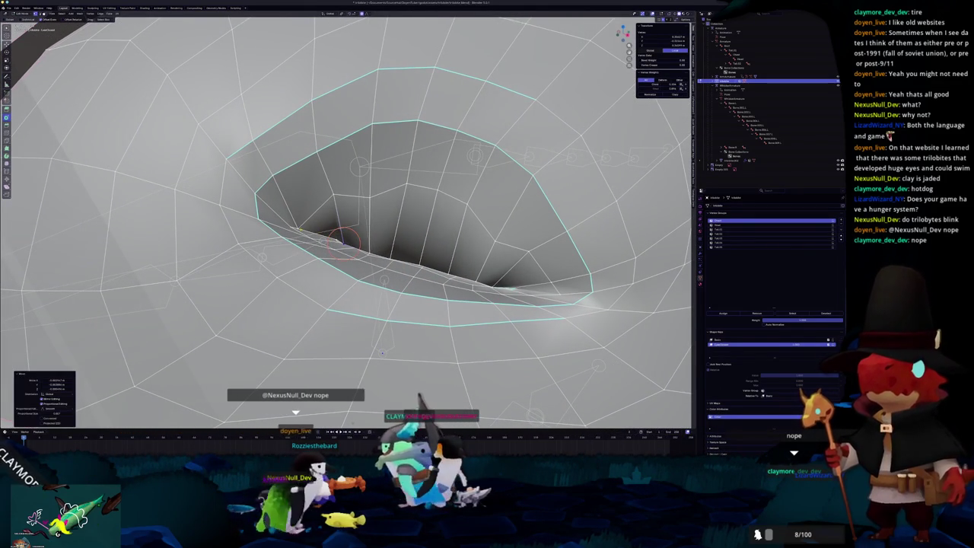
{"action": "left_click", "coordinate": [328, 237]}
{"action": "key", "text": "g"}
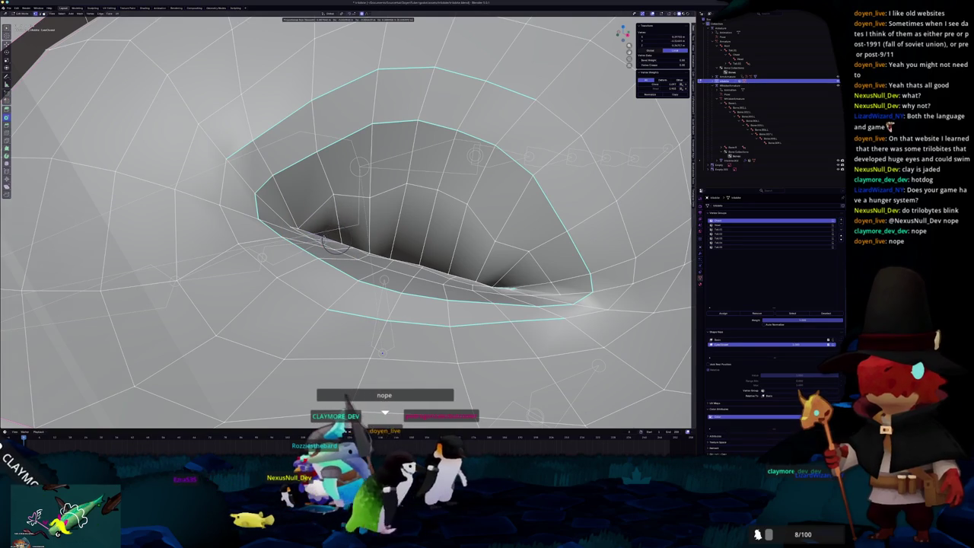
{"action": "left_click", "coordinate": [328, 238]}
{"action": "middle_click_drag", "start_coordinate": [327, 237], "coordinate": [346, 207]}
{"action": "scroll", "coordinate": [346, 207], "scroll_direction": "down", "scroll_amount": 2}
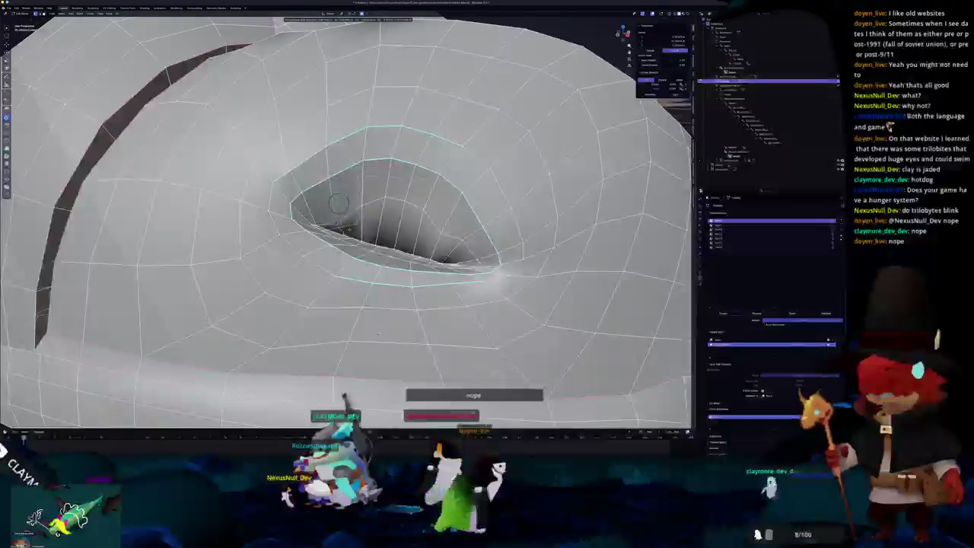
{"action": "left_click", "coordinate": [353, 238]}
- Pull an upper rim vertex down, undoing the second, excessive pull
{"action": "left_click", "coordinate": [360, 208]}
{"action": "key", "text": "g"}
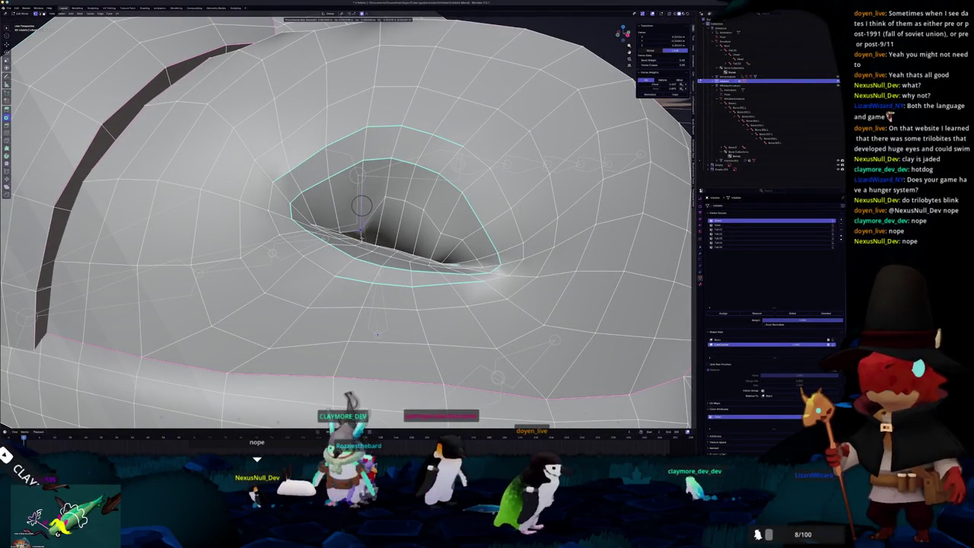
{"action": "left_click", "coordinate": [363, 239]}
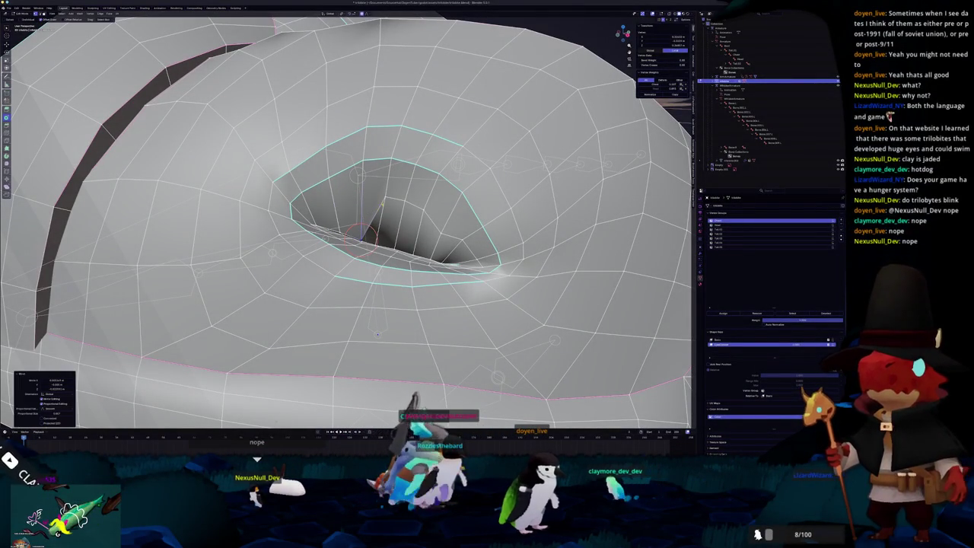
{"action": "left_click", "coordinate": [385, 196]}
{"action": "key", "text": "g"}
{"action": "left_click", "coordinate": [377, 238]}
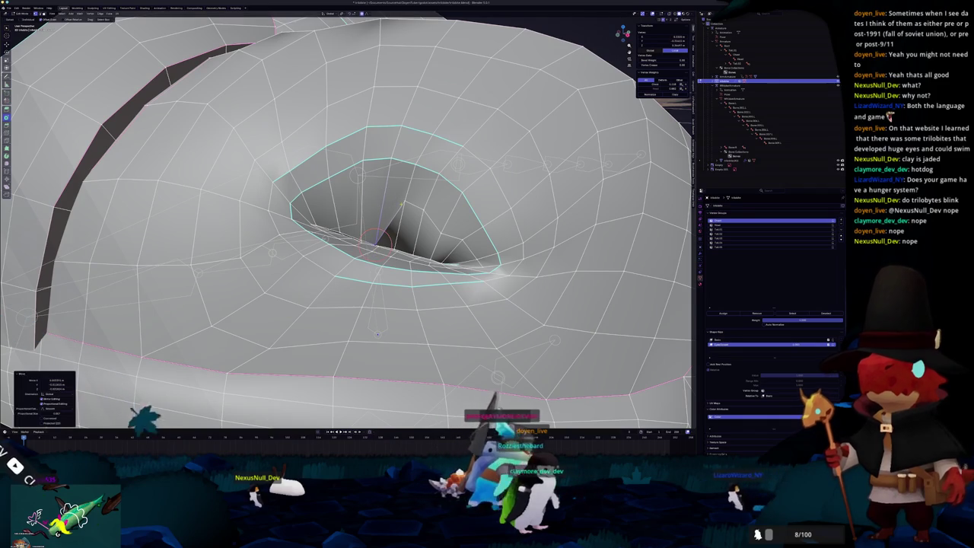
{"action": "key", "text": "ctrl+z"}
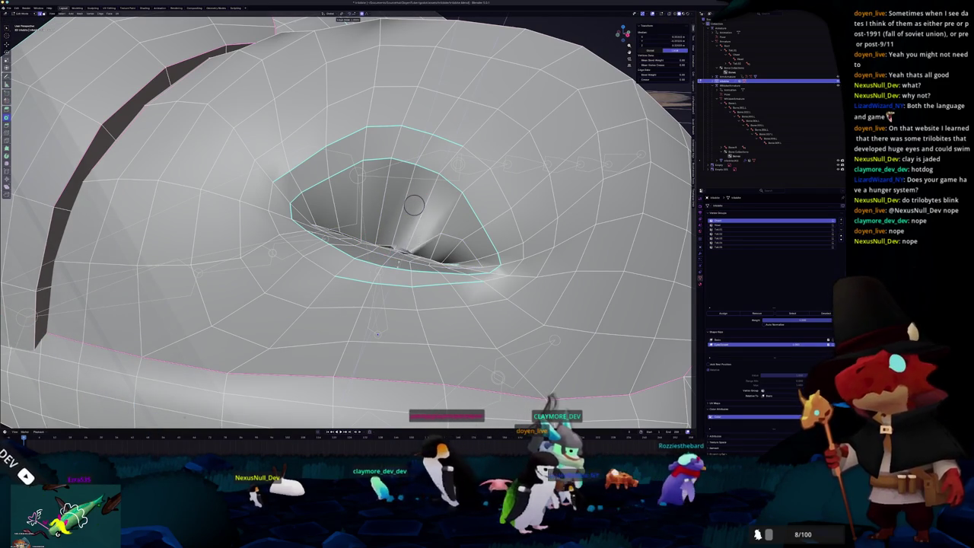
{"action": "middle_click_drag", "start_coordinate": [376, 333], "coordinate": [403, 373]}
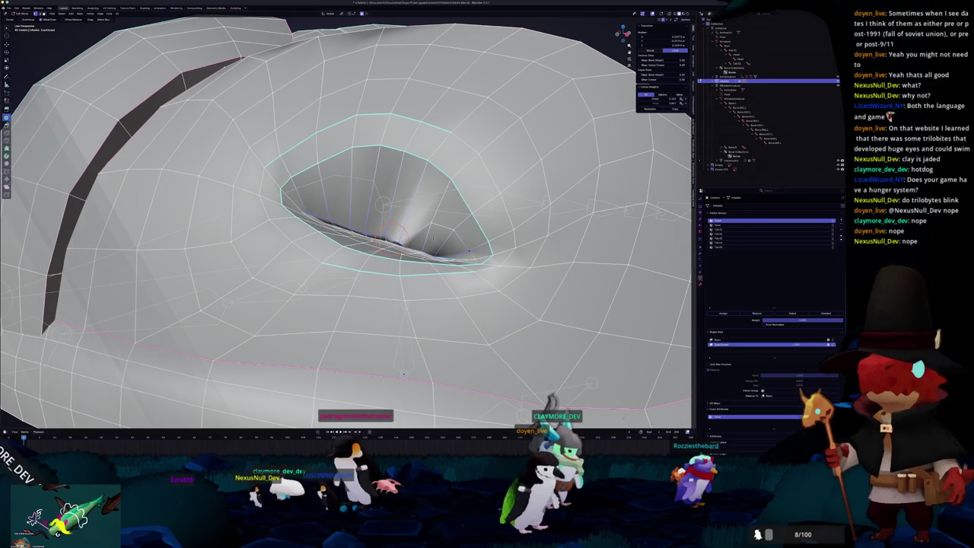
{"action": "mouse_move", "coordinate": [403, 372]}
{"action": "middle_mouse_down"}
{"action": "mouse_move", "coordinate": [402, 335]}
{"action": "mouse_move", "coordinate": [388, 353]}
{"action": "middle_mouse_up"}
- Select a path of vertices inside the socket and slide them along their edges
{"action": "left_click", "coordinate": [331, 206], "text": "ctrl"}
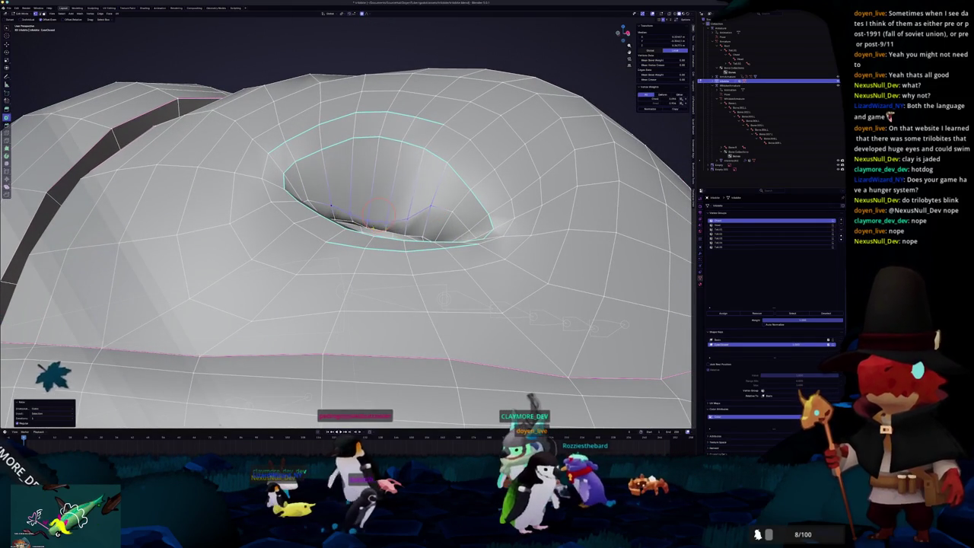
{"action": "middle_click_drag", "start_coordinate": [430, 206], "coordinate": [417, 226]}
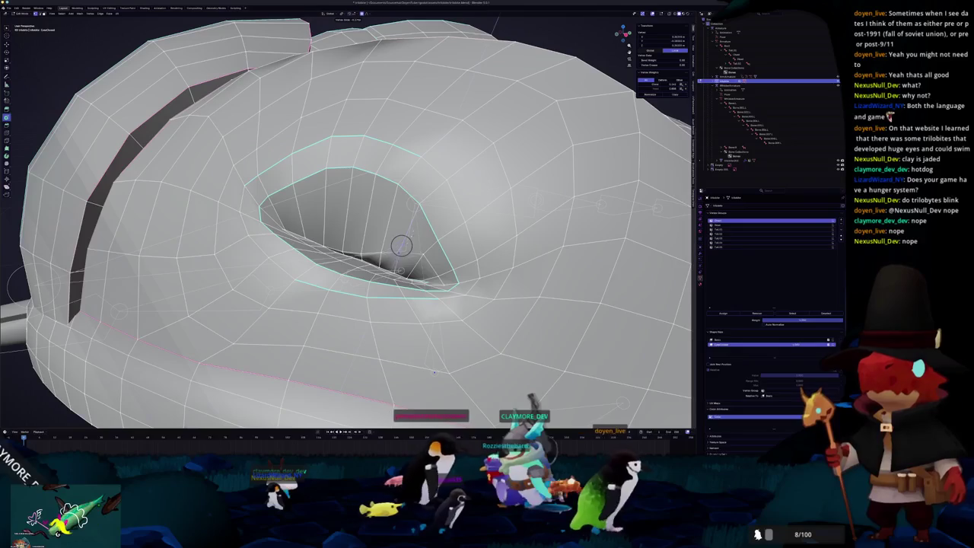
{"action": "key", "text": "g"}
{"action": "key", "text": "g"}
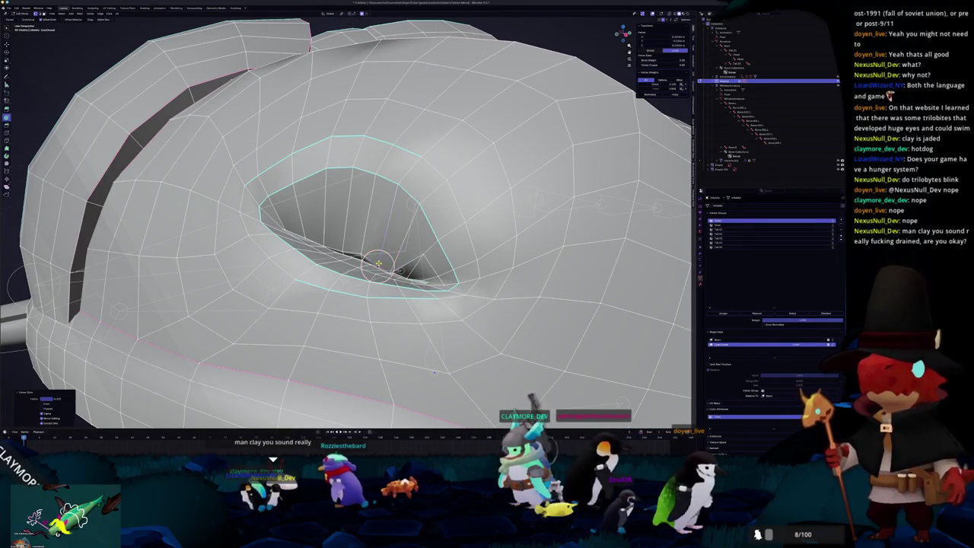
{"action": "scroll", "coordinate": [379, 264], "scroll_direction": "up", "scroll_amount": 5}
{"action": "scroll", "coordinate": [392, 259], "scroll_direction": "up", "scroll_amount": 2}
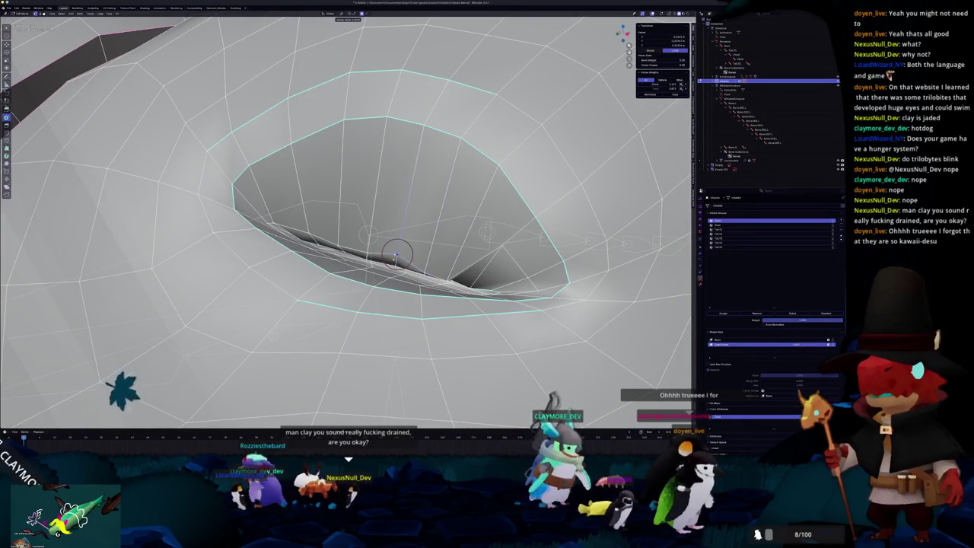
{"action": "left_click", "coordinate": [377, 253]}
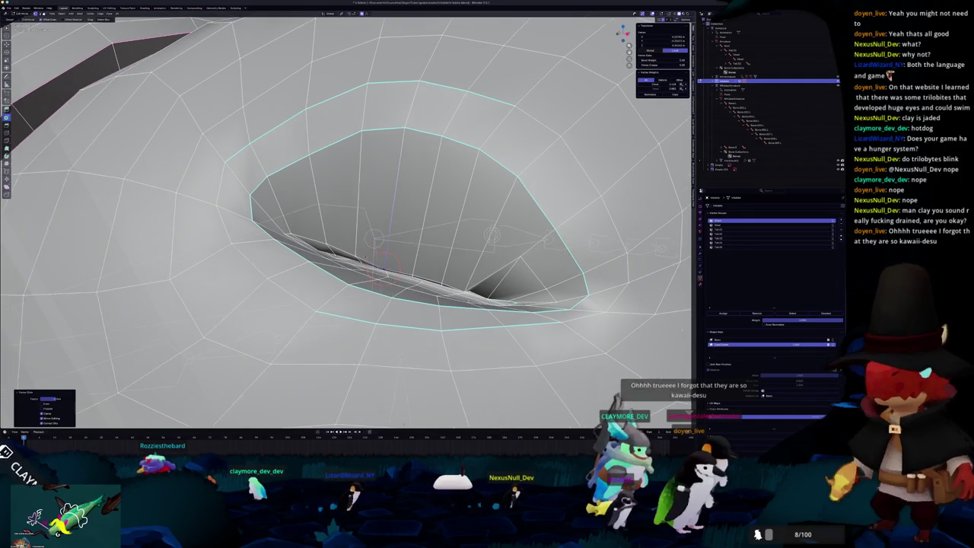
- Inspect the reshaped socket from several angles and deselect all vertices
{"action": "middle_click_drag", "start_coordinate": [367, 252], "coordinate": [387, 261], "text": "shift"}
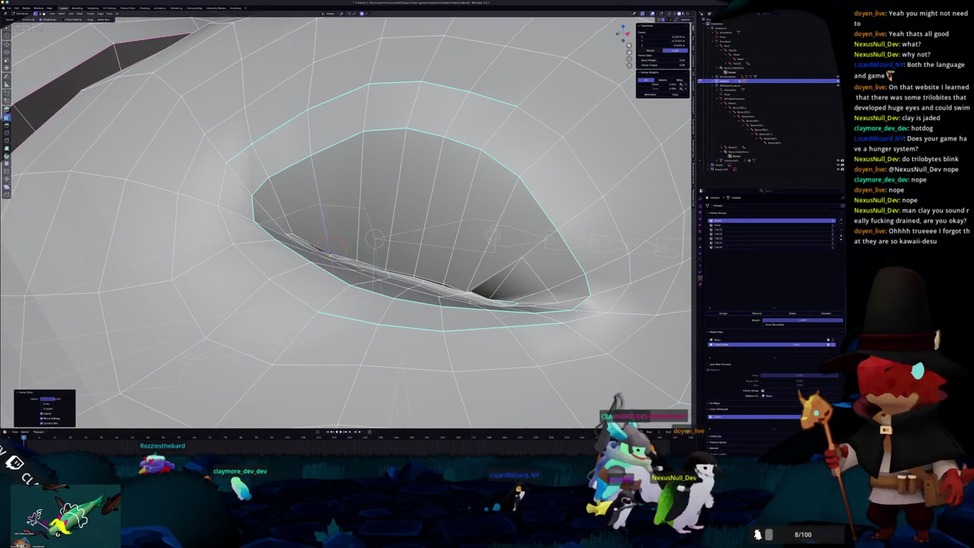
{"action": "middle_click_drag", "start_coordinate": [381, 229], "coordinate": [282, 175], "text": "shift"}
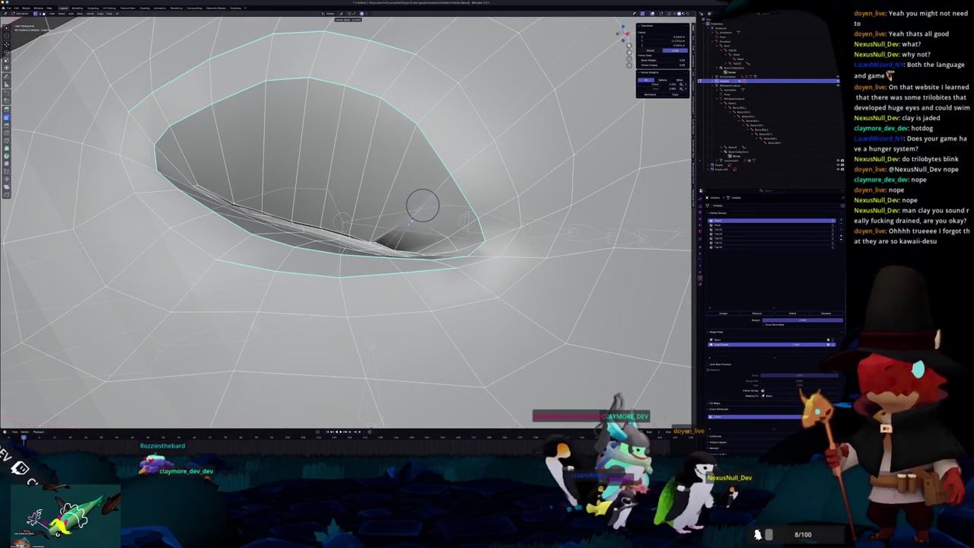
{"action": "mouse_move", "coordinate": [423, 205]}
{"action": "middle_mouse_down"}
{"action": "mouse_move", "coordinate": [445, 155]}
{"action": "mouse_move", "coordinate": [481, 174]}
{"action": "middle_mouse_up"}
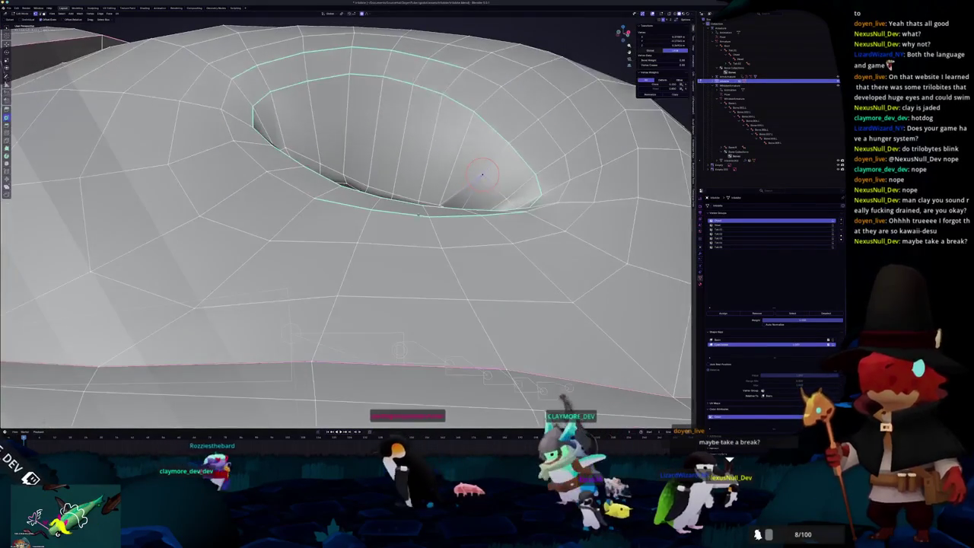
{"action": "scroll", "coordinate": [494, 198], "scroll_direction": "up", "scroll_amount": 5}
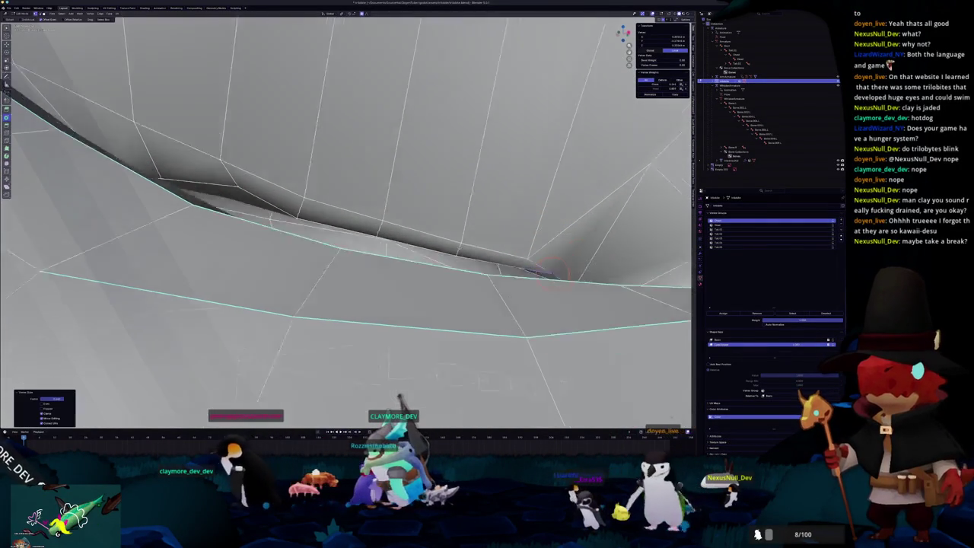
{"action": "mouse_move", "coordinate": [533, 247]}
{"action": "middle_mouse_down"}
{"action": "mouse_move", "coordinate": [407, 260]}
{"action": "mouse_move", "coordinate": [414, 268]}
{"action": "middle_mouse_up"}
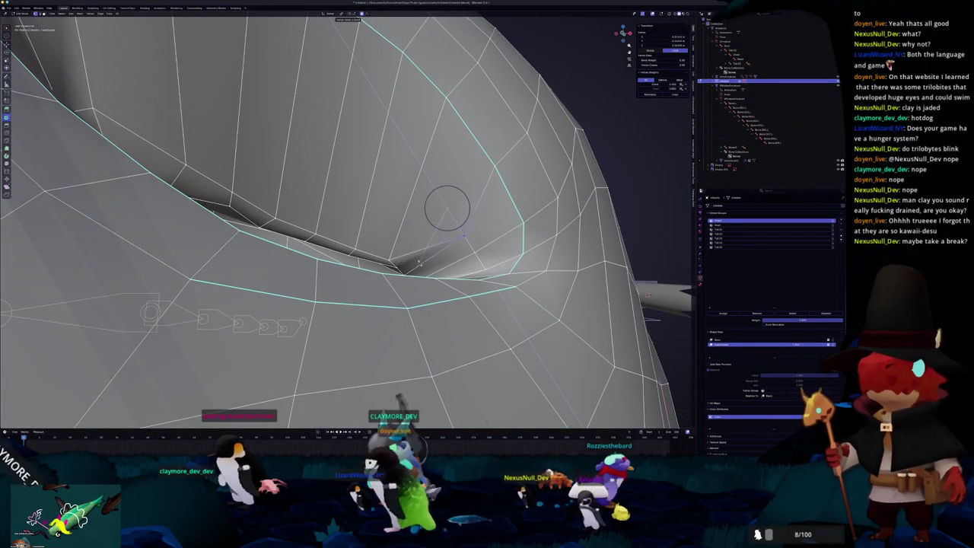
{"action": "middle_click_drag", "start_coordinate": [447, 207], "coordinate": [463, 235]}
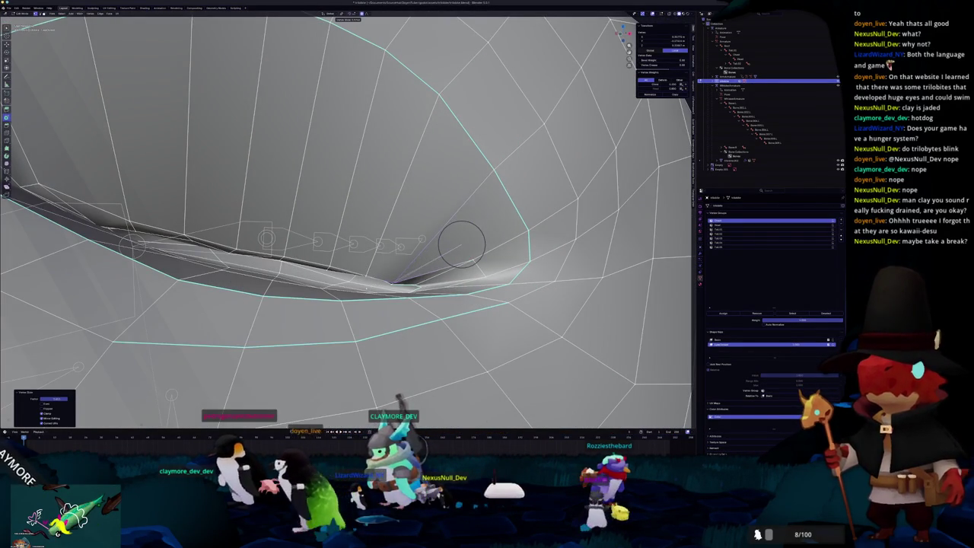
{"action": "key", "text": "alt+a"}
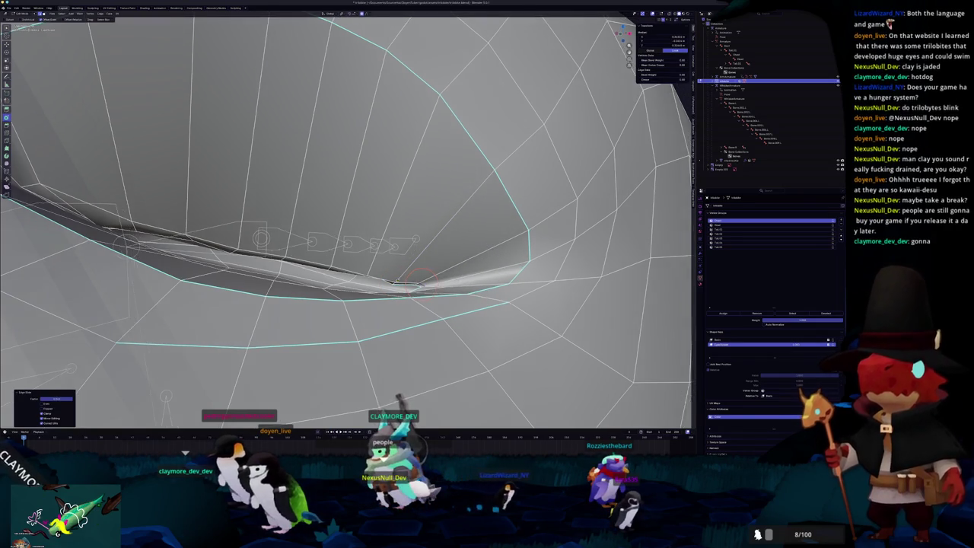
{"action": "scroll", "coordinate": [480, 266], "scroll_direction": "down", "scroll_amount": 3}
{"action": "middle_click_drag", "start_coordinate": [479, 266], "coordinate": [392, 250]}
{"action": "scroll", "coordinate": [346, 220], "scroll_direction": "down", "scroll_amount": 3}
- Move the selected eye-socket vertices into a new position with soft falloff
{"action": "scroll", "coordinate": [346, 221], "scroll_direction": "down", "scroll_amount": 2}
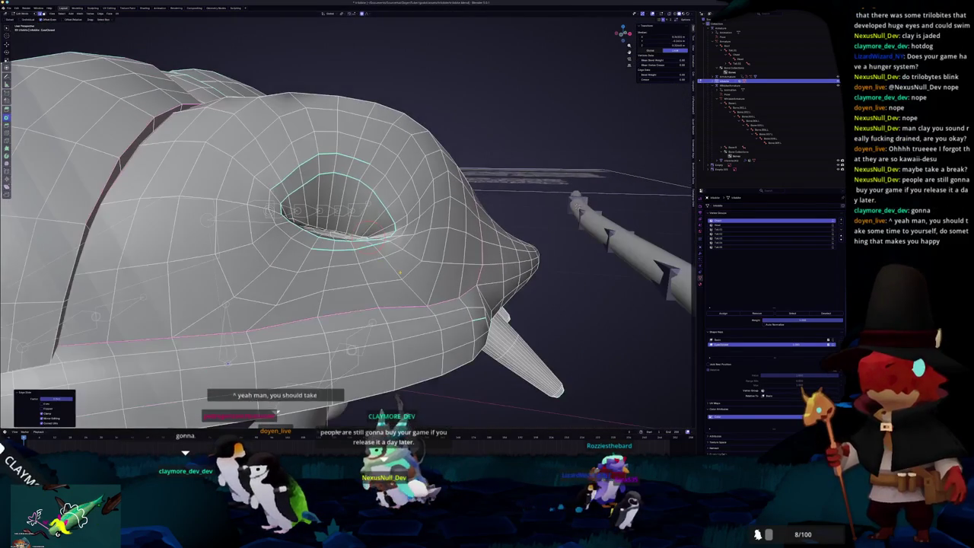
{"action": "scroll", "coordinate": [400, 271], "scroll_direction": "up", "scroll_amount": 2}
{"action": "middle_click_drag", "start_coordinate": [399, 272], "coordinate": [430, 247]}
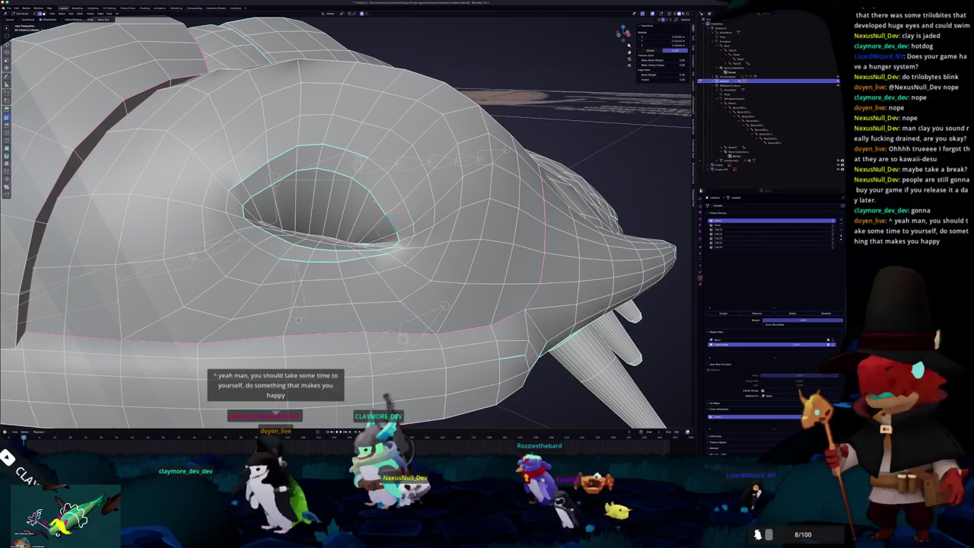
{"action": "mouse_move", "coordinate": [411, 198]}
{"action": "middle_mouse_down"}
{"action": "mouse_move", "coordinate": [426, 181]}
{"action": "mouse_move", "coordinate": [342, 190]}
{"action": "mouse_move", "coordinate": [357, 213]}
{"action": "middle_mouse_up"}
{"action": "scroll", "coordinate": [426, 181], "scroll_direction": "up", "scroll_amount": 2}
{"action": "scroll", "coordinate": [426, 182], "scroll_direction": "down", "scroll_amount": 2}
{"action": "scroll", "coordinate": [358, 213], "scroll_direction": "up", "scroll_amount": 2}
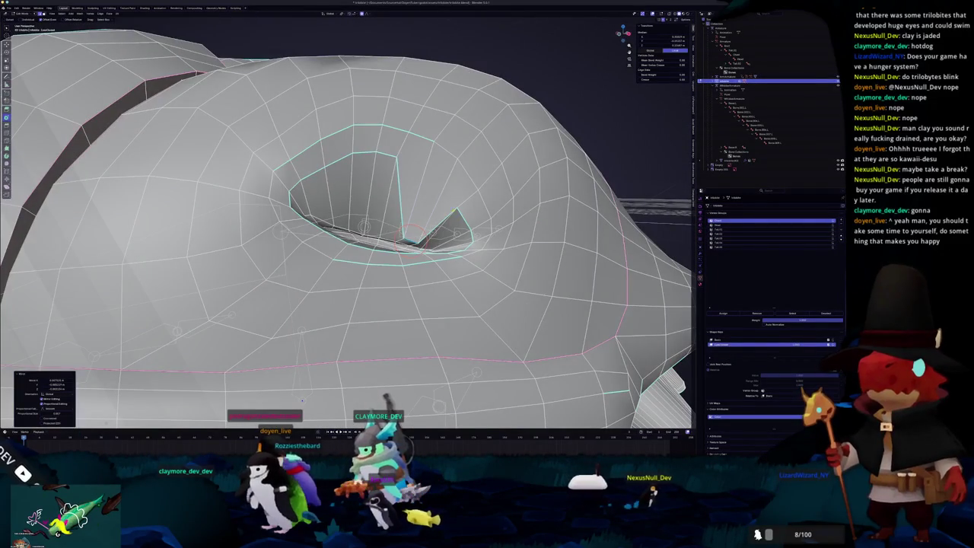
{"action": "key", "text": "g"}
{"action": "mouse_move", "coordinate": [411, 233]}
{"action": "middle_mouse_down"}
{"action": "mouse_move", "coordinate": [398, 201]}
{"action": "mouse_move", "coordinate": [357, 212]}
{"action": "mouse_move", "coordinate": [389, 255]}
{"action": "middle_mouse_up"}
{"action": "left_click", "coordinate": [396, 268]}
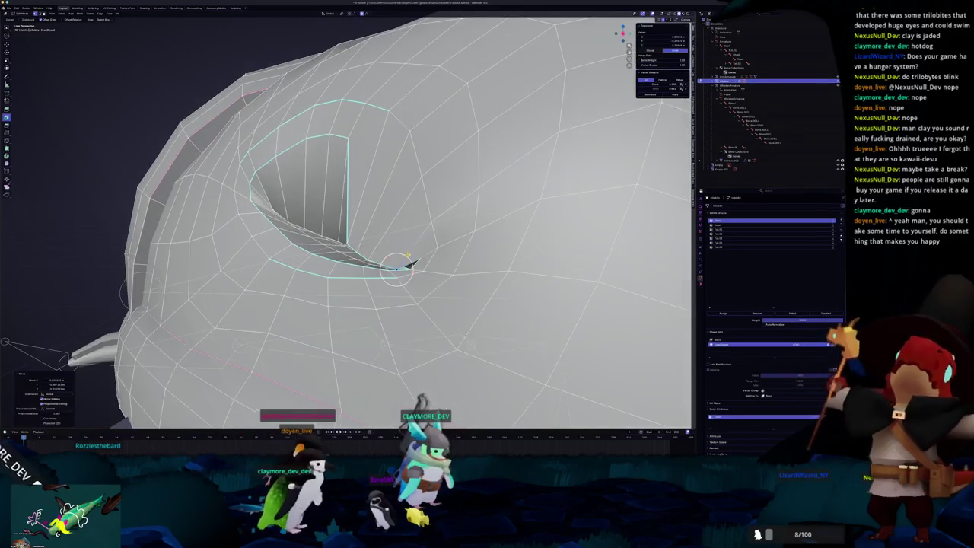
- Reposition another socket vertex and pull the lower rim selection downward
{"action": "key", "text": "g"}
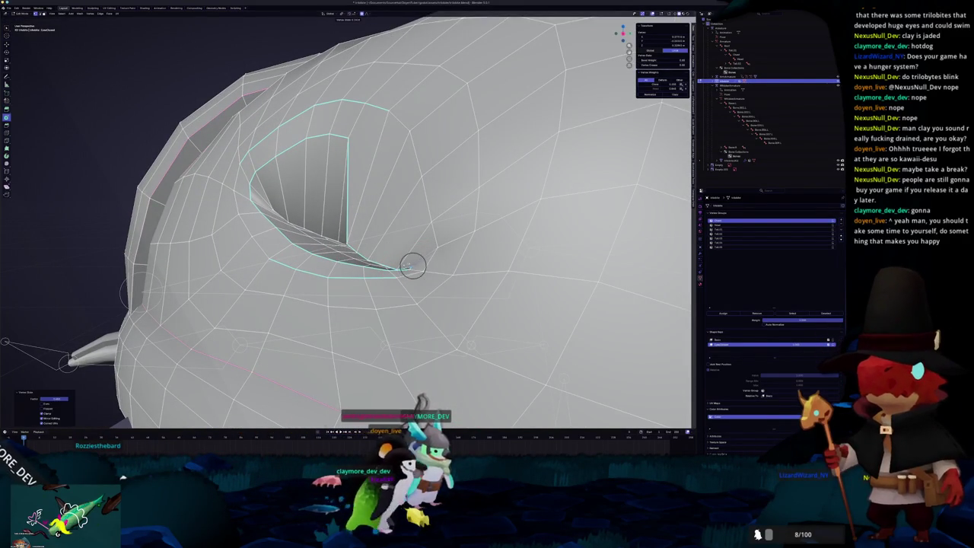
{"action": "mouse_move", "coordinate": [409, 266]}
{"action": "middle_mouse_down"}
{"action": "mouse_move", "coordinate": [455, 268]}
{"action": "mouse_move", "coordinate": [359, 163]}
{"action": "mouse_move", "coordinate": [334, 168]}
{"action": "mouse_move", "coordinate": [381, 122]}
{"action": "mouse_move", "coordinate": [451, 236]}
{"action": "middle_mouse_up"}
{"action": "scroll", "coordinate": [455, 266], "scroll_direction": "down", "scroll_amount": 3}
{"action": "key", "text": "g"}
{"action": "left_click", "coordinate": [334, 168]}
{"action": "key", "text": "g"}
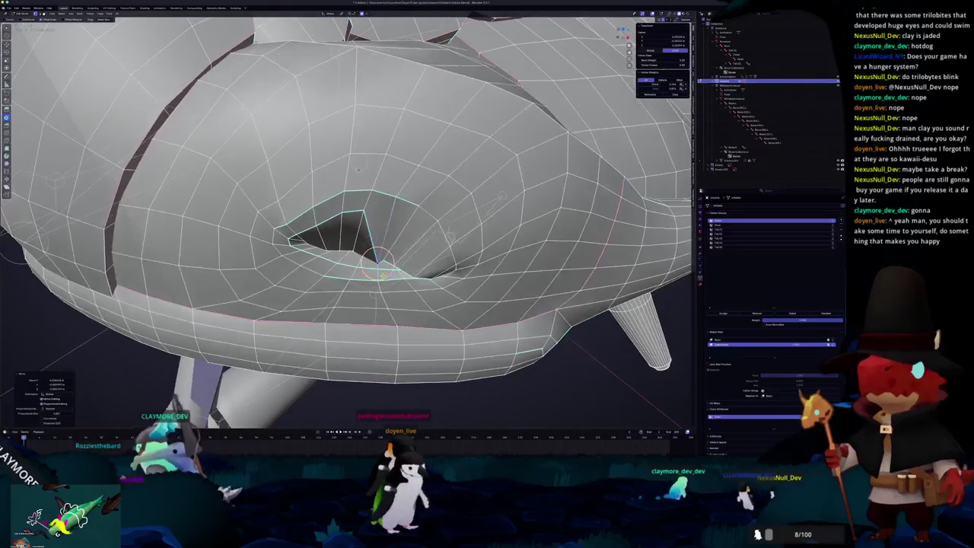
{"action": "left_click", "coordinate": [429, 277], "text": "ctrl"}
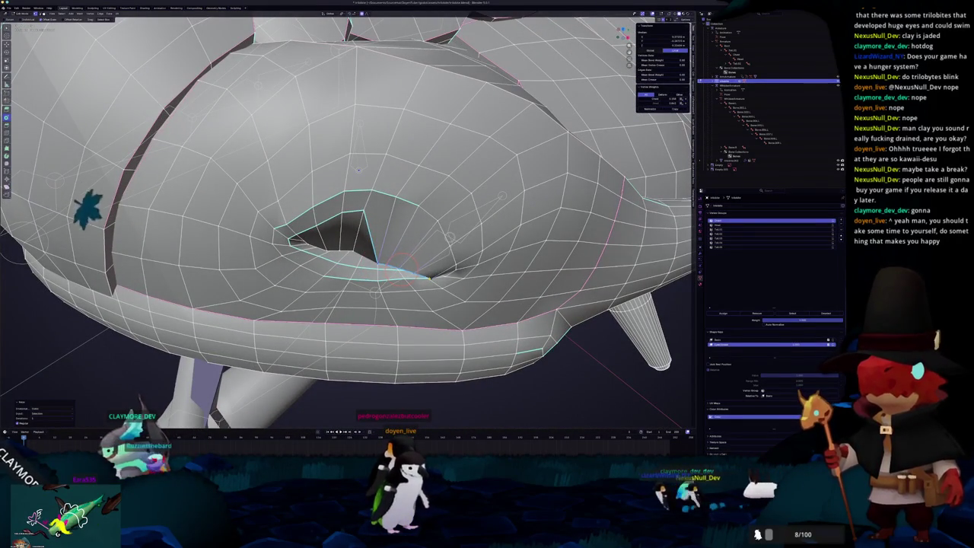
{"action": "mouse_move", "coordinate": [430, 278]}
{"action": "middle_mouse_down"}
{"action": "mouse_move", "coordinate": [502, 336]}
{"action": "mouse_move", "coordinate": [516, 325]}
{"action": "mouse_move", "coordinate": [352, 320]}
{"action": "mouse_move", "coordinate": [402, 156]}
{"action": "middle_mouse_up"}
{"action": "scroll", "coordinate": [352, 321], "scroll_direction": "up", "scroll_amount": 4}
{"action": "scroll", "coordinate": [353, 320], "scroll_direction": "down", "scroll_amount": 3}
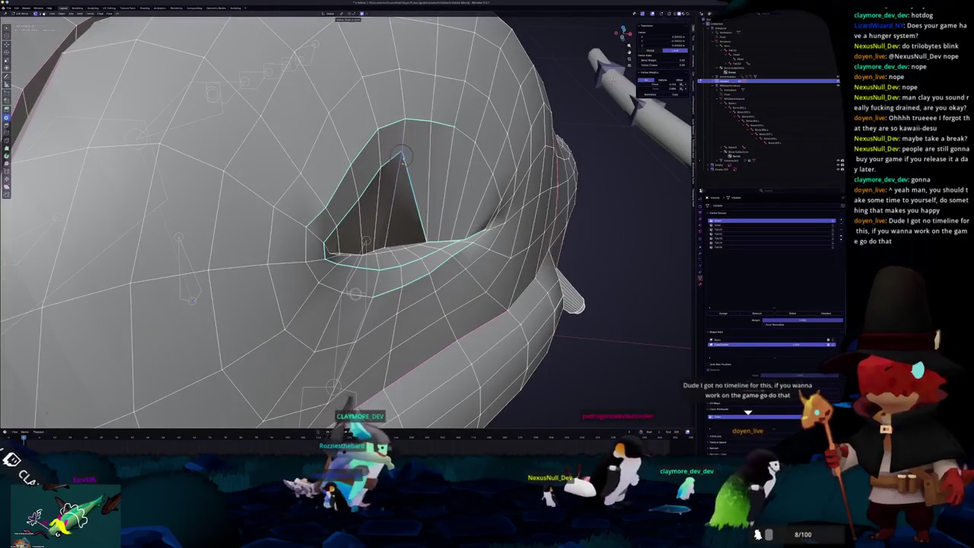
{"action": "left_click_drag", "start_coordinate": [401, 156], "coordinate": [403, 227]}
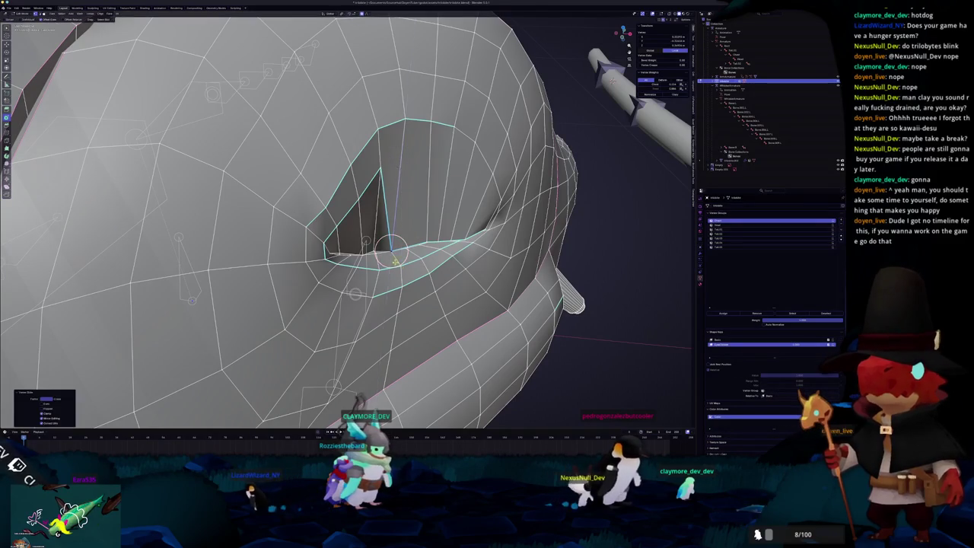
- Slide a rim vertex and raise the lower rim into a thin slit, then leave Edit Mode
{"action": "mouse_move", "coordinate": [394, 261]}
{"action": "middle_mouse_down"}
{"action": "mouse_move", "coordinate": [377, 232]}
{"action": "mouse_move", "coordinate": [358, 232]}
{"action": "mouse_move", "coordinate": [342, 164]}
{"action": "middle_mouse_up"}
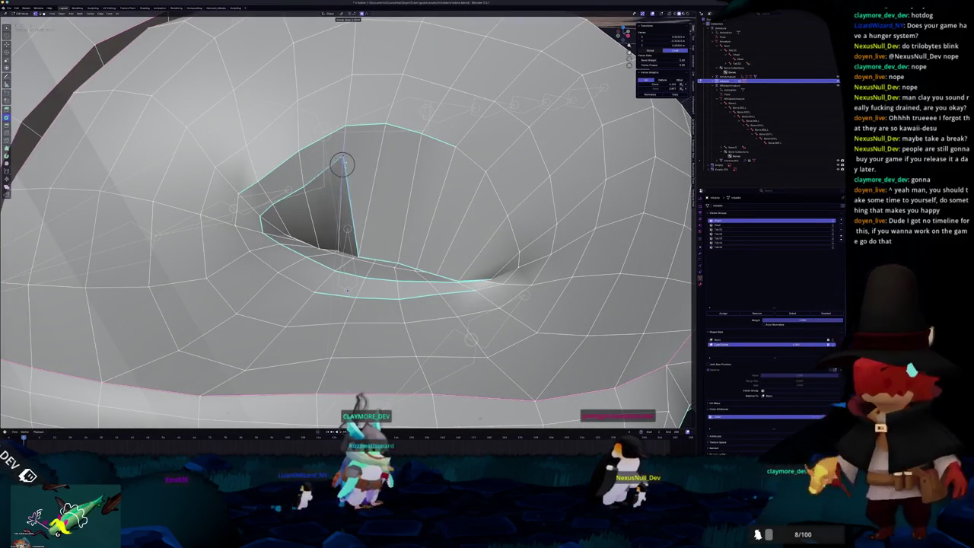
{"action": "key", "text": "g"}
{"action": "key", "text": "g"}
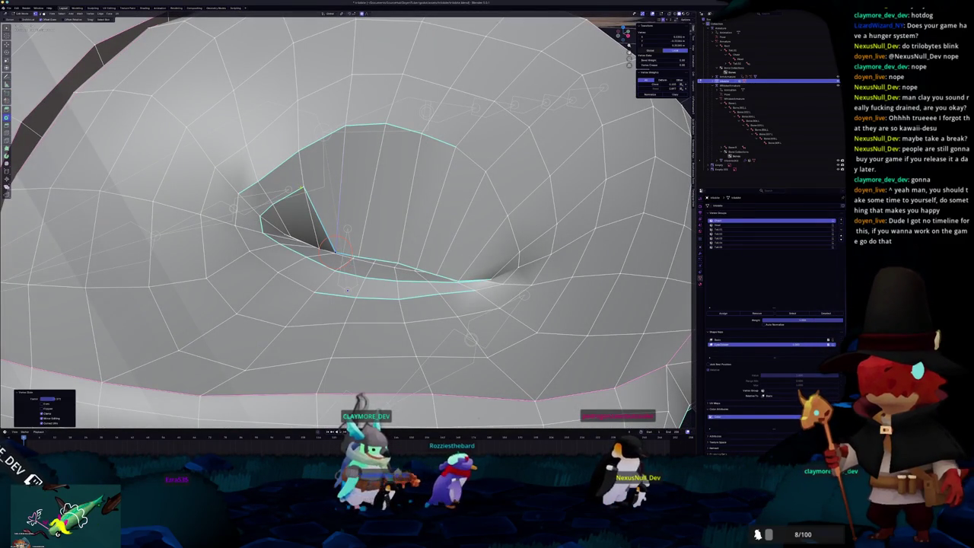
{"action": "left_click", "coordinate": [303, 186]}
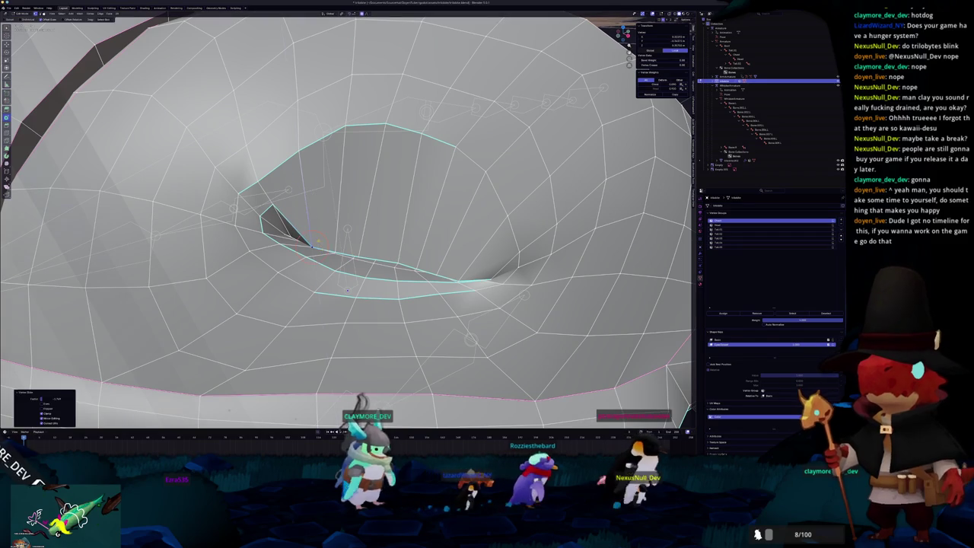
{"action": "key", "text": "g"}
{"action": "left_click", "coordinate": [279, 215]}
{"action": "mouse_move", "coordinate": [279, 215]}
{"action": "middle_mouse_down"}
{"action": "mouse_move", "coordinate": [235, 227]}
{"action": "mouse_move", "coordinate": [724, 374]}
{"action": "middle_mouse_up"}
{"action": "key", "text": "Tab"}
{"action": "scroll", "coordinate": [235, 228], "scroll_direction": "down", "scroll_amount": 5}
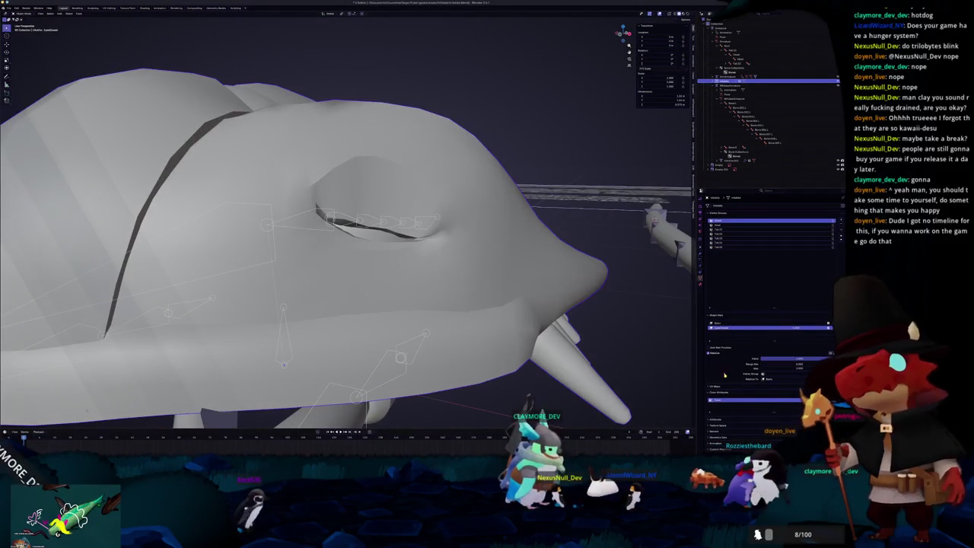
- Test the eyelid shape key over the narrowed eye, then slide the slit's tip vertex inward
{"action": "mouse_move", "coordinate": [798, 359]}
{"action": "left_mouse_down"}
{"action": "mouse_move", "coordinate": [784, 358]}
{"action": "mouse_move", "coordinate": [807, 358]}
{"action": "left_mouse_up"}
{"action": "key", "text": "Tab"}
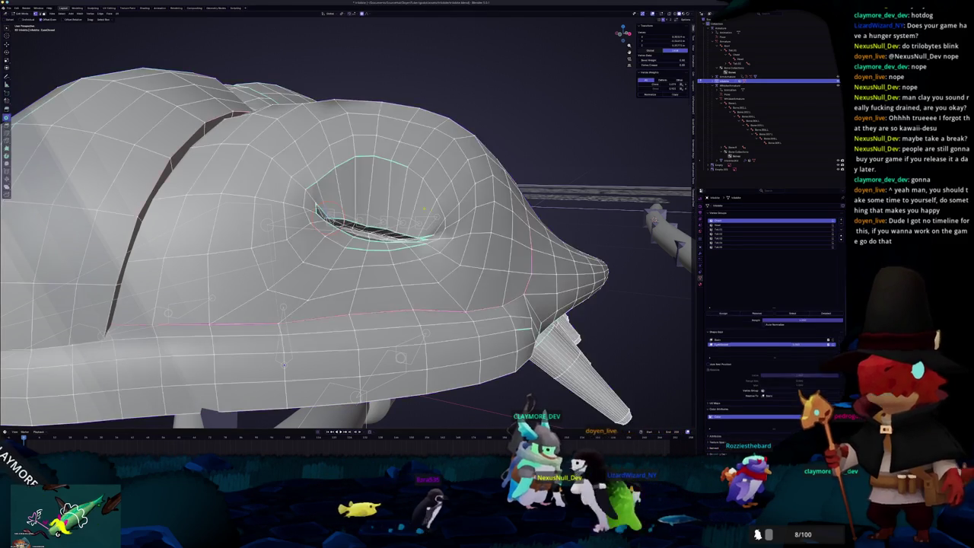
{"action": "scroll", "coordinate": [335, 329], "scroll_direction": "up", "scroll_amount": 2}
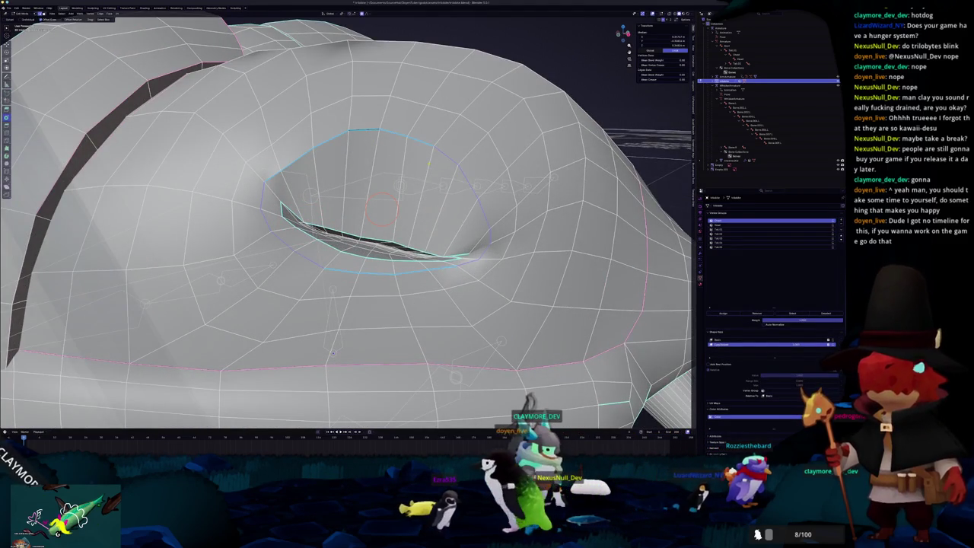
{"action": "middle_click_drag", "start_coordinate": [382, 206], "coordinate": [376, 209]}
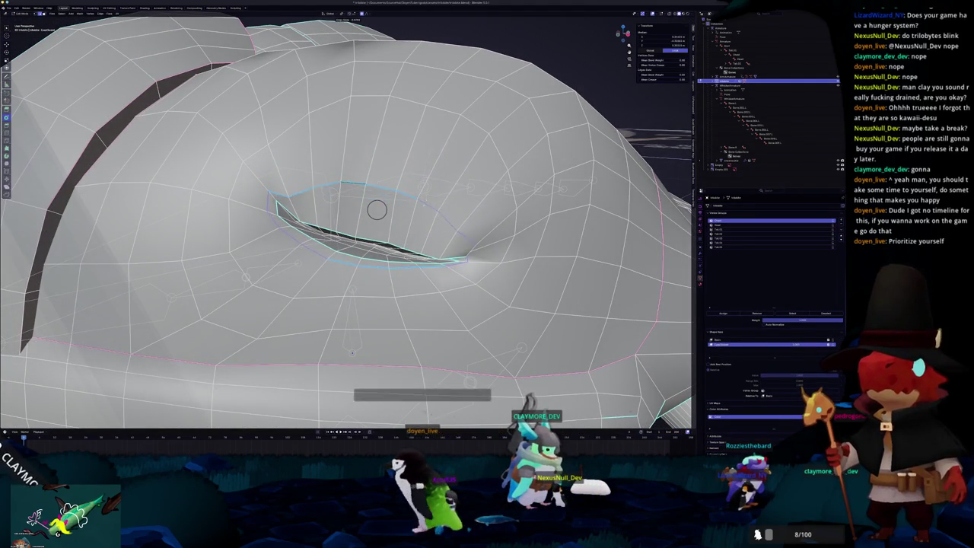
{"action": "middle_click_drag", "start_coordinate": [377, 210], "coordinate": [370, 179]}
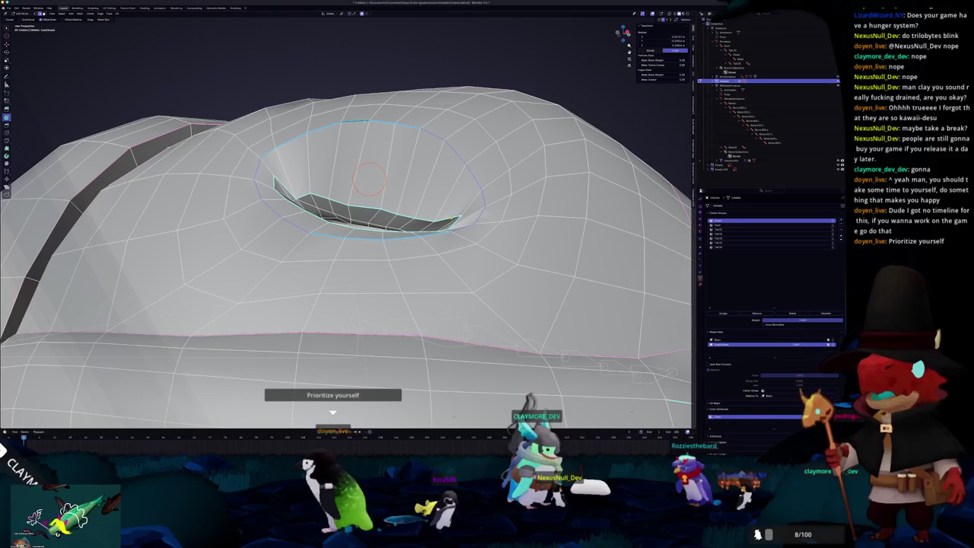
{"action": "scroll", "coordinate": [647, 209], "scroll_direction": "up", "scroll_amount": 5}
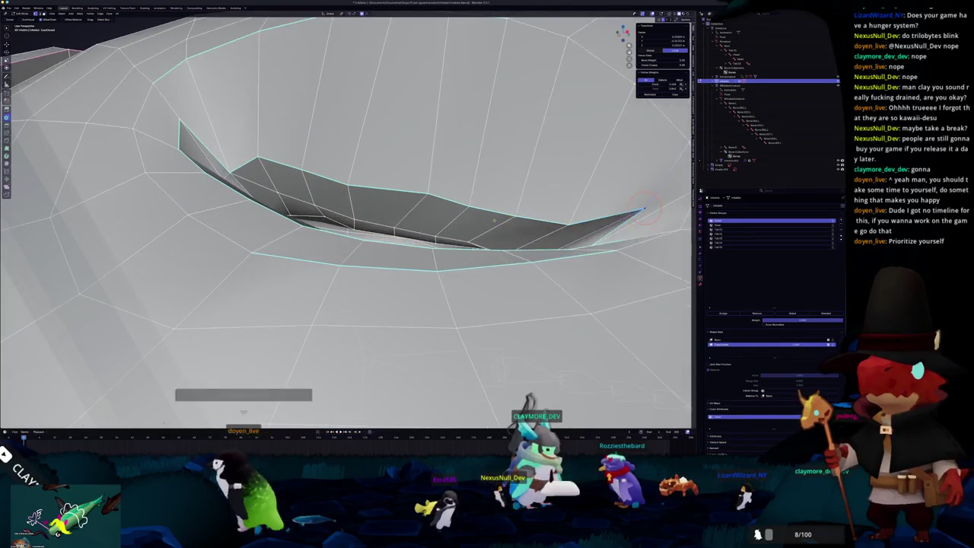
{"action": "key", "text": "g"}
{"action": "key", "text": "g"}
{"action": "left_click", "coordinate": [591, 234]}
- Try selecting an edge path along the slit's top edge, then undo that selection
{"action": "middle_click_drag", "start_coordinate": [521, 255], "coordinate": [524, 283]}
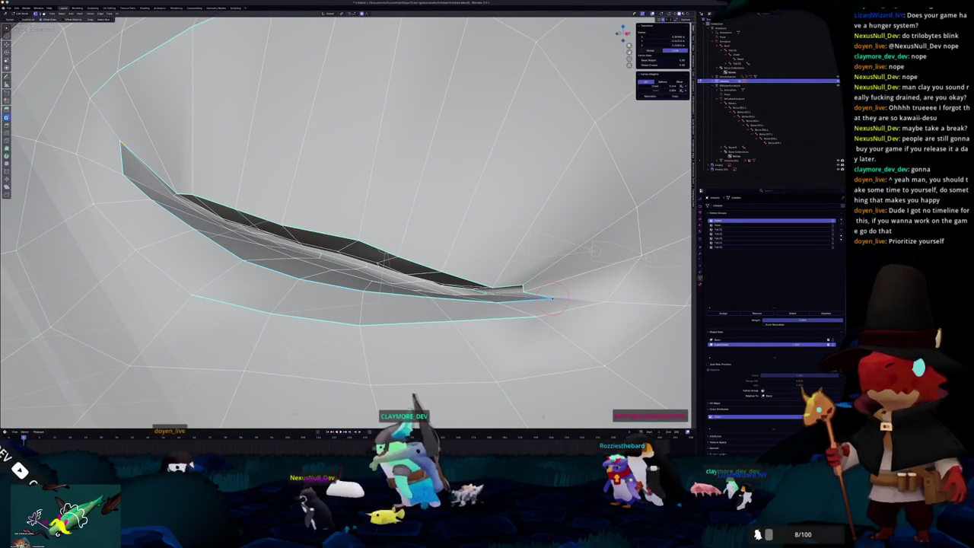
{"action": "left_click", "coordinate": [554, 298], "text": "ctrl"}
{"action": "mouse_move", "coordinate": [554, 298]}
{"action": "middle_mouse_down"}
{"action": "mouse_move", "coordinate": [471, 251]}
{"action": "mouse_move", "coordinate": [371, 219]}
{"action": "middle_mouse_up"}
{"action": "left_click", "coordinate": [471, 251], "text": "alt+shift"}
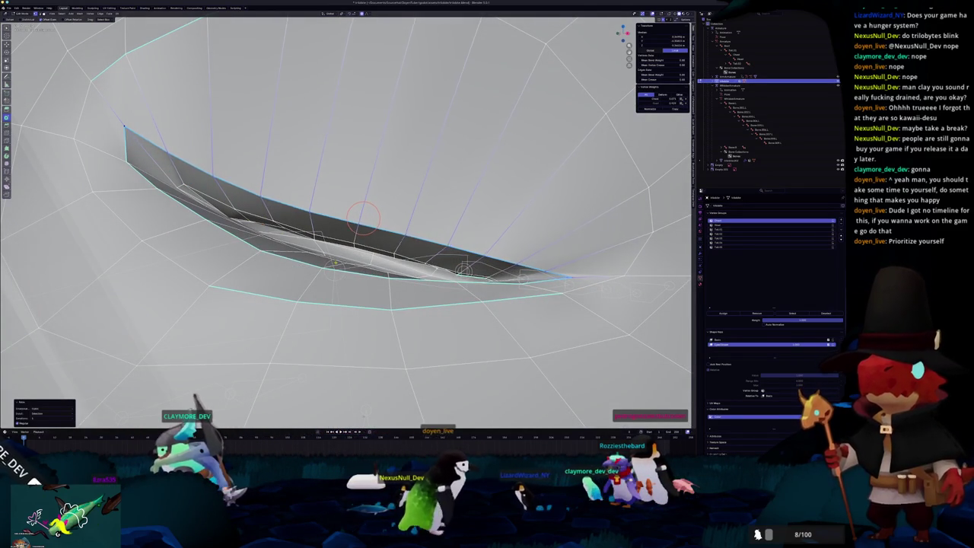
{"action": "mouse_move", "coordinate": [371, 219]}
{"action": "middle_mouse_down"}
{"action": "mouse_move", "coordinate": [365, 201]}
{"action": "mouse_move", "coordinate": [185, 198]}
{"action": "mouse_move", "coordinate": [230, 189]}
{"action": "middle_mouse_up"}
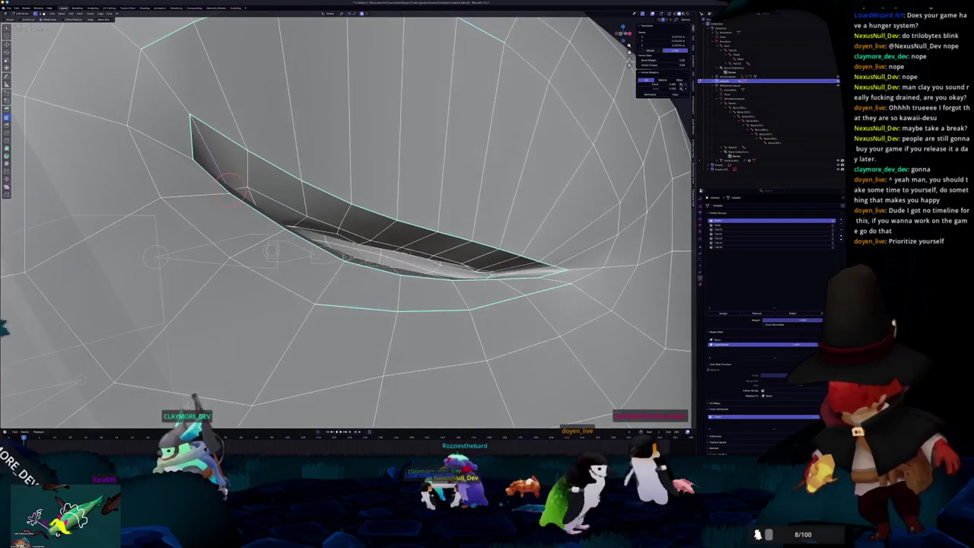
{"action": "left_click", "coordinate": [397, 242], "text": "ctrl"}
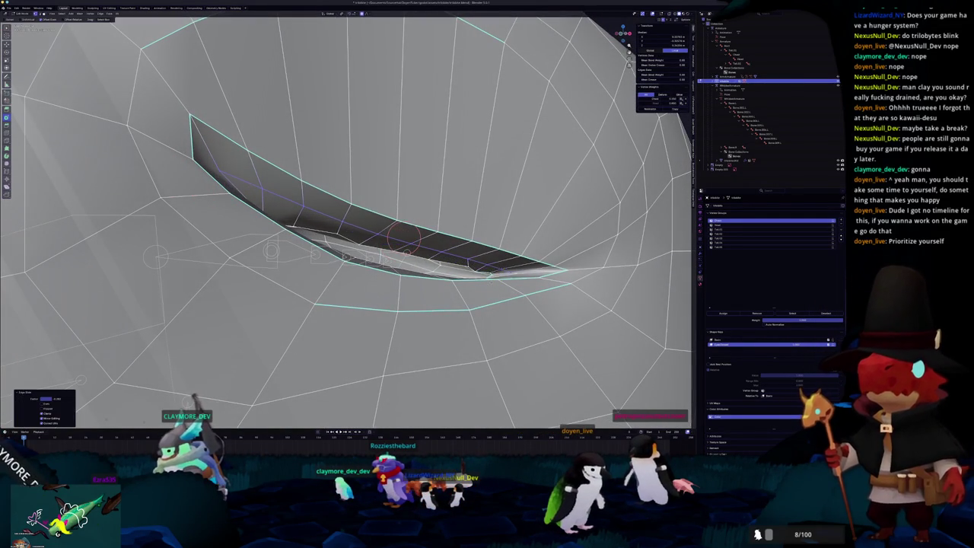
{"action": "scroll", "coordinate": [394, 233], "scroll_direction": "up", "scroll_amount": 2}
{"action": "scroll", "coordinate": [394, 232], "scroll_direction": "up", "scroll_amount": 1}
{"action": "key", "text": "ctrl+z"}
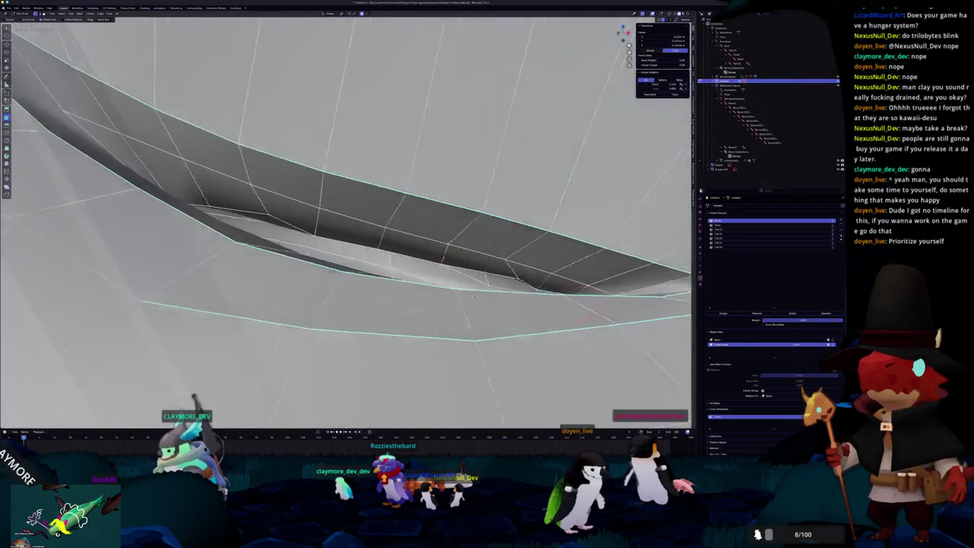
- With X-ray on, select the edges and faces lining the slit
{"action": "mouse_move", "coordinate": [442, 235]}
{"action": "middle_mouse_down"}
{"action": "mouse_move", "coordinate": [586, 323]}
{"action": "mouse_move", "coordinate": [533, 304]}
{"action": "middle_mouse_up"}
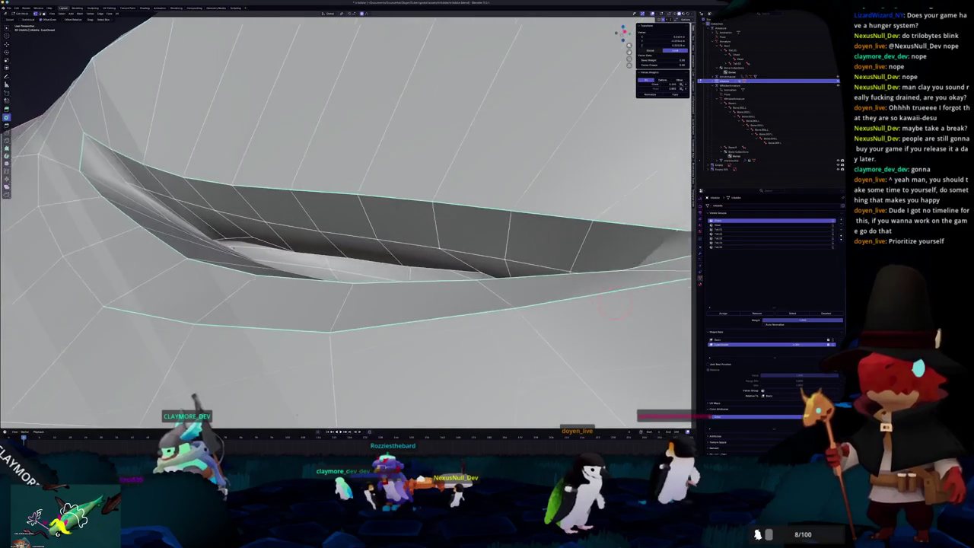
{"action": "key", "text": "alt+z"}
{"action": "scroll", "coordinate": [533, 305], "scroll_direction": "up", "scroll_amount": 3}
{"action": "scroll", "coordinate": [306, 137], "scroll_direction": "down", "scroll_amount": 2}
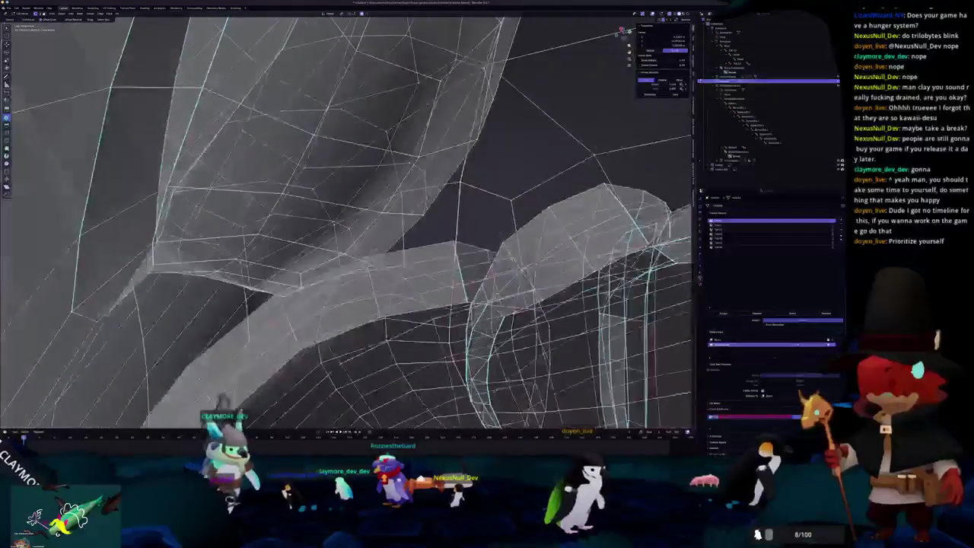
{"action": "left_click", "coordinate": [306, 137], "text": "ctrl"}
{"action": "mouse_move", "coordinate": [306, 137]}
{"action": "middle_mouse_down"}
{"action": "mouse_move", "coordinate": [390, 164]}
{"action": "mouse_move", "coordinate": [290, 272]}
{"action": "middle_mouse_up"}
{"action": "left_click", "coordinate": [391, 163]}
- Shift the selected slit faces with proportional editing falloff
{"action": "scroll", "coordinate": [291, 272], "scroll_direction": "down", "scroll_amount": 2}
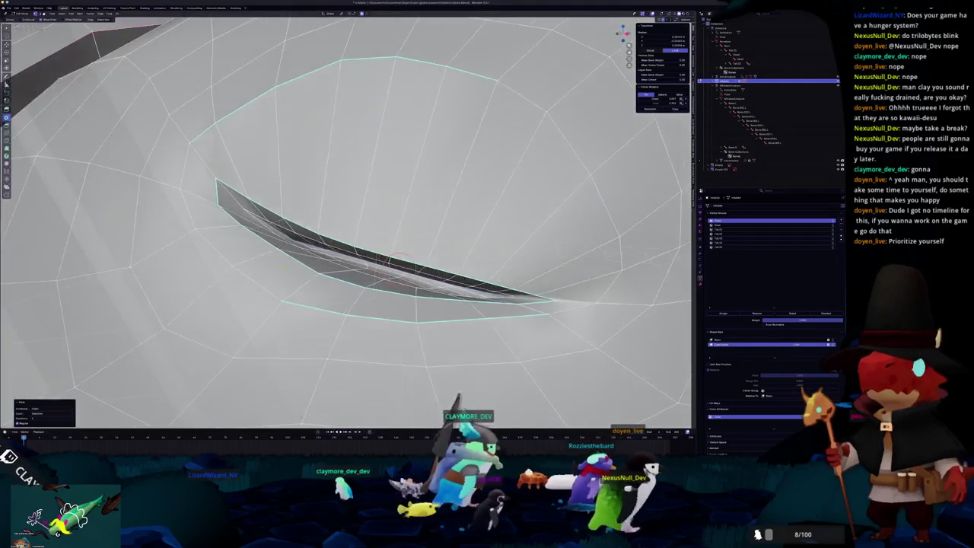
{"action": "scroll", "coordinate": [285, 268], "scroll_direction": "down", "scroll_amount": 3}
{"action": "scroll", "coordinate": [281, 264], "scroll_direction": "up", "scroll_amount": 1}
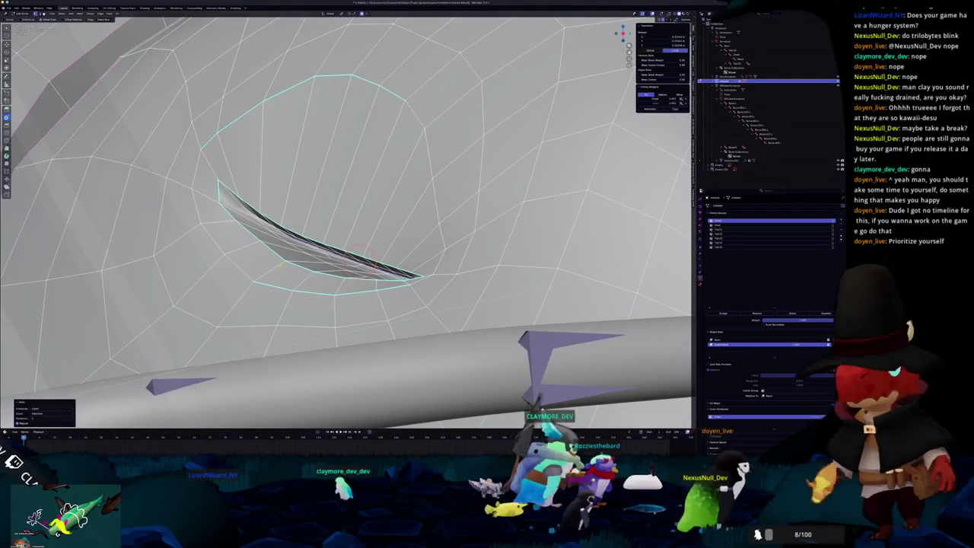
{"action": "scroll", "coordinate": [282, 268], "scroll_direction": "up", "scroll_amount": 3}
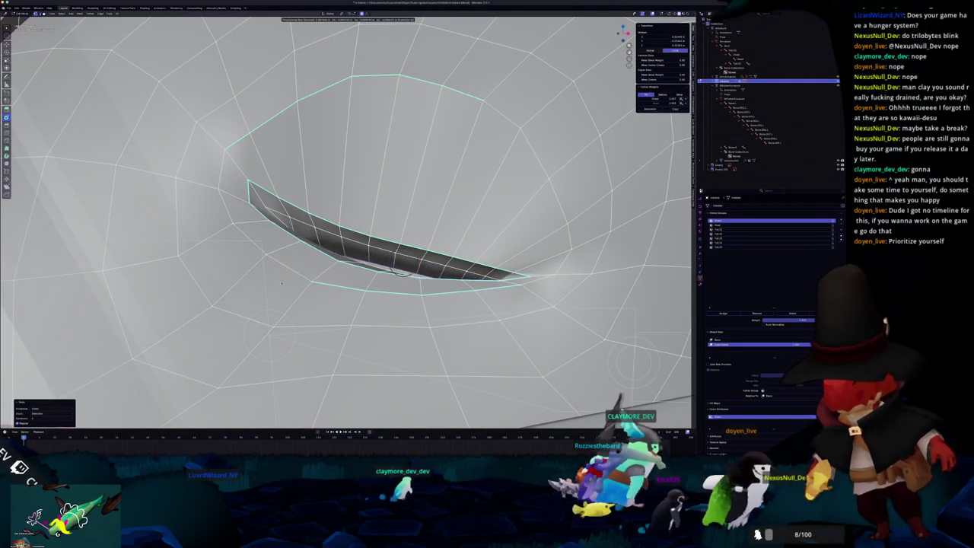
{"action": "key", "text": "g"}
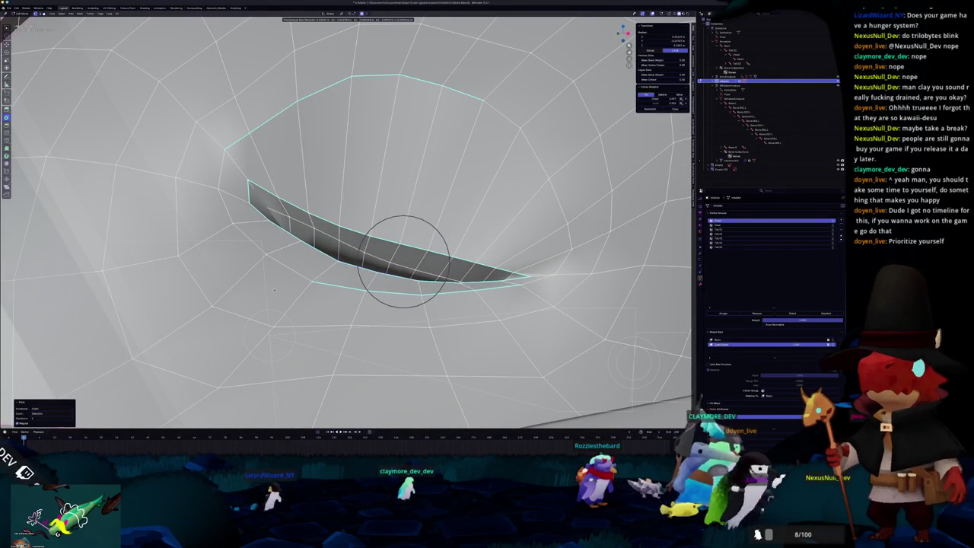
{"action": "key", "text": "Escape"}
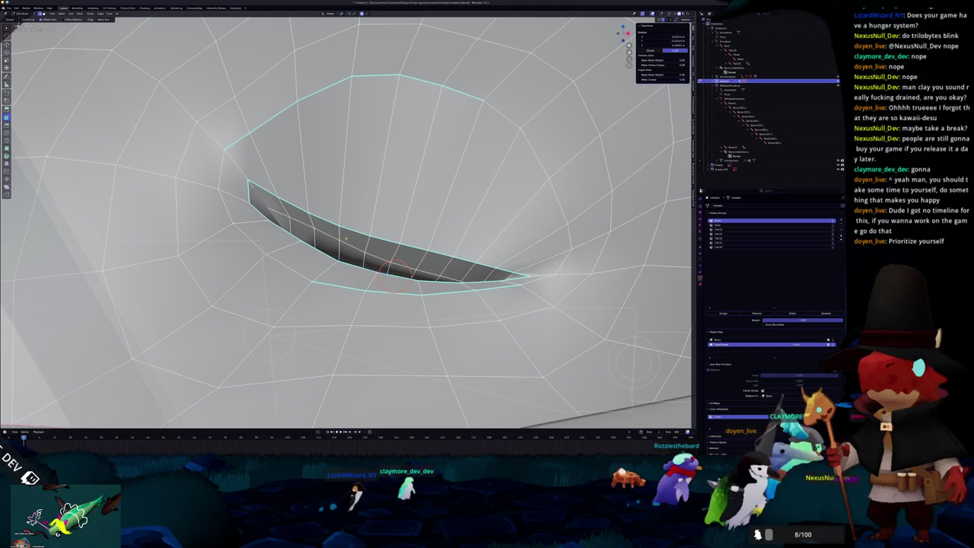
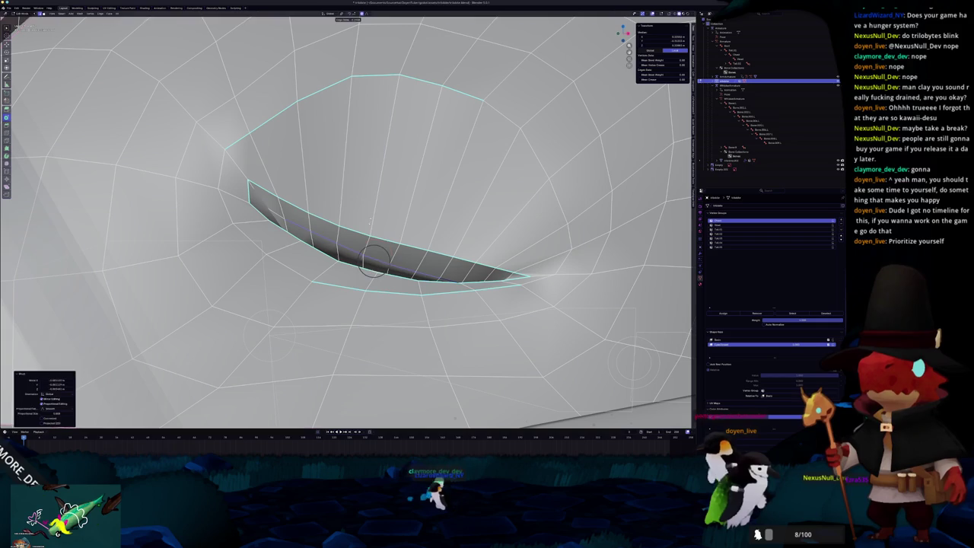
- Select the edge path around the eye rim and slide its vertices to narrow the hole
{"action": "scroll", "coordinate": [346, 221], "scroll_direction": "down", "scroll_amount": 5}
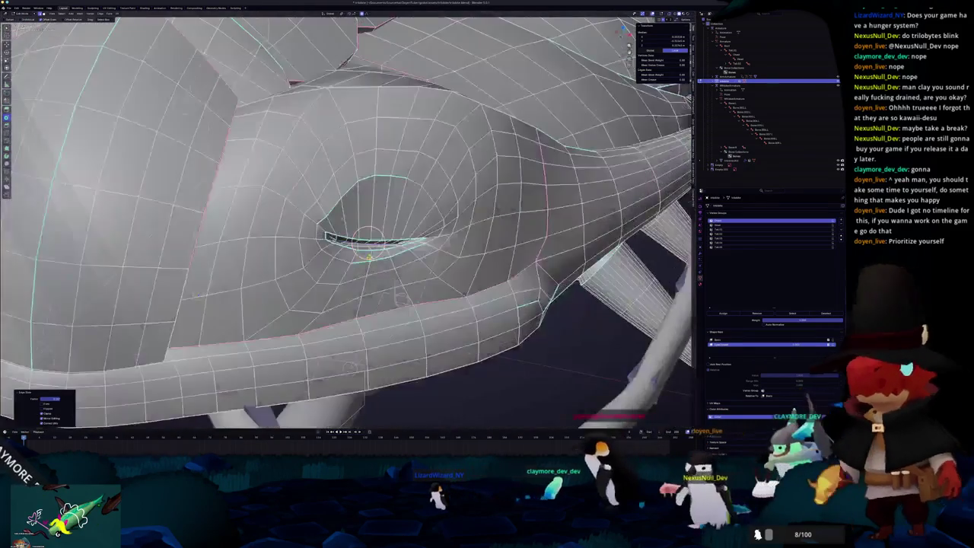
{"action": "middle_click_drag", "start_coordinate": [346, 221], "coordinate": [358, 213]}
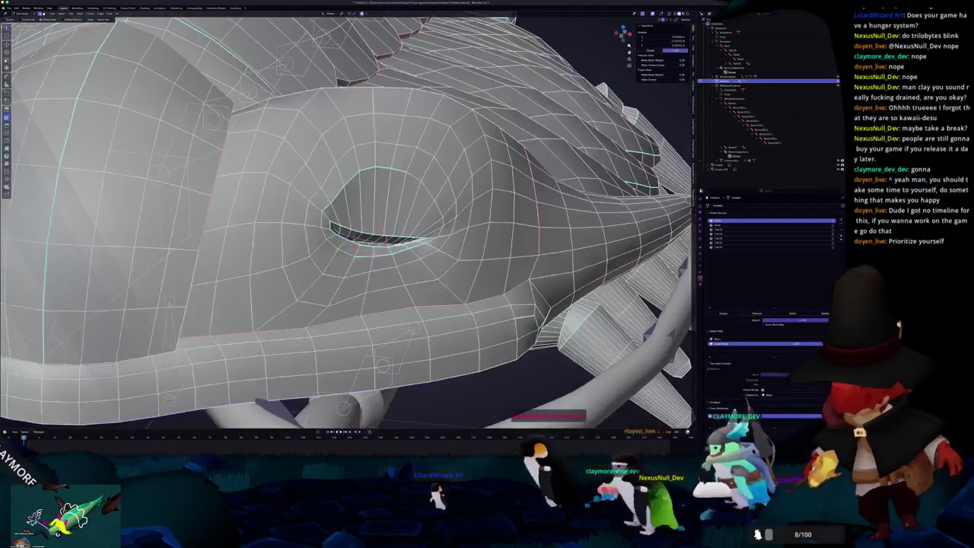
{"action": "scroll", "coordinate": [357, 213], "scroll_direction": "up", "scroll_amount": 3}
{"action": "mouse_move", "coordinate": [380, 247]}
{"action": "middle_mouse_down"}
{"action": "mouse_move", "coordinate": [341, 147]}
{"action": "mouse_move", "coordinate": [338, 156]}
{"action": "mouse_move", "coordinate": [395, 165]}
{"action": "middle_mouse_up"}
{"action": "left_click", "coordinate": [338, 156], "text": "ctrl"}
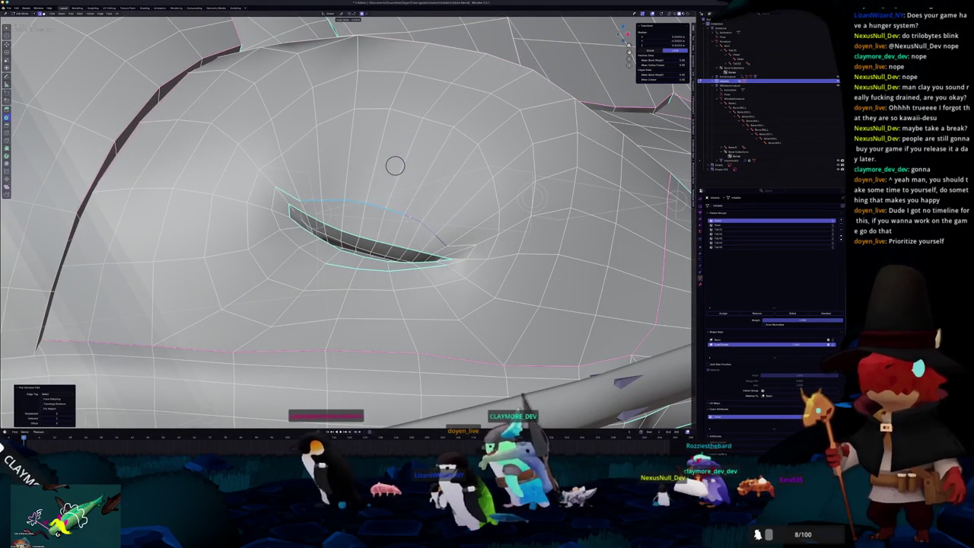
{"action": "key", "text": "shift+v"}
{"action": "left_click", "coordinate": [299, 198]}
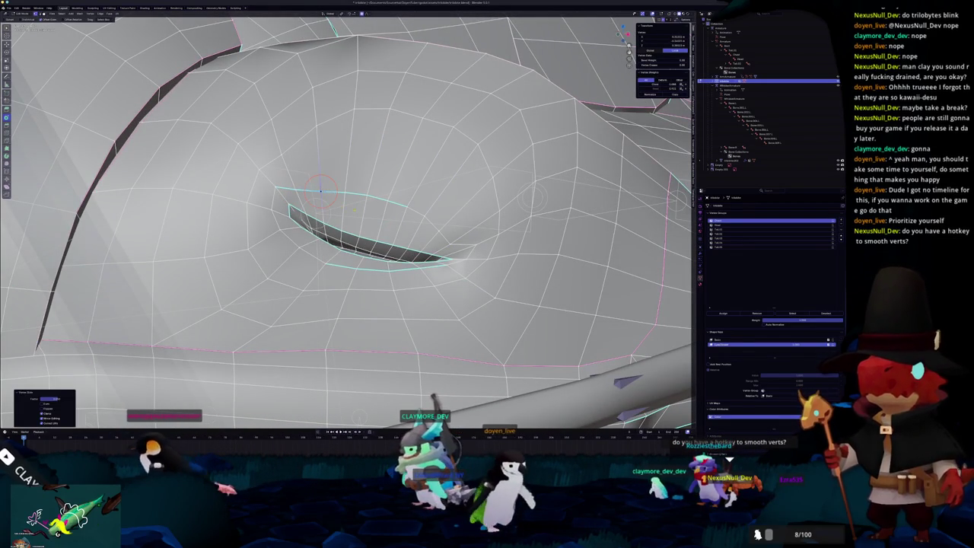
- Slide the eye-rim vertices further to tighten the slit, then return to Object Mode
{"action": "middle_click_drag", "start_coordinate": [342, 228], "coordinate": [323, 236]}
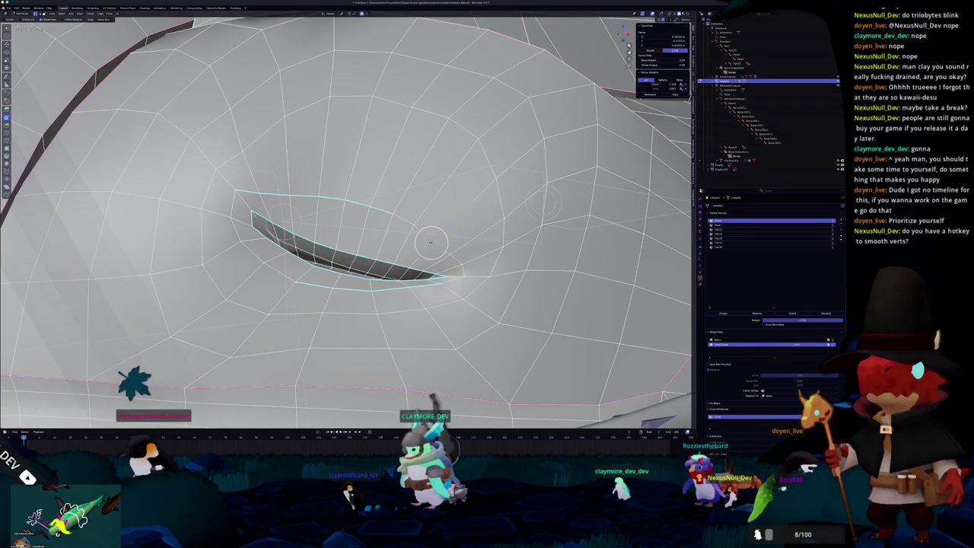
{"action": "key", "text": "g"}
{"action": "key", "text": "g"}
{"action": "left_click", "coordinate": [432, 240]}
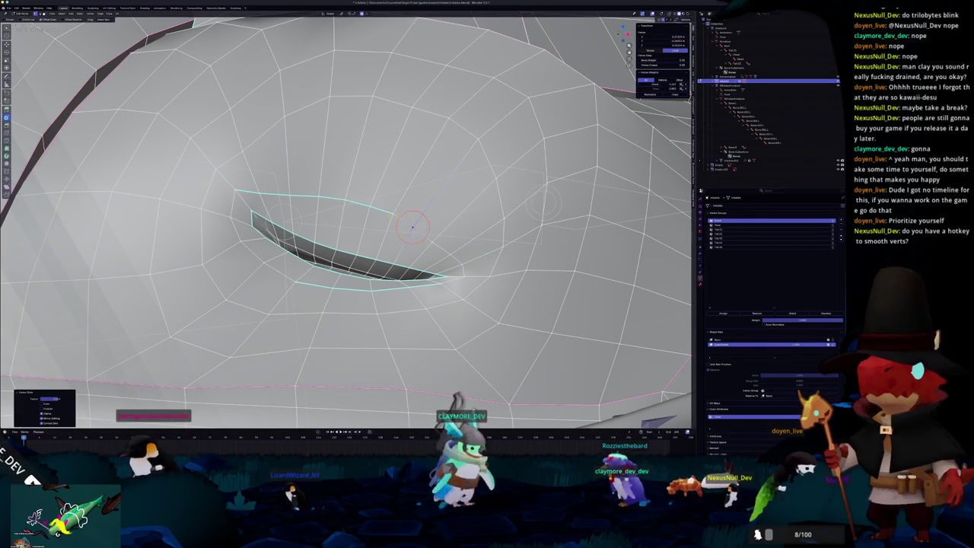
{"action": "key", "text": "Tab"}
{"action": "scroll", "coordinate": [373, 240], "scroll_direction": "down", "scroll_amount": 5}
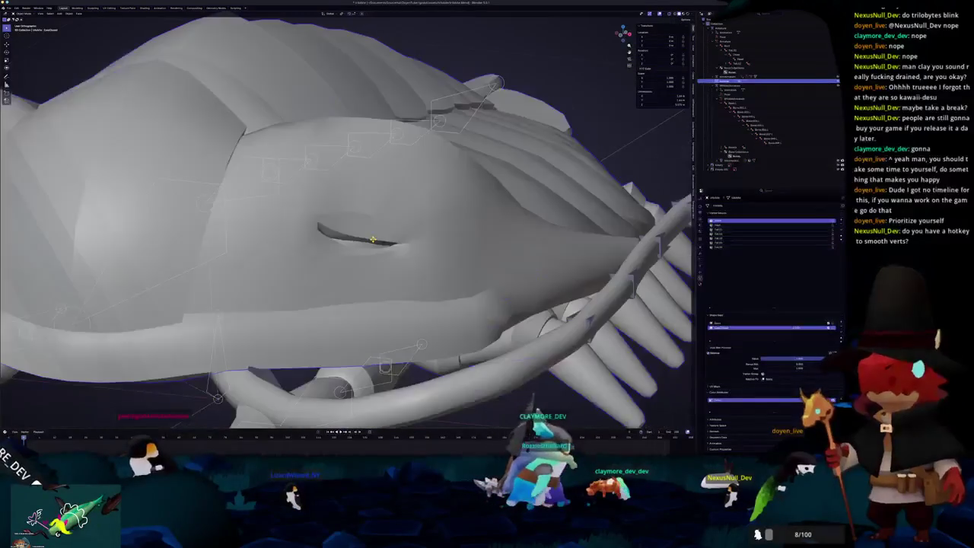
- Orbit to a three-quarter view and zoom in close on the trilobite's eye slit
{"action": "scroll", "coordinate": [373, 240], "scroll_direction": "down", "scroll_amount": 5}
{"action": "middle_click_drag", "start_coordinate": [373, 240], "coordinate": [363, 250]}
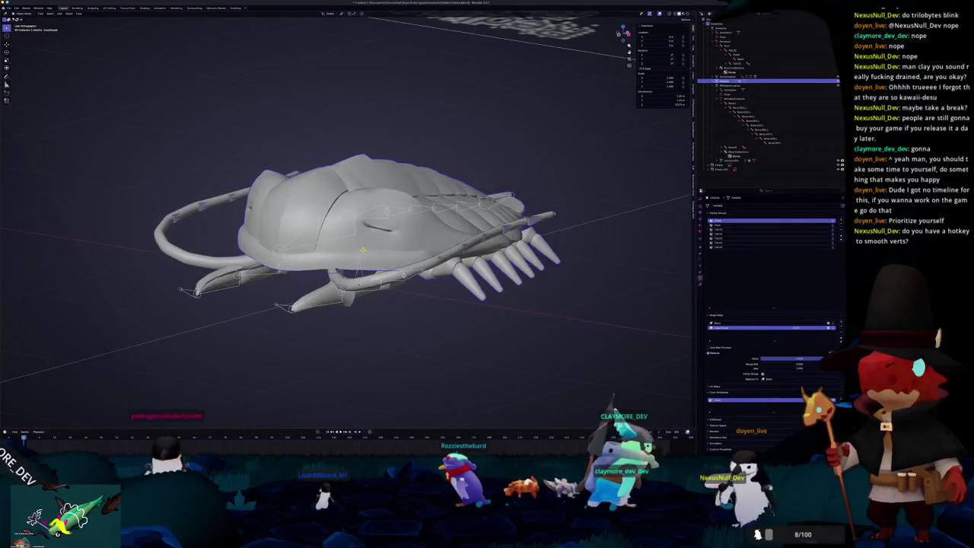
{"action": "scroll", "coordinate": [364, 249], "scroll_direction": "up", "scroll_amount": 2}
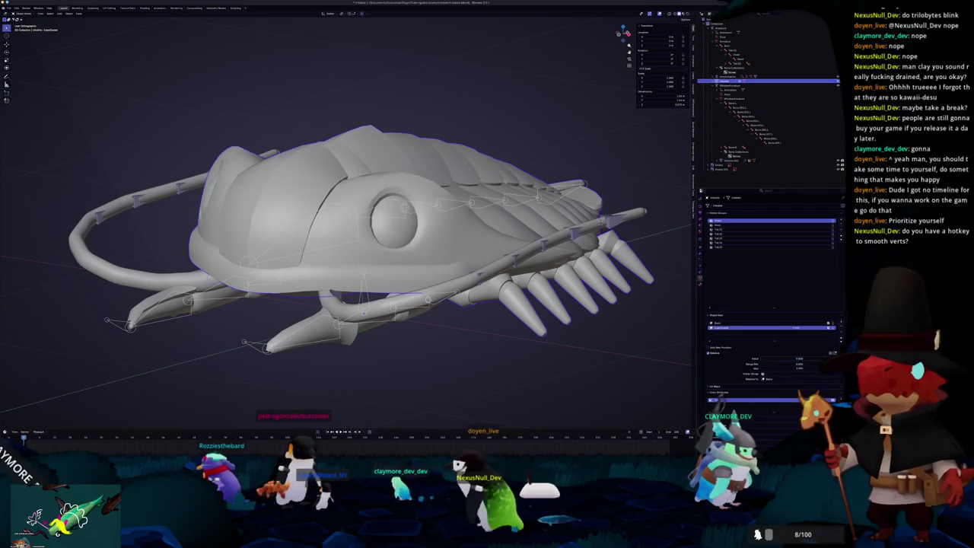
{"action": "scroll", "coordinate": [485, 245], "scroll_direction": "up", "scroll_amount": 5}
- Switch the trilobite into Sculpt Mode and orbit to see the head, antenna and legs
{"action": "left_click", "coordinate": [482, 274]}
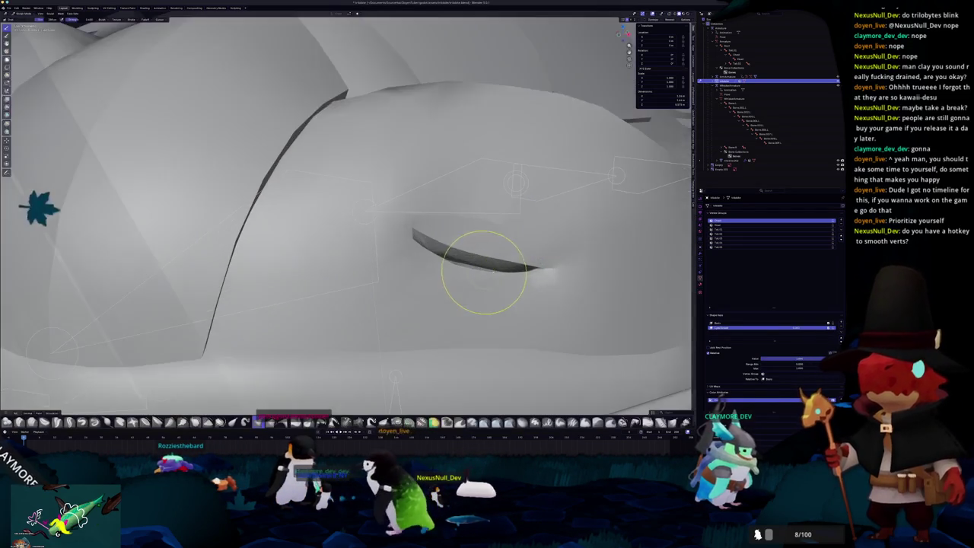
{"action": "middle_click_drag", "start_coordinate": [483, 274], "coordinate": [342, 270]}
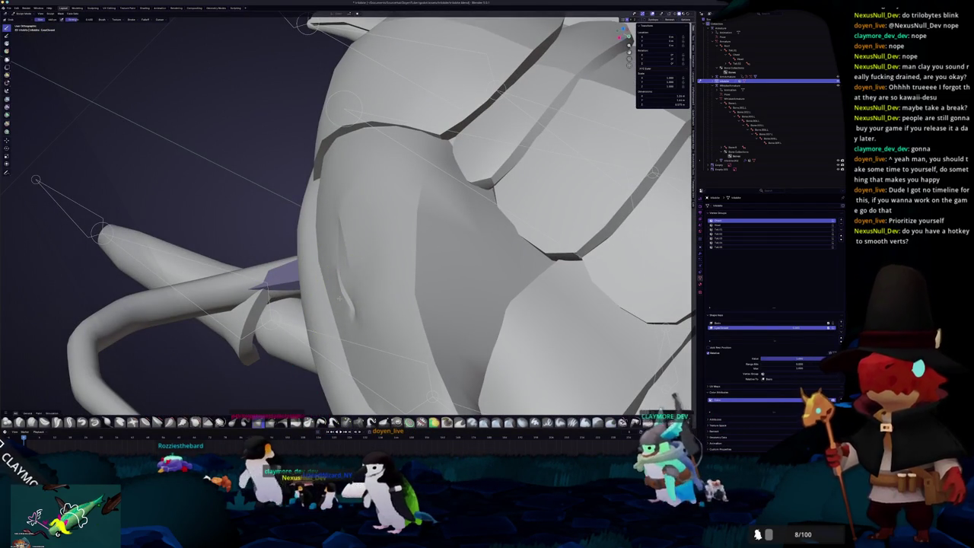
{"action": "middle_click_drag", "start_coordinate": [335, 243], "coordinate": [384, 207]}
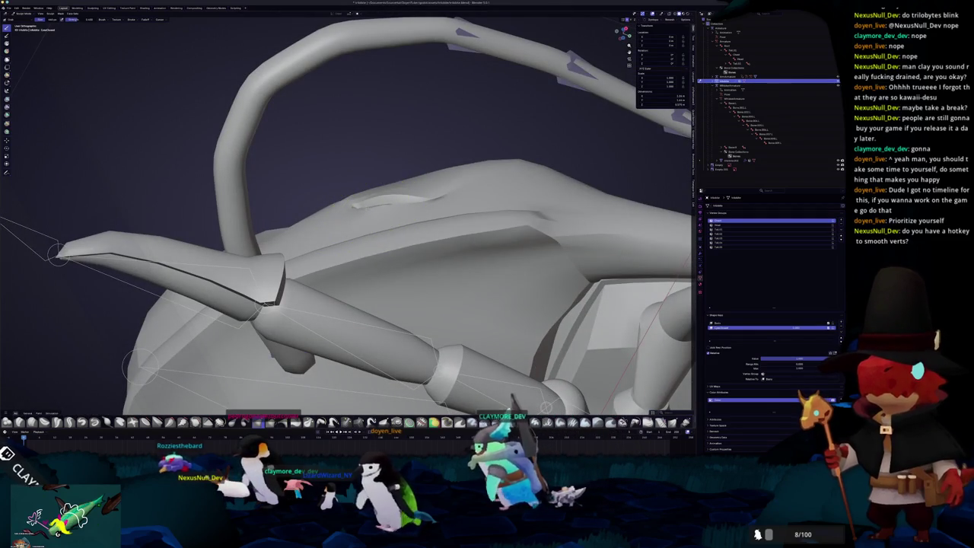
- Step through the Object, Object Data and Constraints properties, ending on the sculpt brush Tool settings
{"action": "left_click", "coordinate": [700, 282]}
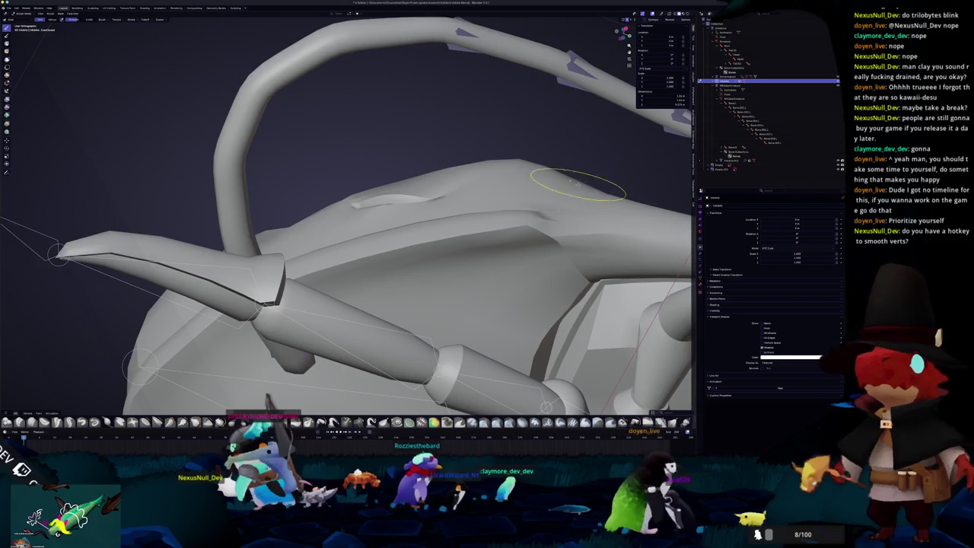
{"action": "middle_click_drag", "start_coordinate": [525, 145], "coordinate": [533, 174]}
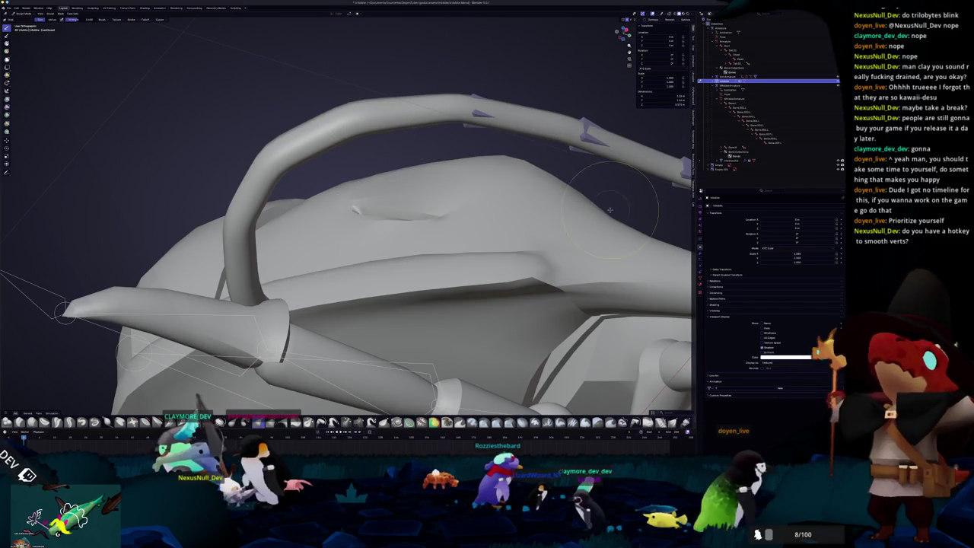
{"action": "left_click", "coordinate": [701, 273]}
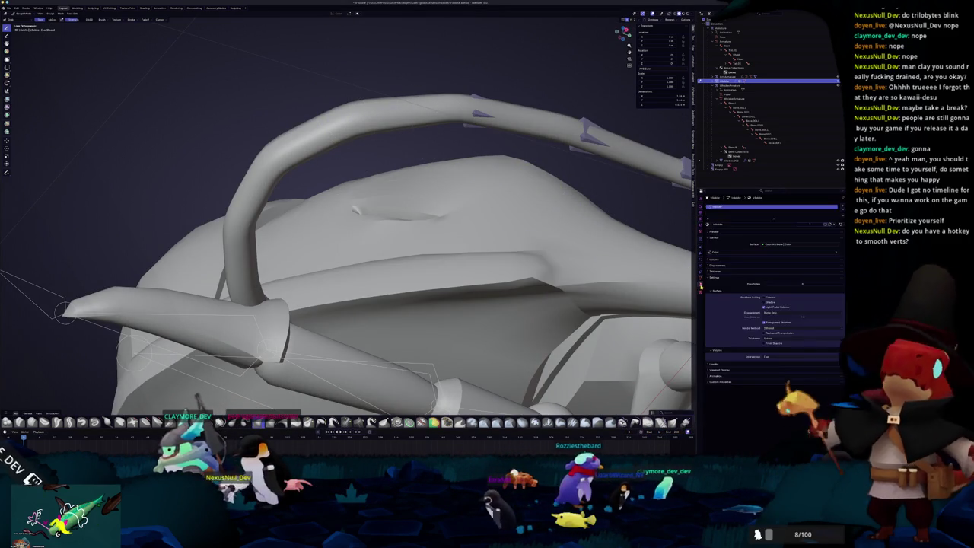
{"action": "left_click", "coordinate": [699, 220]}
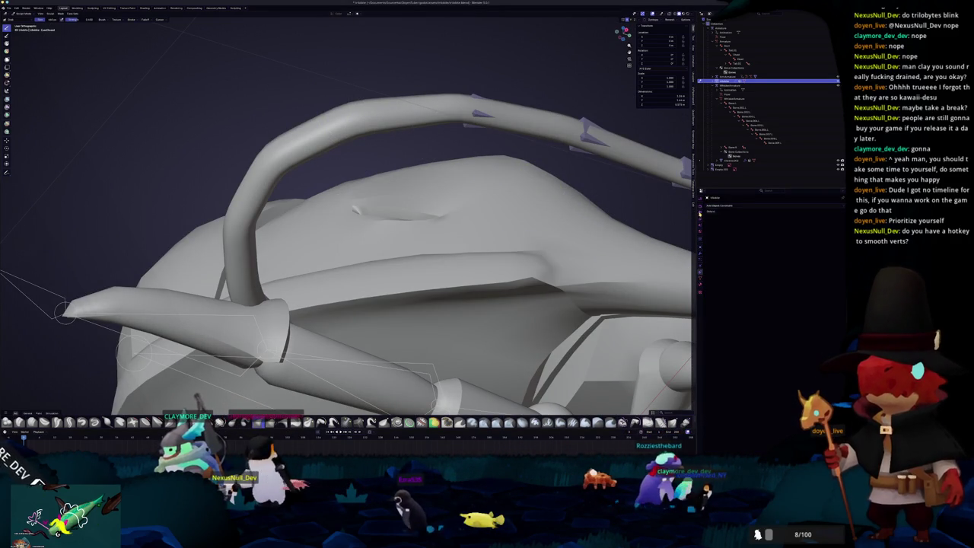
{"action": "left_click", "coordinate": [700, 198]}
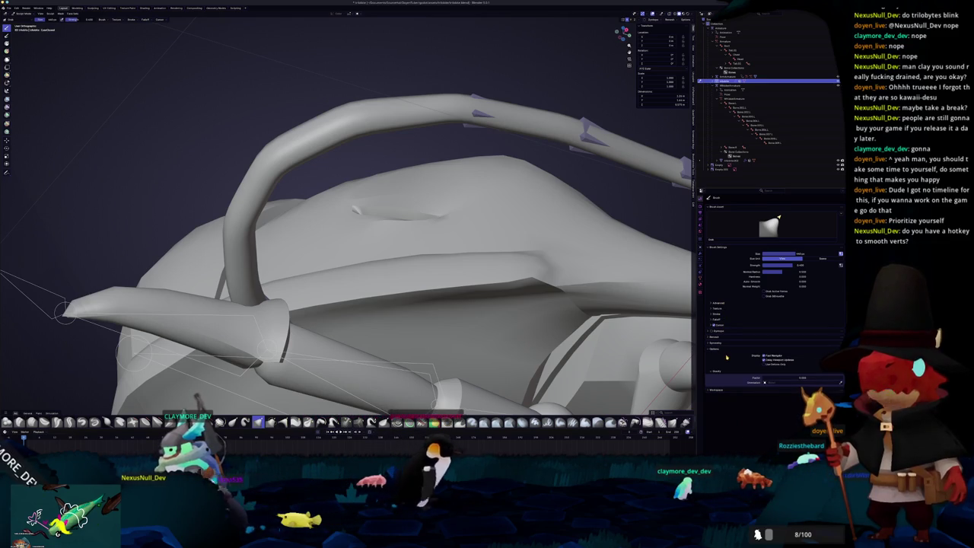
- Expand the brush's Advanced settings and work in close along the eye crease
{"action": "left_click", "coordinate": [719, 304]}
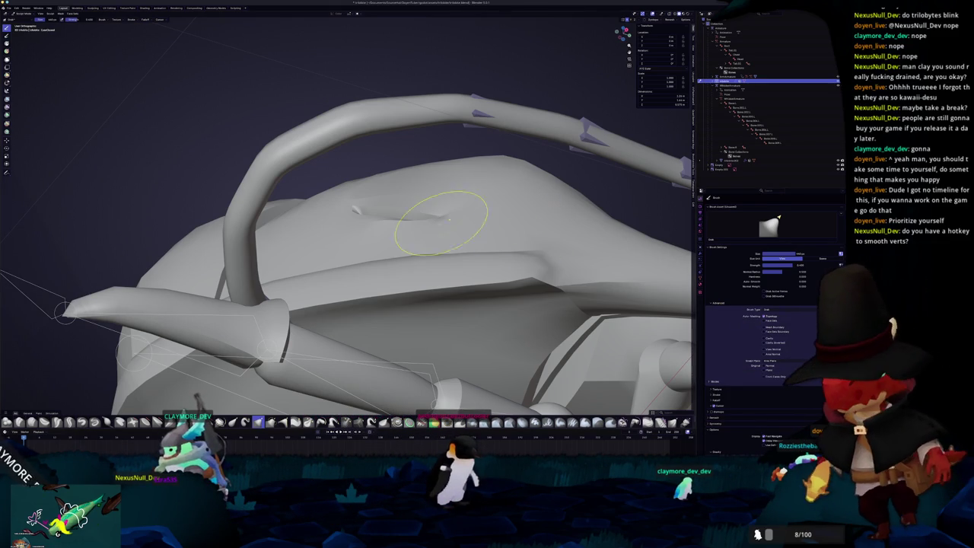
{"action": "middle_click_drag", "start_coordinate": [440, 219], "coordinate": [446, 229]}
{"action": "scroll", "coordinate": [379, 224], "scroll_direction": "up", "scroll_amount": 3}
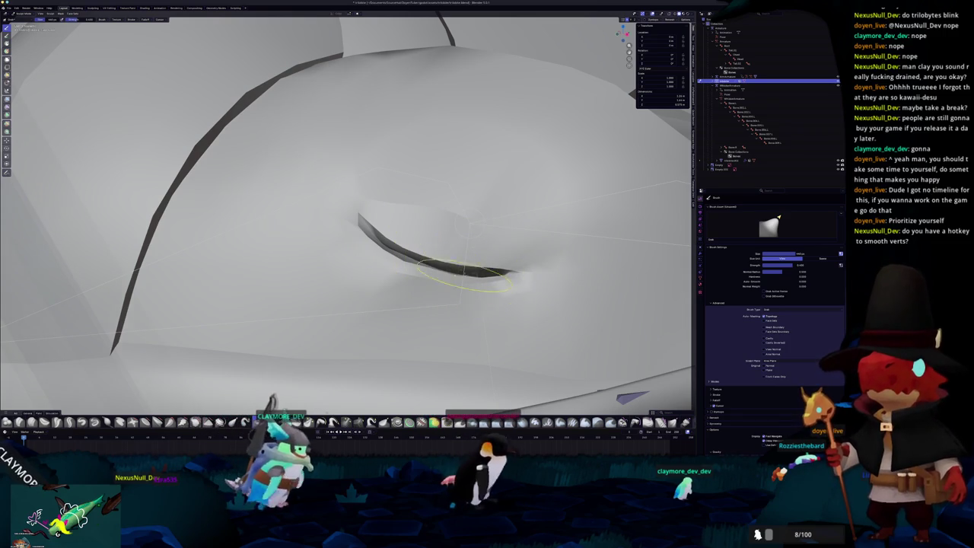
{"action": "middle_click_drag", "start_coordinate": [411, 282], "coordinate": [367, 267]}
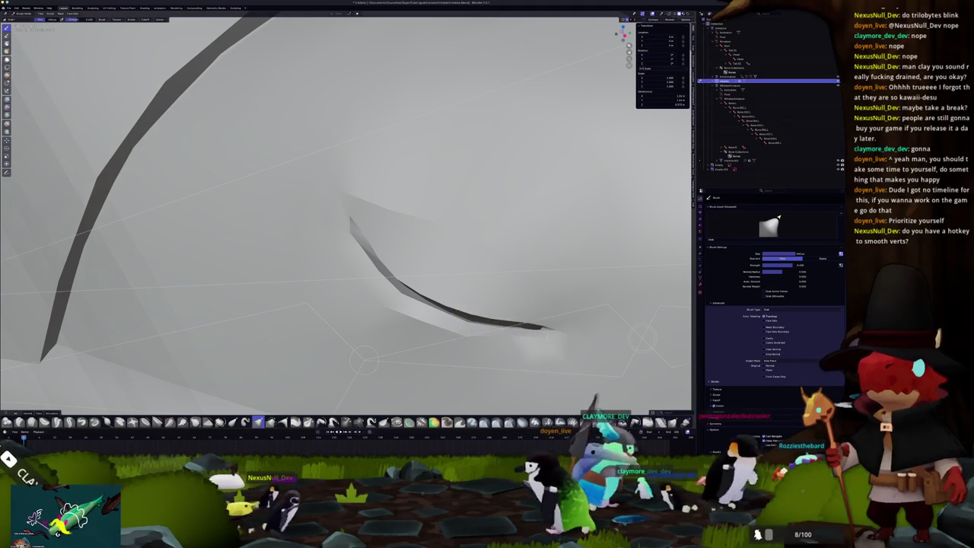
{"action": "middle_click_drag", "start_coordinate": [479, 322], "coordinate": [490, 282]}
{"action": "scroll", "coordinate": [456, 244], "scroll_direction": "down", "scroll_amount": 5}
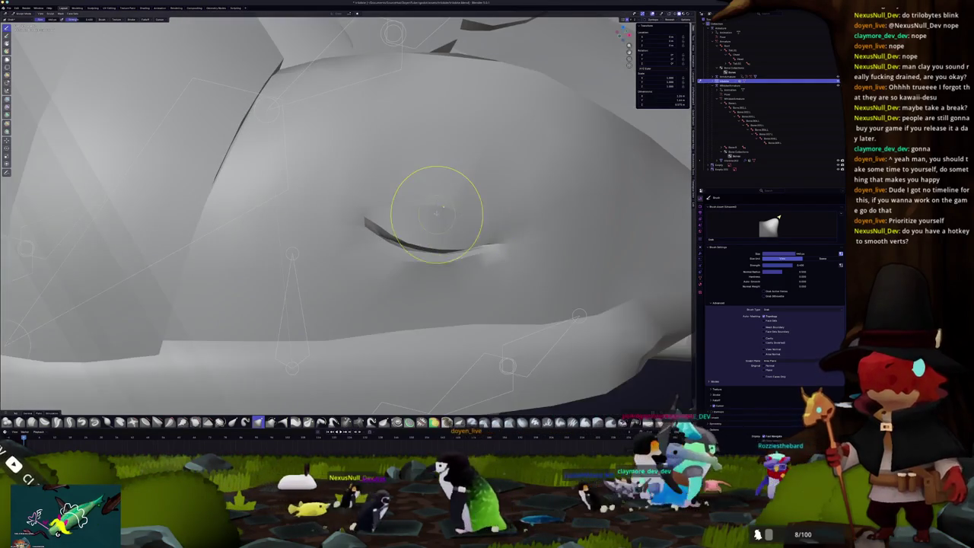
{"action": "mouse_move", "coordinate": [374, 211]}
{"action": "middle_mouse_down"}
{"action": "mouse_move", "coordinate": [390, 251]}
{"action": "mouse_move", "coordinate": [309, 285]}
{"action": "mouse_move", "coordinate": [331, 320]}
{"action": "middle_mouse_up"}
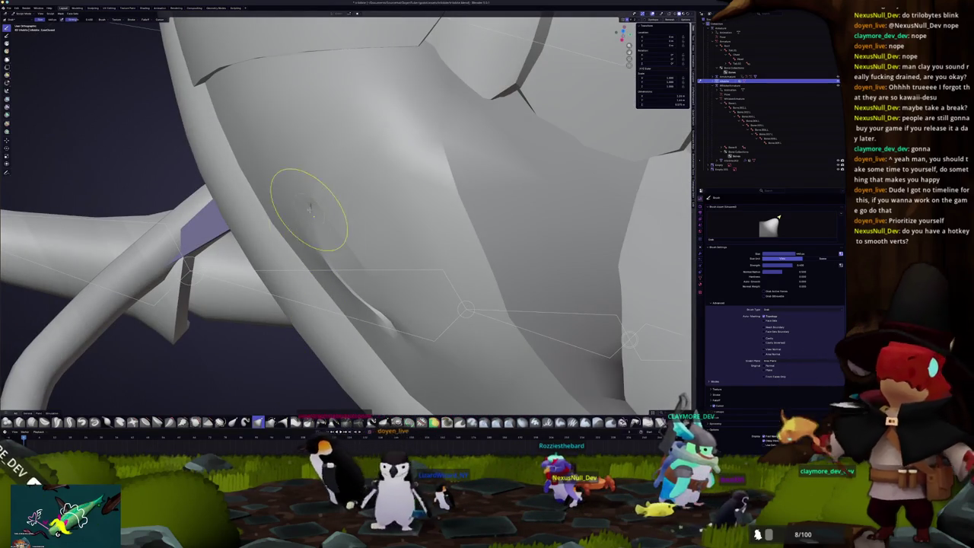
- Inspect the smoothed slit from the other eye, upper ridge, underside and limb junction
{"action": "middle_click_drag", "start_coordinate": [304, 206], "coordinate": [312, 250]}
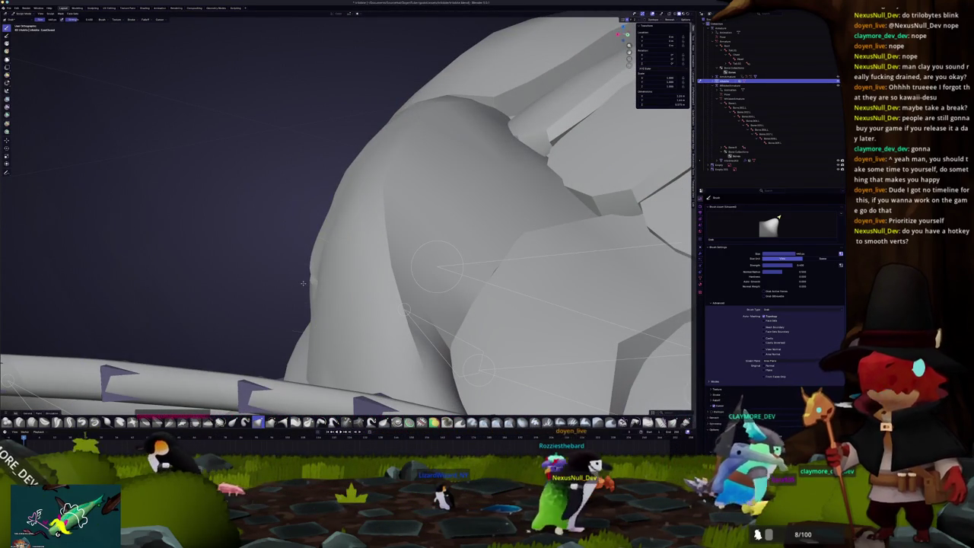
{"action": "middle_click_drag", "start_coordinate": [302, 283], "coordinate": [339, 251]}
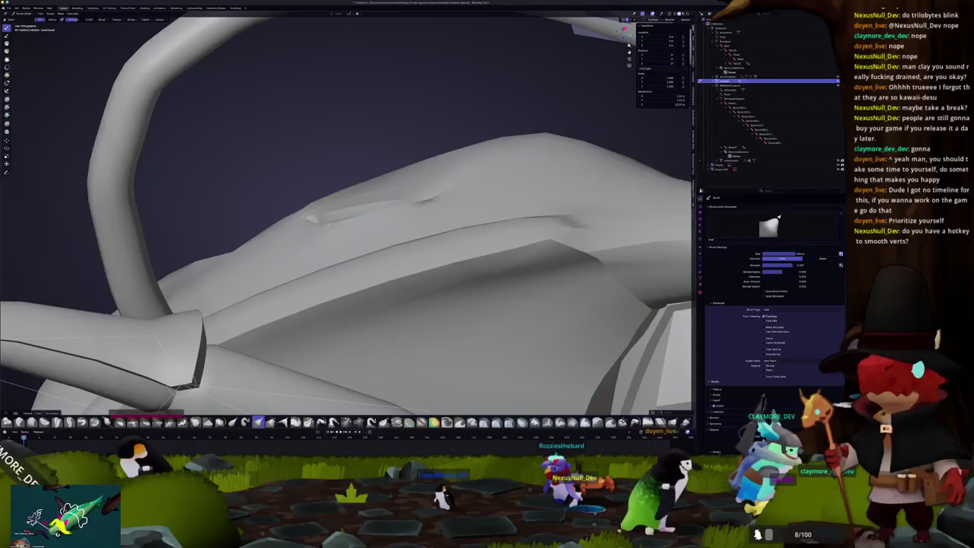
{"action": "mouse_move", "coordinate": [337, 217]}
{"action": "middle_mouse_down"}
{"action": "mouse_move", "coordinate": [365, 197]}
{"action": "mouse_move", "coordinate": [350, 183]}
{"action": "mouse_move", "coordinate": [366, 272]}
{"action": "mouse_move", "coordinate": [336, 272]}
{"action": "middle_mouse_up"}
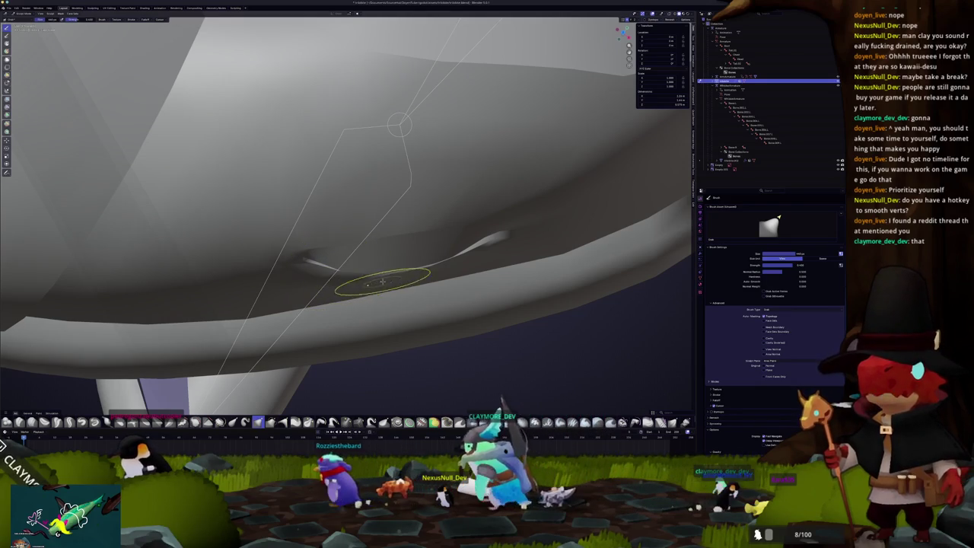
{"action": "middle_click_drag", "start_coordinate": [383, 282], "coordinate": [374, 287]}
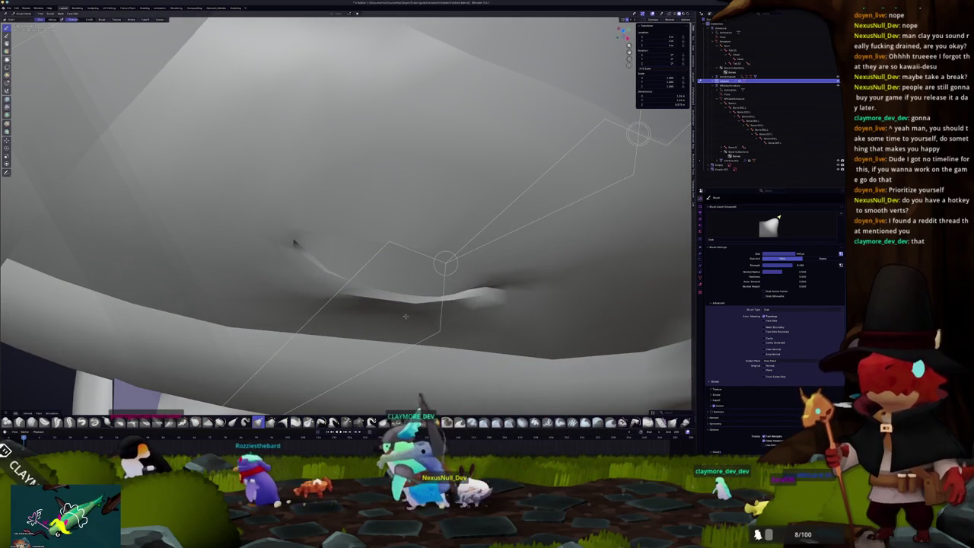
{"action": "mouse_move", "coordinate": [480, 306]}
{"action": "middle_mouse_down"}
{"action": "mouse_move", "coordinate": [133, 190]}
{"action": "mouse_move", "coordinate": [545, 89]}
{"action": "middle_mouse_up"}
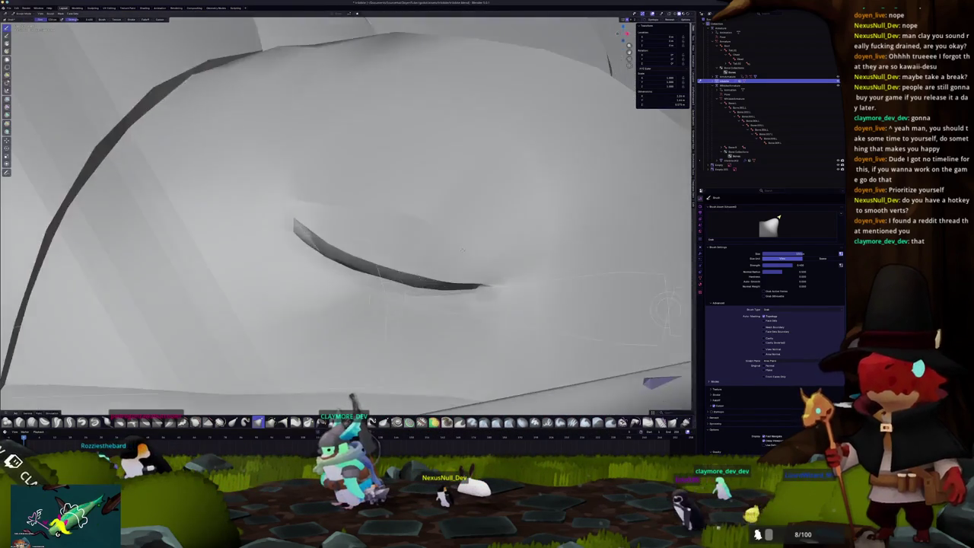
{"action": "middle_click_drag", "start_coordinate": [380, 249], "coordinate": [305, 223]}
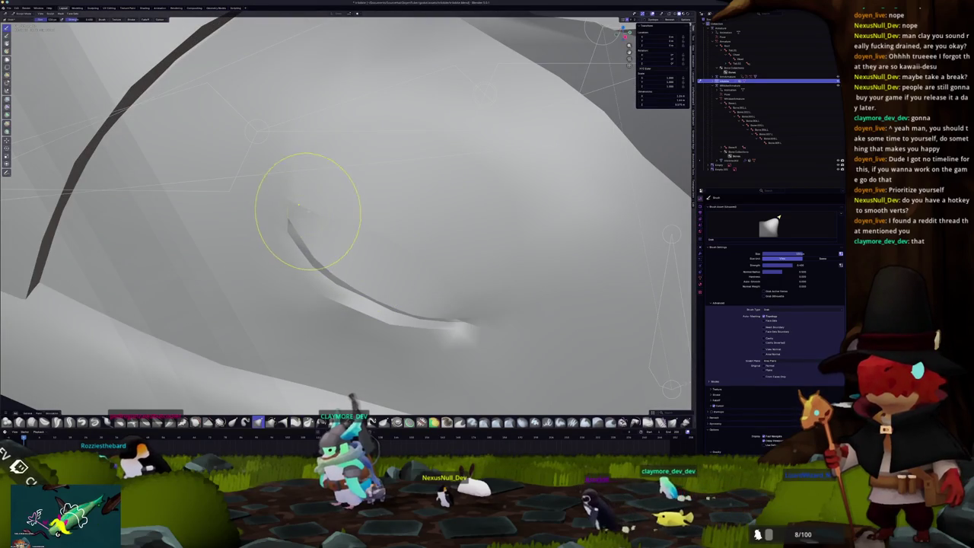
{"action": "mouse_move", "coordinate": [374, 264]}
{"action": "middle_mouse_down"}
{"action": "mouse_move", "coordinate": [358, 272]}
{"action": "mouse_move", "coordinate": [327, 251]}
{"action": "mouse_move", "coordinate": [347, 277]}
{"action": "middle_mouse_up"}
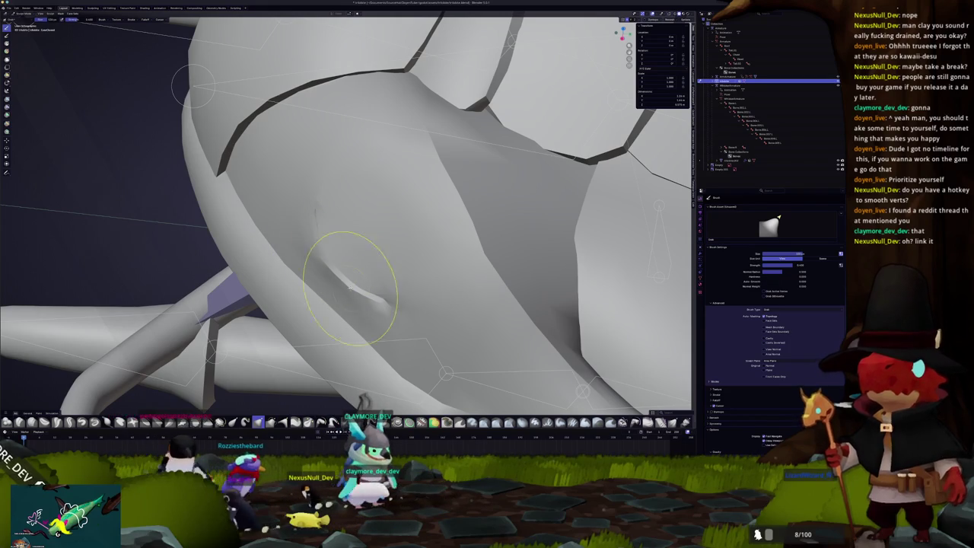
{"action": "middle_click_drag", "start_coordinate": [358, 298], "coordinate": [440, 228]}
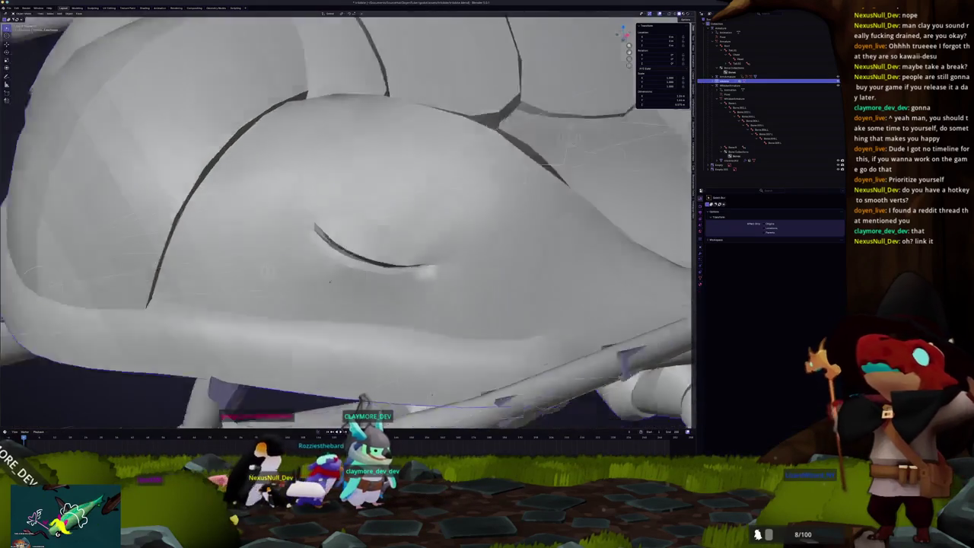
- Apply an edge context-menu operation to the slit edges, then view the full trilobite from the side
{"action": "key", "text": "Tab"}
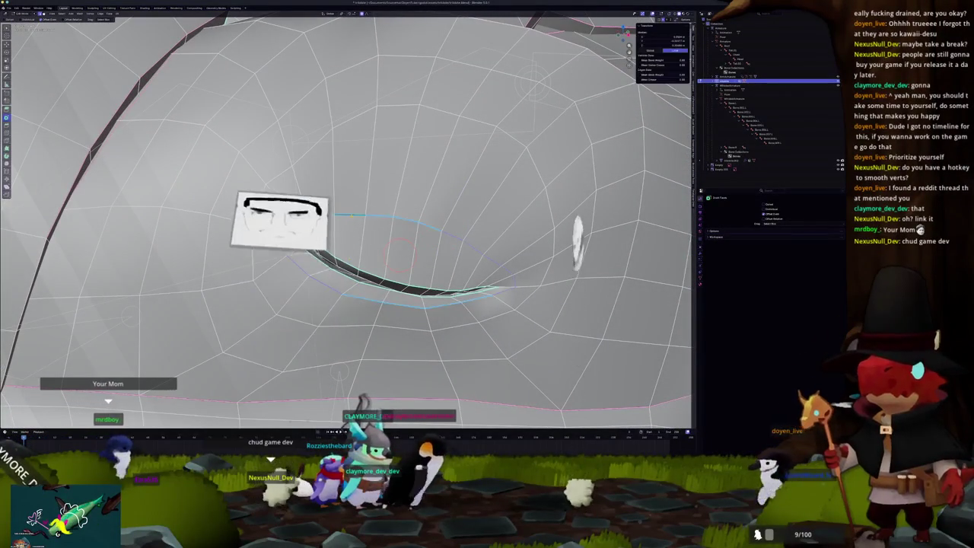
{"action": "right_click", "coordinate": [338, 305]}
{"action": "left_click", "coordinate": [339, 306]}
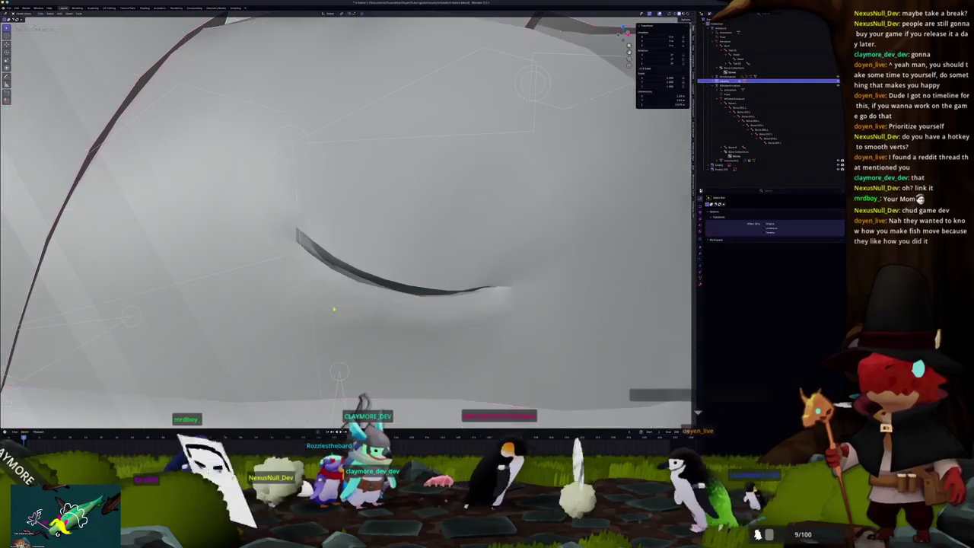
{"action": "key", "text": "Tab"}
{"action": "scroll", "coordinate": [347, 220], "scroll_direction": "down", "scroll_amount": 5}
{"action": "middle_click_drag", "start_coordinate": [346, 228], "coordinate": [389, 278]}
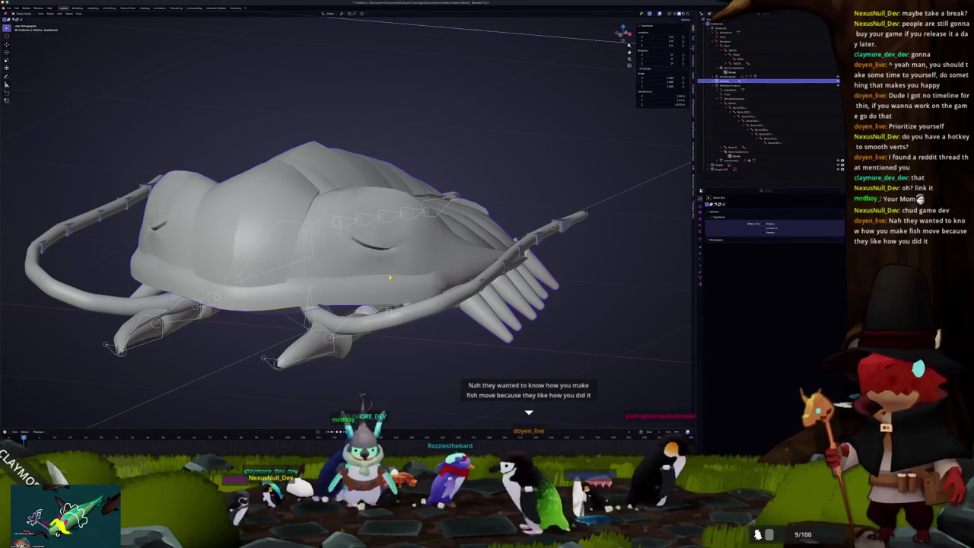